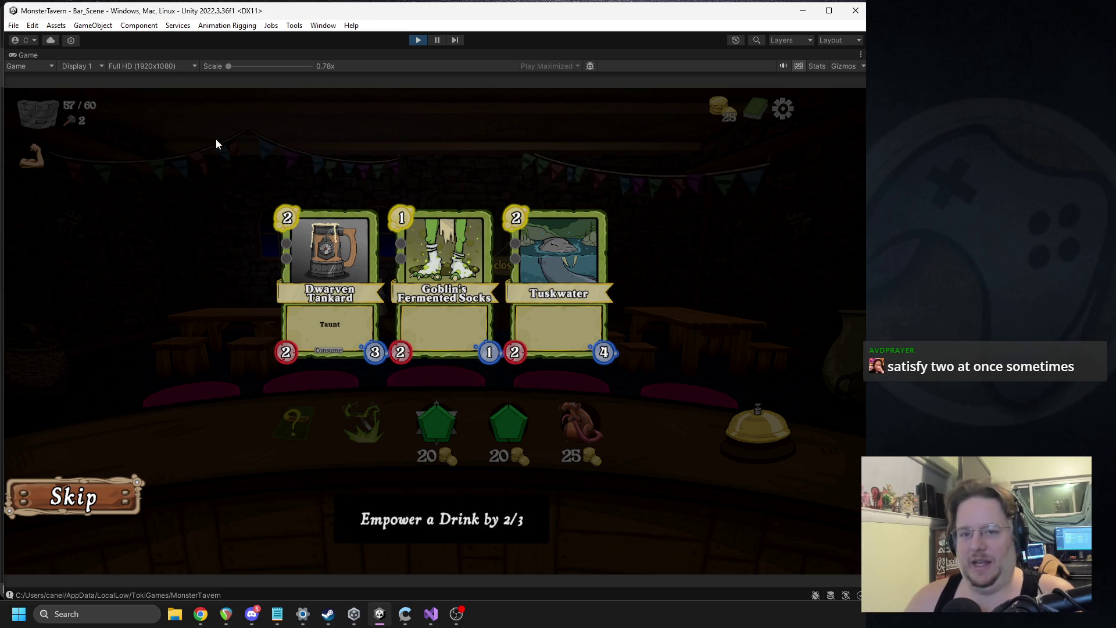
Empower the Dwarven Tankard to 4/6 on the Empower a Drink screen and advance to Week 1 Day 2.
click(251, 614)
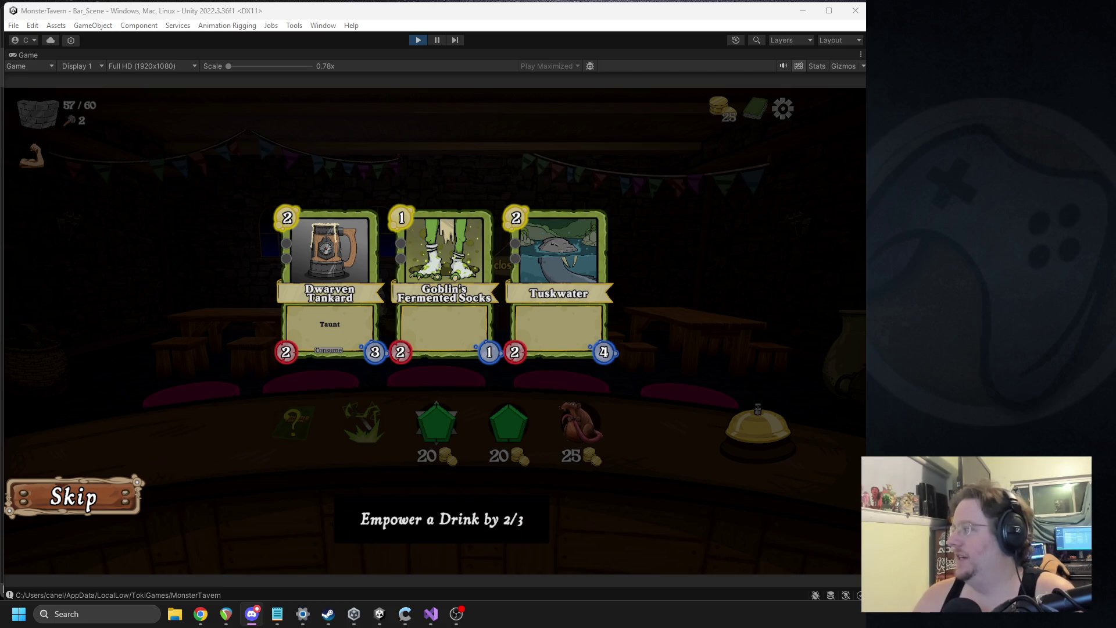
click(673, 405)
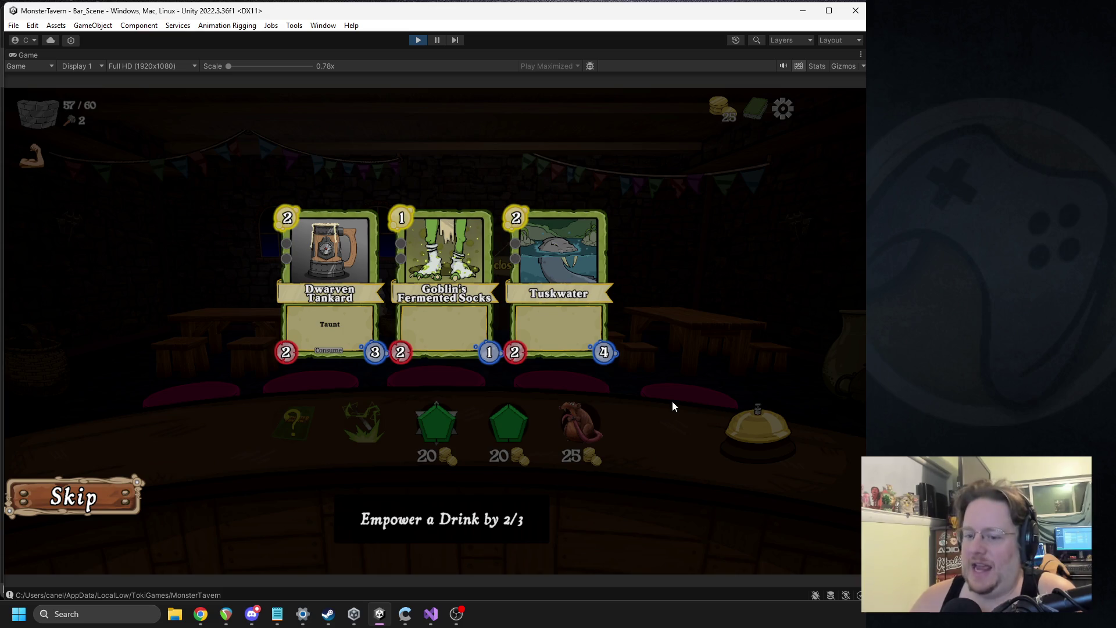
click(328, 264)
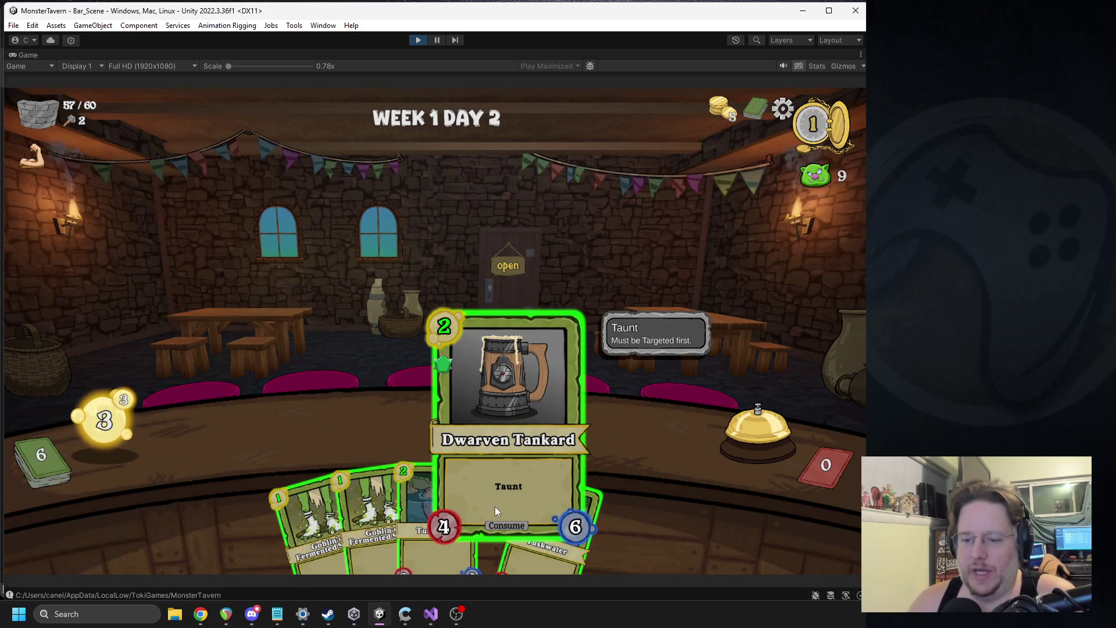
Serve Dwarven Tankard, two Goblin's Fermented Socks, Regenerating Seeds and Vaportini on the bar, then end the turn.
drag(494, 505, 299, 434)
mouse_move(396, 506)
mouse_down()
mouse_move(362, 403)
mouse_move(355, 428)
mouse_up()
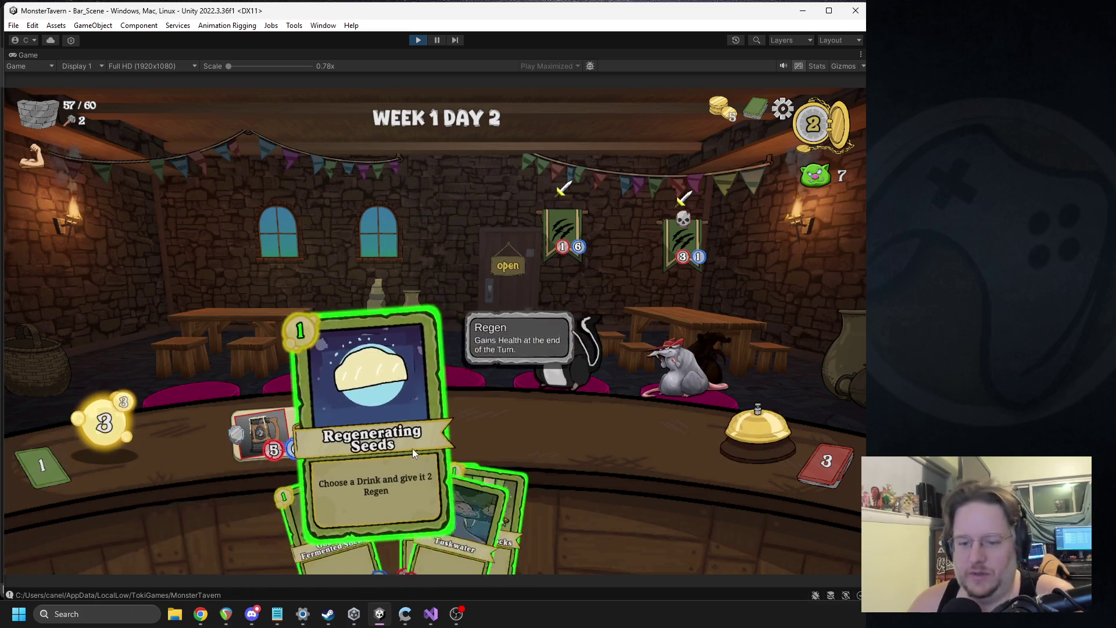
drag(371, 503, 270, 433)
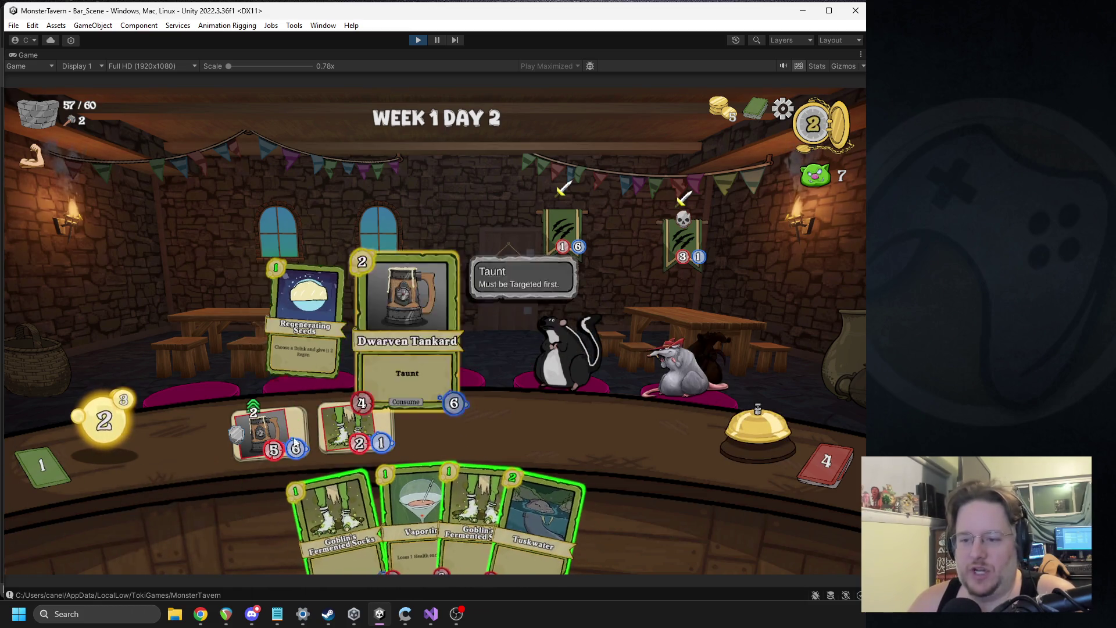
mouse_move(459, 509)
mouse_down()
mouse_move(449, 430)
mouse_move(399, 456)
mouse_up()
drag(373, 493, 527, 427)
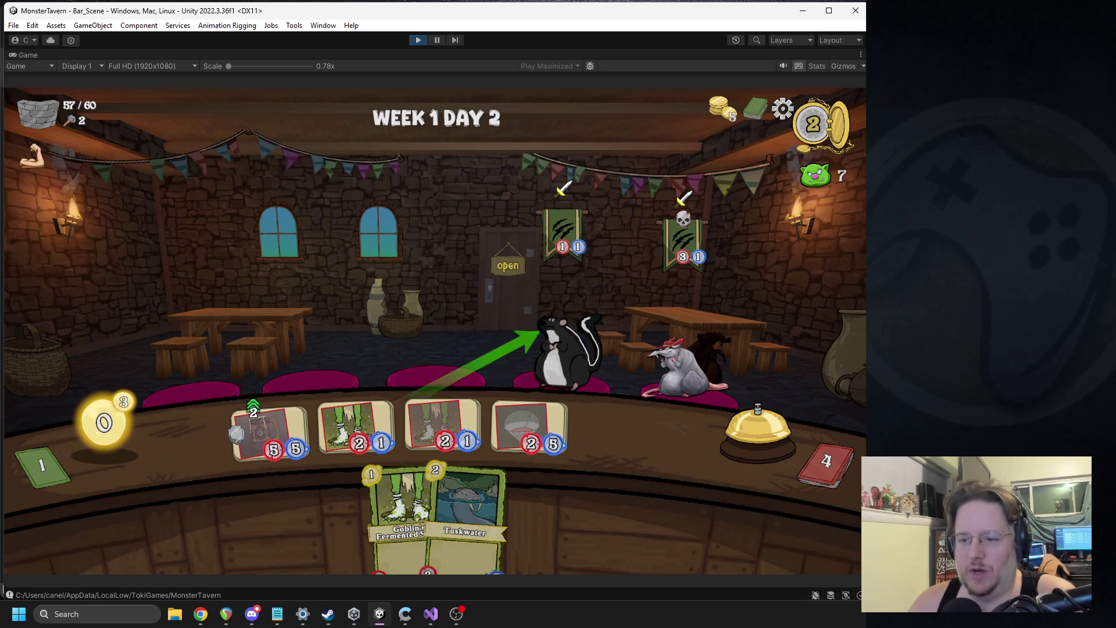
click(733, 427)
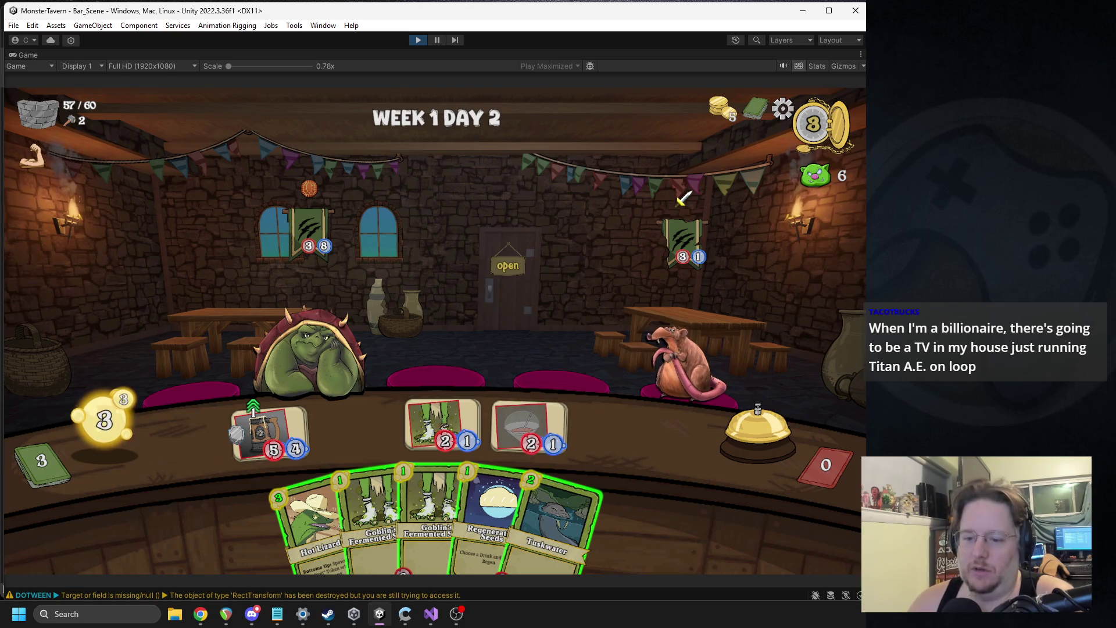
Play Regenerating Seeds, then set out Goblin's Fermented Socks, Vaportini and Tuskwater over the next two turns.
mouse_move(492, 517)
mouse_down()
mouse_move(359, 457)
mouse_move(323, 401)
mouse_up()
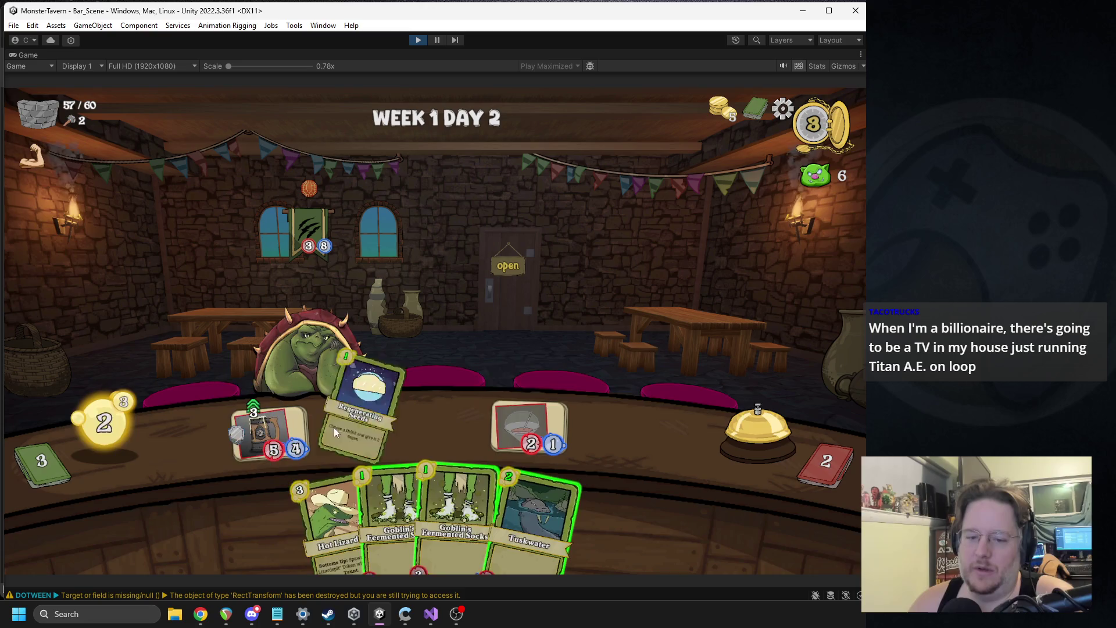
click(730, 379)
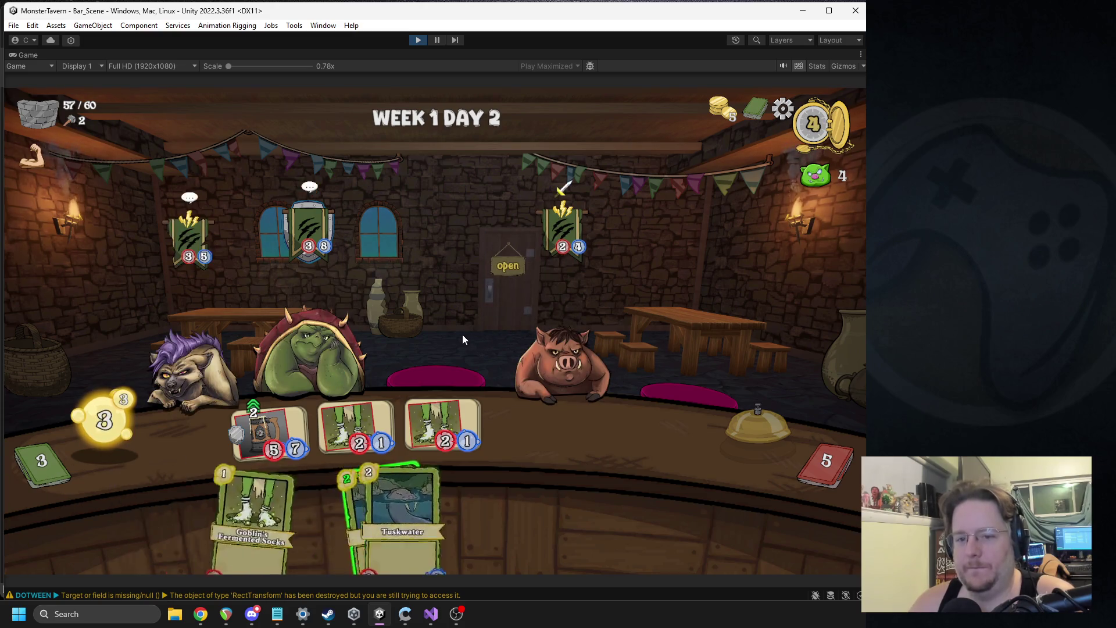
mouse_move(556, 526)
mouse_down()
mouse_move(559, 453)
mouse_move(573, 519)
mouse_move(532, 474)
mouse_up()
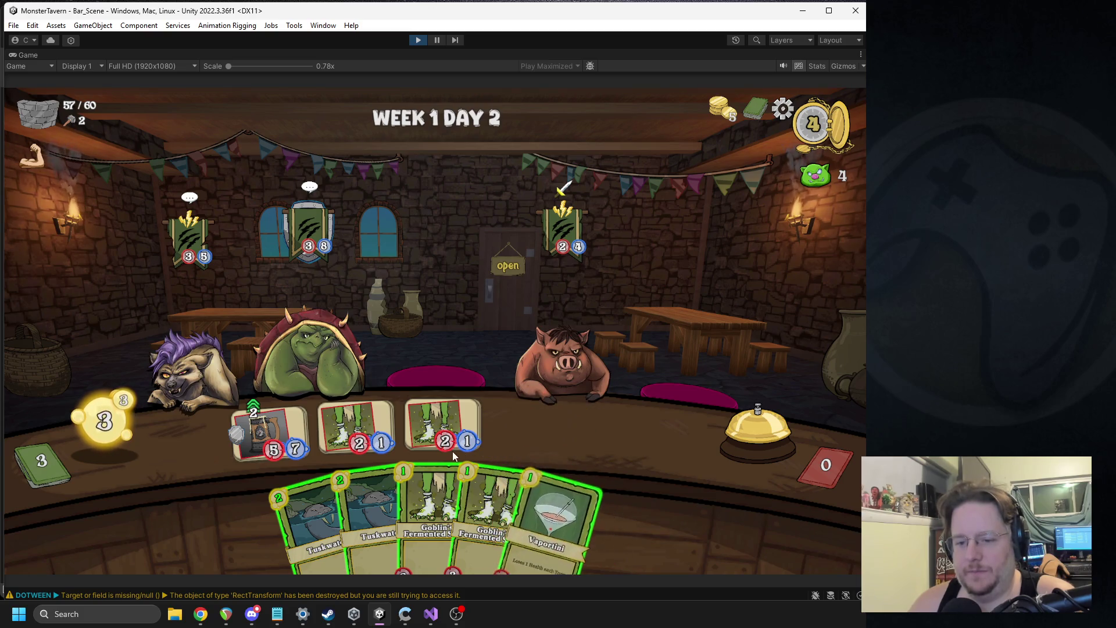
drag(469, 488, 386, 423)
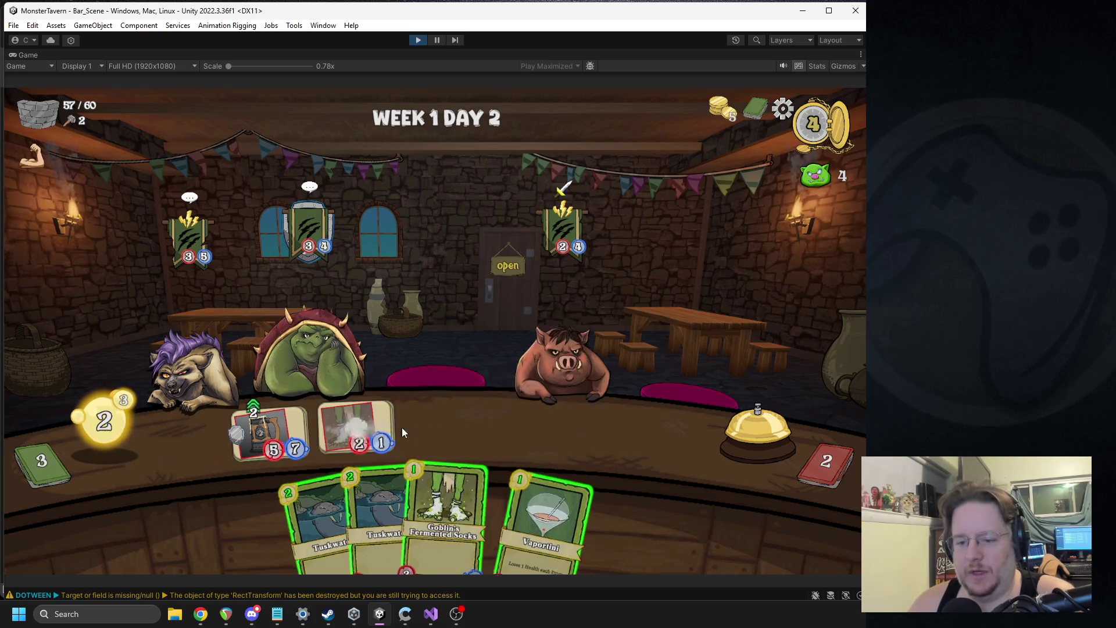
drag(418, 511, 442, 427)
drag(485, 476, 526, 422)
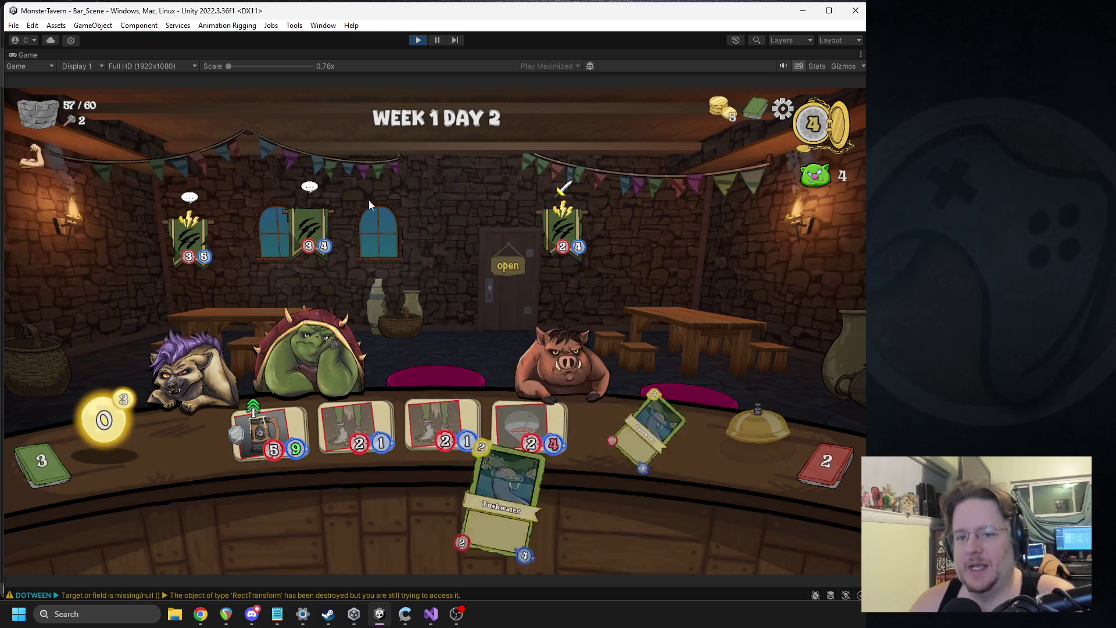
mouse_move(225, 241)
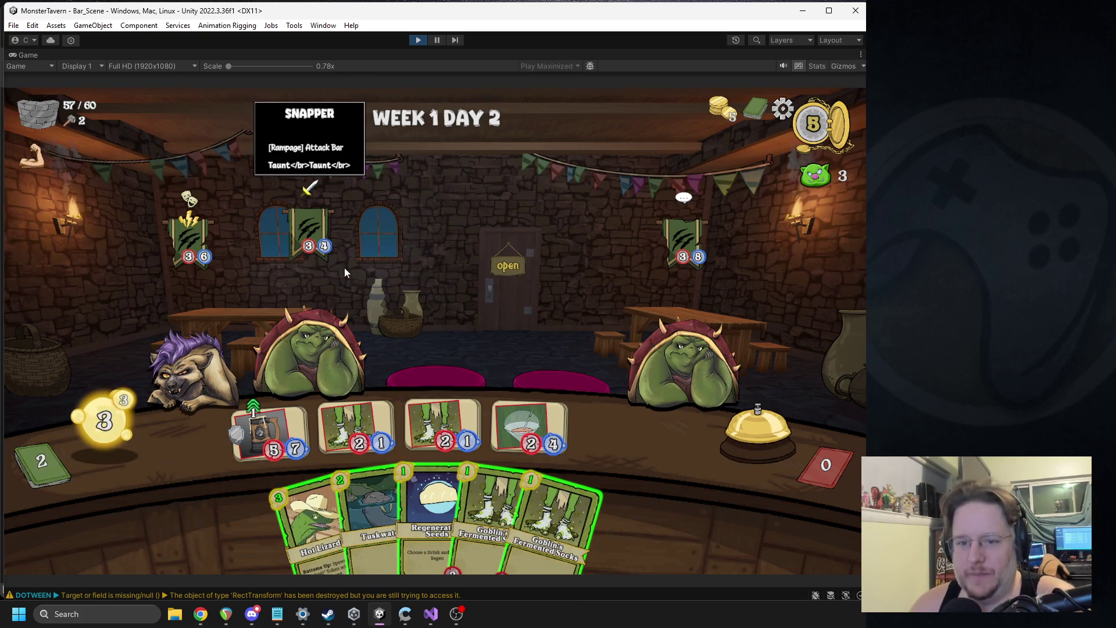
click(320, 336)
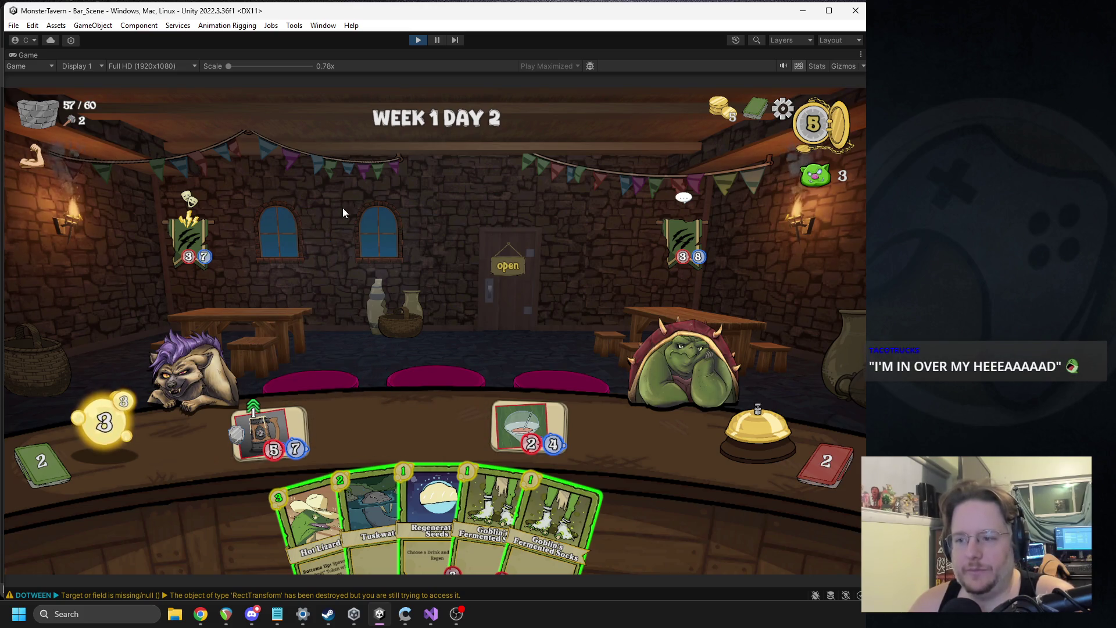
Give the hyena's drink Regenerating Seeds, place Tuskwater in the middle slot, and aim a drink at the orc.
mouse_move(196, 201)
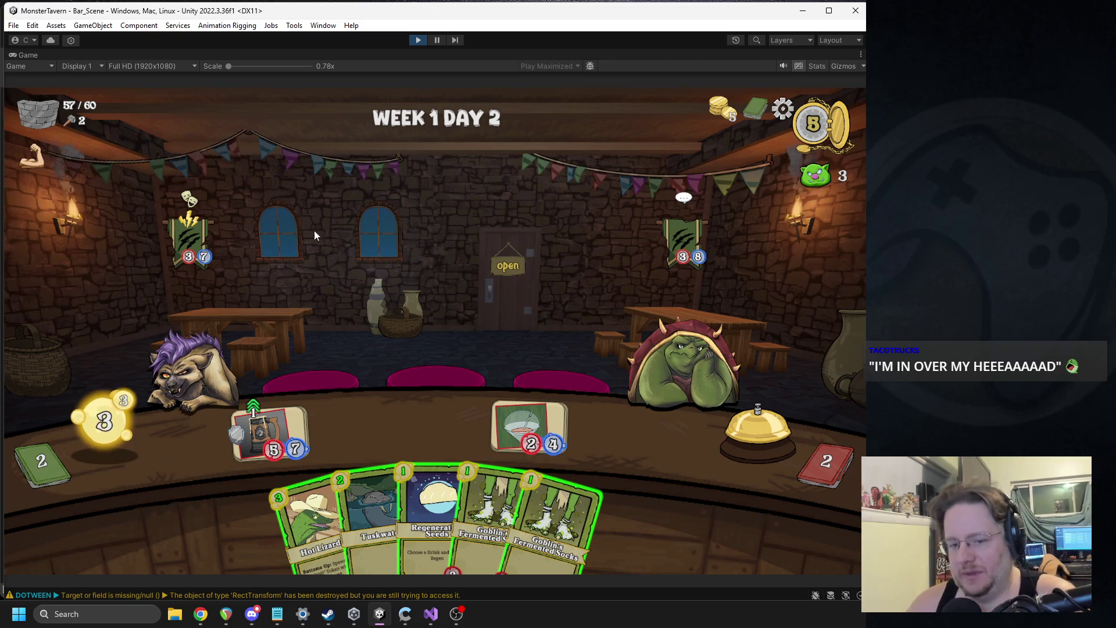
mouse_move(403, 488)
mouse_down()
mouse_move(264, 401)
mouse_move(267, 419)
mouse_up()
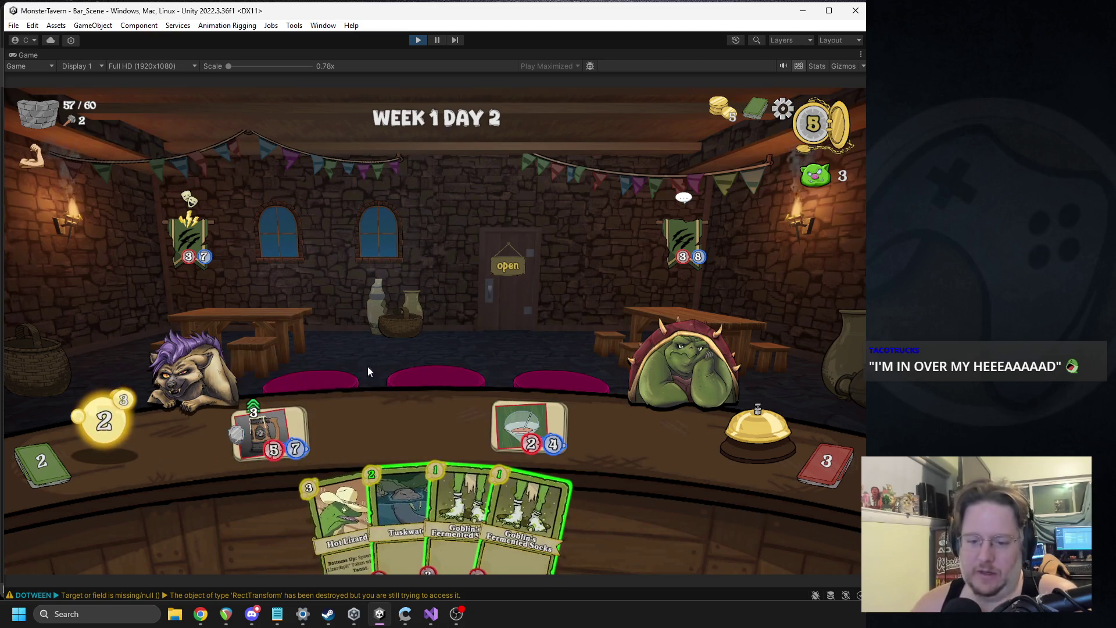
drag(401, 512, 427, 408)
mouse_move(208, 317)
mouse_down()
mouse_move(200, 328)
mouse_move(636, 312)
mouse_move(645, 326)
mouse_up()
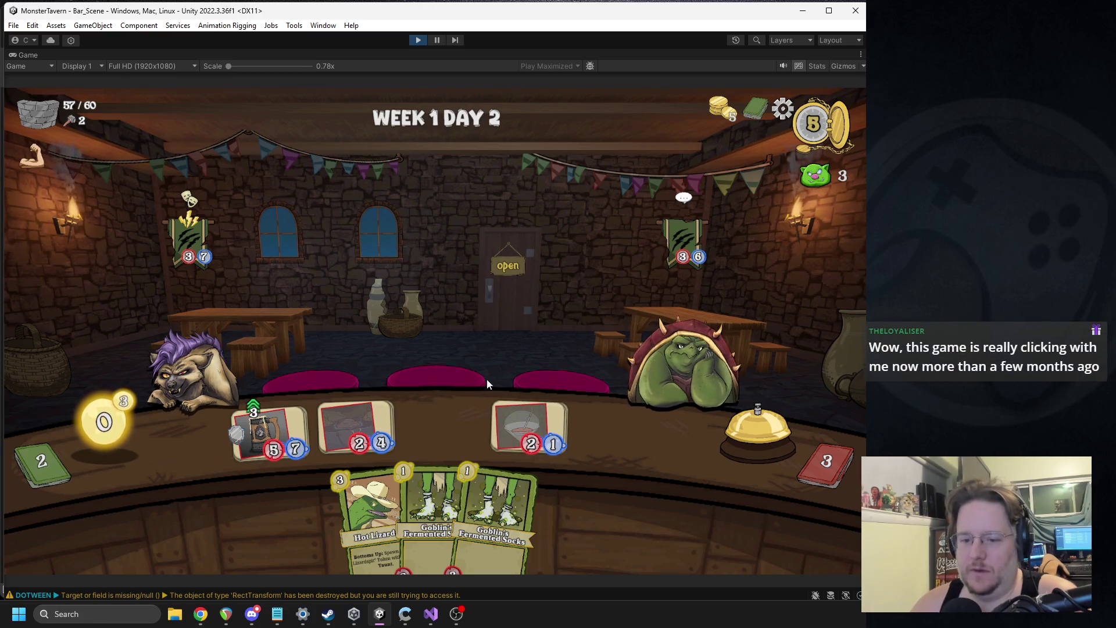
End the turn and apply Regenerating Seeds to the mug drink.
click(719, 425)
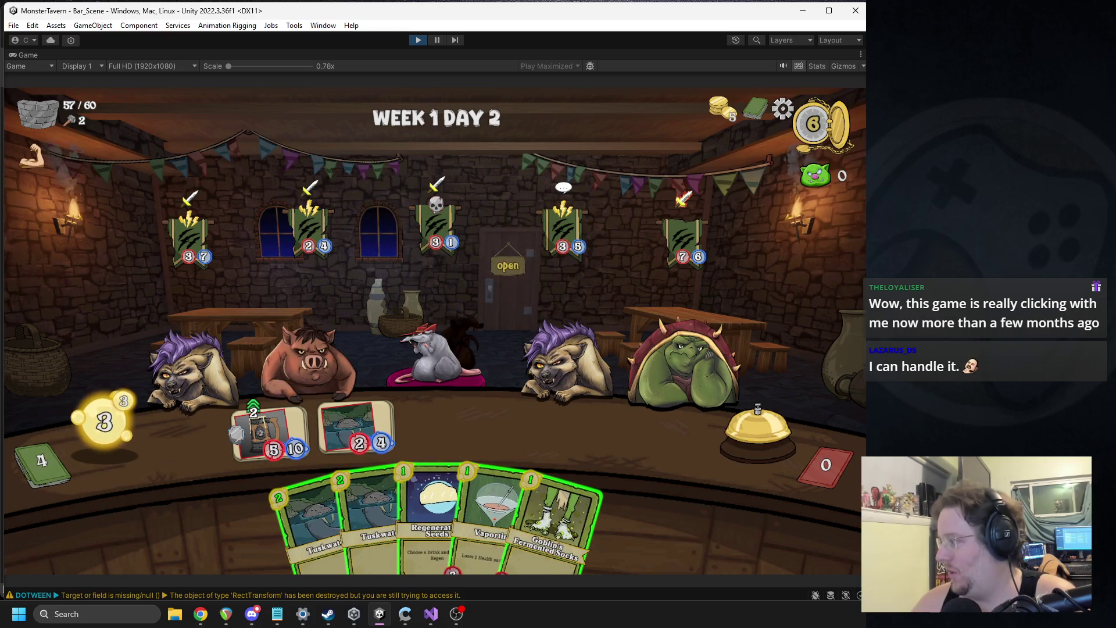
mouse_move(578, 264)
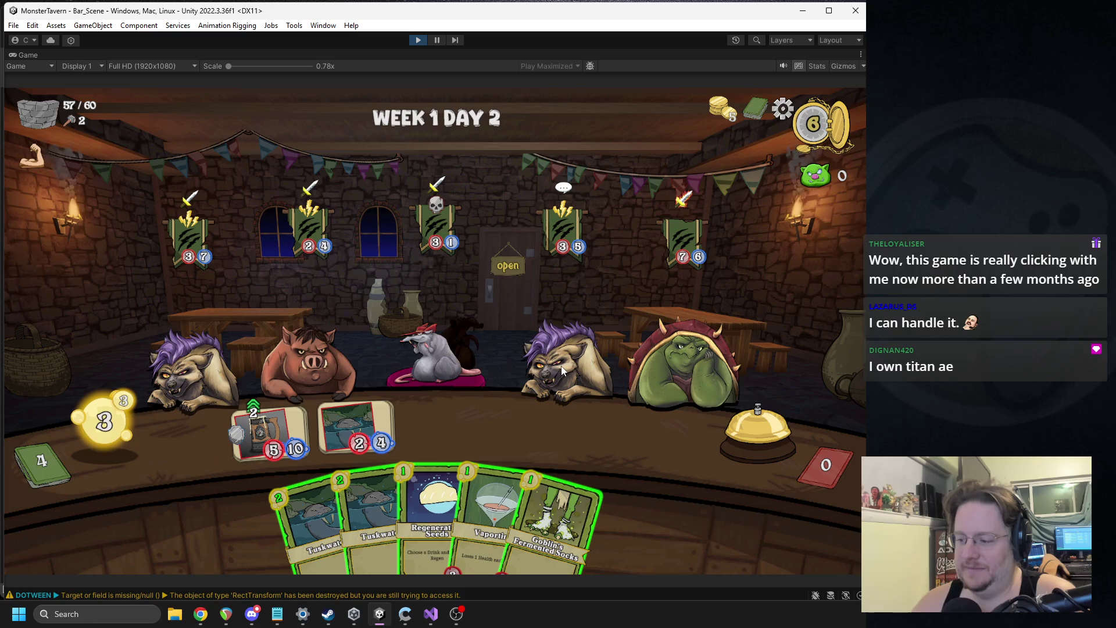
drag(420, 482, 152, 490)
mouse_move(430, 511)
mouse_down()
mouse_move(255, 456)
mouse_move(270, 435)
mouse_up()
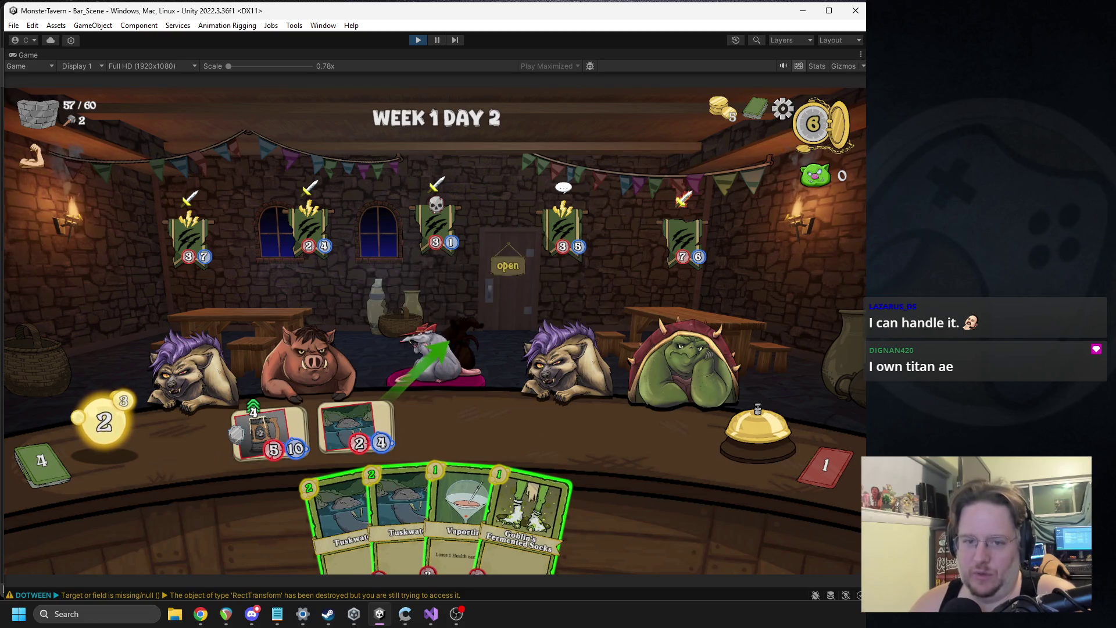
Put Vaportini and Goblin's Fermented Socks on the counter and end the turn.
mouse_move(685, 199)
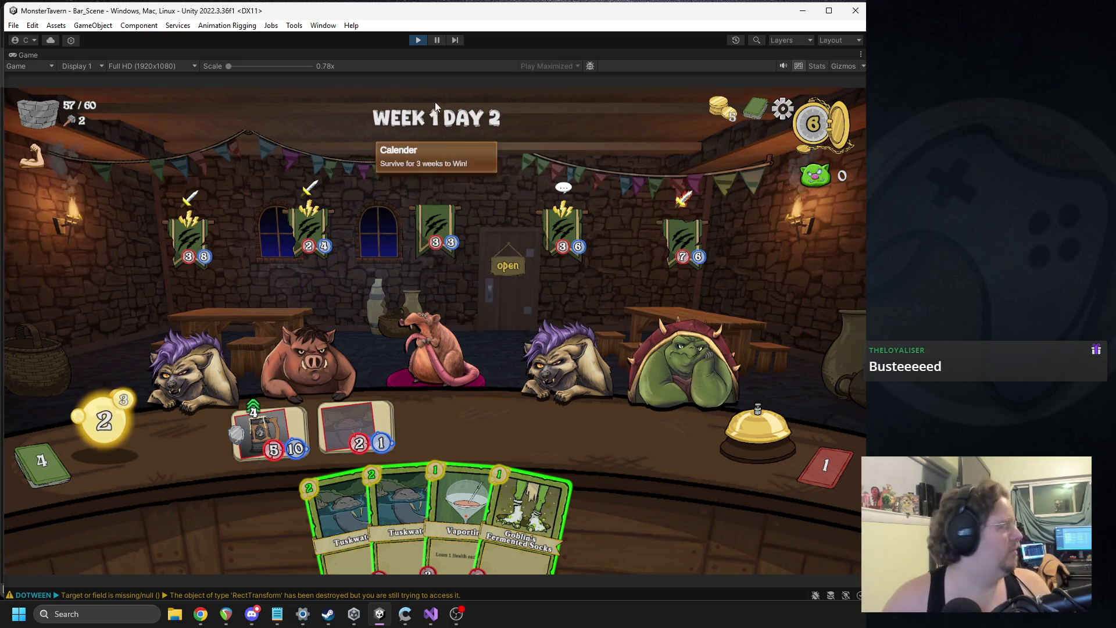
mouse_move(697, 257)
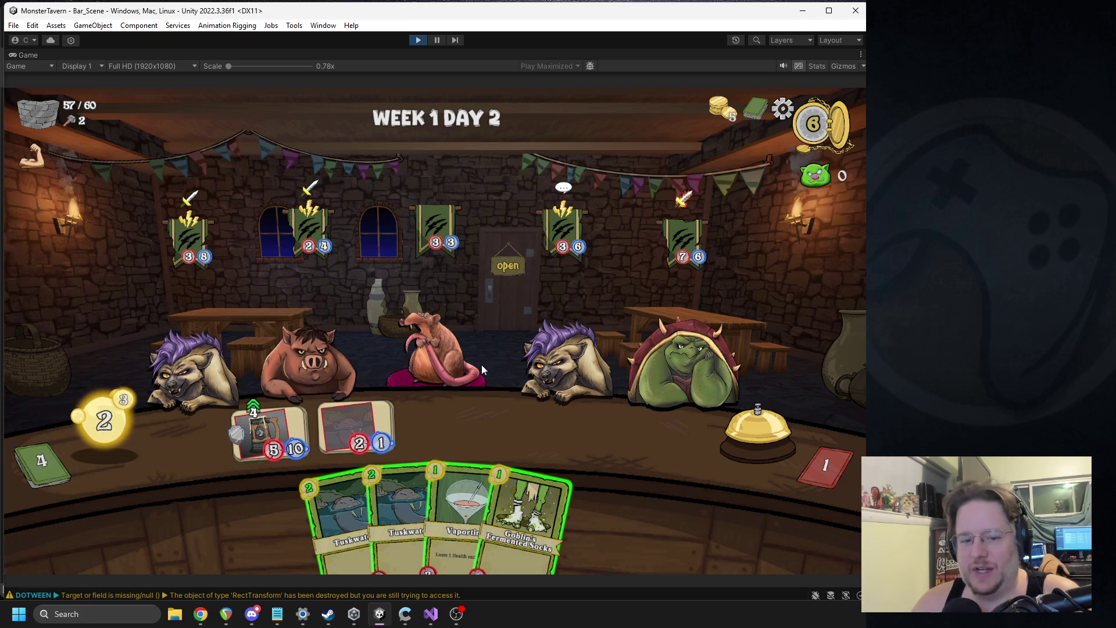
drag(489, 465, 449, 428)
drag(526, 509, 511, 431)
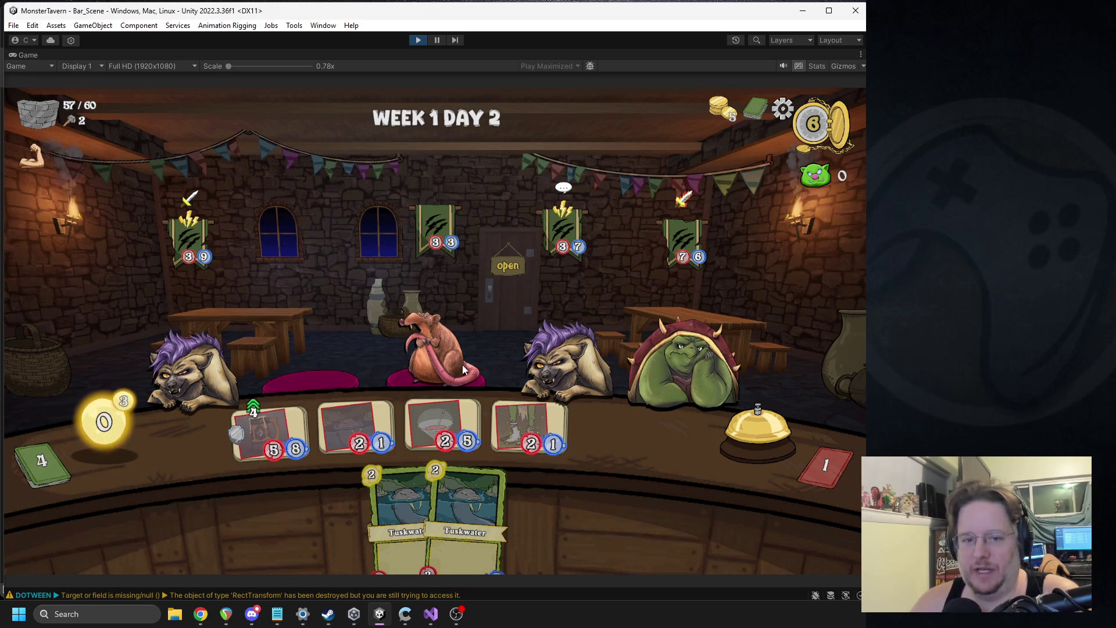
click(730, 433)
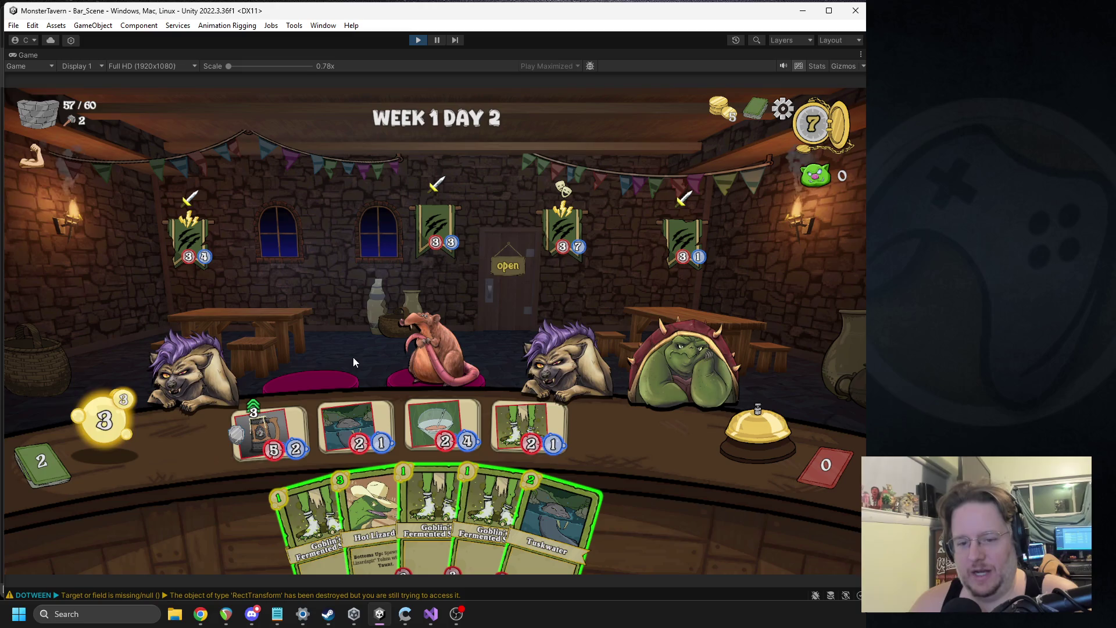
Play Hot Lizard, then serve Regenerating Seeds, Goblin's Fermented Socks and Vaportini over the next turn.
mouse_move(531, 232)
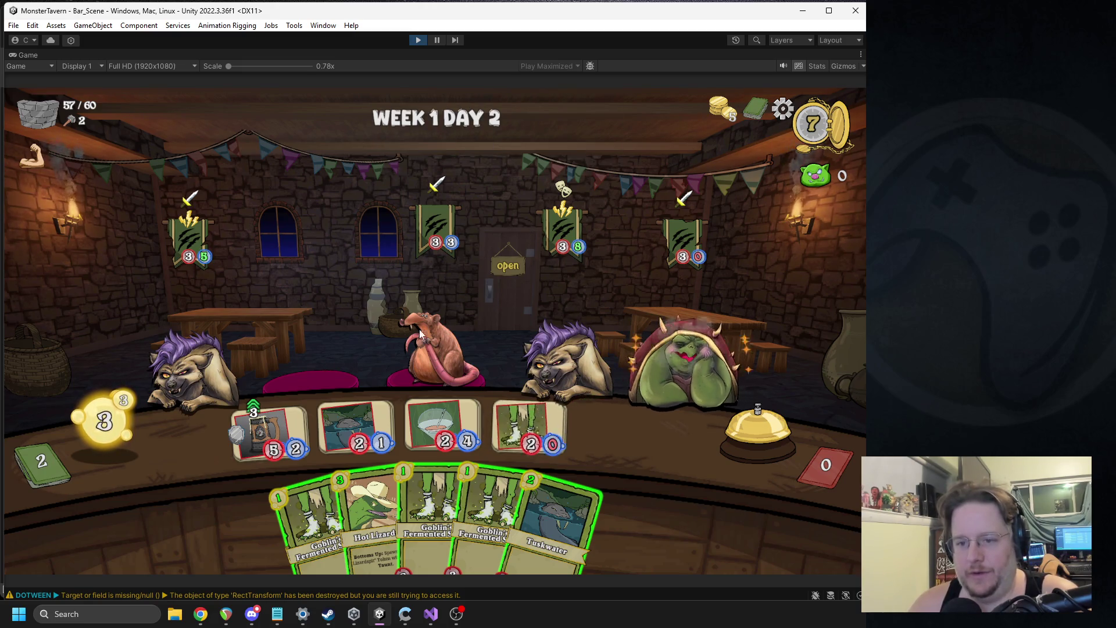
drag(375, 523, 367, 450)
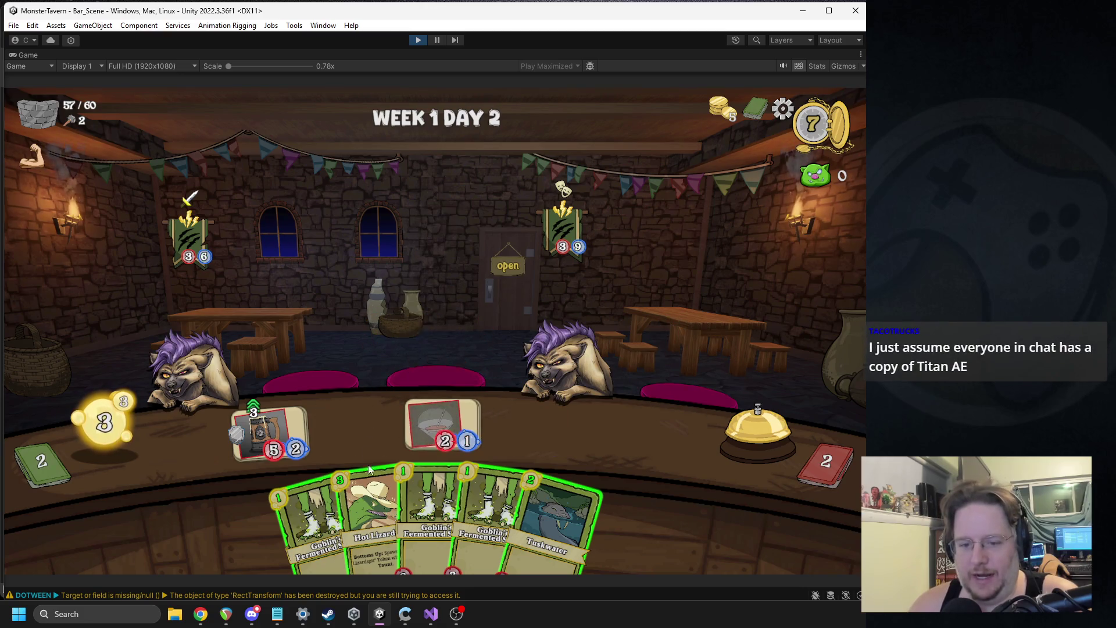
click(739, 435)
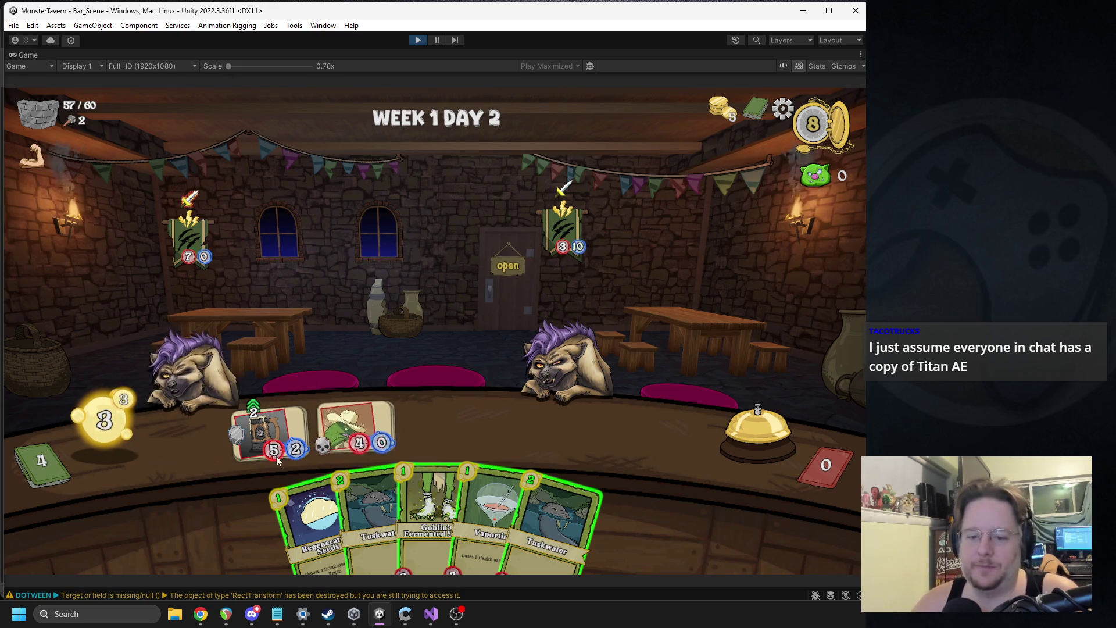
drag(317, 523, 270, 433)
drag(401, 512, 442, 428)
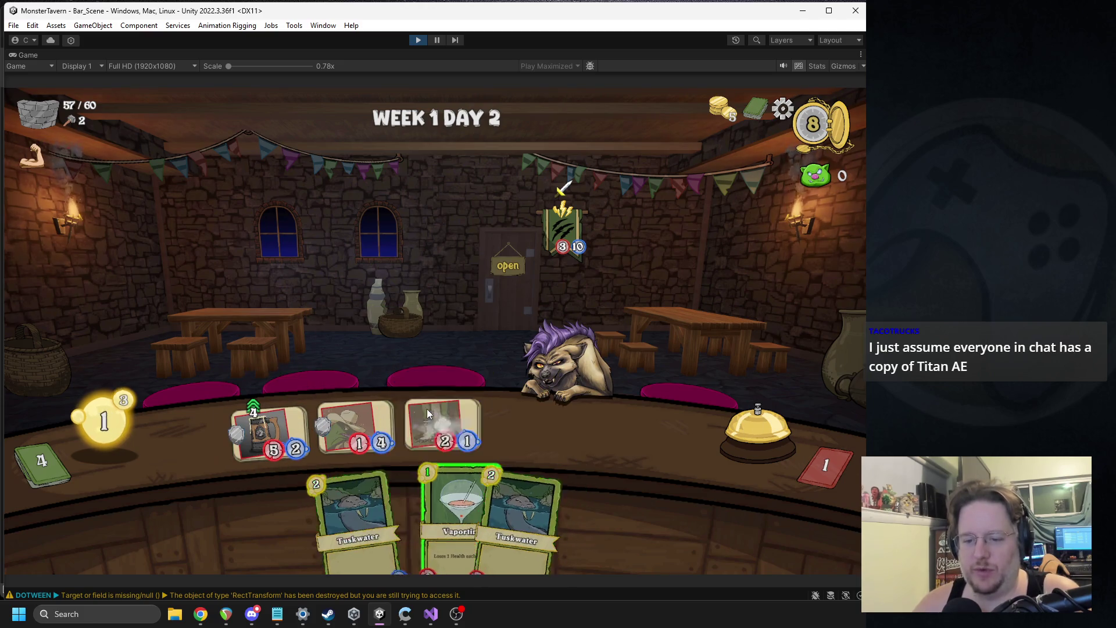
drag(459, 511, 529, 427)
click(757, 433)
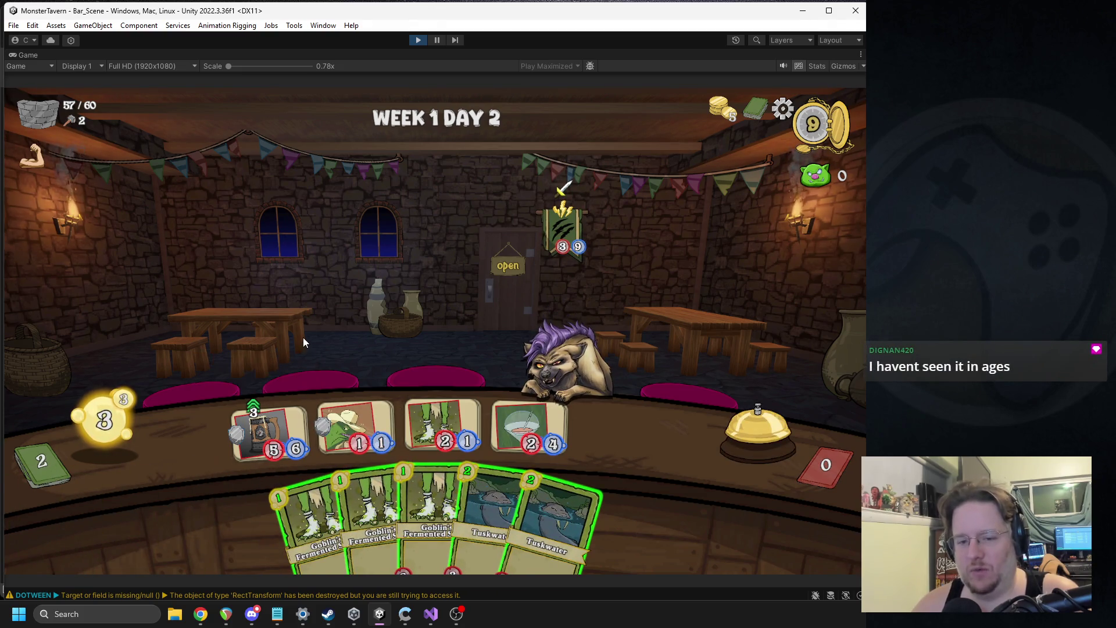
Review the deck, then place a last Goblin's Fermented Socks on the bar to finish the day.
click(754, 110)
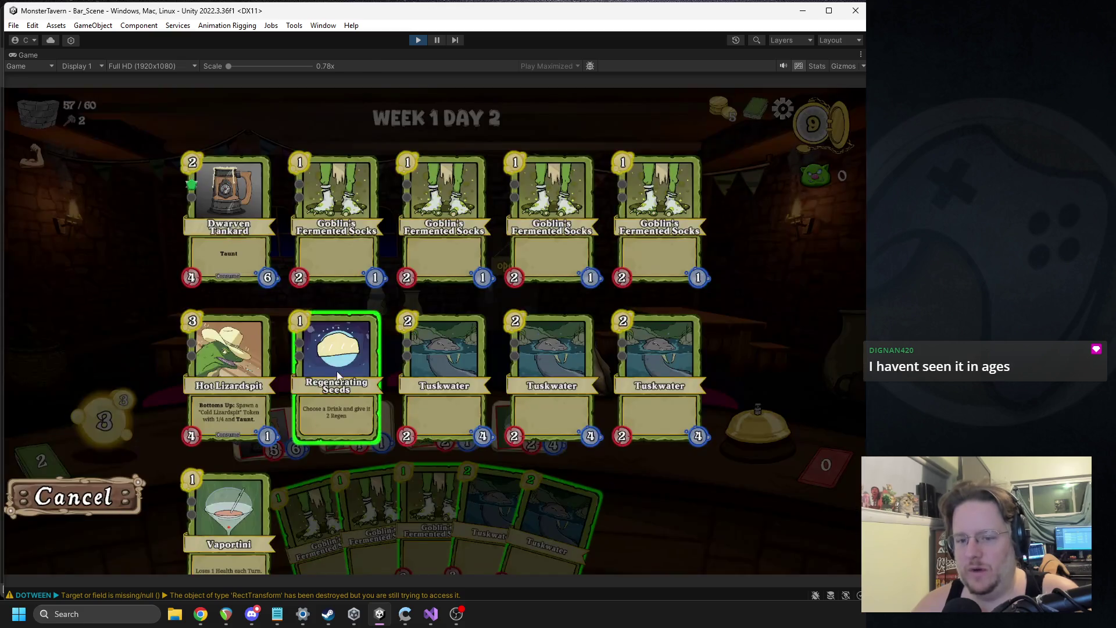
click(81, 493)
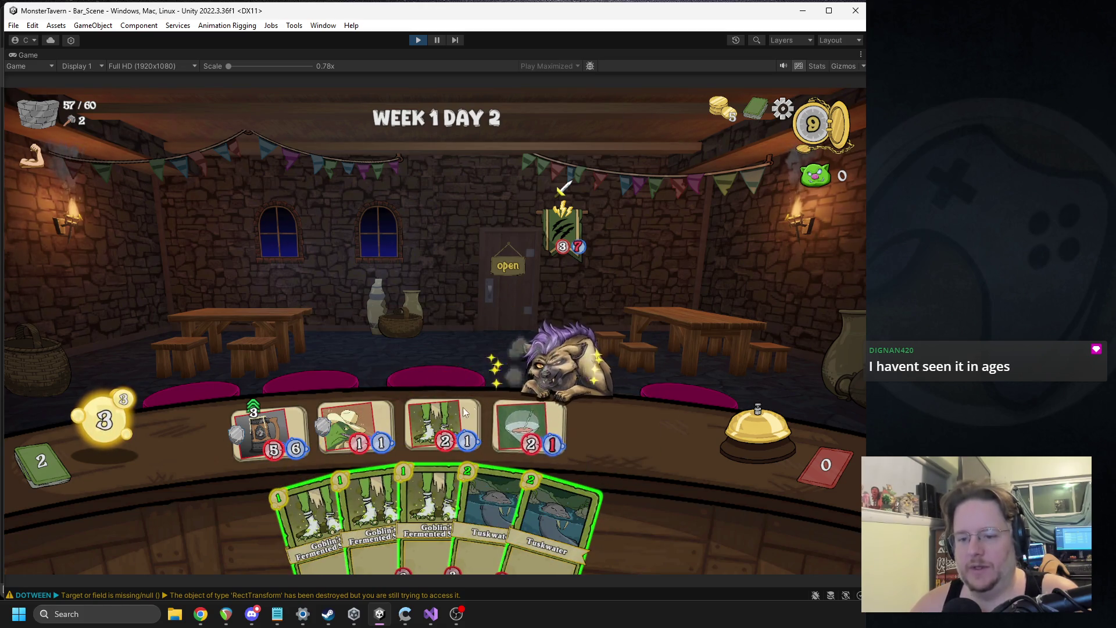
mouse_move(430, 511)
mouse_down()
mouse_move(427, 430)
mouse_move(618, 429)
mouse_up()
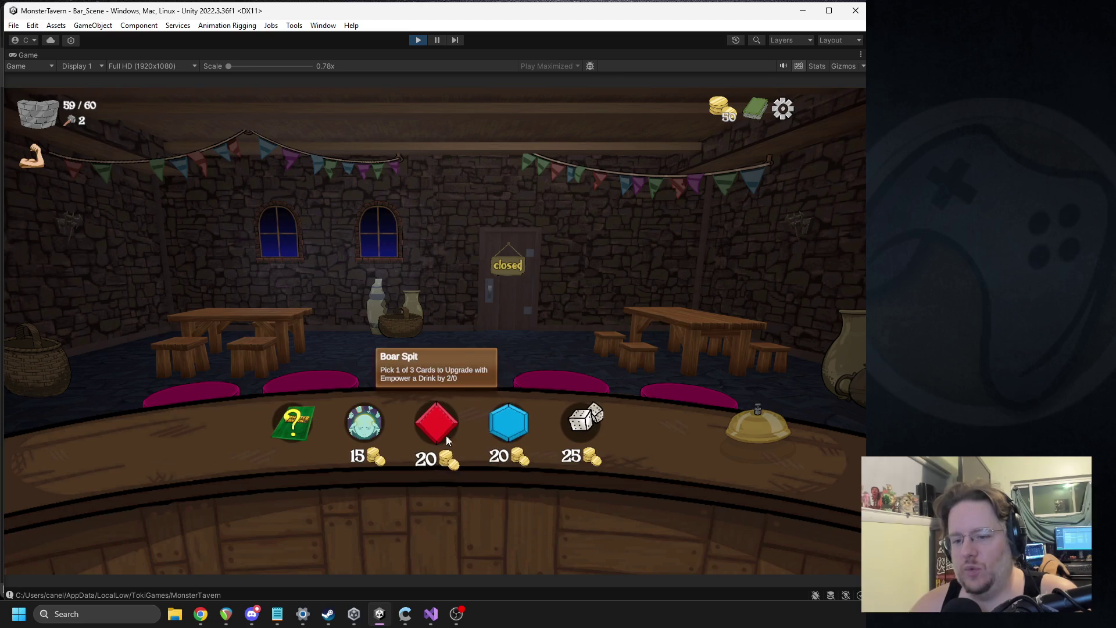
Buy Barkeeps Wisdom for 15 gold and take Hot Lizardspit from the mystery card.
mouse_move(528, 445)
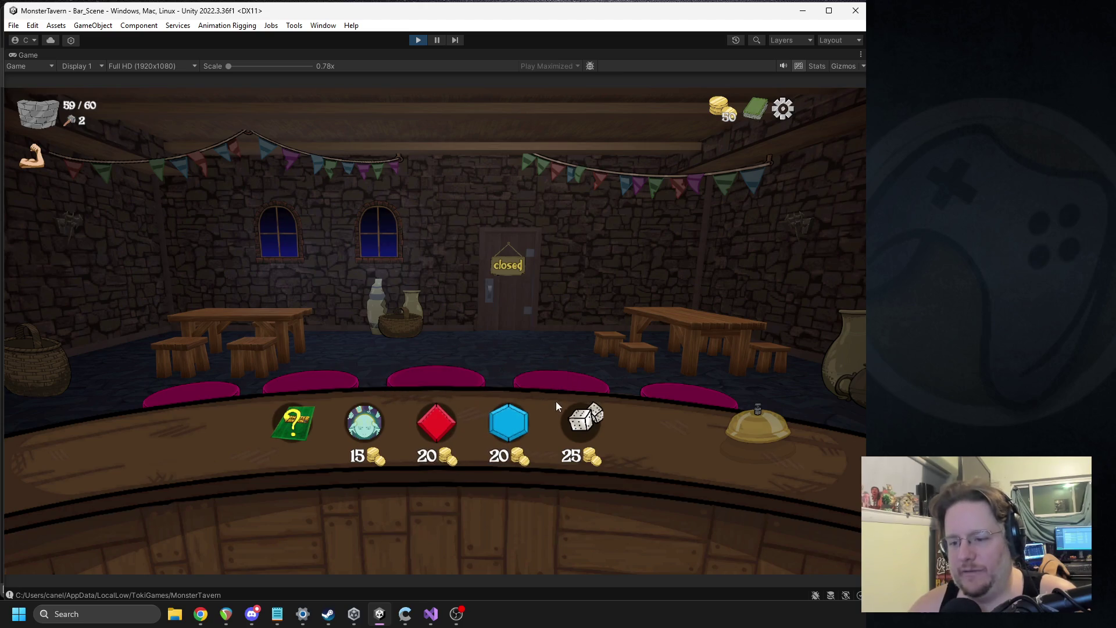
mouse_move(564, 403)
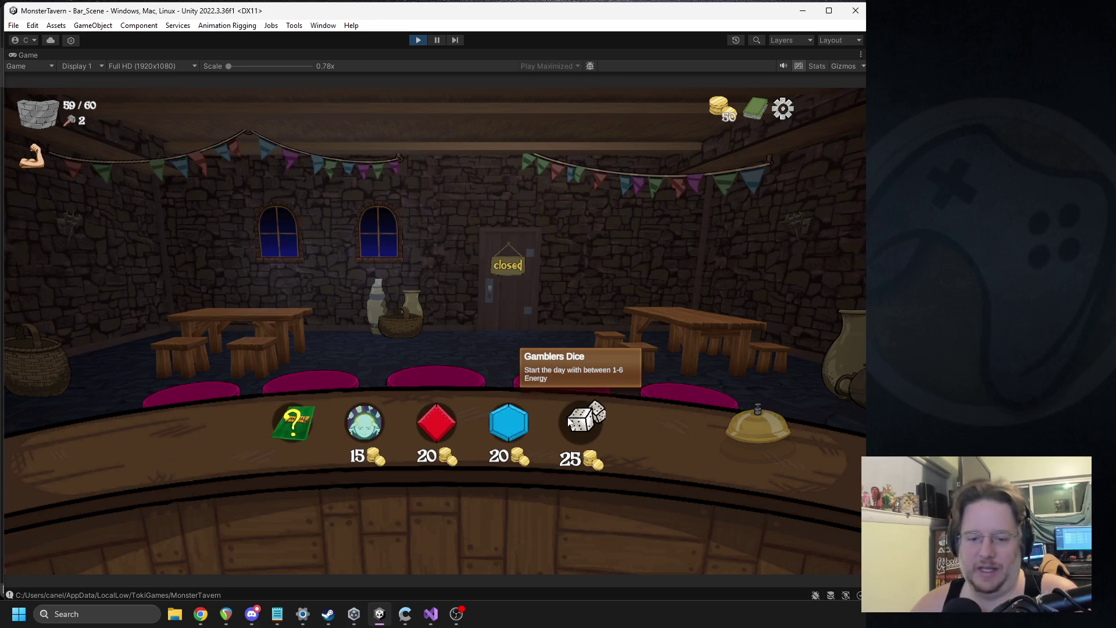
click(371, 429)
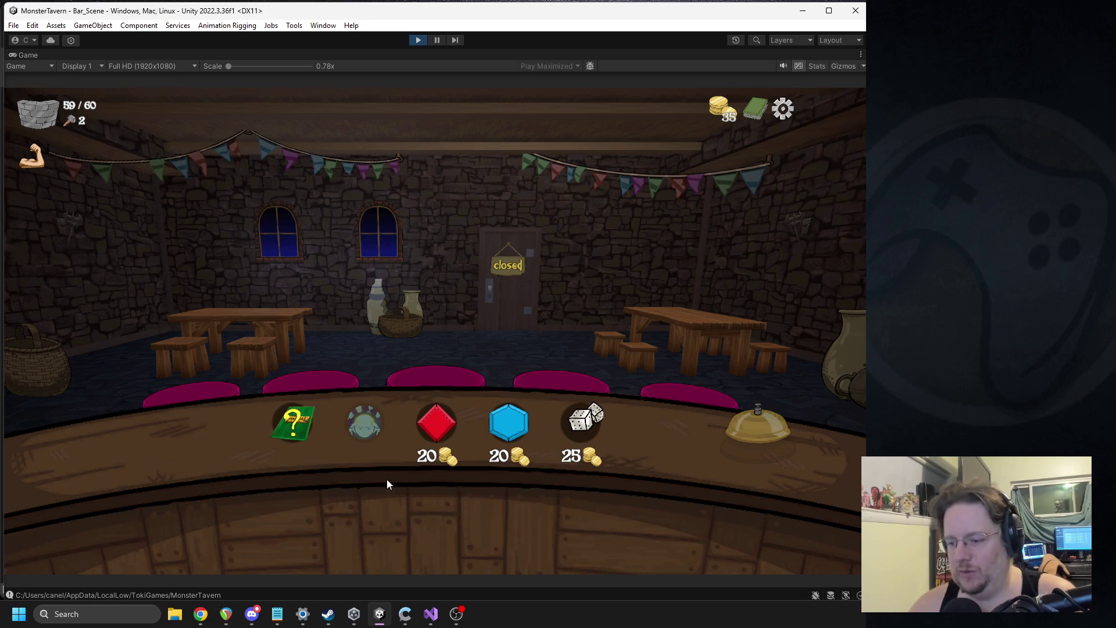
click(294, 429)
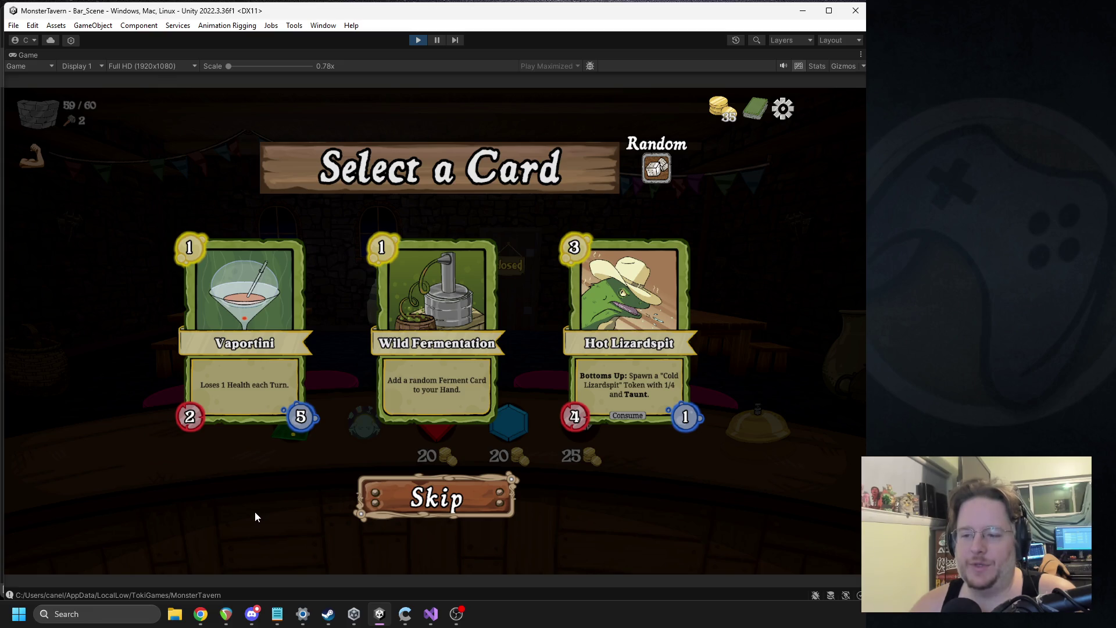
click(646, 368)
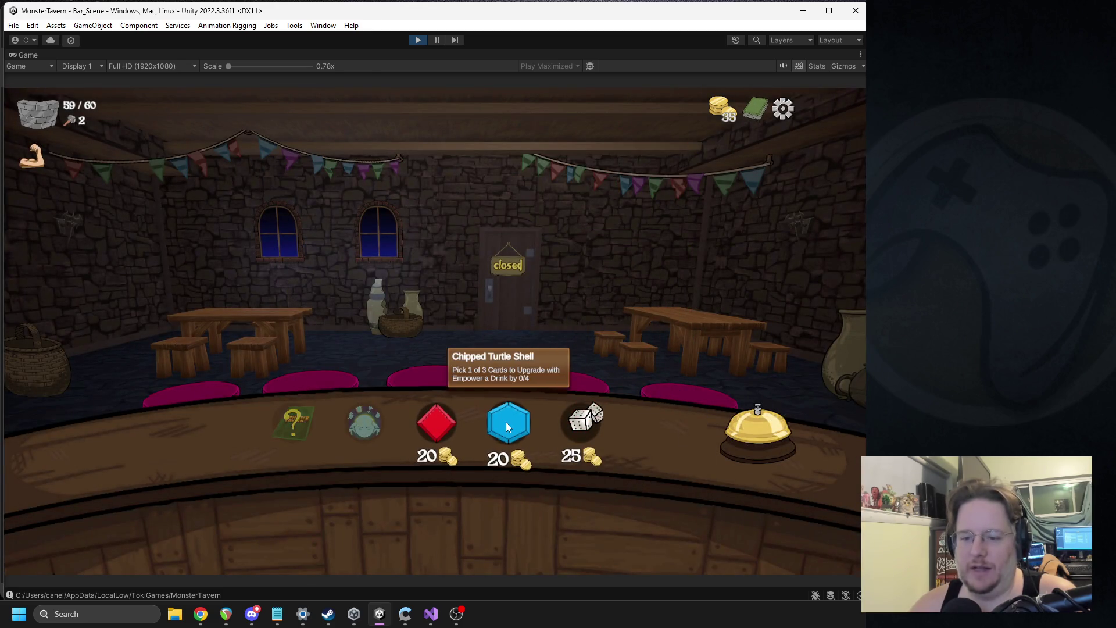
Empower Vaportini with the Boar Spit upgrade and start Week 1 Day 3.
click(420, 429)
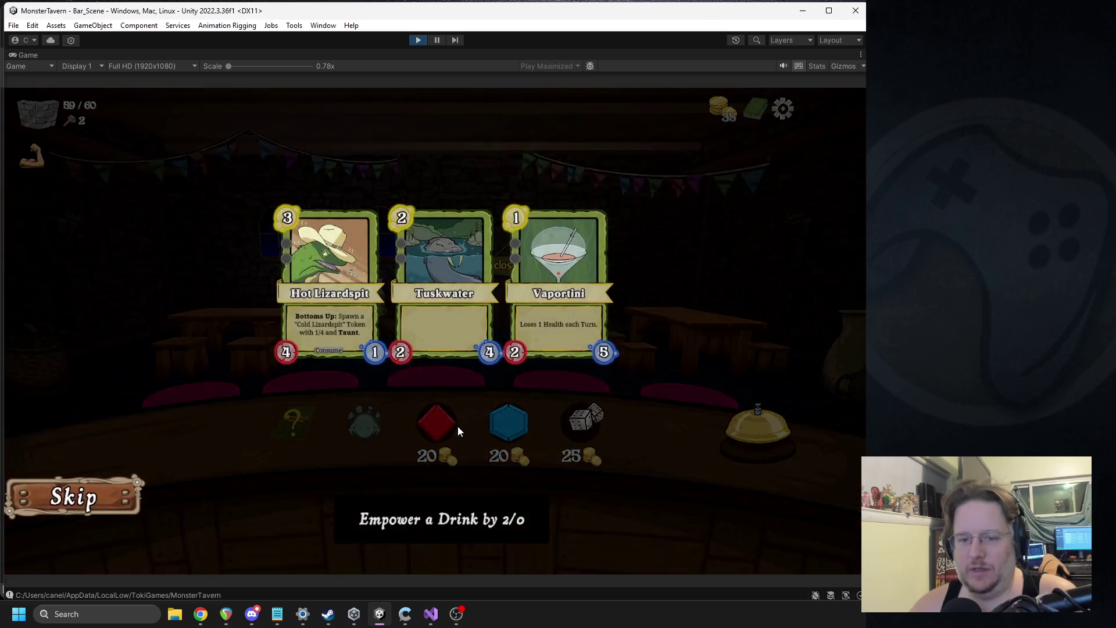
click(542, 295)
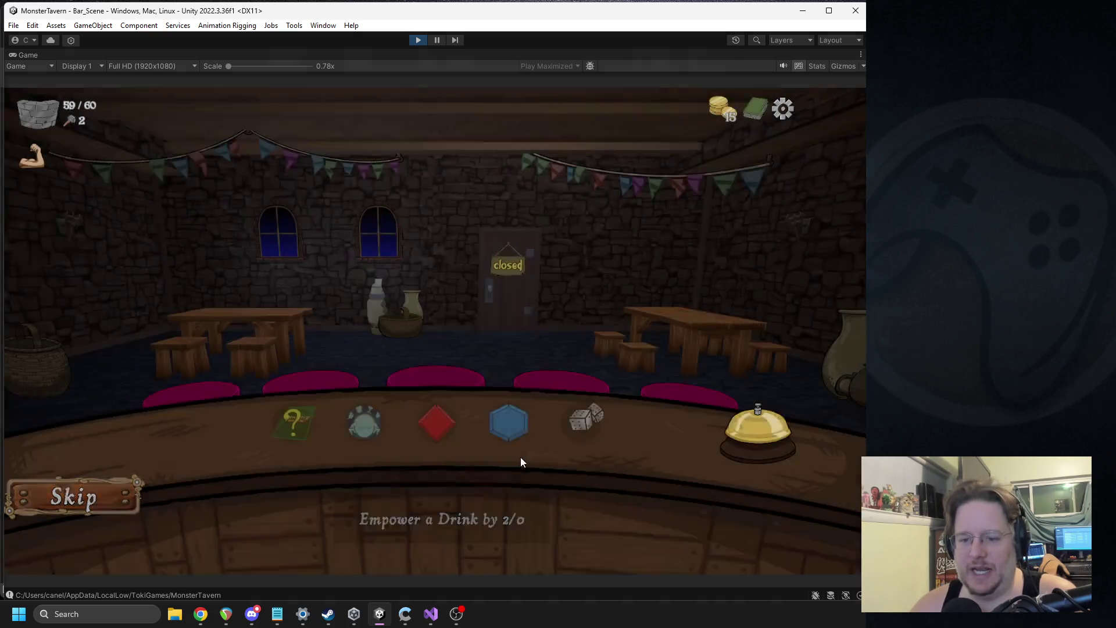
click(737, 439)
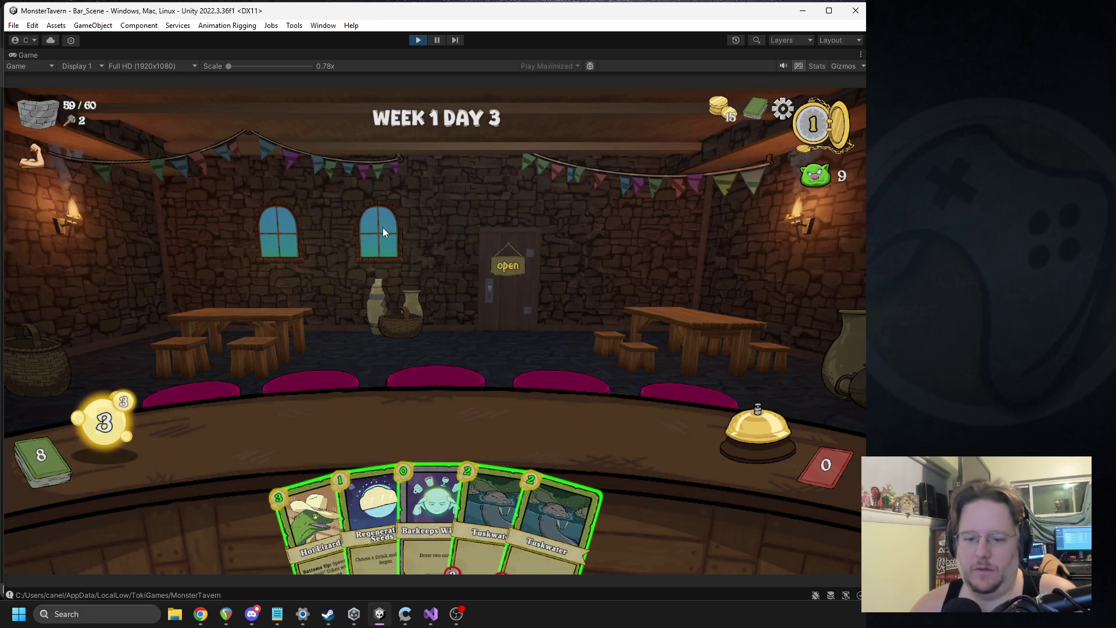
Open the tavern with Hot Lizardspit, serve the bear a table drink, and add another Hot Lizardspit.
drag(298, 476, 273, 436)
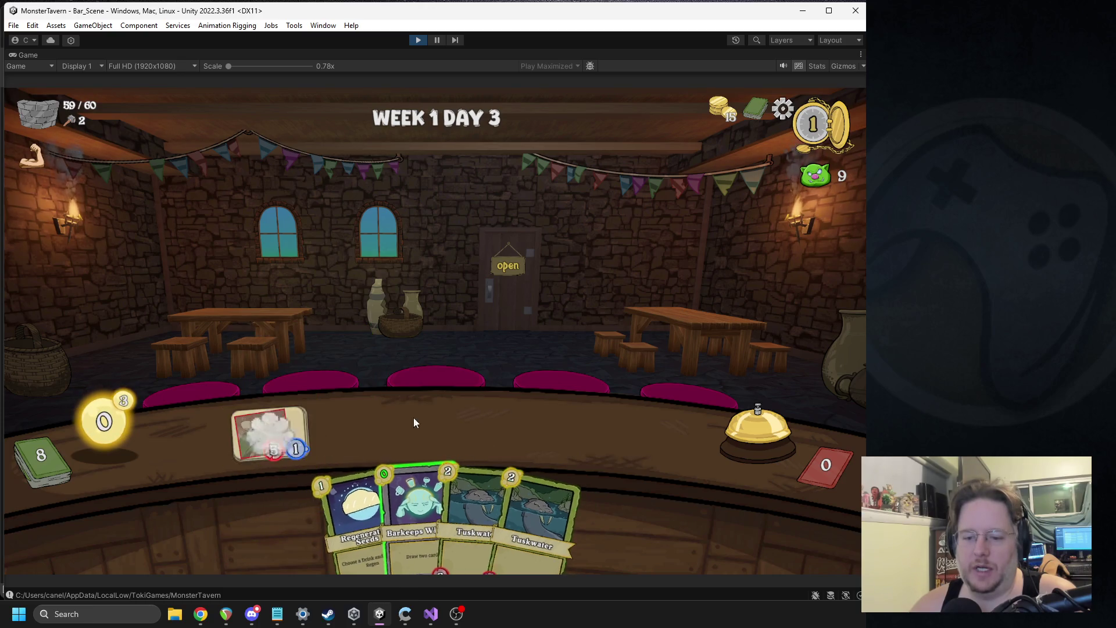
click(738, 427)
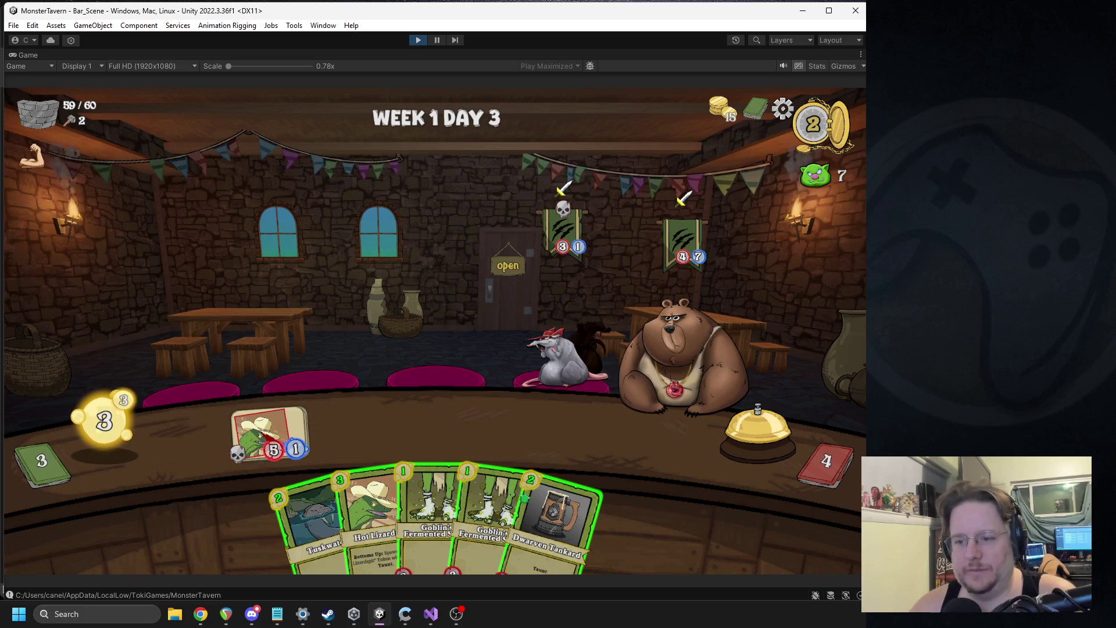
mouse_move(244, 440)
mouse_down()
mouse_move(673, 372)
mouse_move(672, 346)
mouse_up()
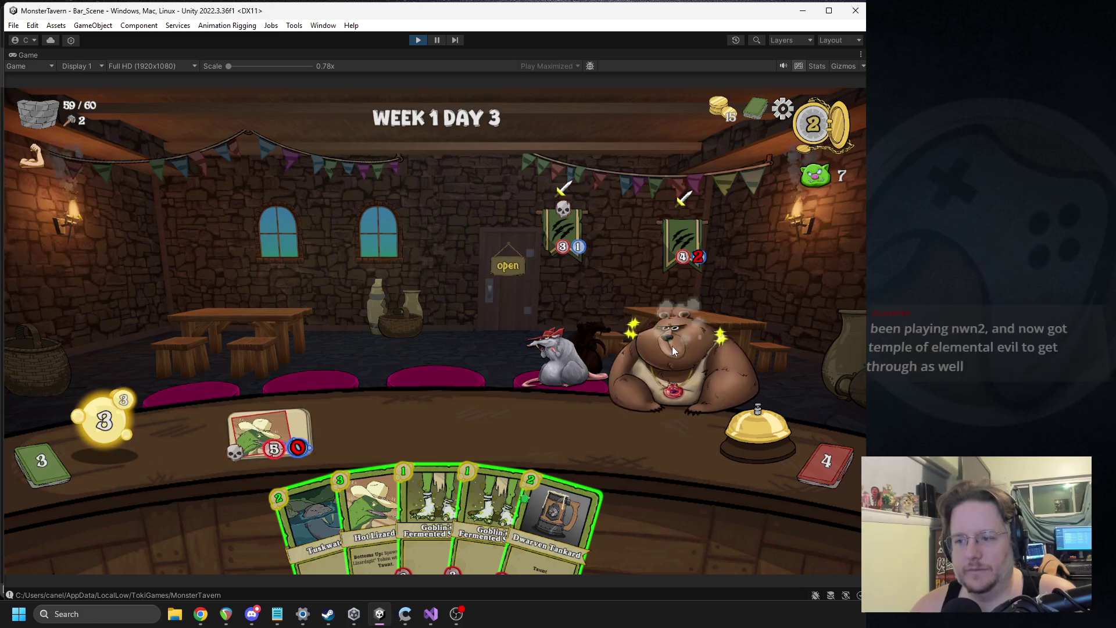
drag(372, 512, 356, 429)
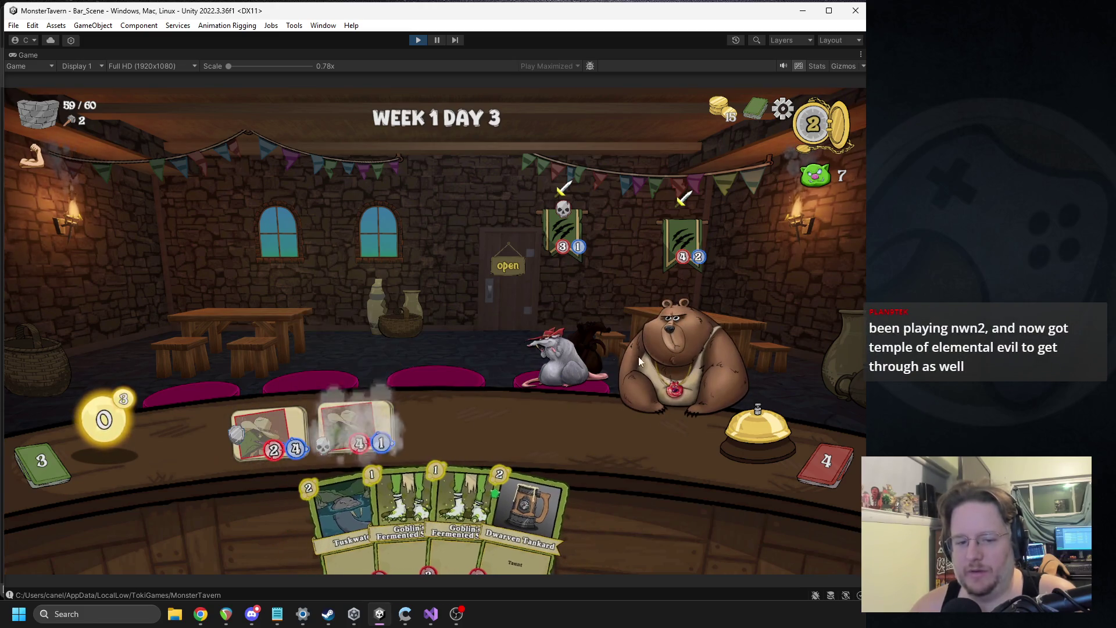
click(744, 449)
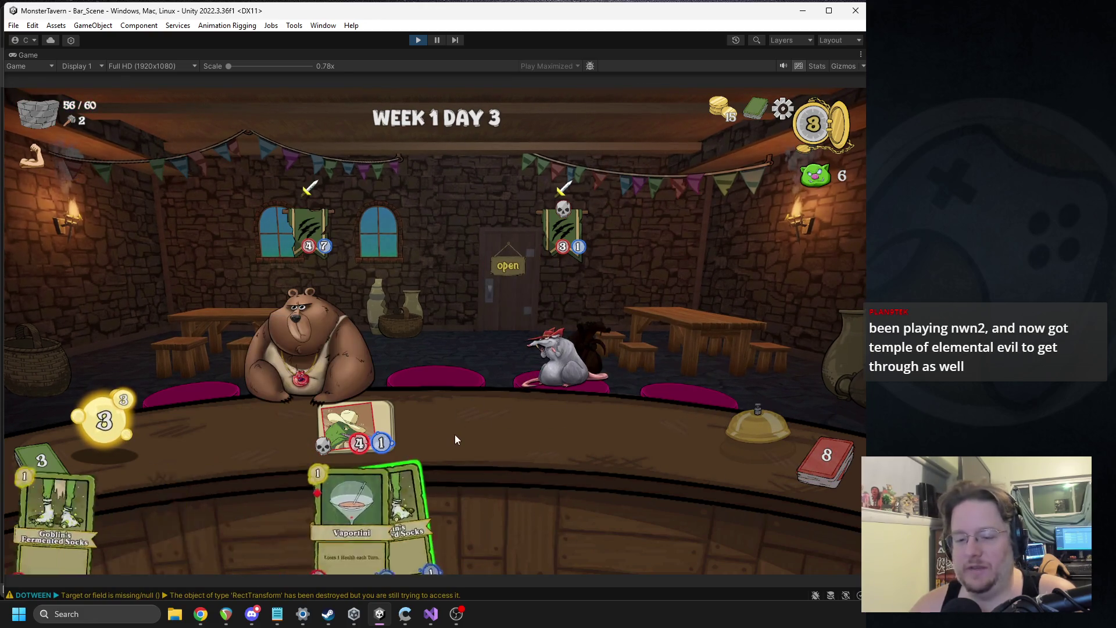
Aim the goblin drink at the bear, then place Vaportini and Dwarven Tankard on the bar.
drag(359, 407, 303, 344)
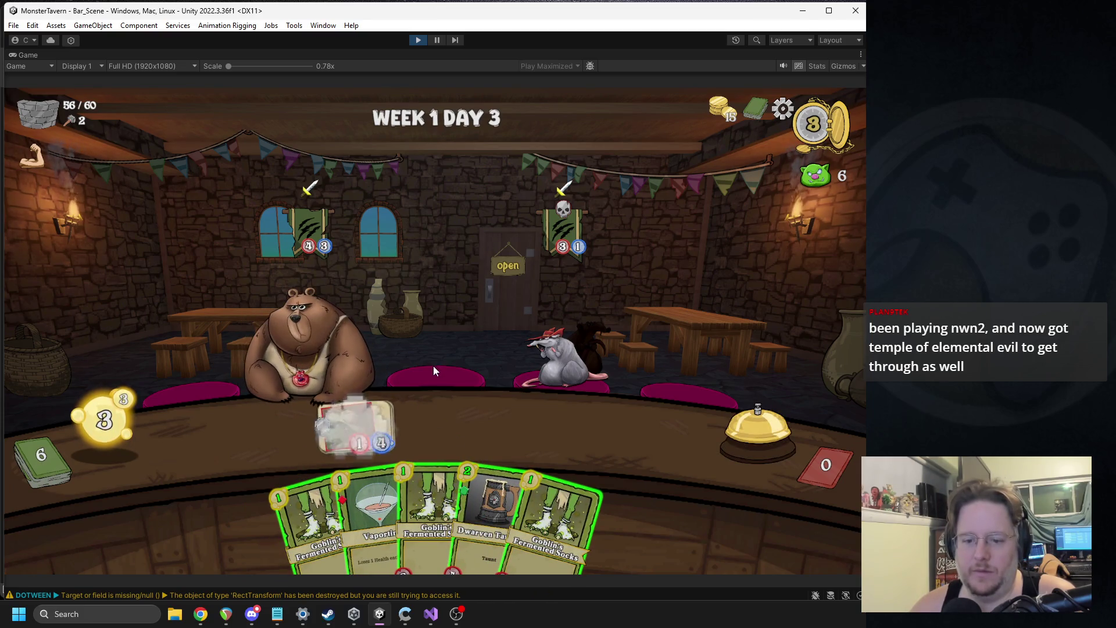
drag(378, 523, 270, 429)
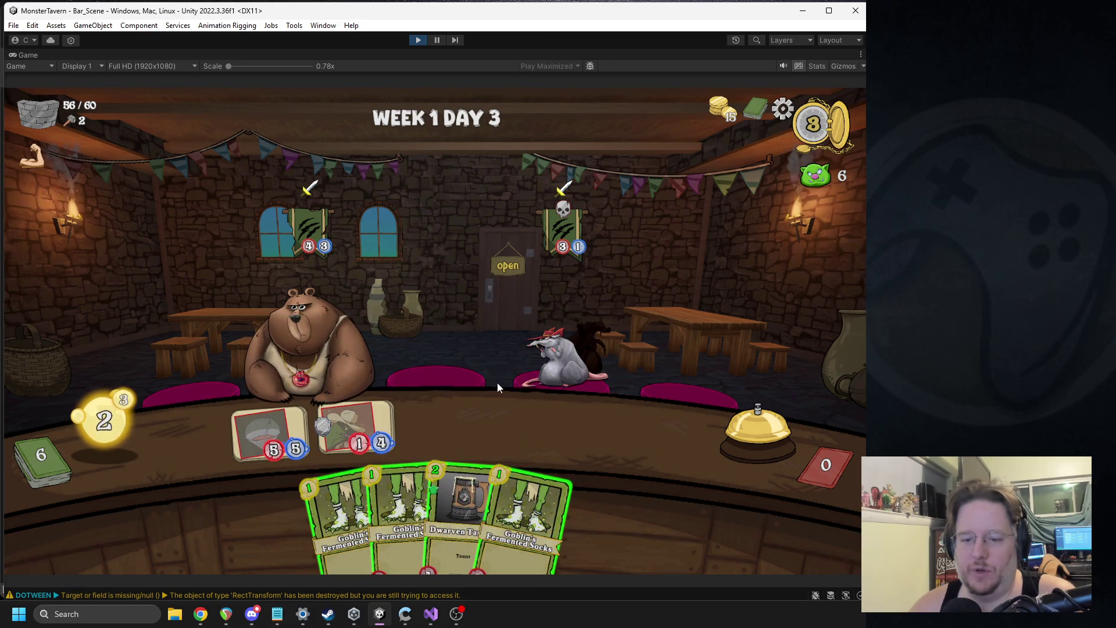
drag(472, 485, 616, 433)
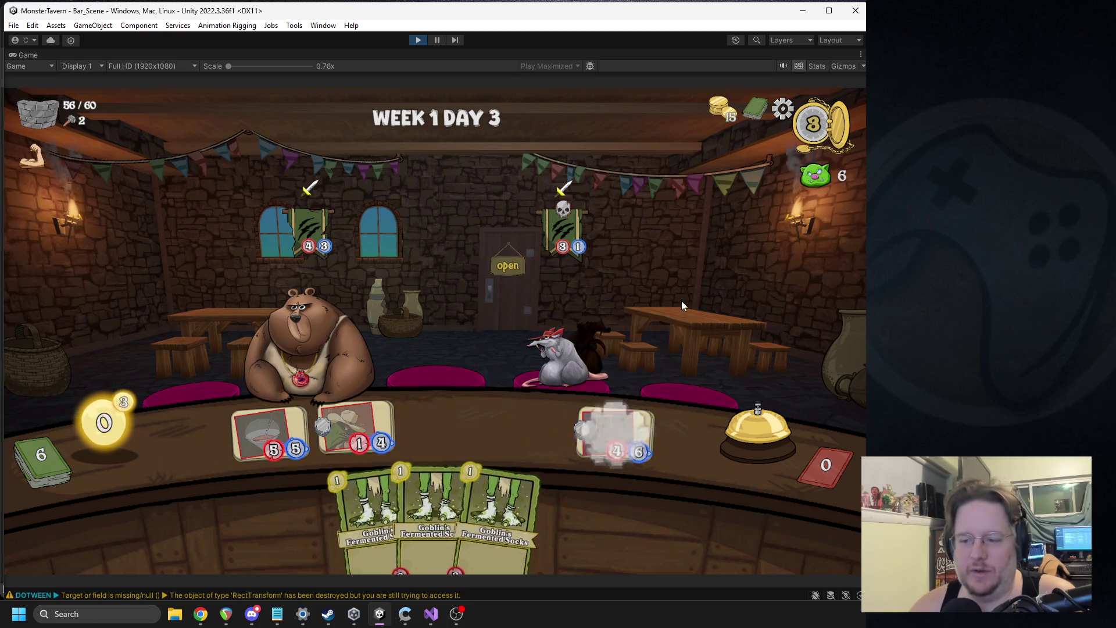
click(726, 419)
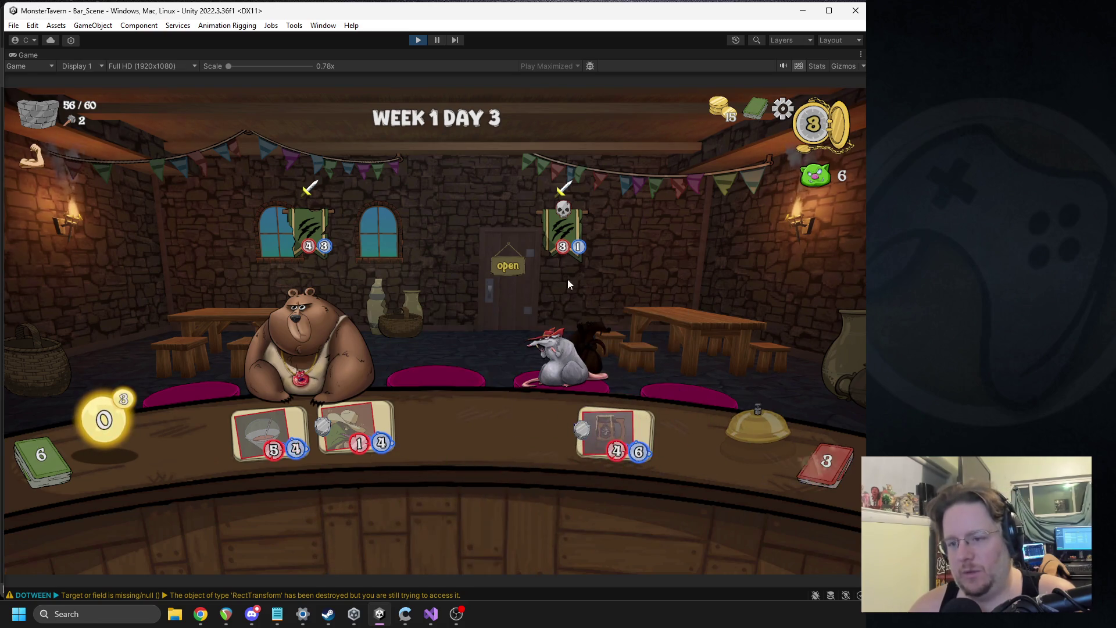
Serve the rat customer, boost the bowl drink with Regenerating Seeds, and put Tuskwater in the third slot.
mouse_move(370, 445)
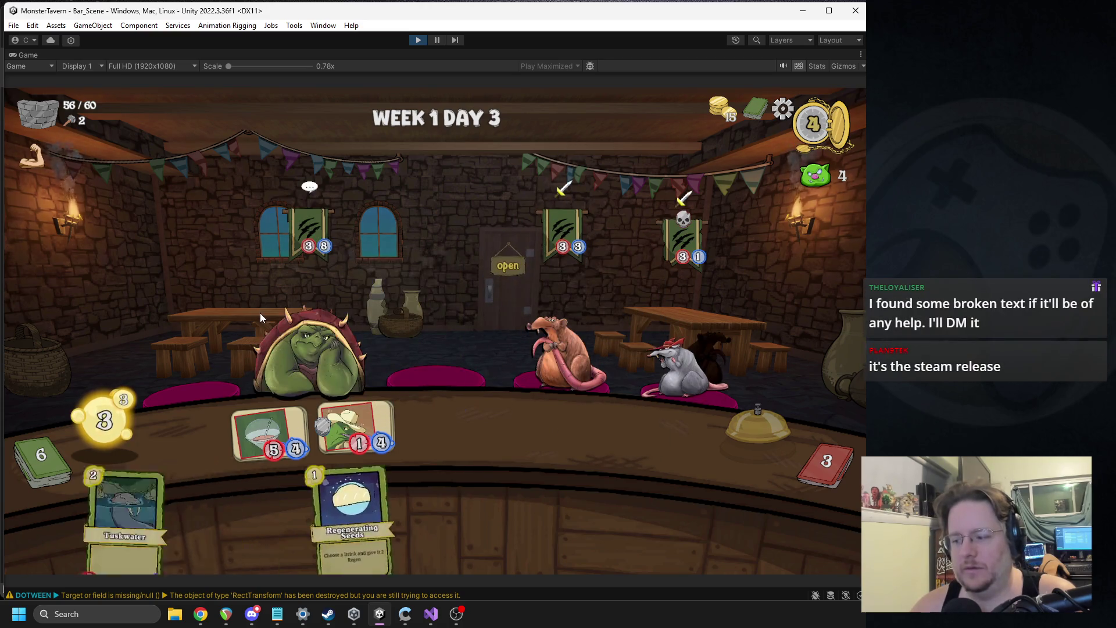
click(537, 349)
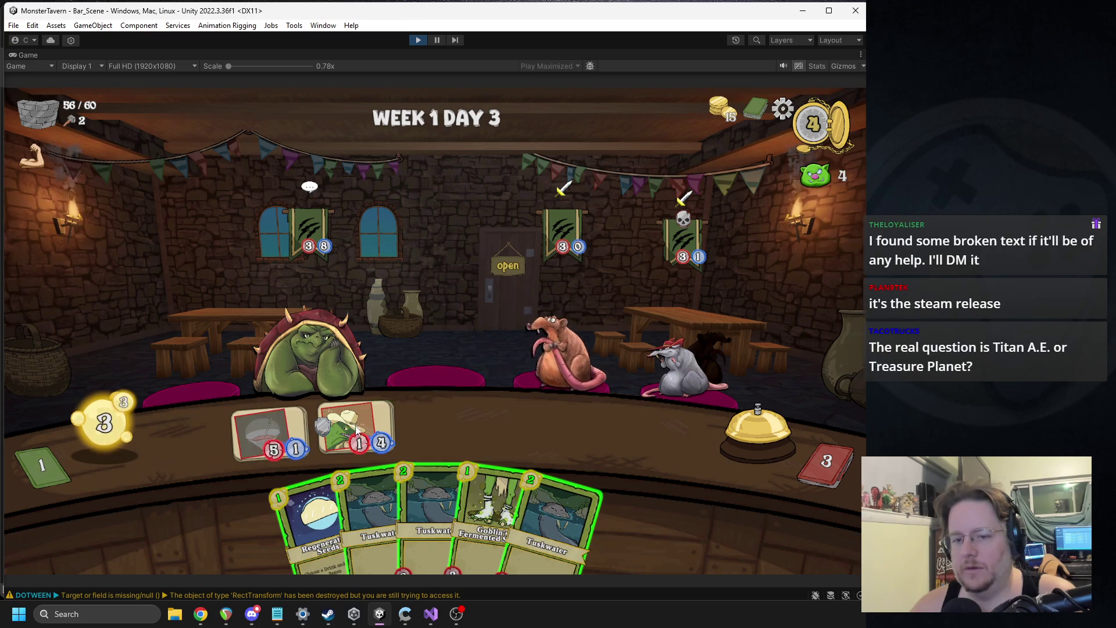
mouse_move(317, 517)
mouse_down()
mouse_move(565, 337)
mouse_move(511, 273)
mouse_move(512, 295)
mouse_up()
drag(338, 490, 440, 425)
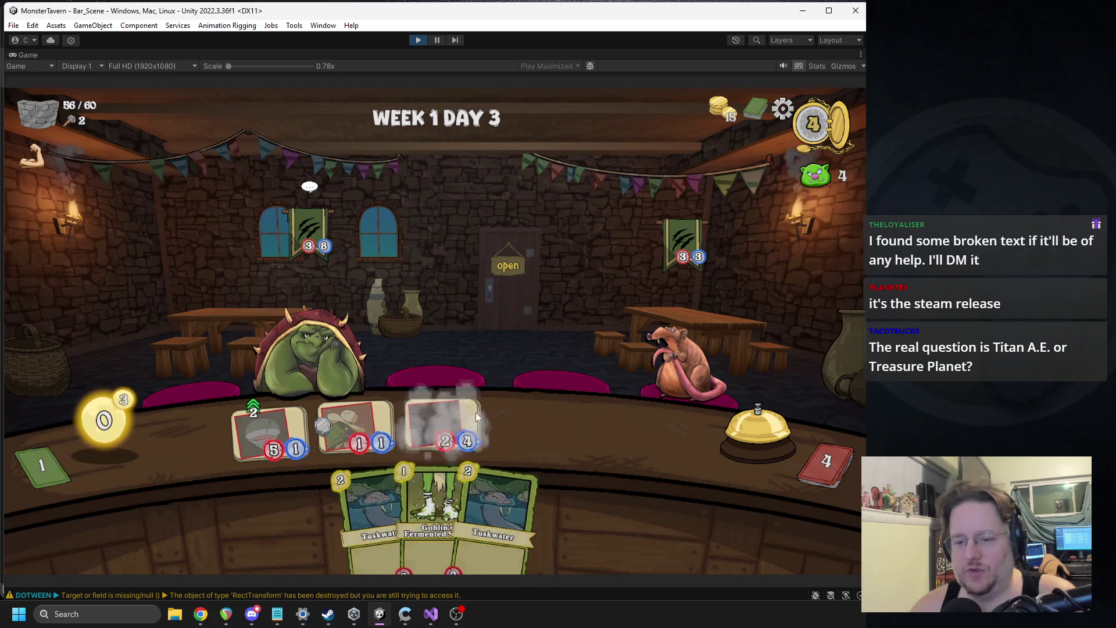
click(755, 442)
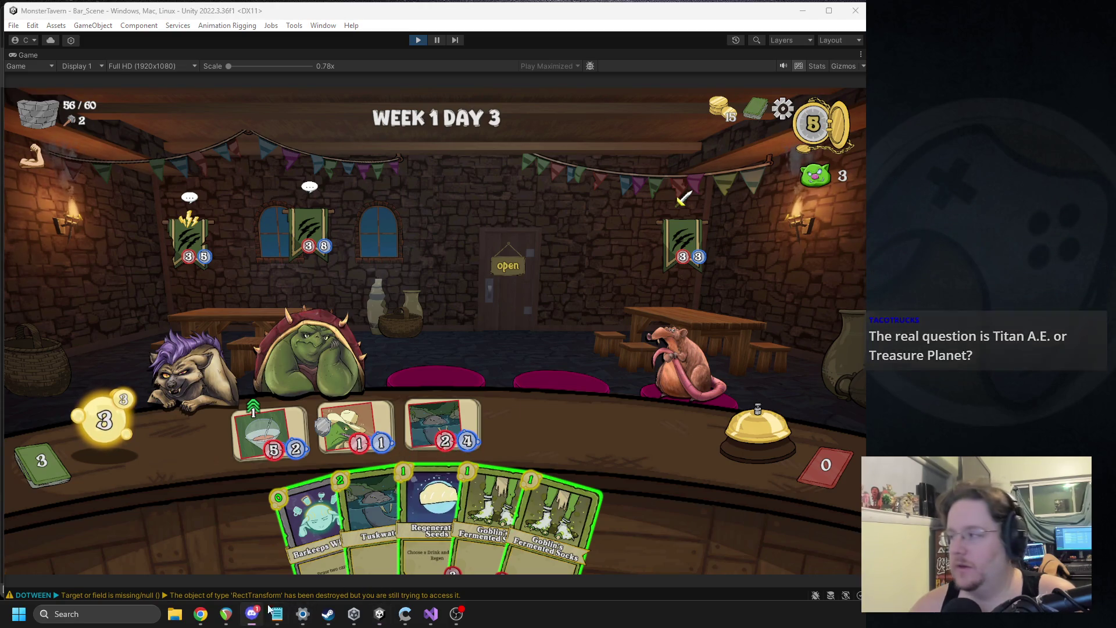
Return to the Unity game and apply Regenerating Seeds to the first drink.
click(252, 614)
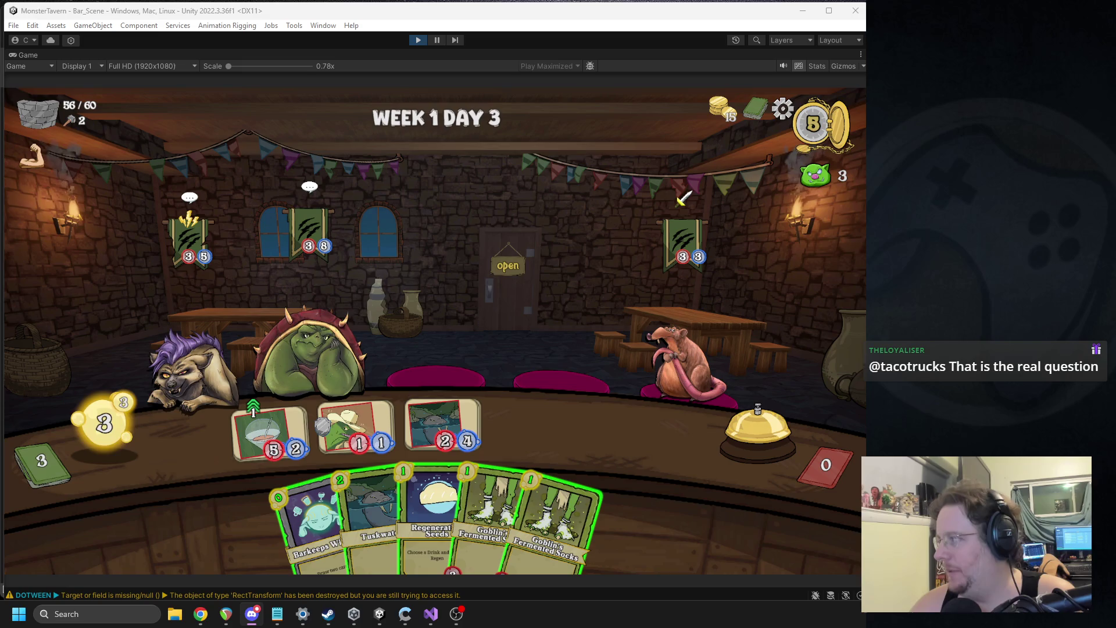
click(734, 296)
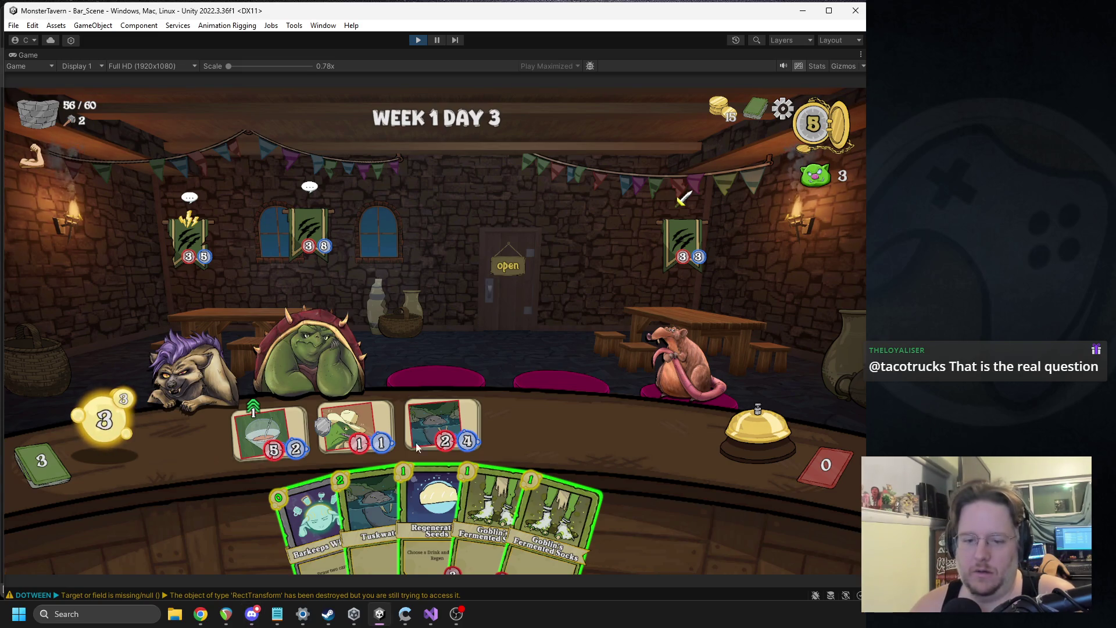
click(433, 512)
click(269, 431)
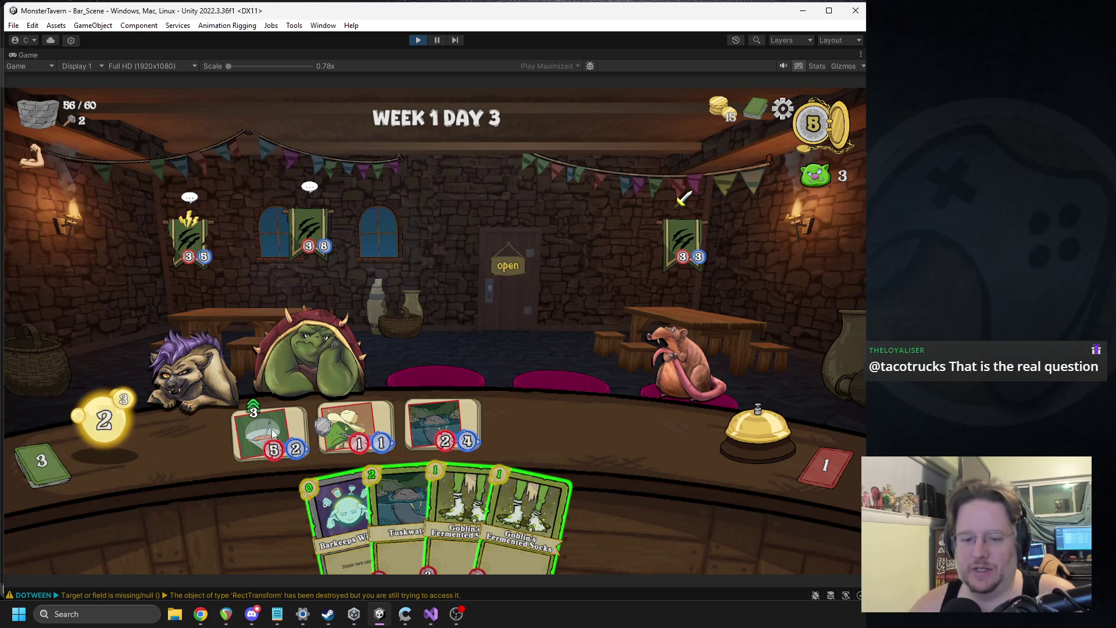
mouse_move(266, 435)
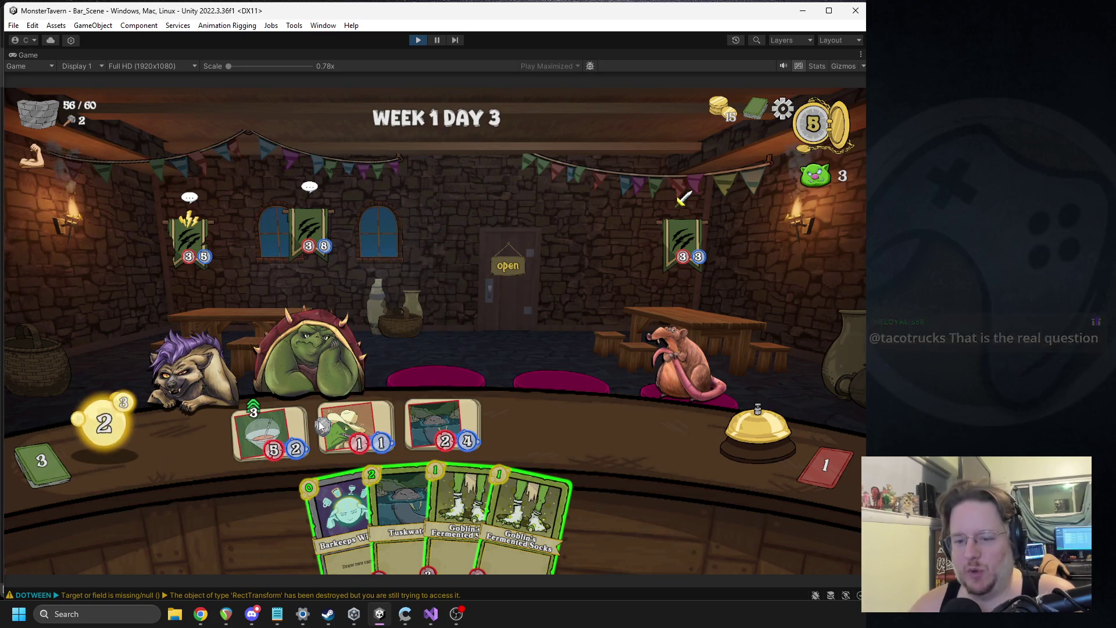
mouse_move(354, 427)
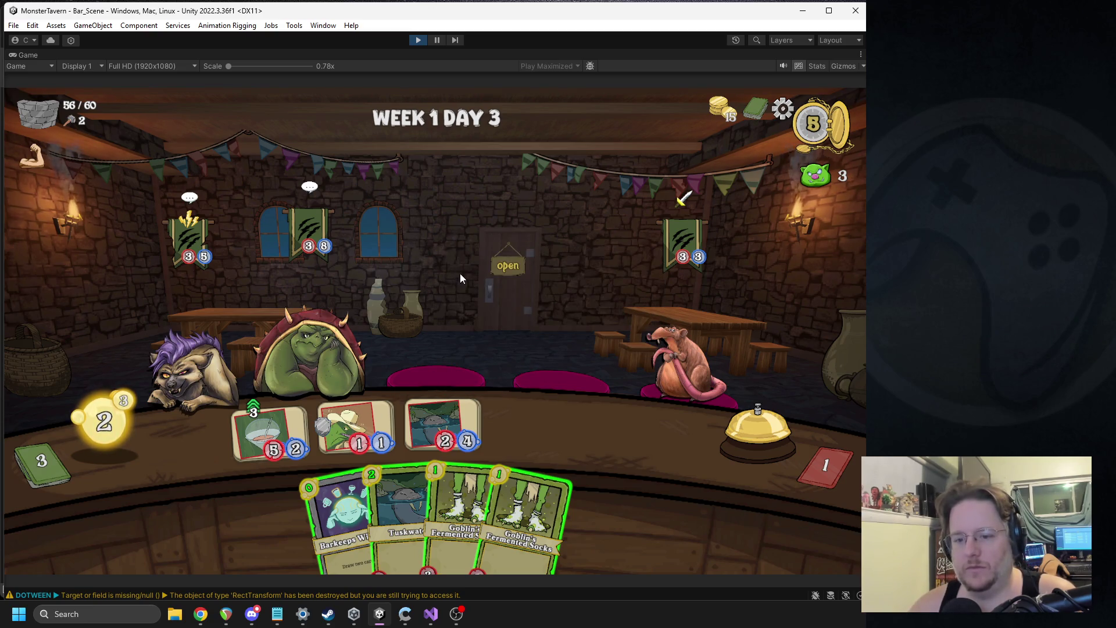
Play Barkeeps Wisdom to draw two, place two Goblin's Fermented Socks, and end the turn.
drag(343, 512, 358, 343)
drag(431, 511, 518, 419)
drag(473, 512, 616, 430)
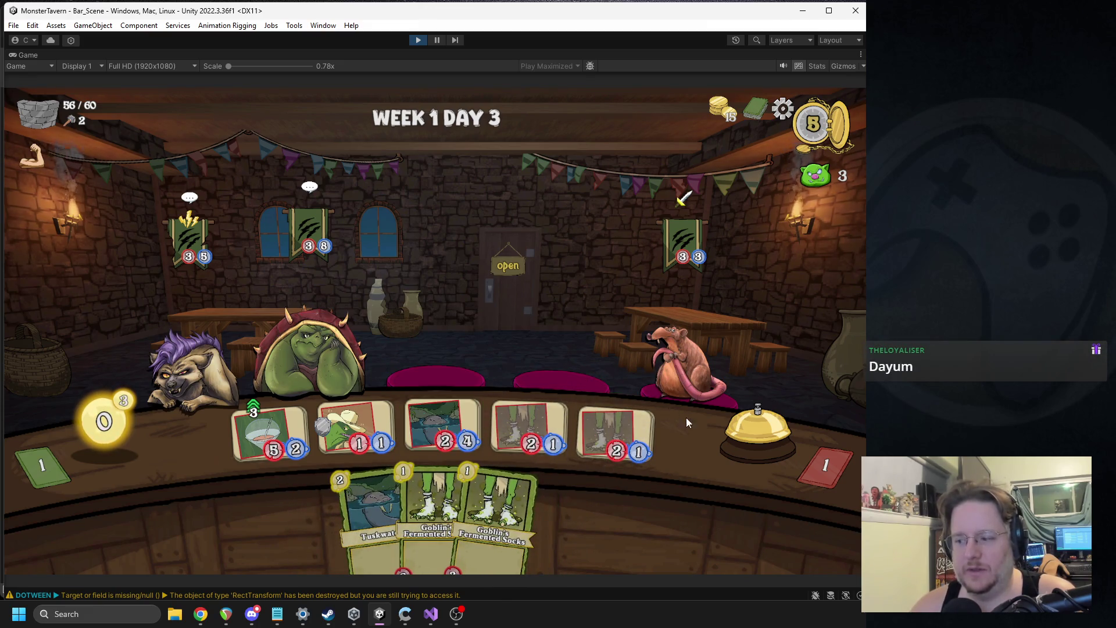
click(725, 449)
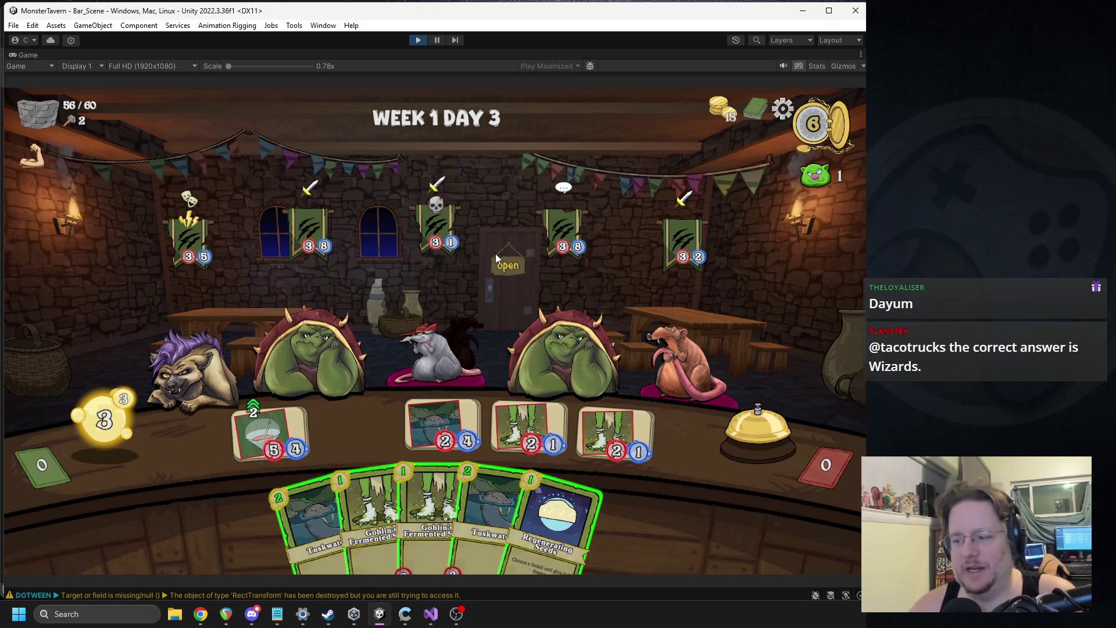
Boost the first bar drink with Regenerating Seeds and refocus the Unity game window.
mouse_move(558, 523)
mouse_down()
mouse_move(547, 499)
mouse_move(267, 436)
mouse_move(187, 372)
mouse_up()
mouse_move(191, 213)
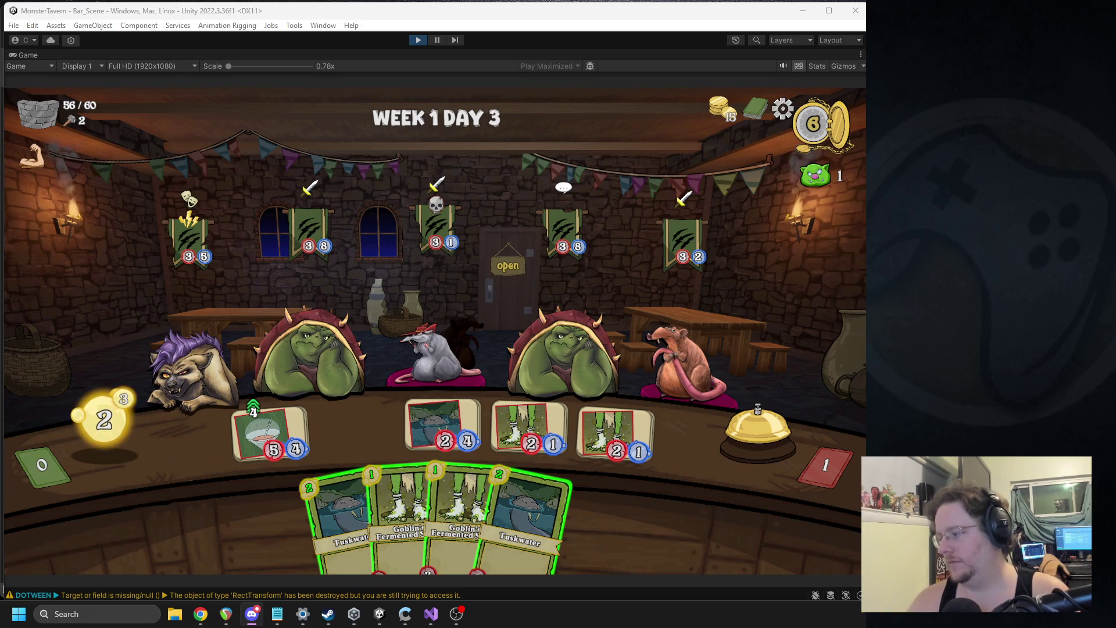
key(alt+Tab)
click(314, 234)
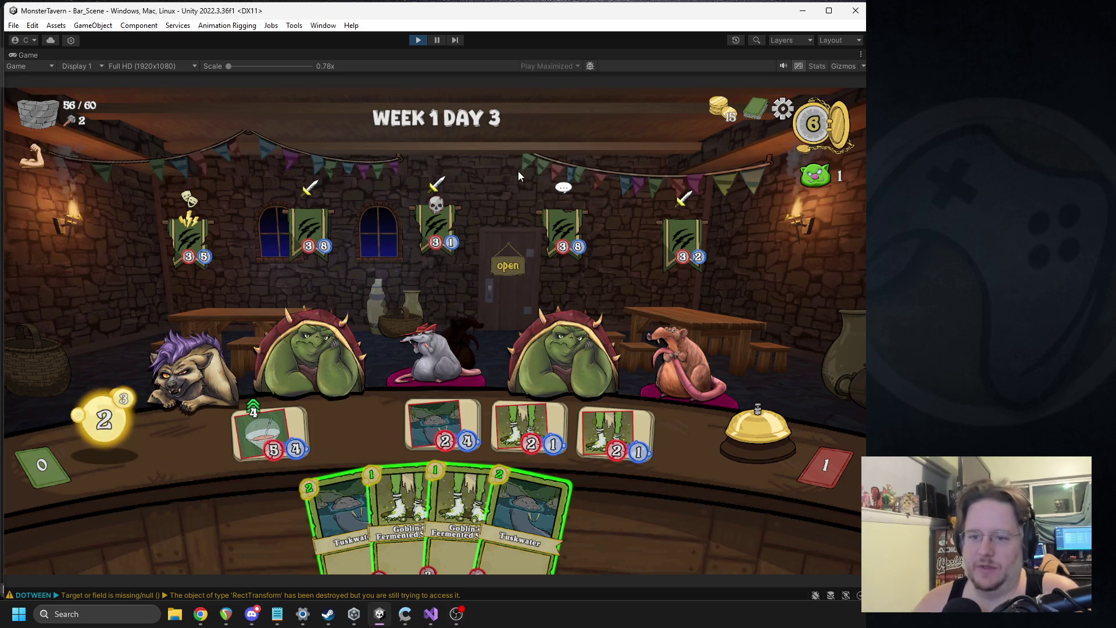
Place both Goblin's Fermented Socks on the bar and end the turn.
mouse_move(411, 254)
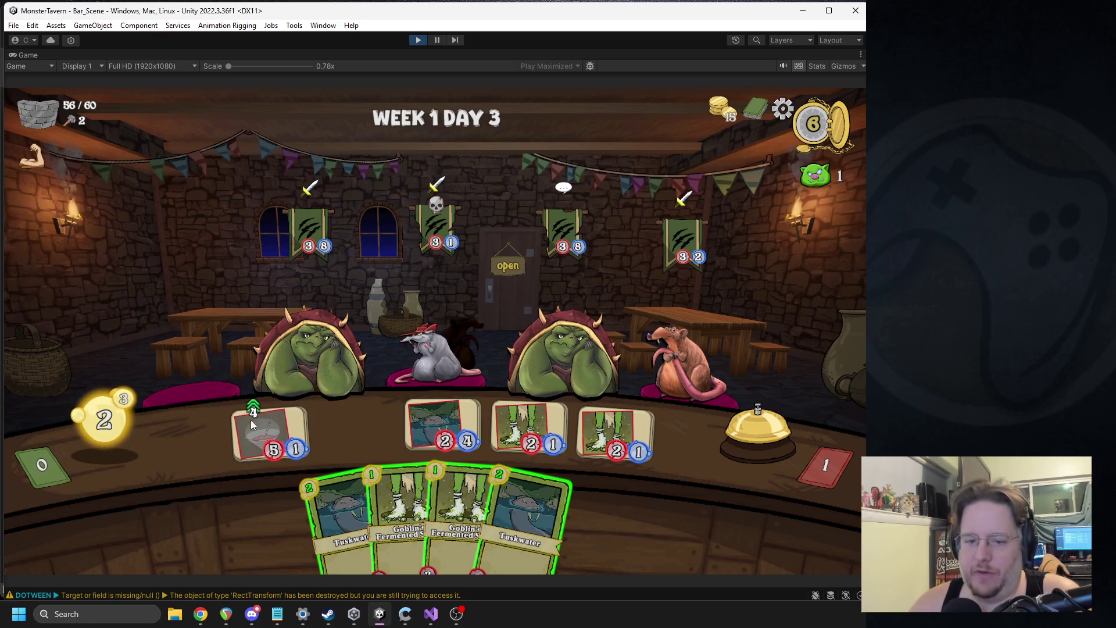
mouse_move(251, 412)
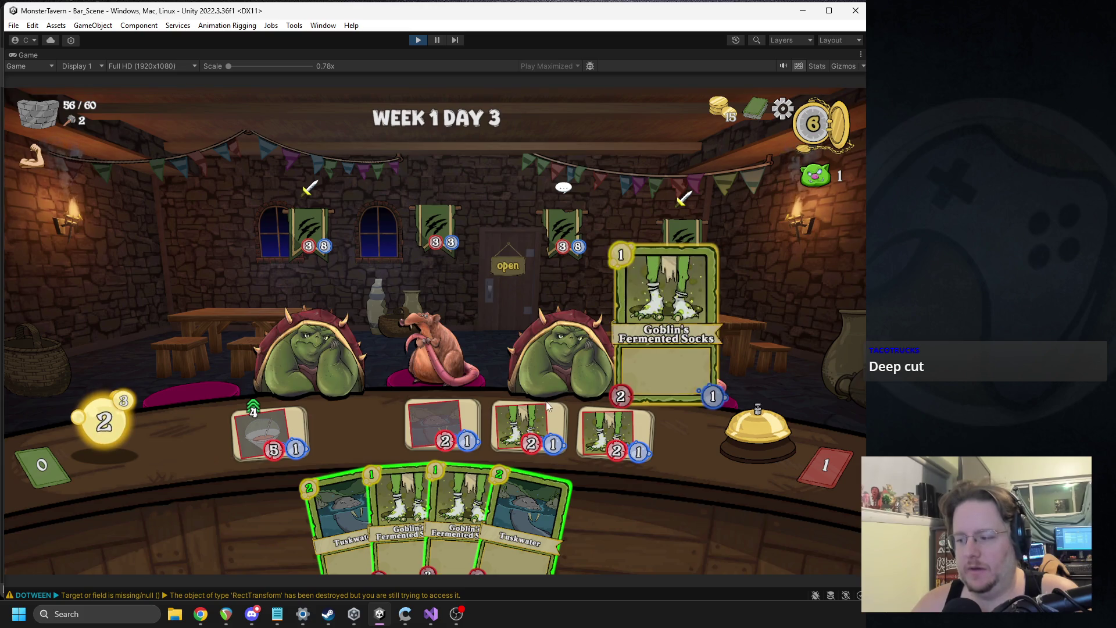
mouse_move(622, 442)
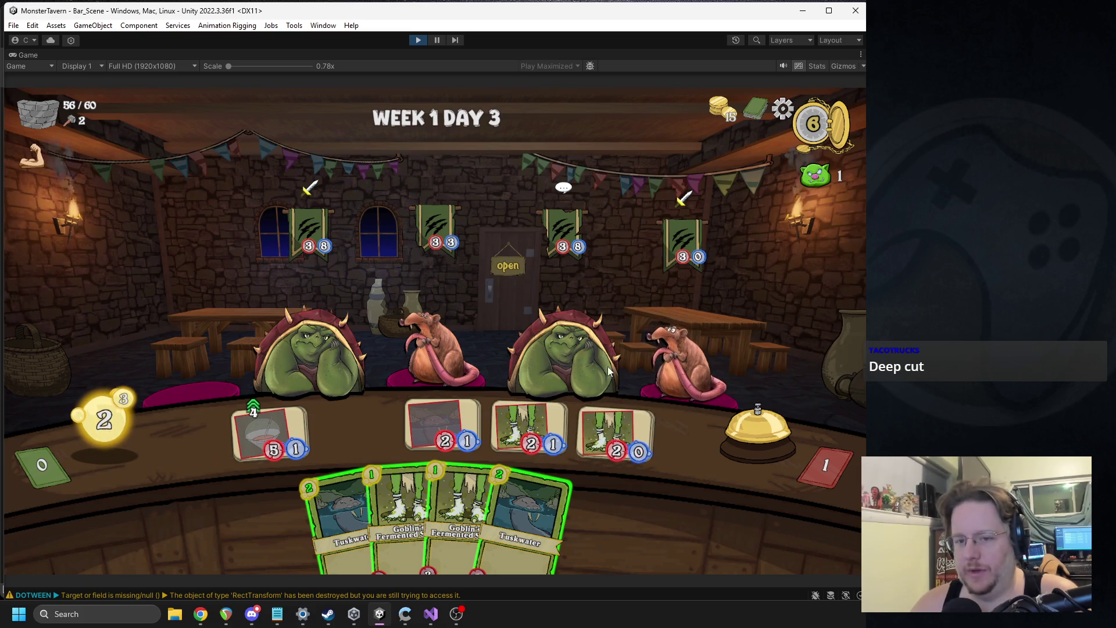
mouse_move(401, 512)
mouse_down()
mouse_move(374, 430)
mouse_move(357, 430)
mouse_up()
drag(459, 512, 529, 430)
click(750, 434)
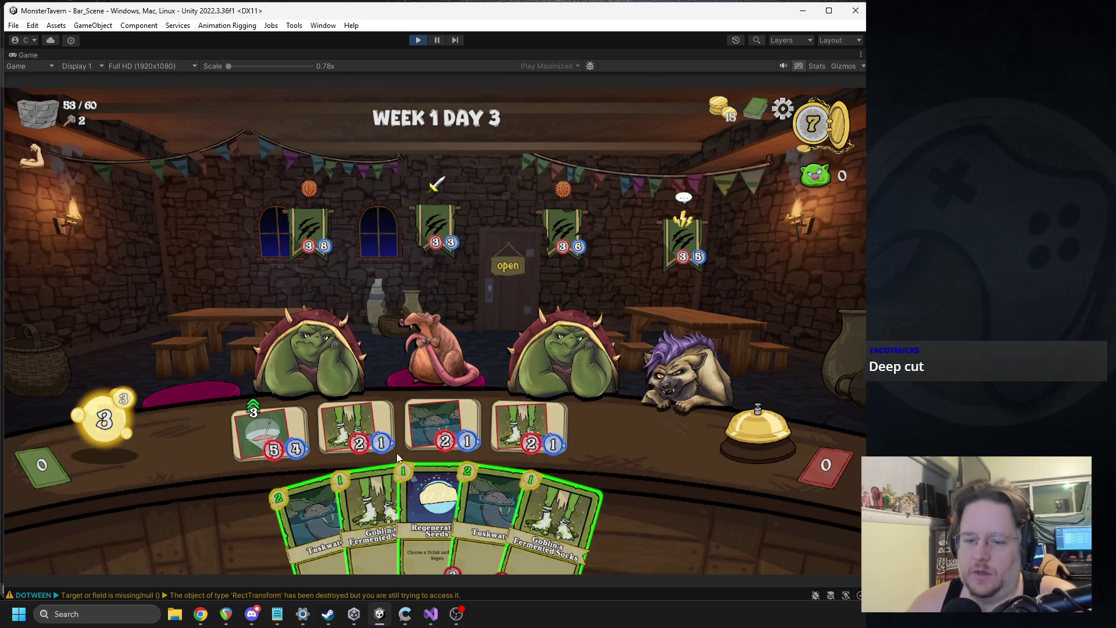
Seed the first drink, serve Tuskwater to the rat, and add two Goblin's Fermented Socks.
drag(433, 517, 269, 432)
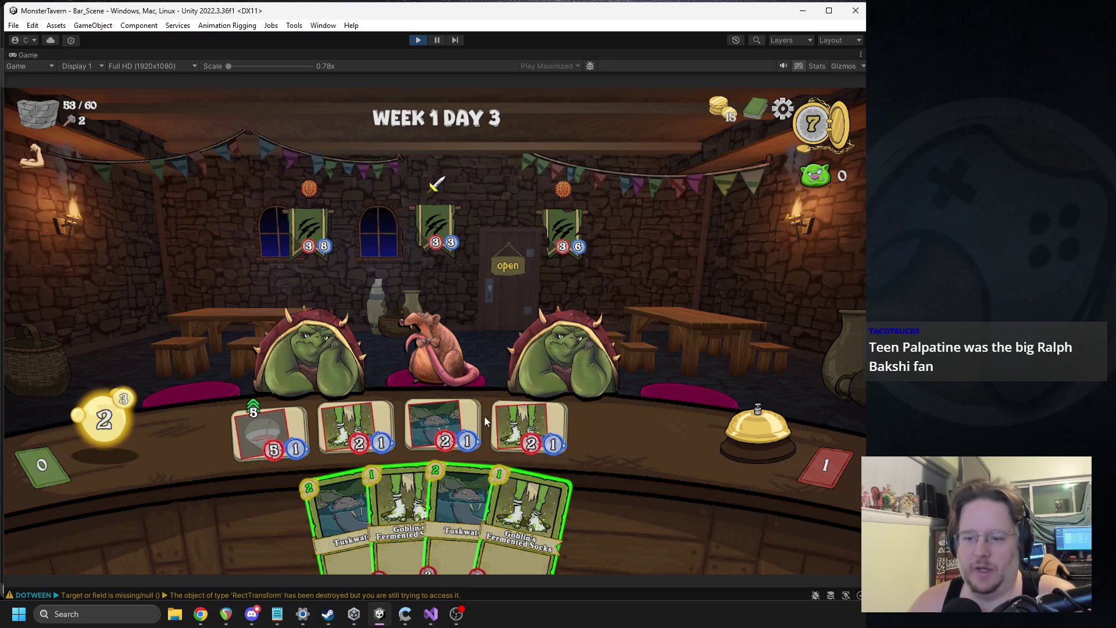
drag(451, 422, 439, 360)
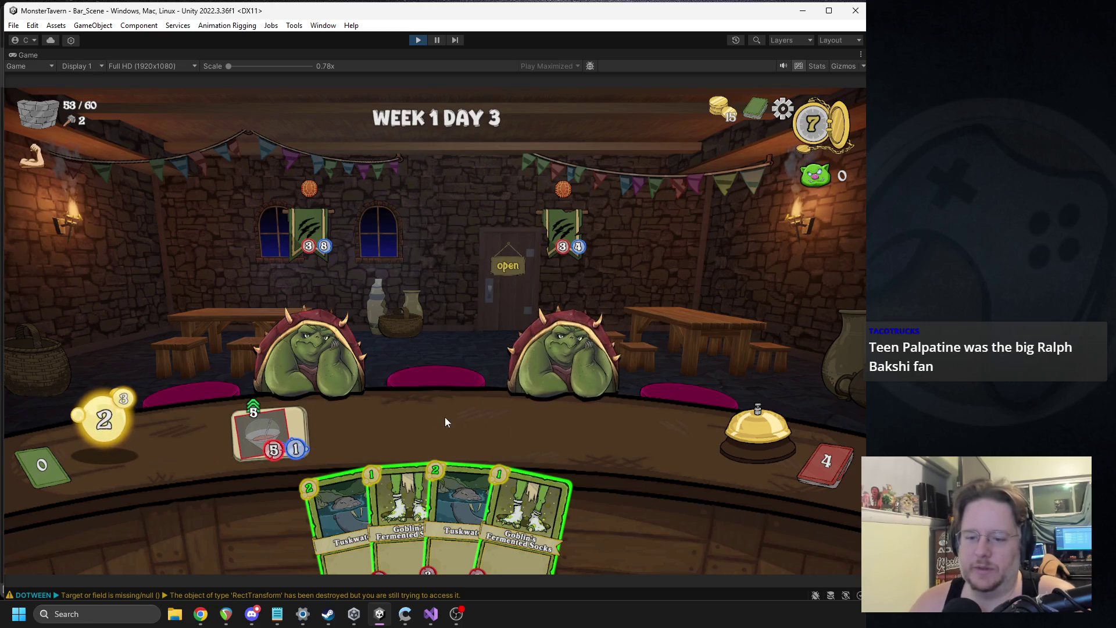
drag(407, 505, 390, 440)
mouse_move(515, 512)
mouse_down()
mouse_move(461, 416)
mouse_move(445, 428)
mouse_up()
click(758, 430)
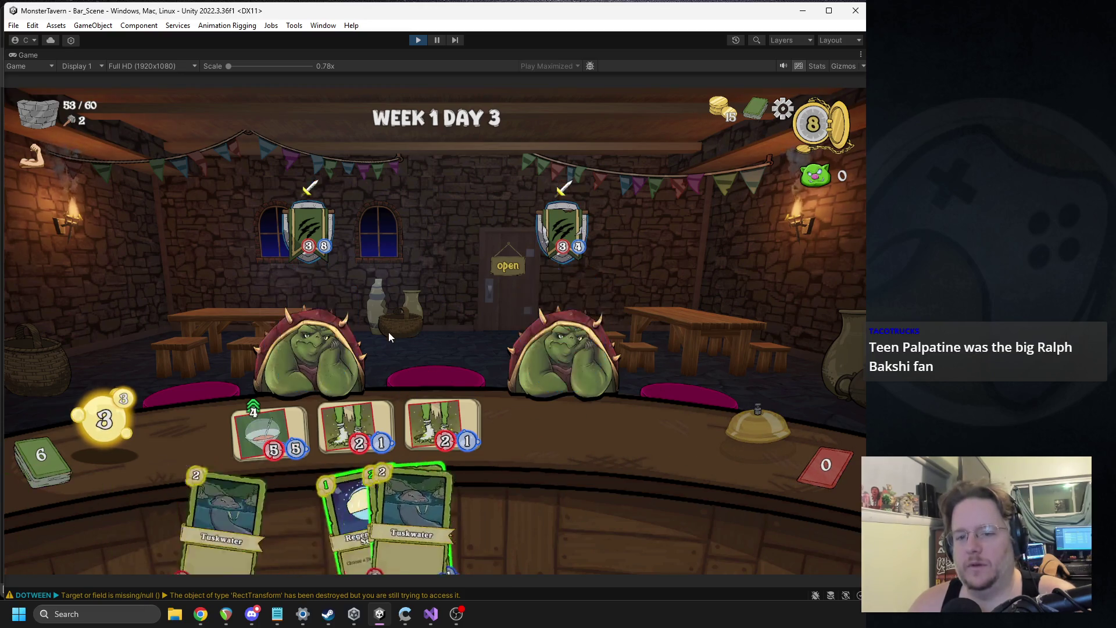
Send the Socks drink at the orc, play Socks and Tuskwater, and close out the day.
drag(355, 428, 540, 337)
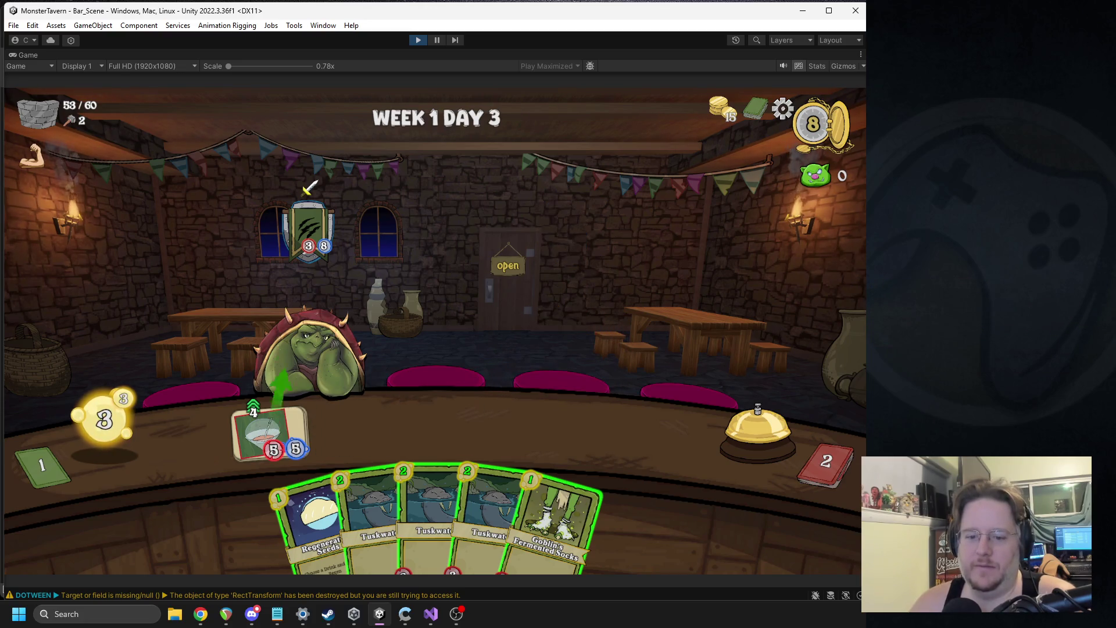
mouse_move(356, 510)
drag(549, 514, 356, 427)
drag(465, 511, 408, 415)
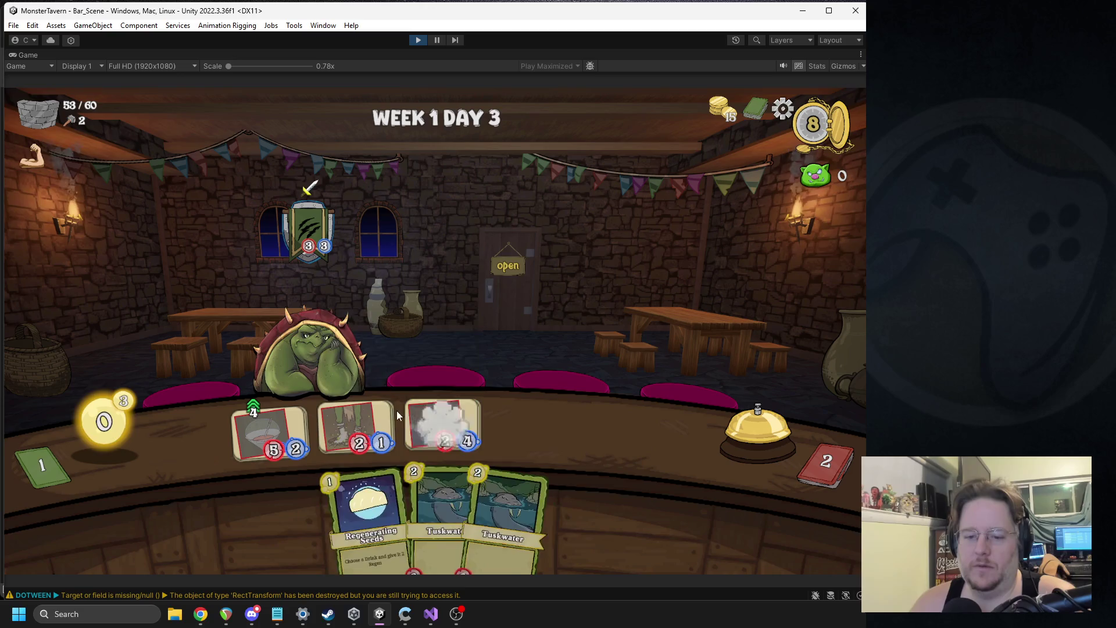
click(739, 426)
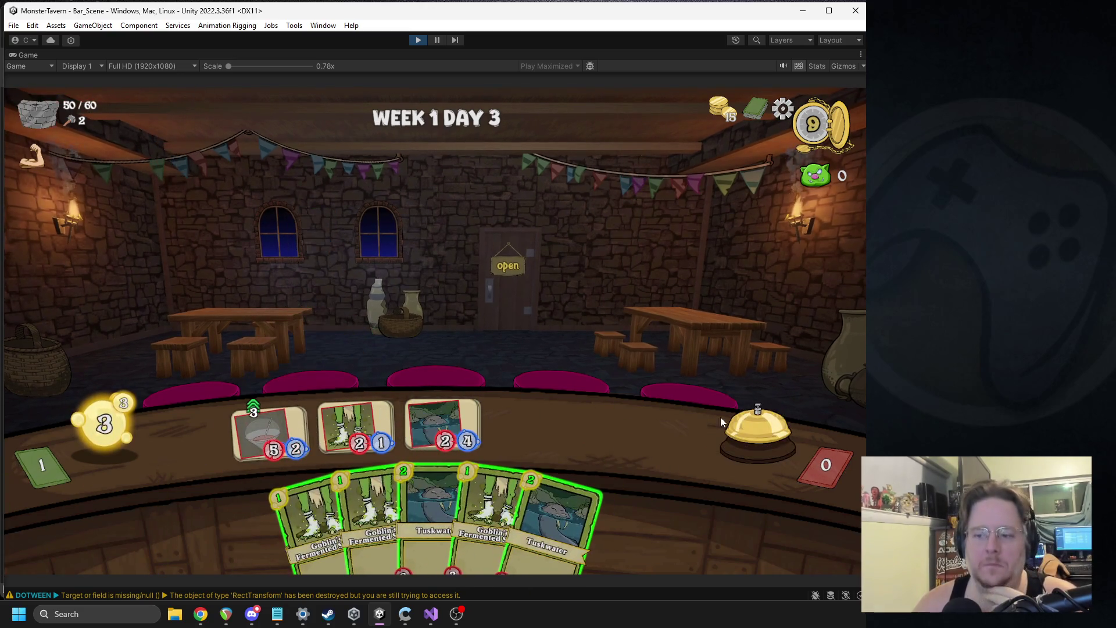
click(522, 262)
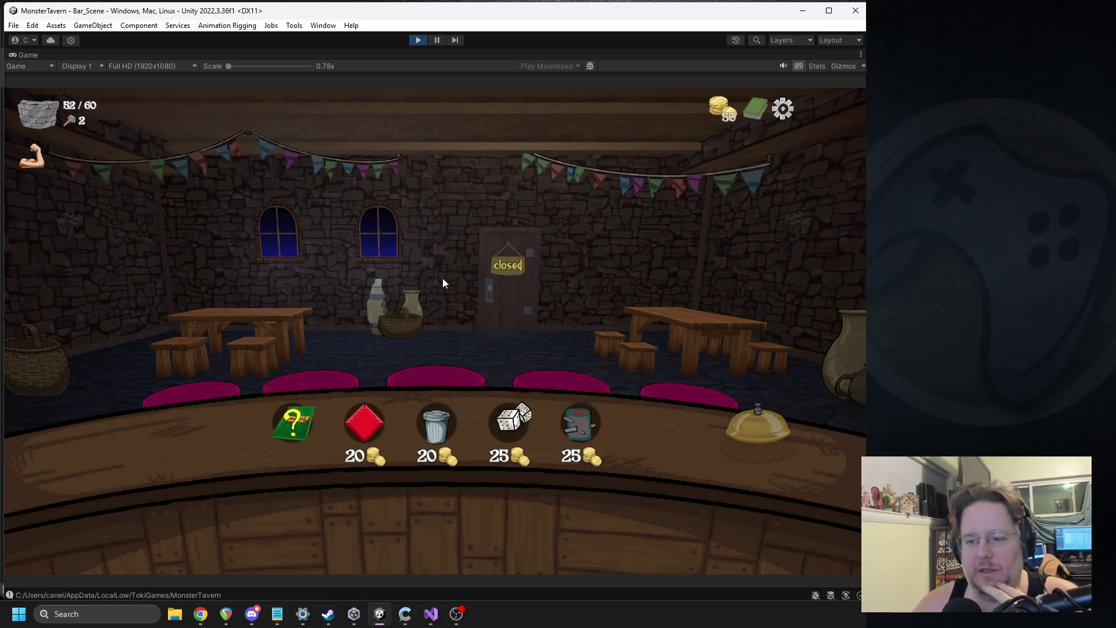
Pay 20 coins to remove a Tuskwater card, leaving 30 coins, then view the deck.
mouse_move(514, 419)
mouse_move(580, 432)
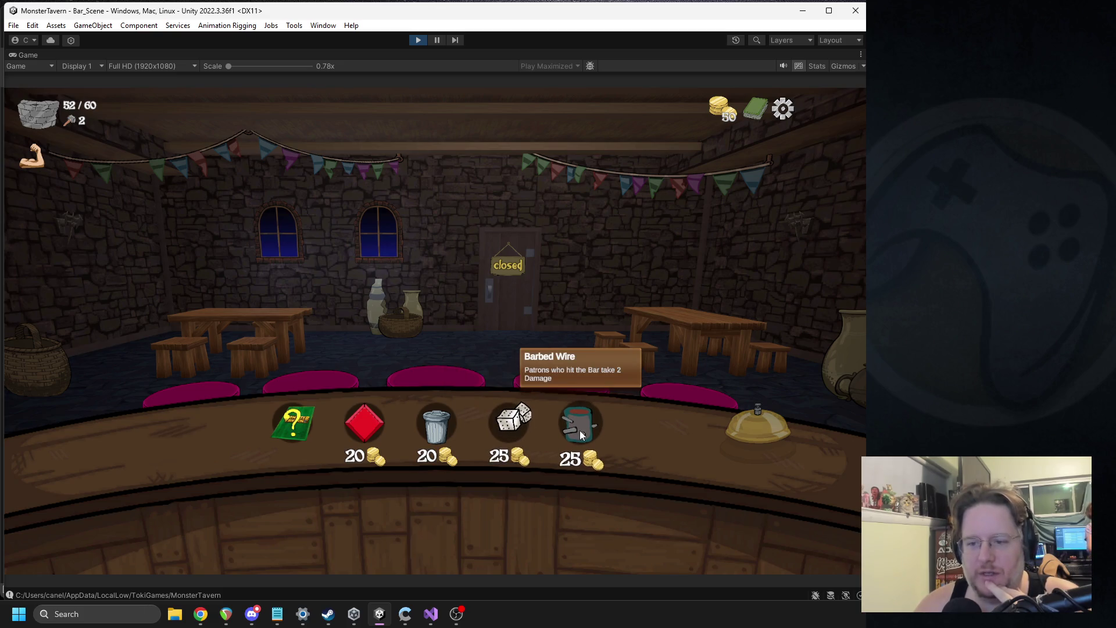
mouse_move(433, 426)
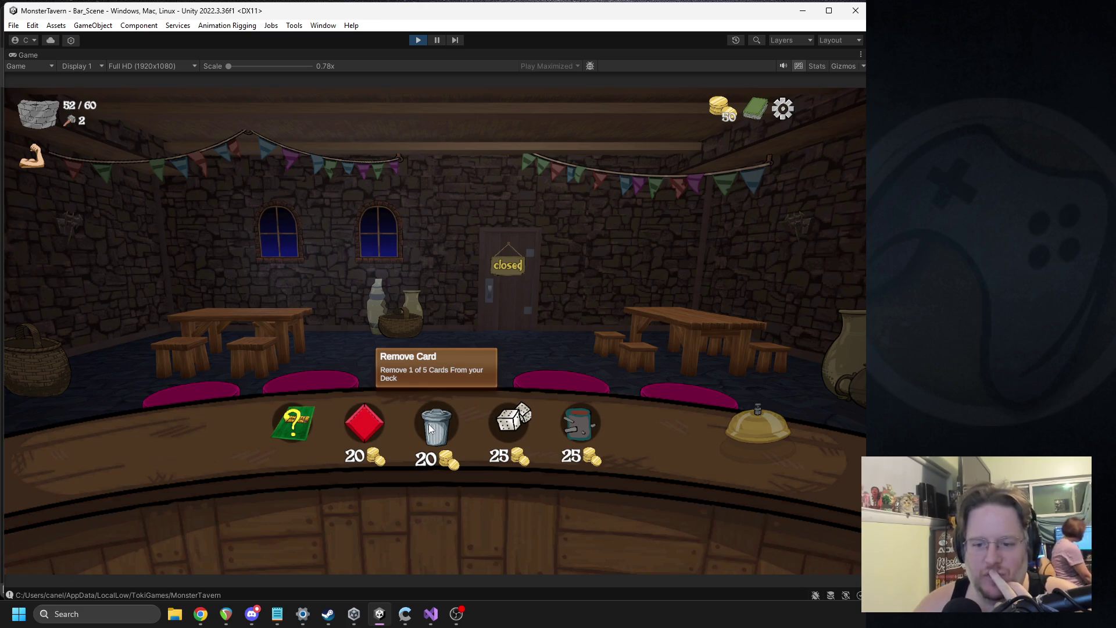
click(430, 429)
click(557, 302)
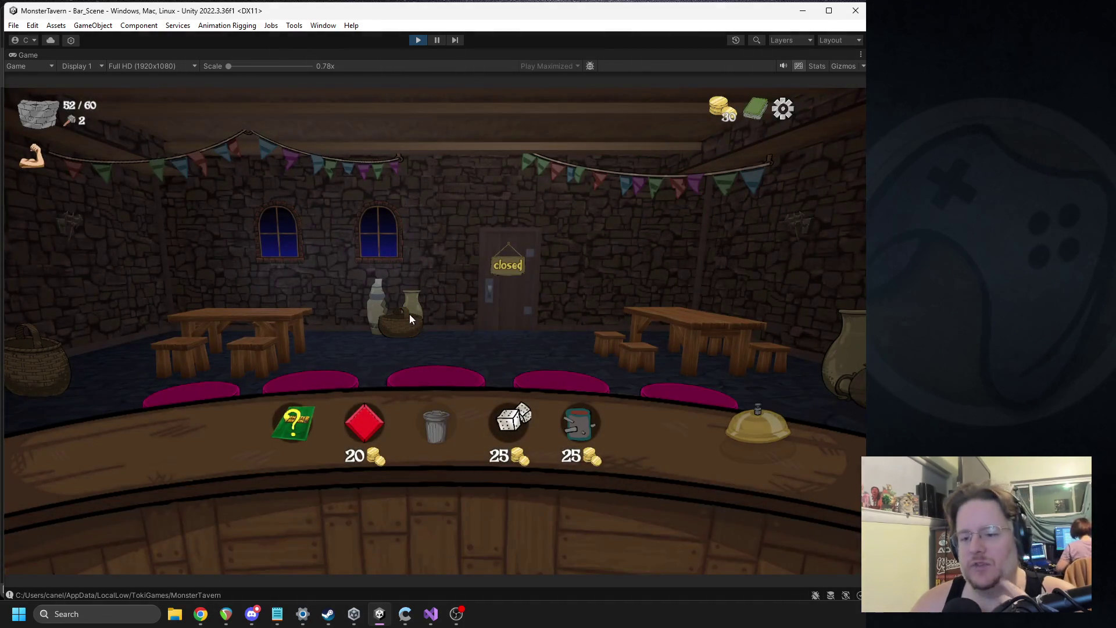
click(755, 110)
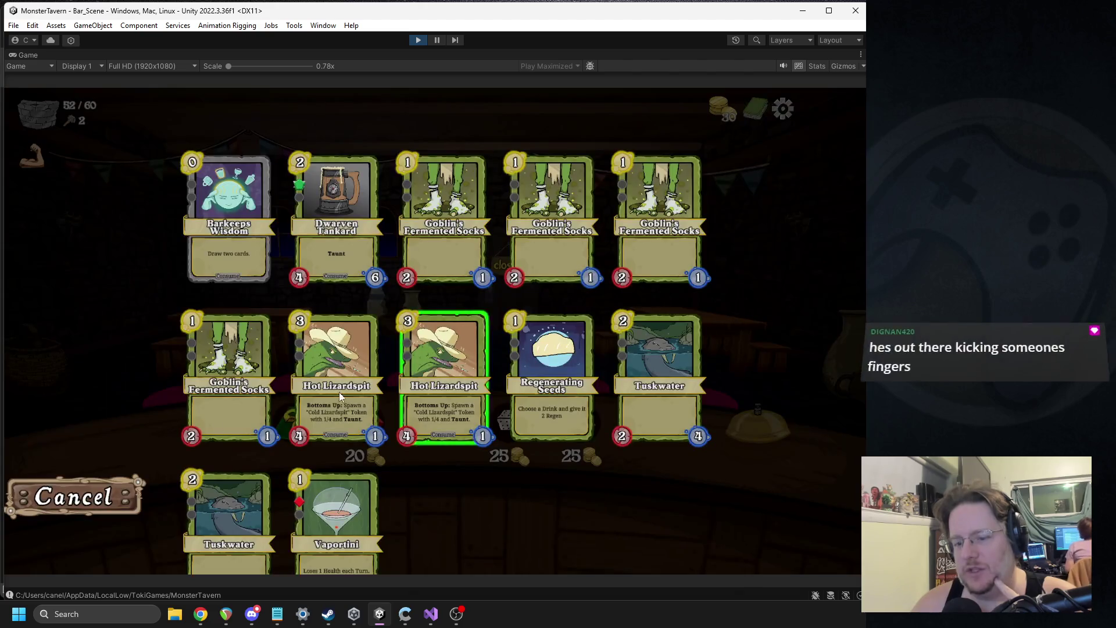
Close the deck view and take Bottom Shelf Buzz from the Color Card offer.
scroll(361, 436, down, 3)
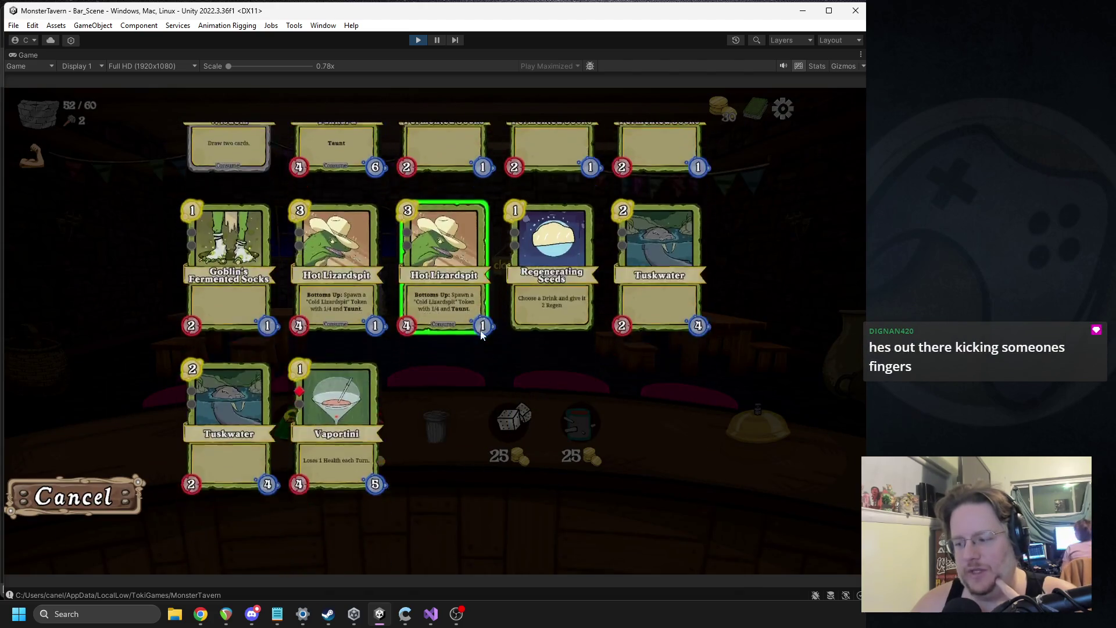
click(64, 495)
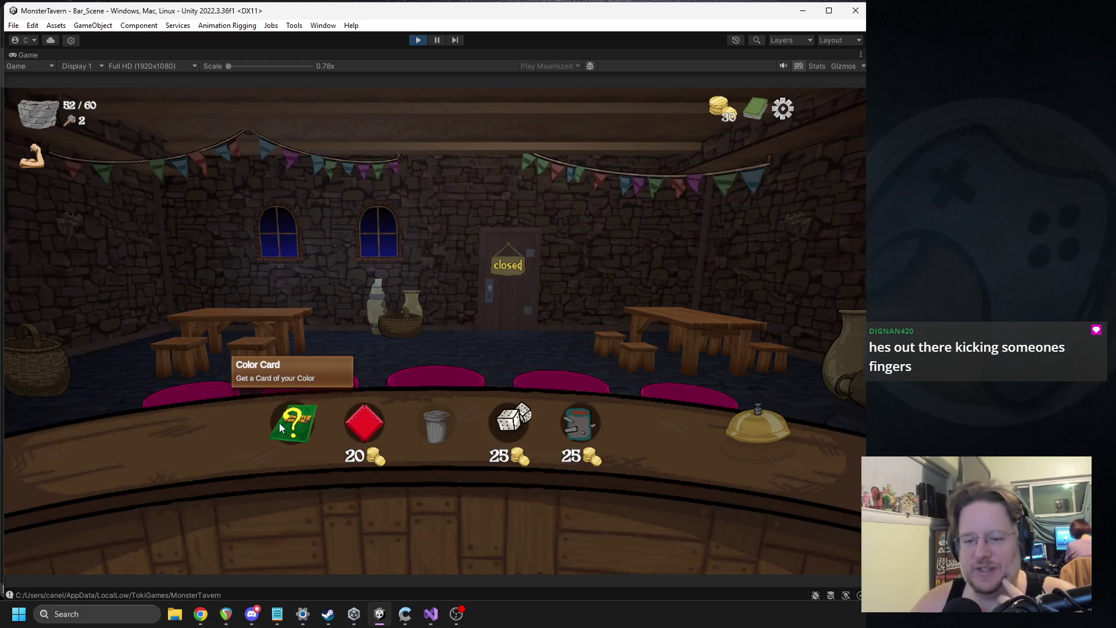
click(279, 428)
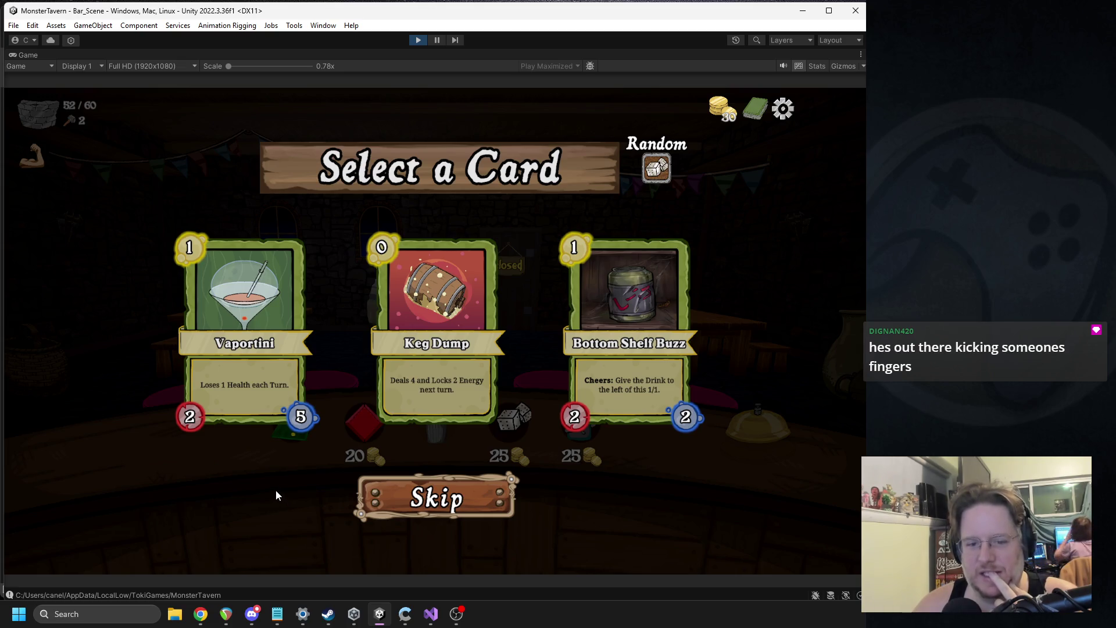
click(595, 327)
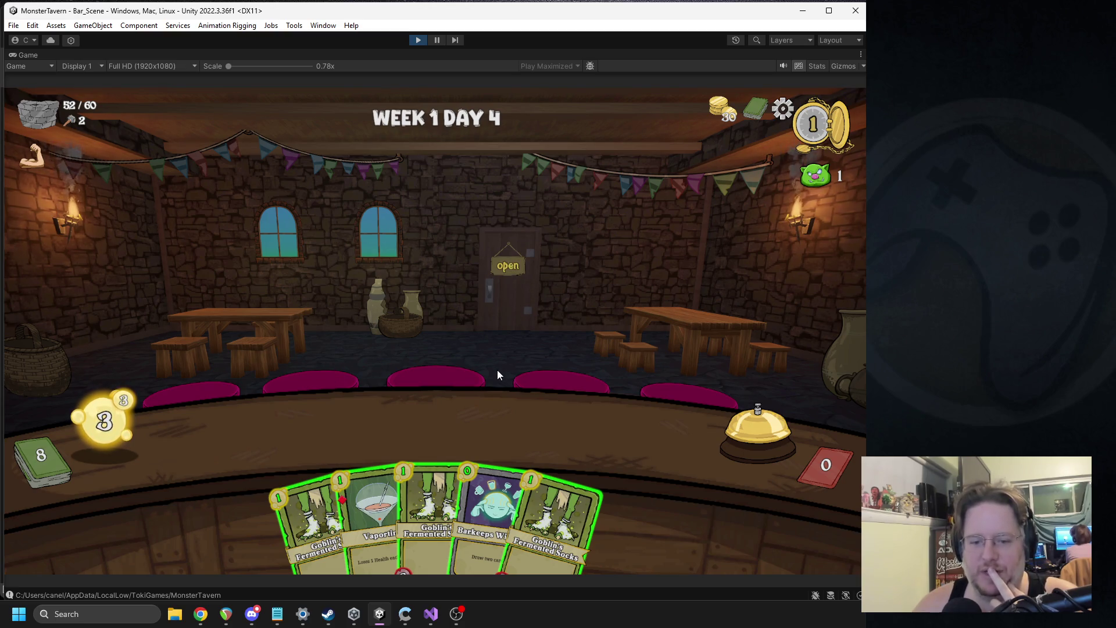
Put Vaportini (5/4) and two Goblin's Fermented Socks (2/1) on the bar, facing the Rat King, and end the turn.
mouse_move(357, 506)
mouse_down()
mouse_move(294, 445)
mouse_move(361, 504)
mouse_up()
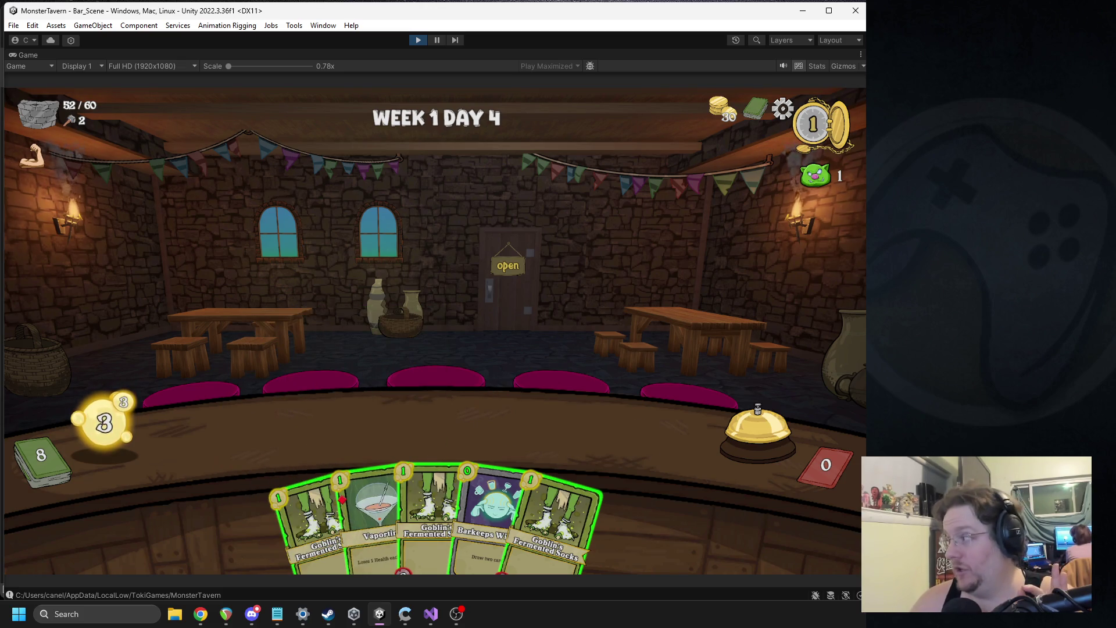
key(alt+Tab)
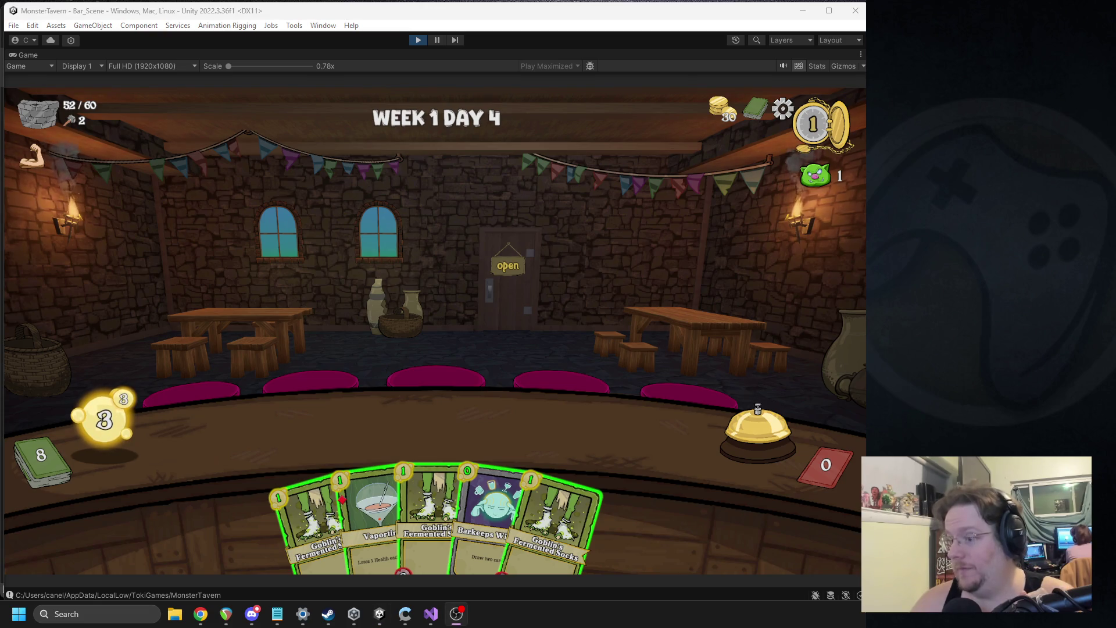
click(673, 243)
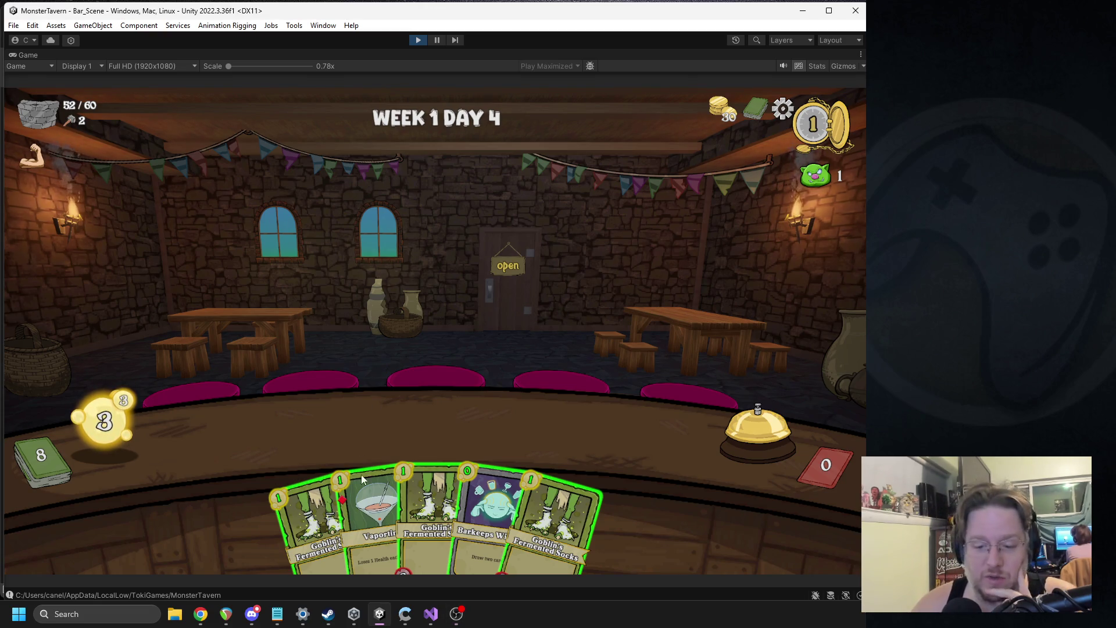
drag(374, 515, 286, 440)
mouse_move(328, 524)
mouse_down()
mouse_move(334, 418)
mouse_move(373, 430)
mouse_move(356, 430)
mouse_up()
mouse_move(482, 524)
mouse_down()
mouse_move(436, 407)
mouse_move(443, 430)
mouse_up()
click(751, 427)
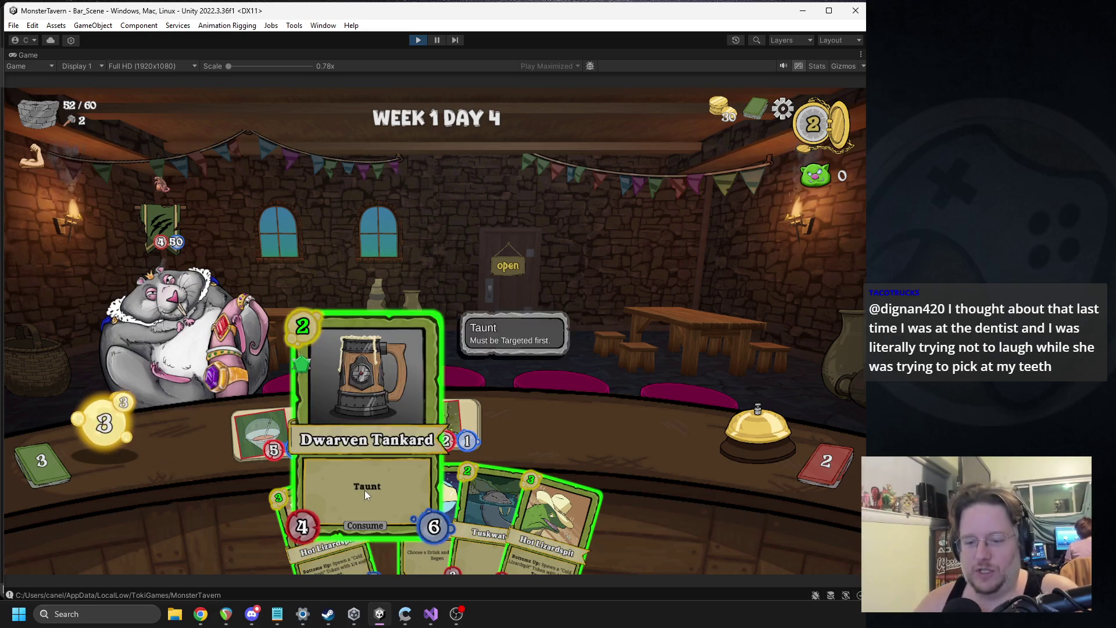
Play Dwarven Tankard, give it 2 Regen with Regenerating Seeds, and end the turn.
drag(378, 506, 297, 424)
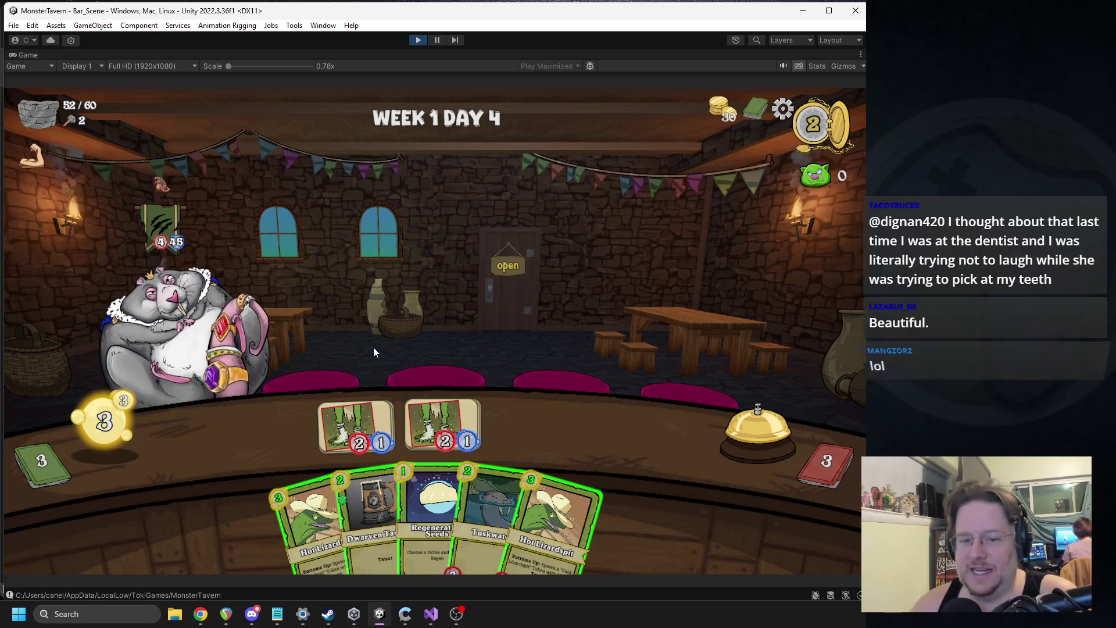
drag(373, 487, 294, 426)
mouse_move(409, 503)
mouse_down()
mouse_move(432, 340)
mouse_move(270, 429)
mouse_up()
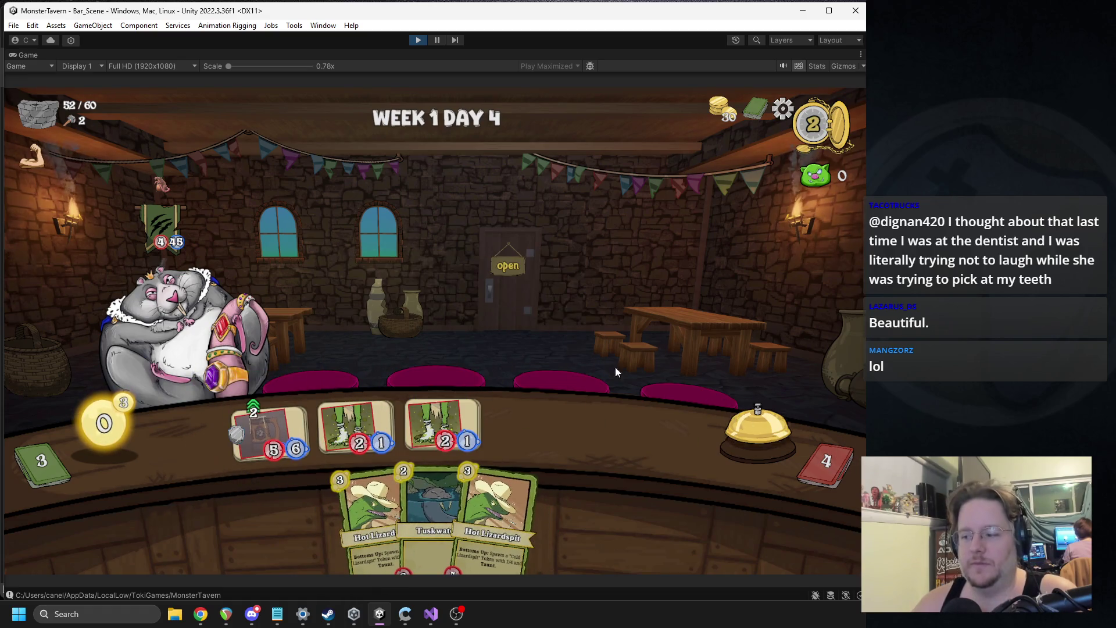
click(756, 431)
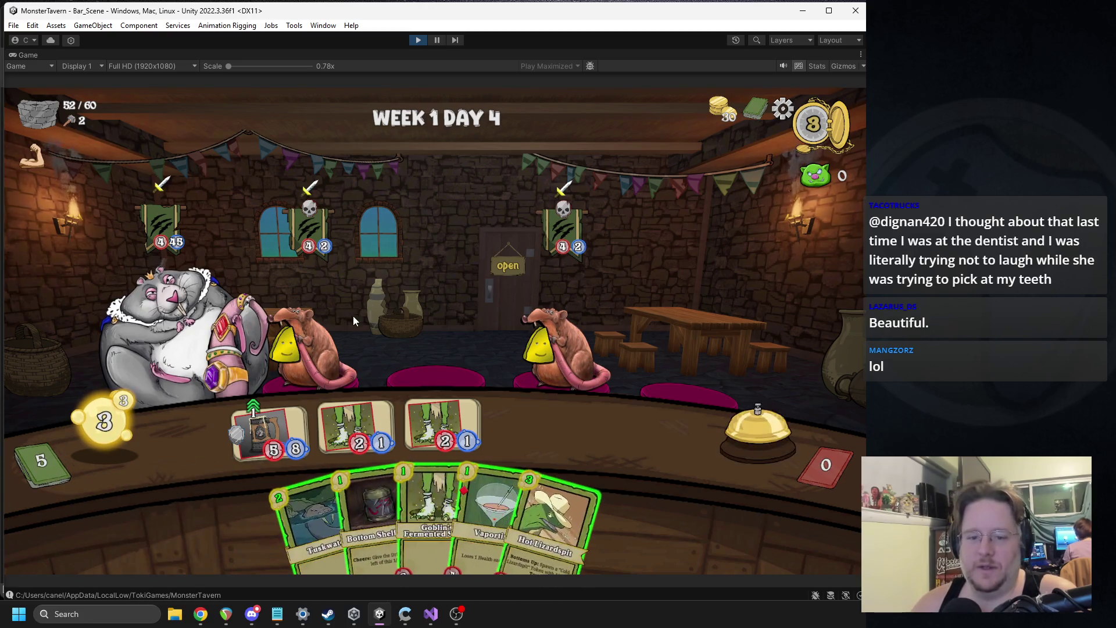
Serve Socks and the mug drink to the left customers, add Bottom Shelf Buzz and Socks, and end the turn.
click(340, 361)
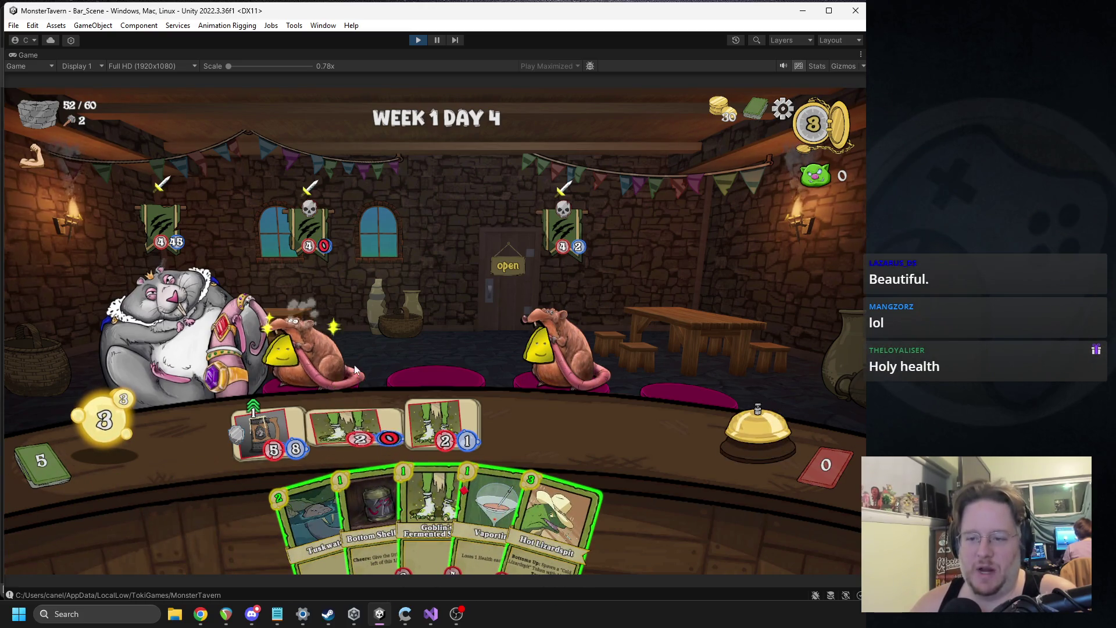
drag(369, 509, 352, 429)
mouse_move(407, 506)
mouse_down()
mouse_move(462, 392)
mouse_move(445, 424)
mouse_up()
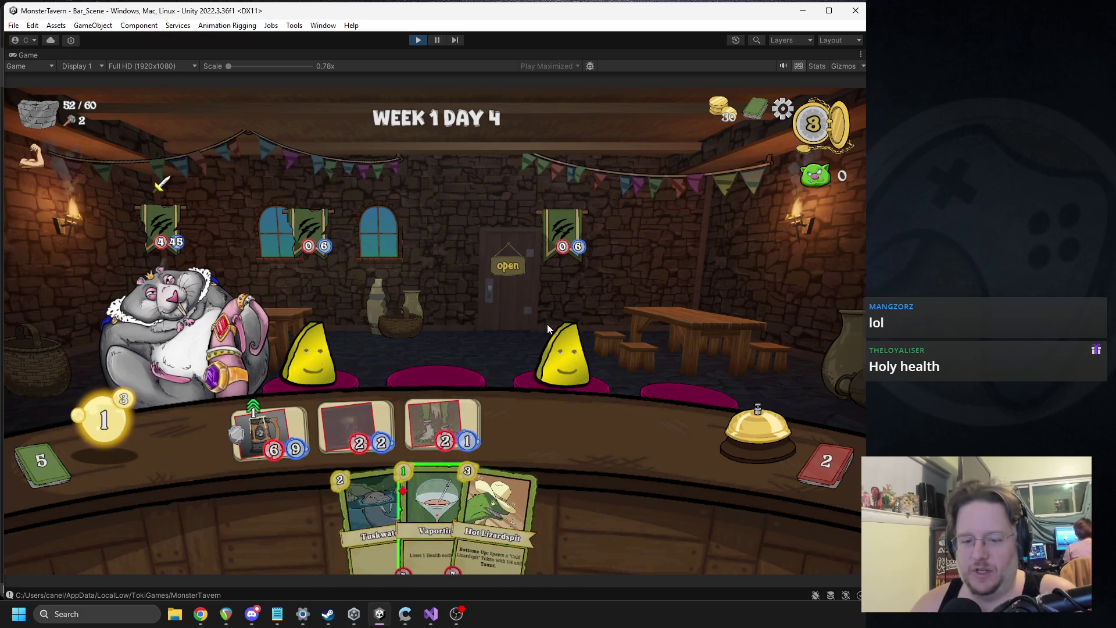
drag(271, 430, 314, 352)
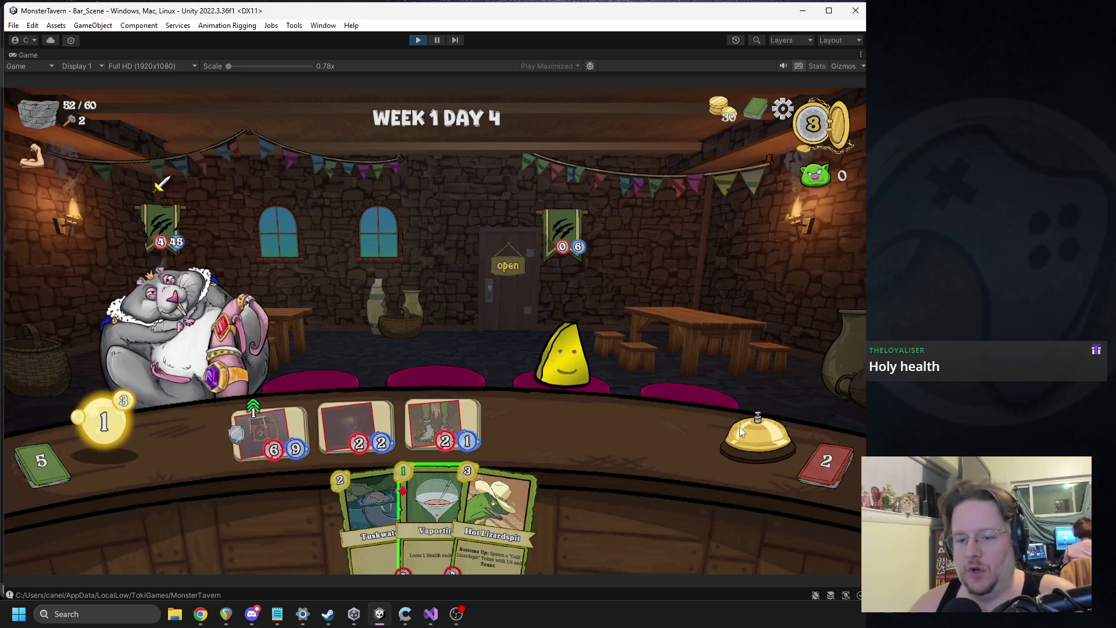
click(743, 429)
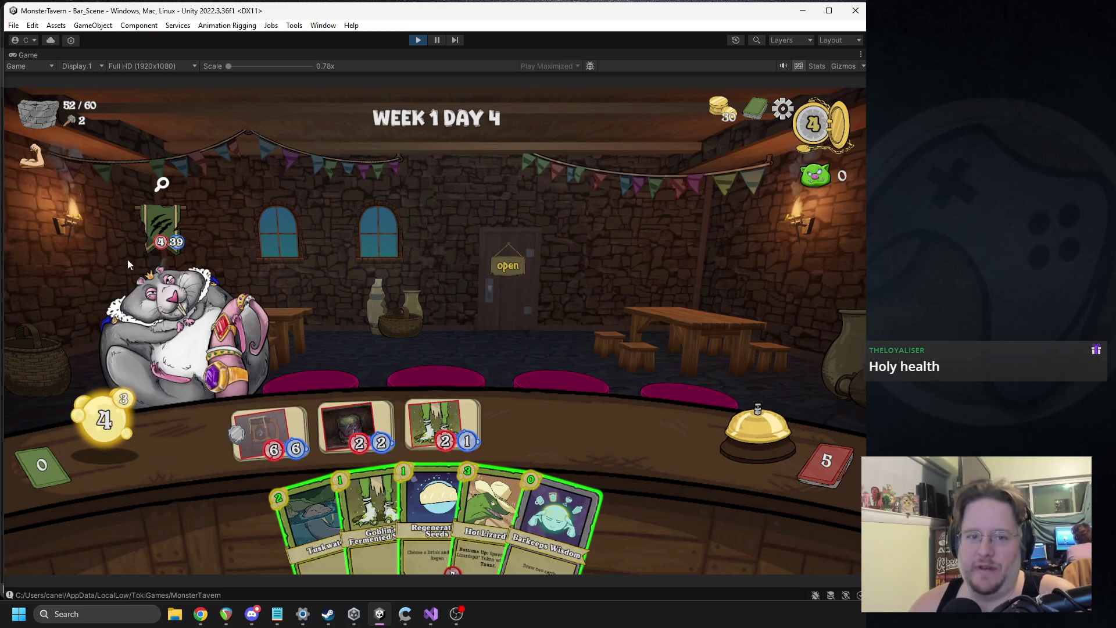
Add Regenerating Seeds to drinks, place Hot Lizardspit and both Socks on the bar, and end the turn.
drag(433, 523, 271, 430)
mouse_move(459, 506)
mouse_down()
mouse_move(465, 488)
mouse_move(616, 433)
mouse_up()
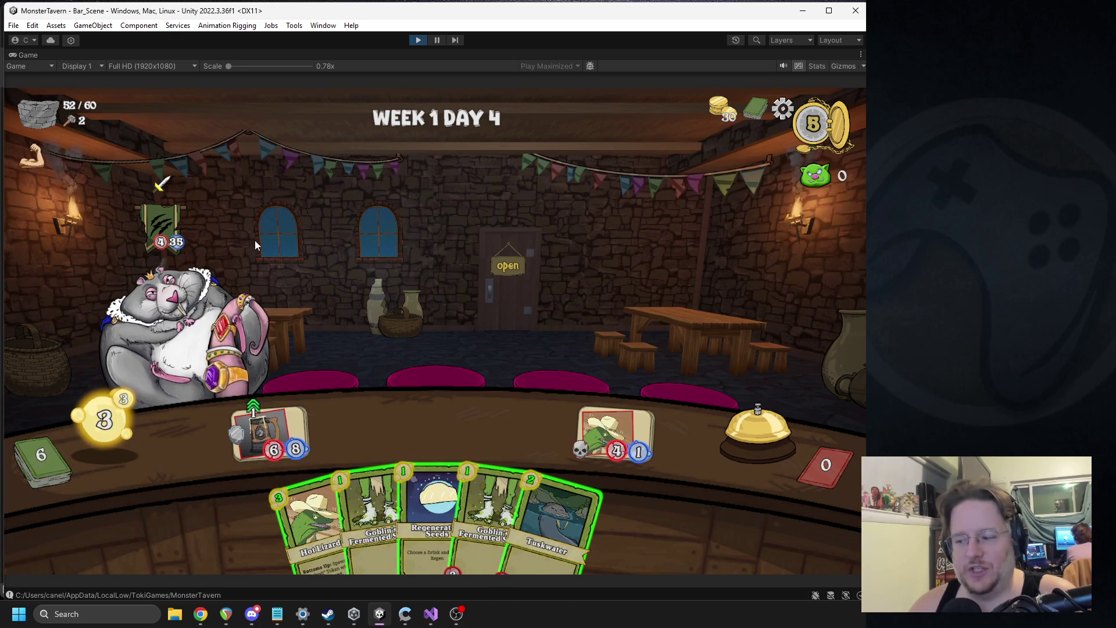
mouse_move(138, 239)
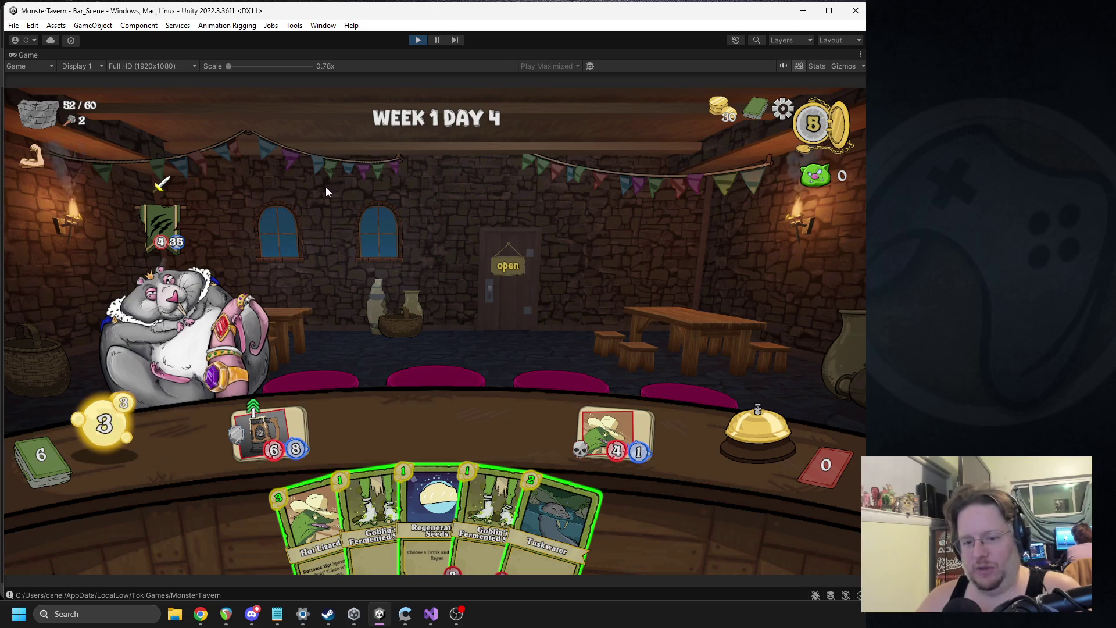
drag(422, 475, 281, 430)
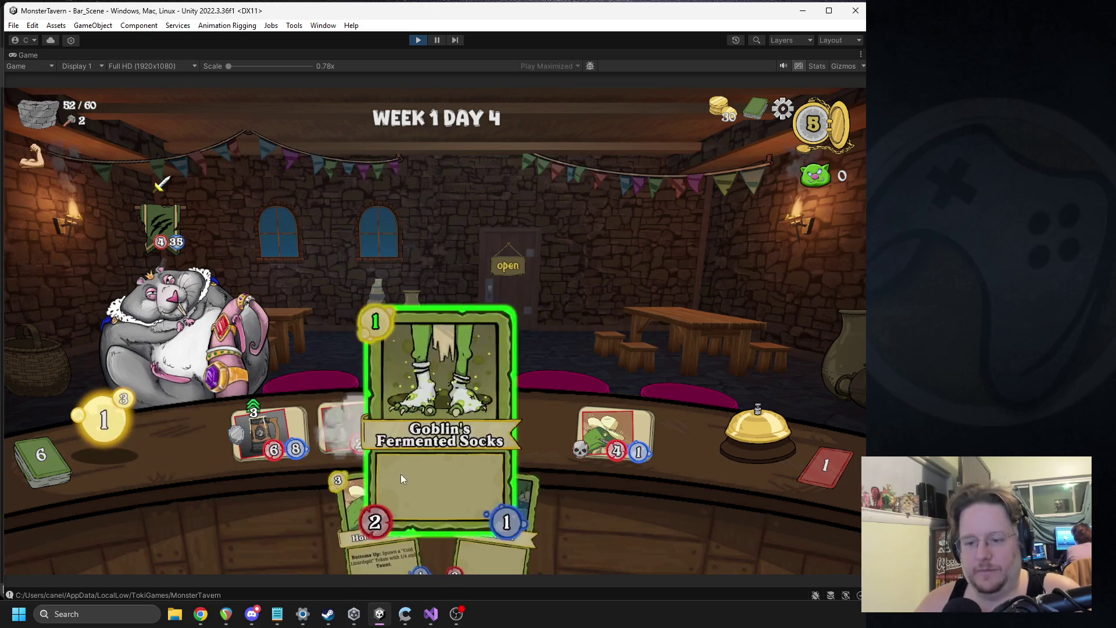
drag(399, 472, 578, 397)
click(719, 416)
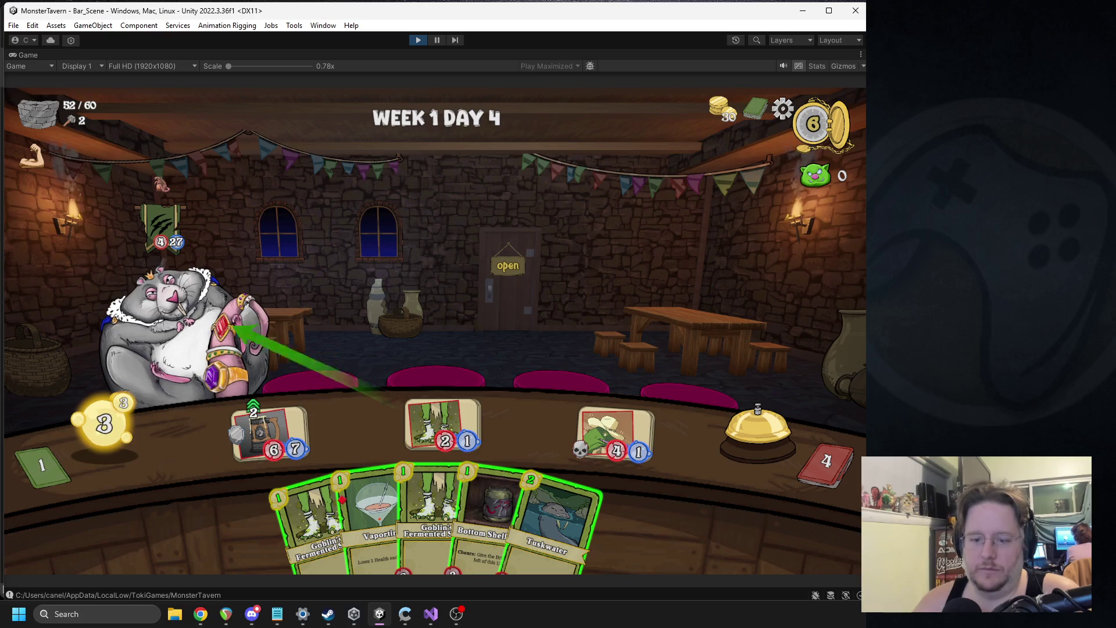
Fill bar slots with two Bottom Shelf Buzz, Vaportini and Goblin's Fermented Socks, and end the turn.
drag(483, 500, 351, 430)
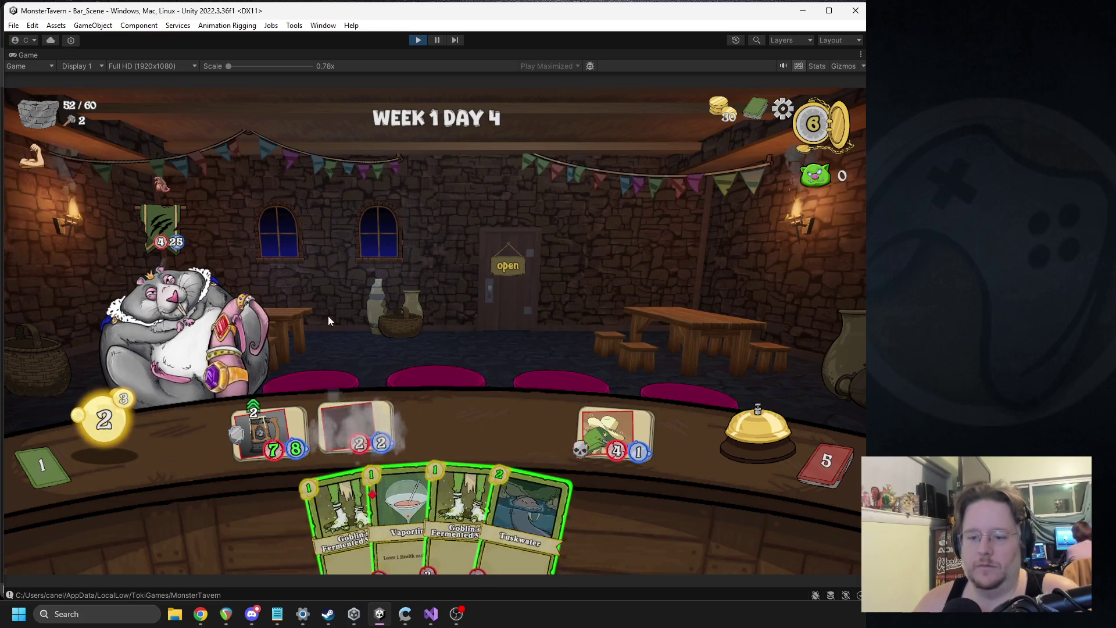
drag(410, 508, 447, 424)
mouse_move(348, 517)
mouse_down()
mouse_move(505, 418)
mouse_move(526, 421)
mouse_up()
click(741, 414)
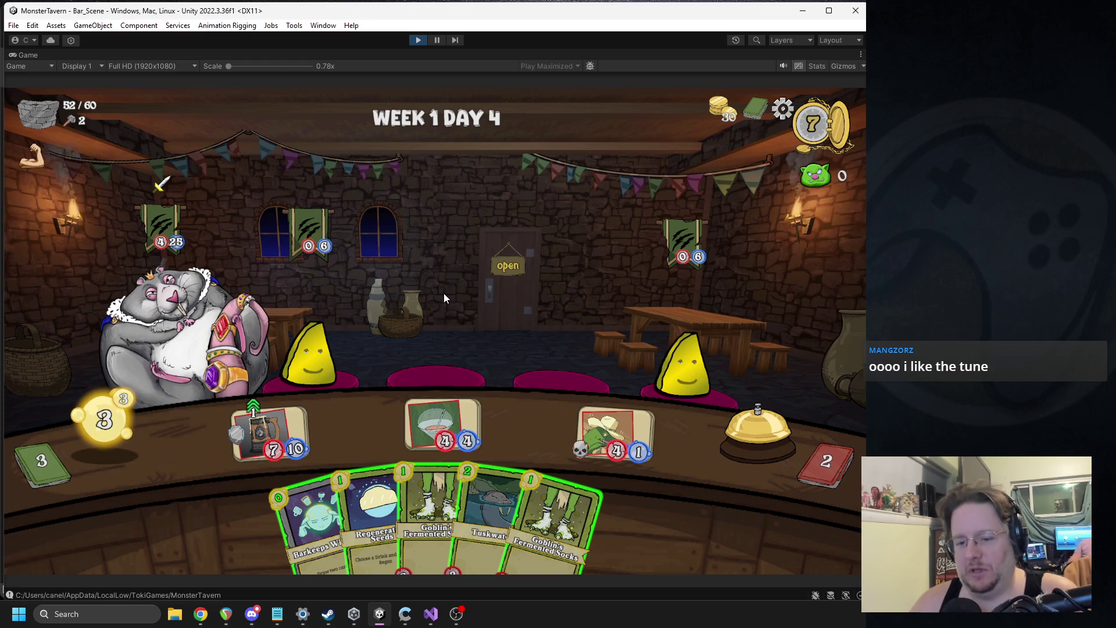
Play Regenerating Seeds and another Socks, then end the final turn to clear the day.
drag(369, 498, 279, 443)
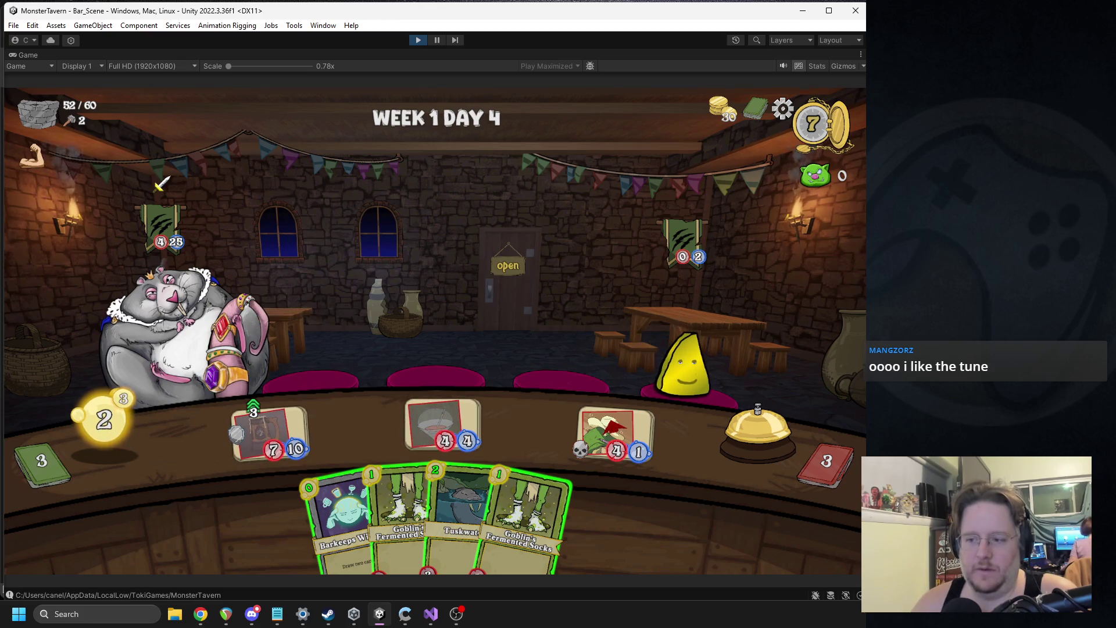
drag(381, 465, 356, 430)
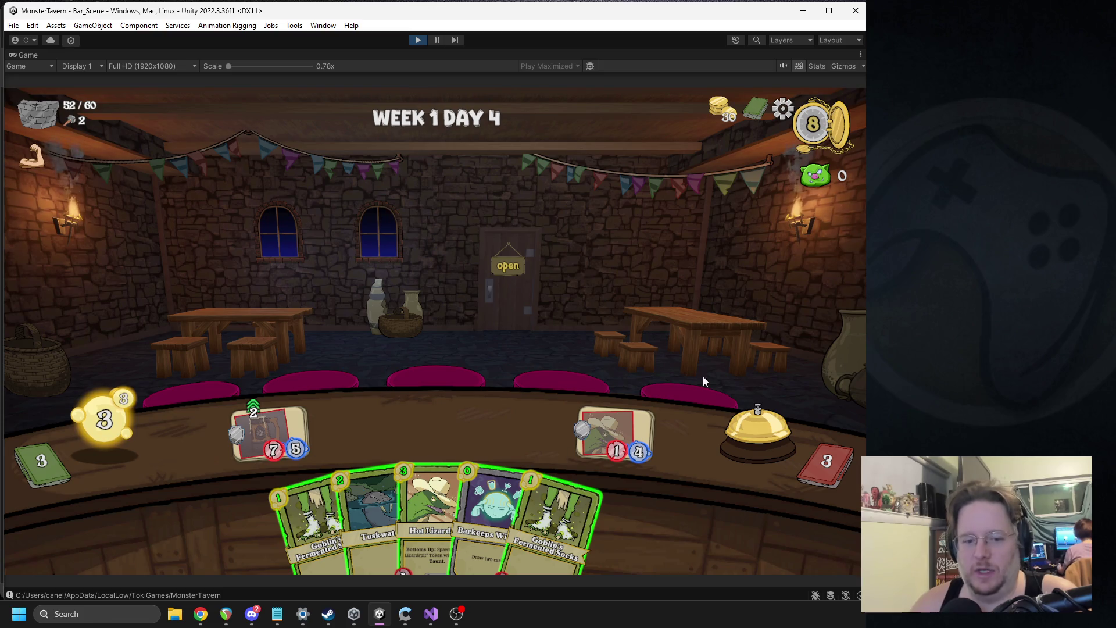
click(755, 430)
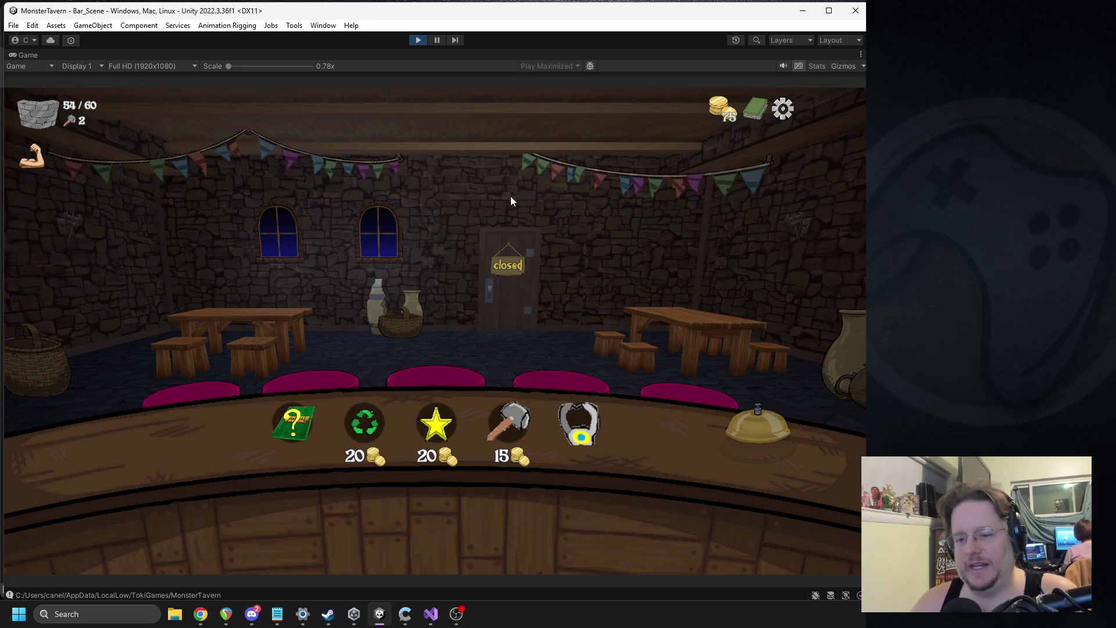
Buy Magic Rocks, choose Bottom Shelf Buzz to enhance, and confirm to reach the new-card pick.
click(440, 418)
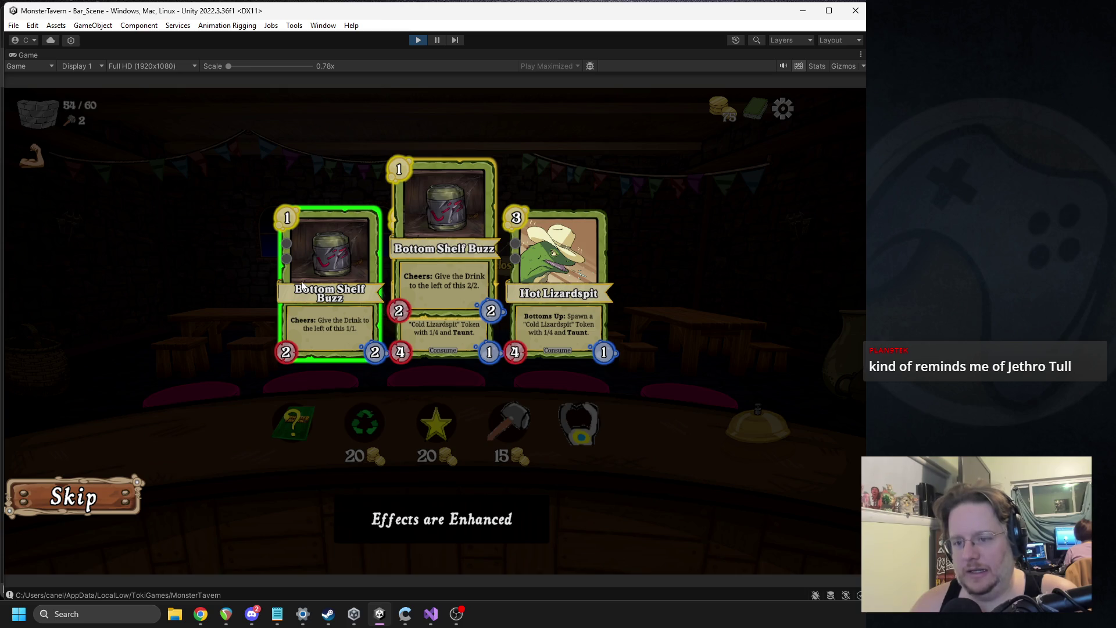
click(315, 253)
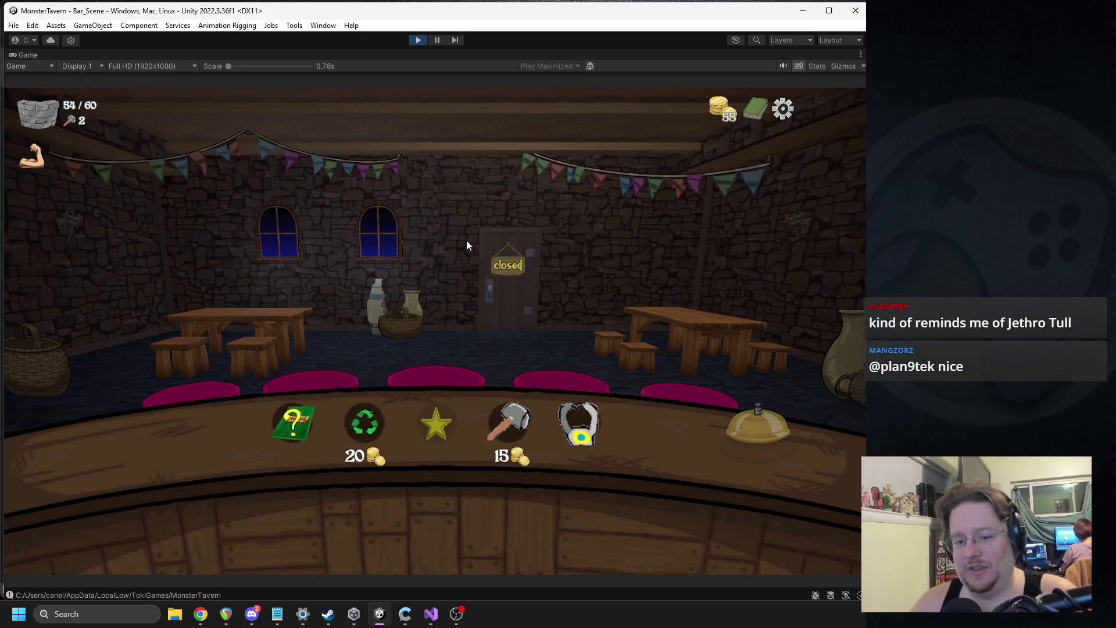
click(292, 422)
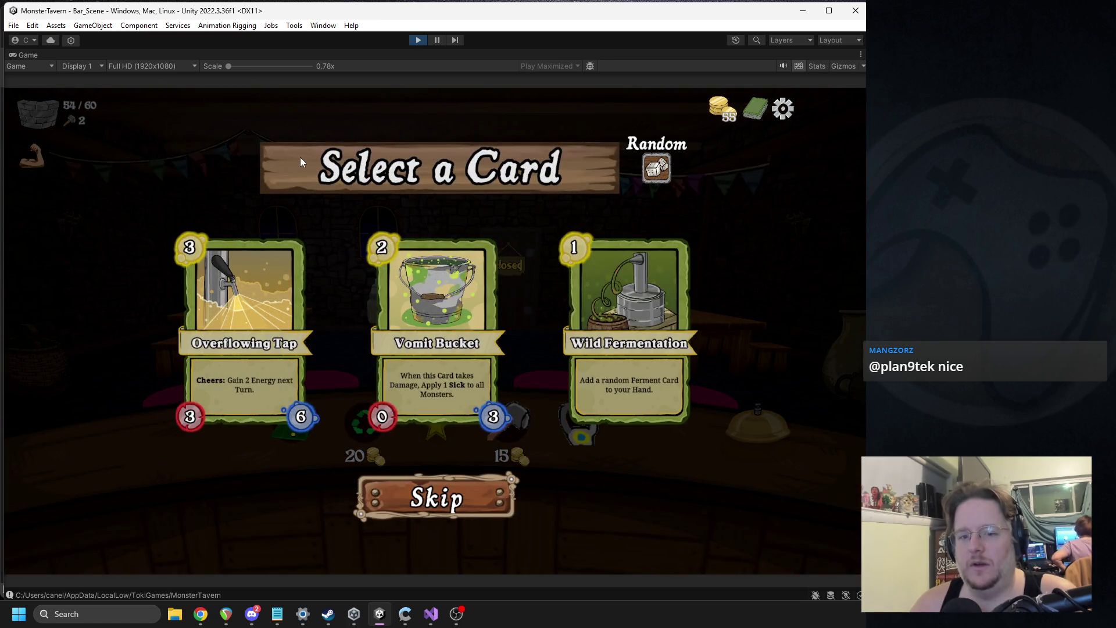
Add Overflowing Tap to the deck and use the recycle item to drop Tuskwater's cost to 1.
click(293, 268)
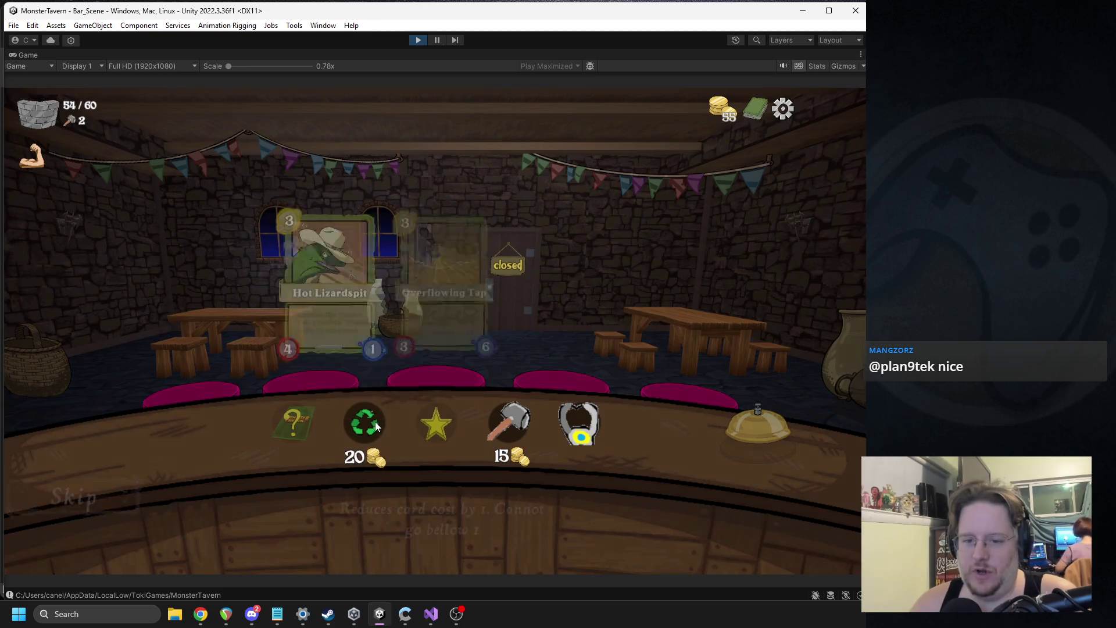
click(376, 426)
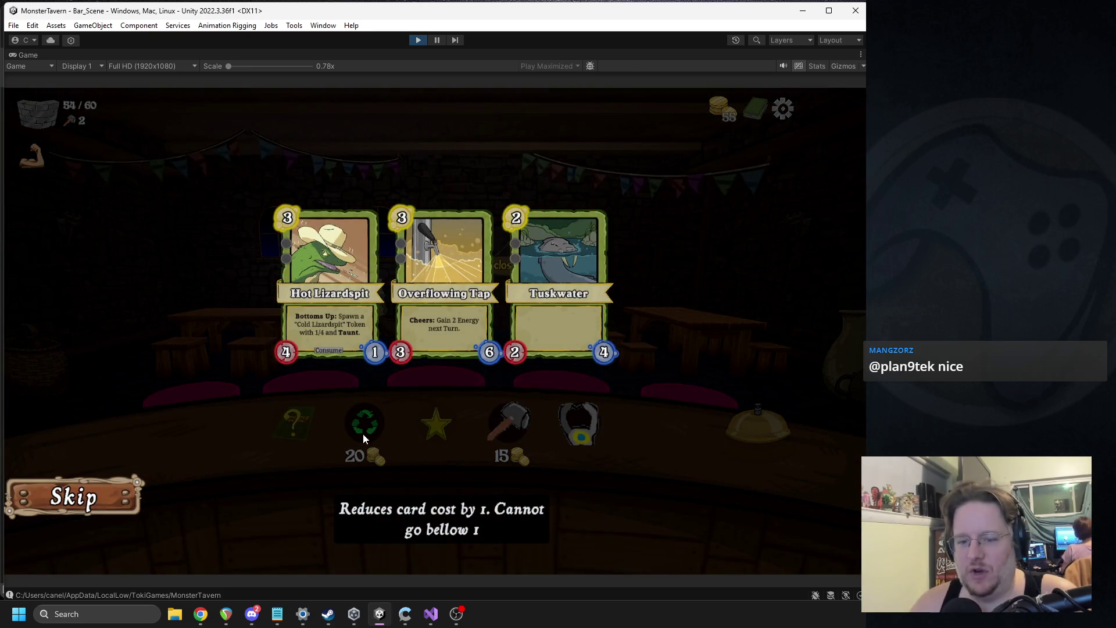
mouse_move(536, 370)
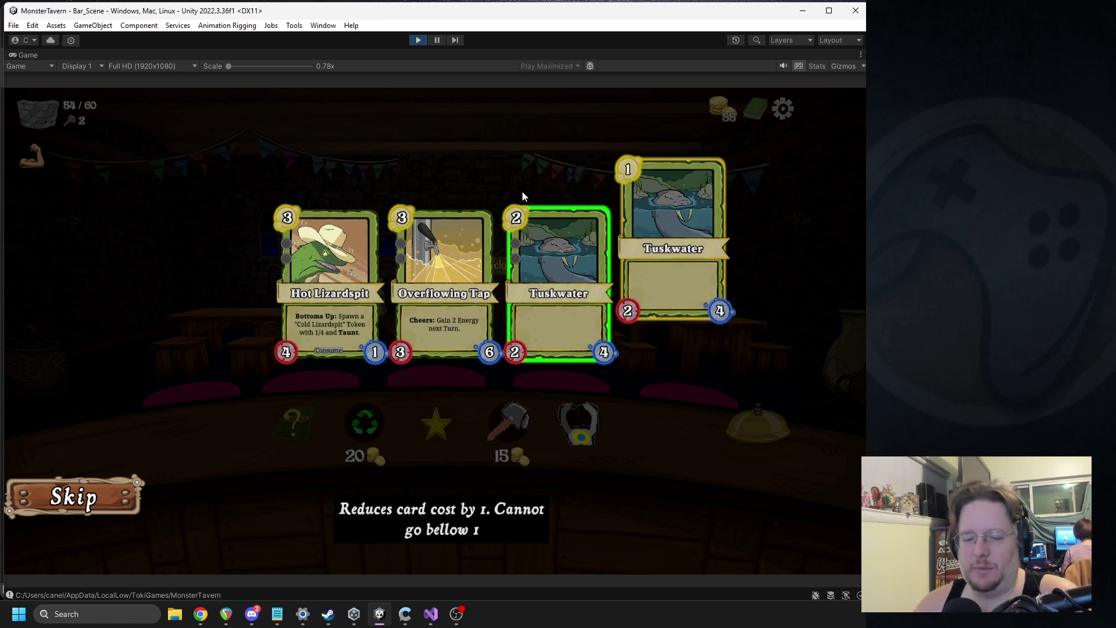
click(432, 282)
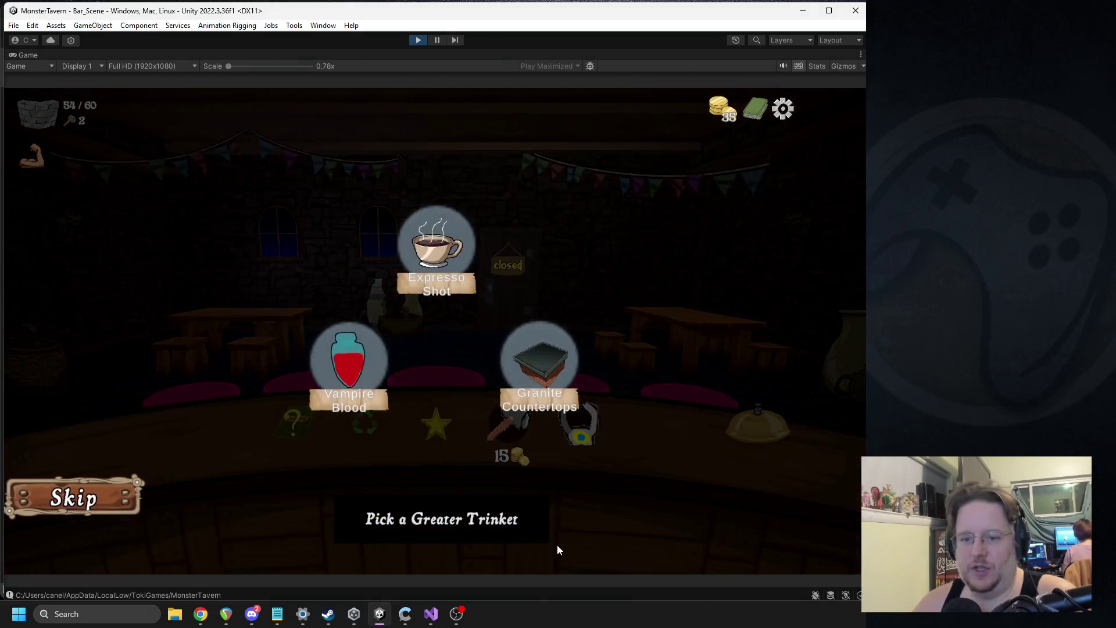
Choose Vampire Blood over Expresso Shot and Granite Countertops, then start Week 2 Day 1.
mouse_move(459, 247)
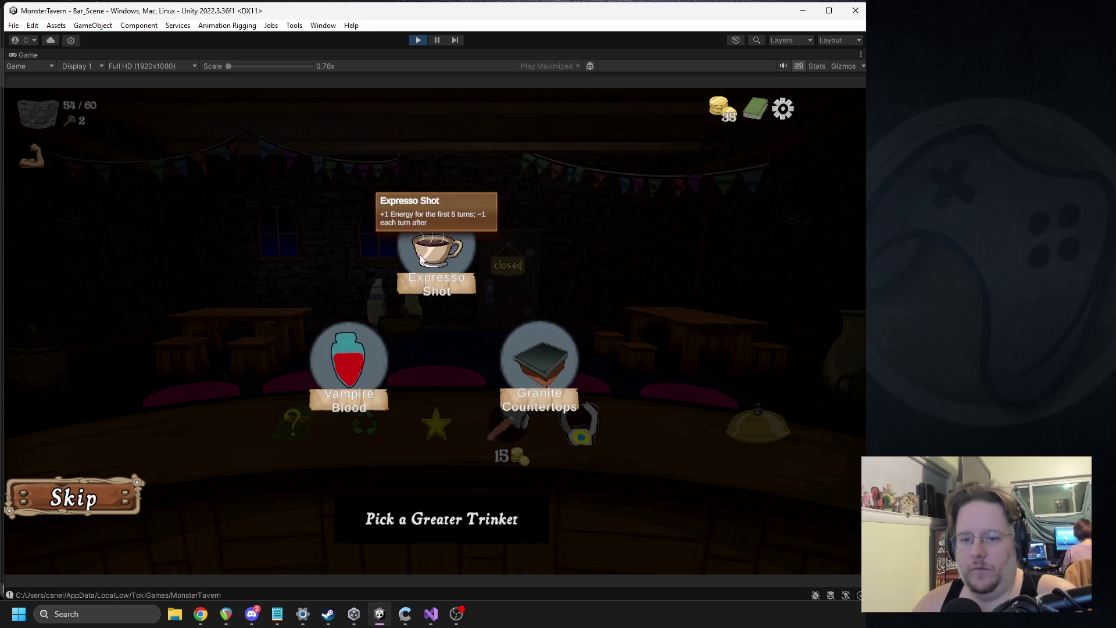
mouse_move(324, 382)
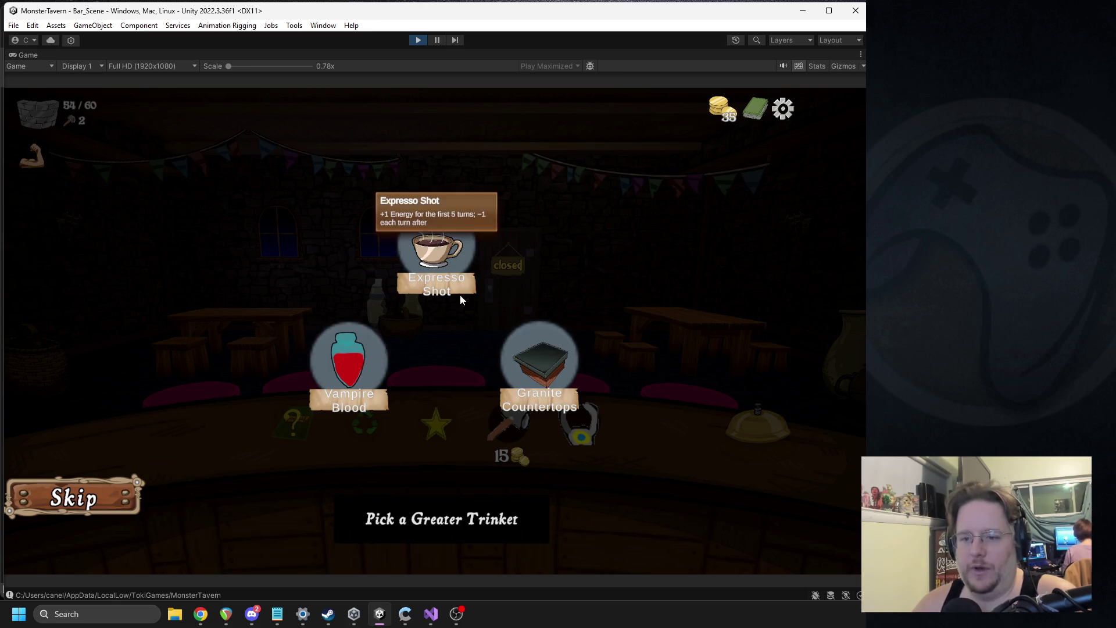
mouse_move(576, 375)
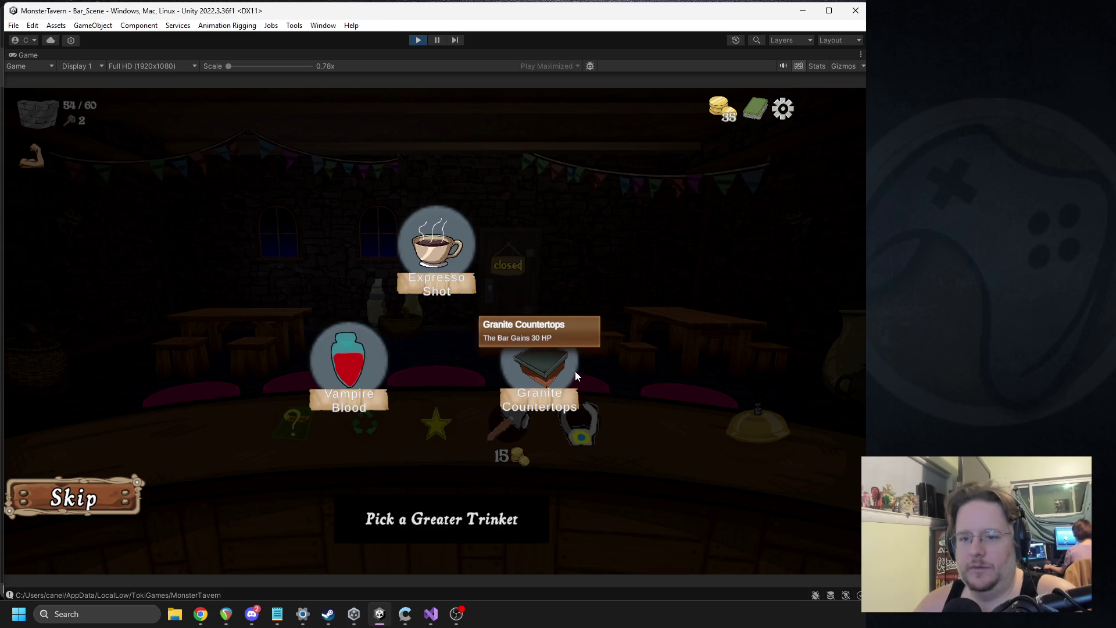
click(354, 380)
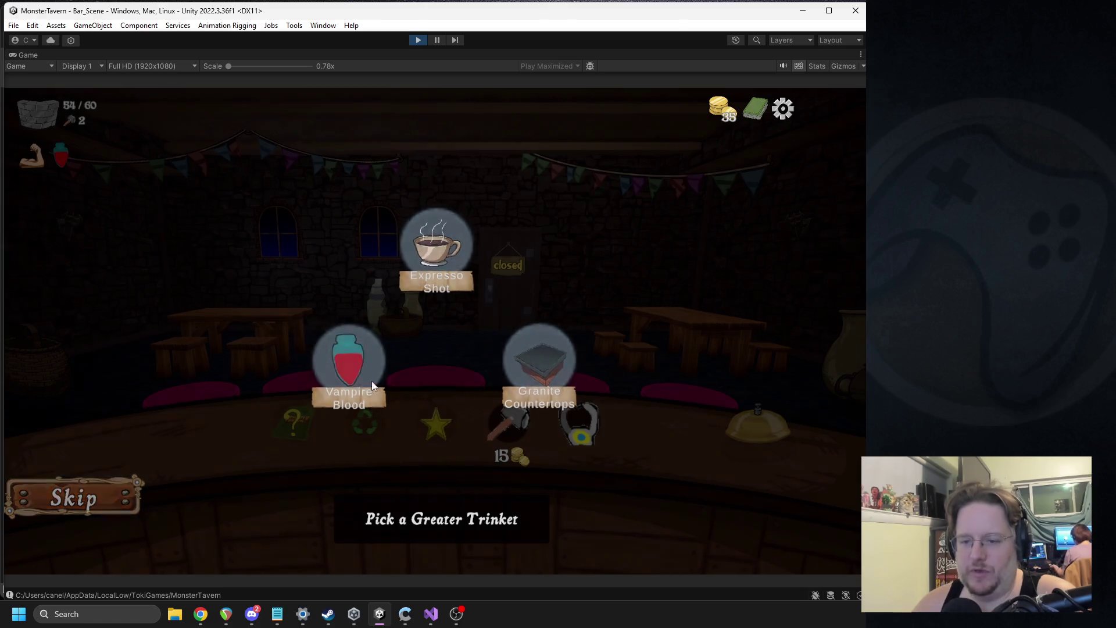
click(749, 428)
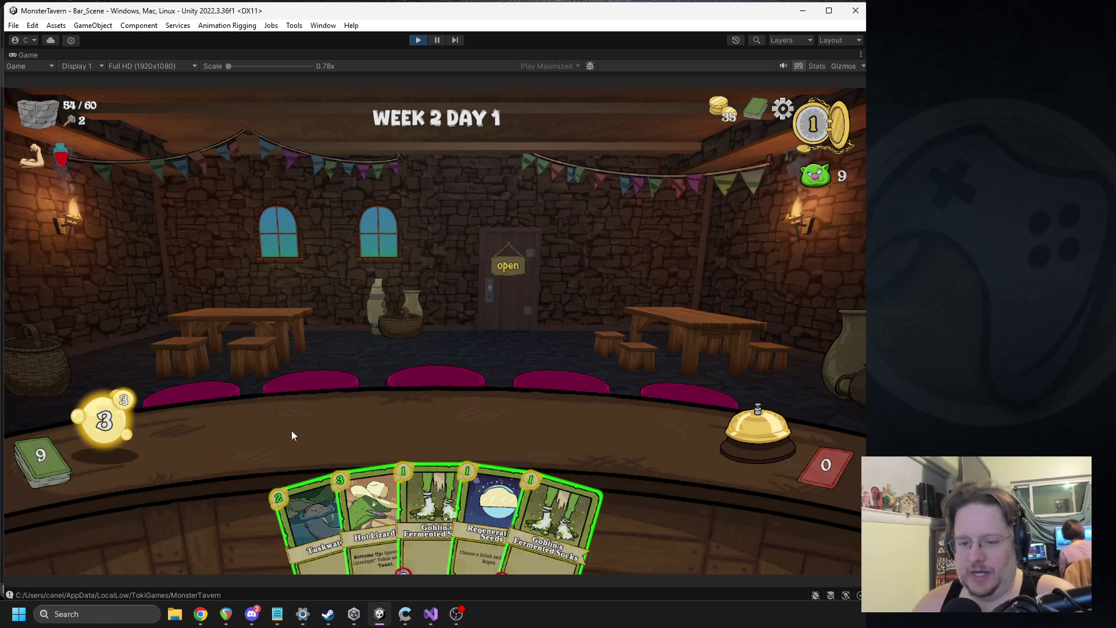
Play Hot Lizardspit, then Dwarven Tankard and Bottom Shelf Buzz, ringing the bell after each turn.
mouse_move(370, 477)
mouse_down()
mouse_move(256, 428)
mouse_move(268, 433)
mouse_up()
click(739, 412)
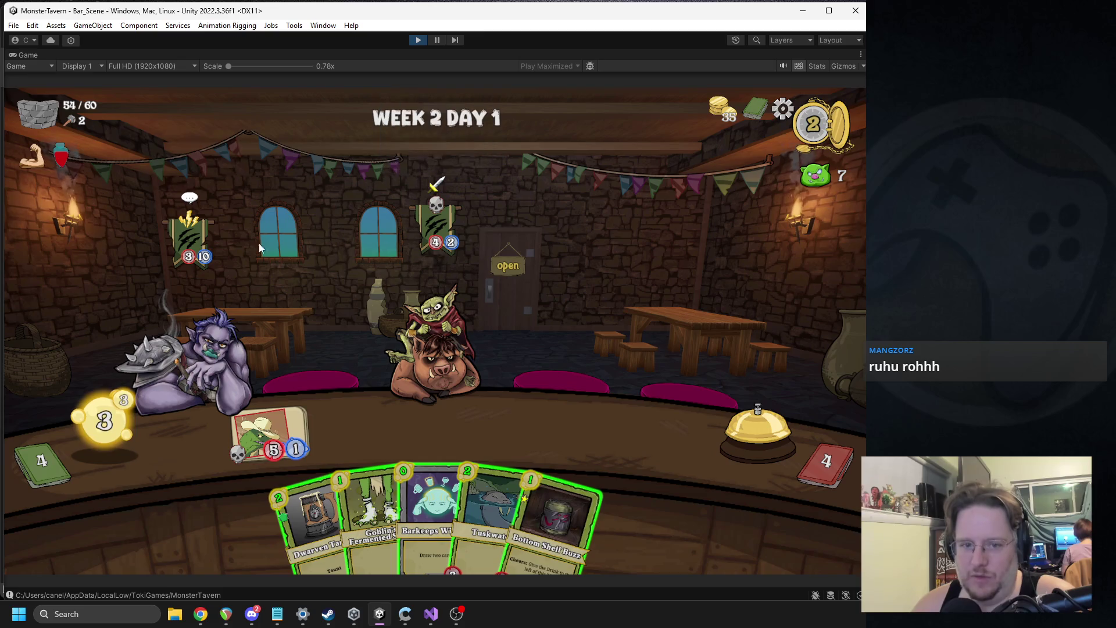
mouse_move(176, 231)
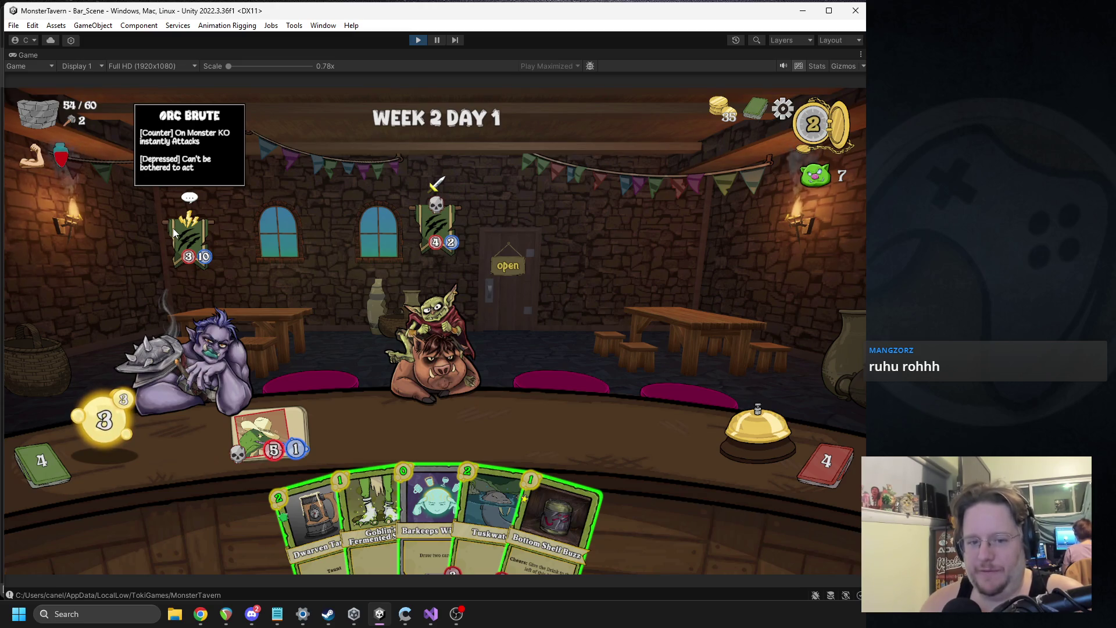
drag(313, 517, 465, 304)
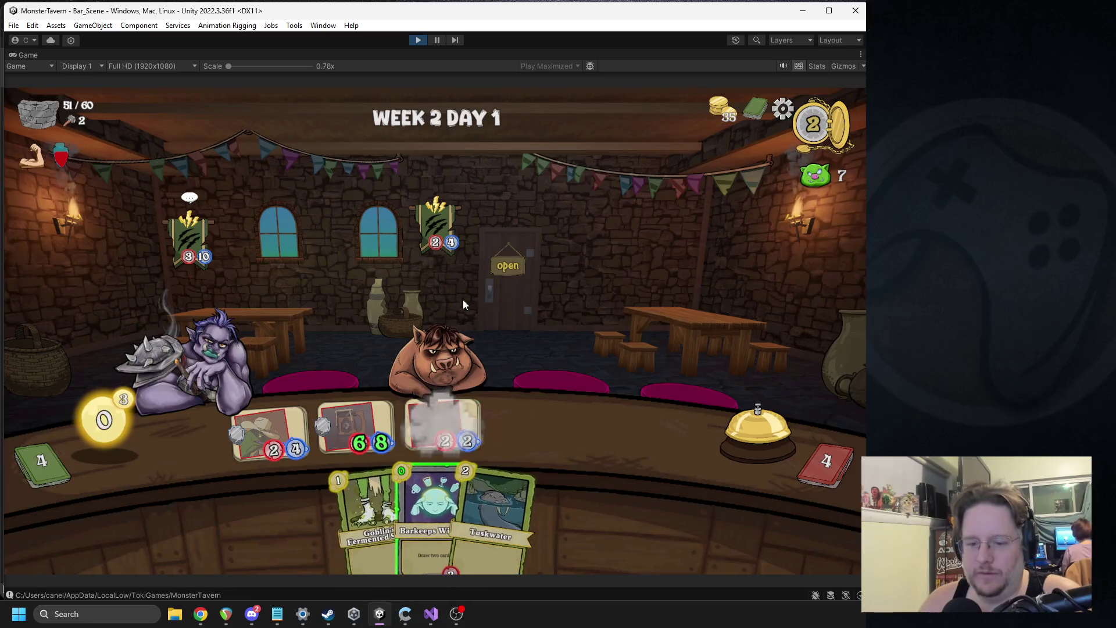
click(731, 422)
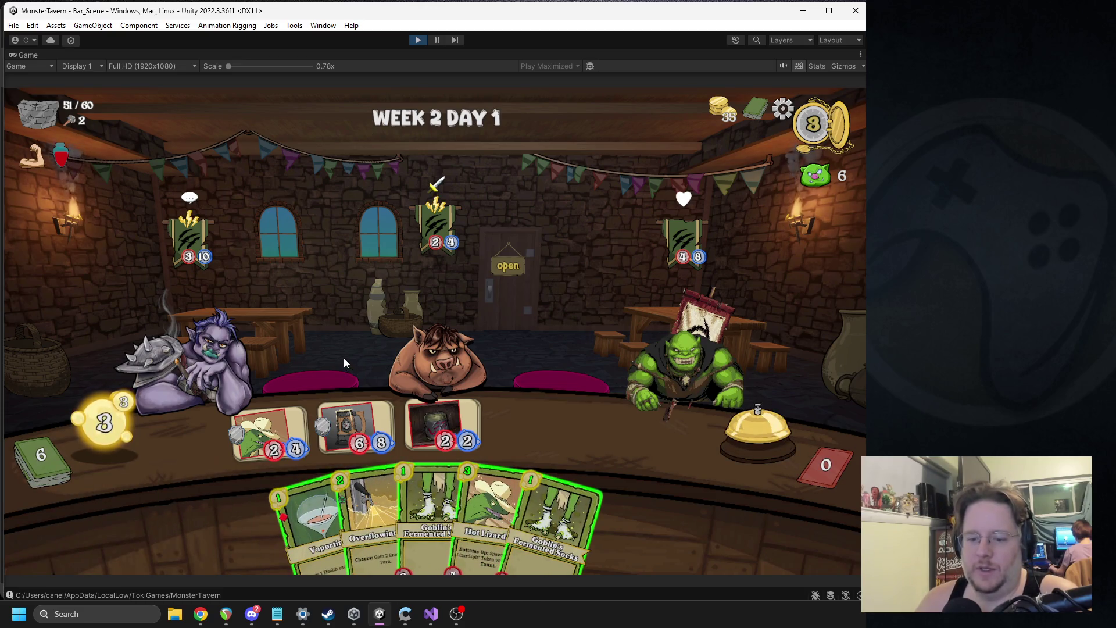
mouse_move(673, 240)
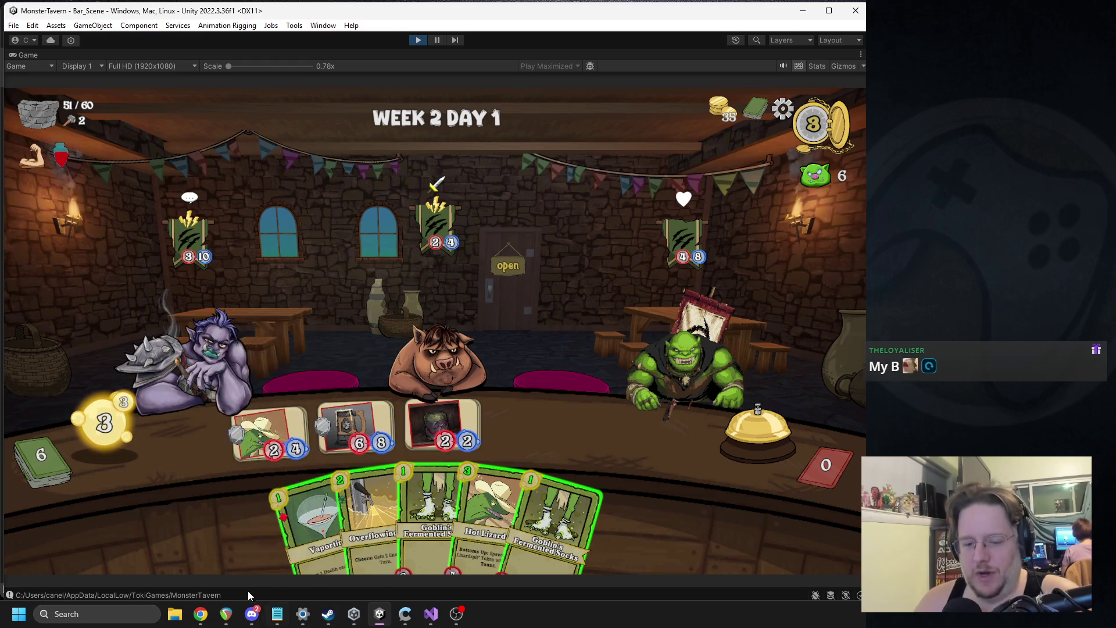
mouse_move(295, 610)
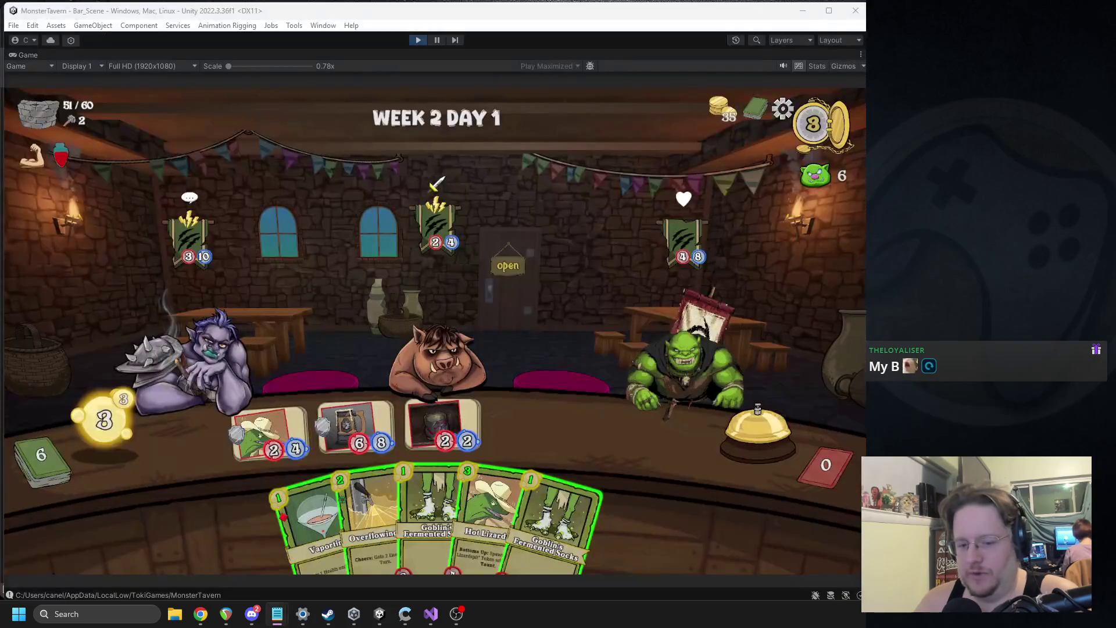
Skim the Whats the TRIO.txt notes, then minimize Notepad, the Unity editor and Visual Studio.
key(alt+Tab)
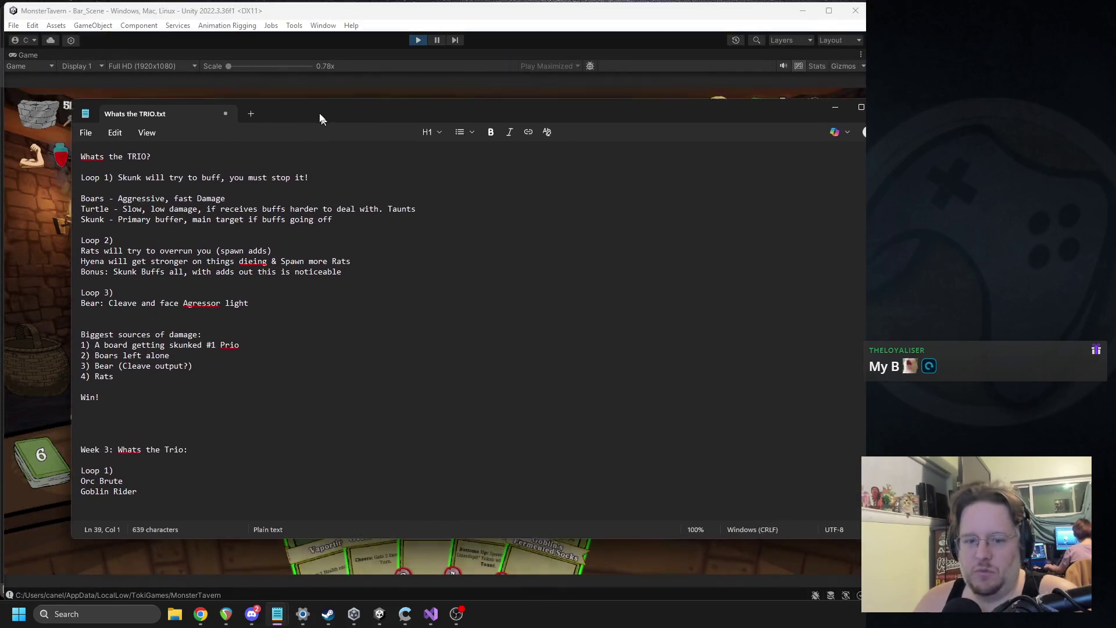
scroll(362, 344, down, 3)
scroll(374, 324, up, 4)
scroll(386, 213, down, 2)
scroll(386, 212, up, 3)
key(super+Down)
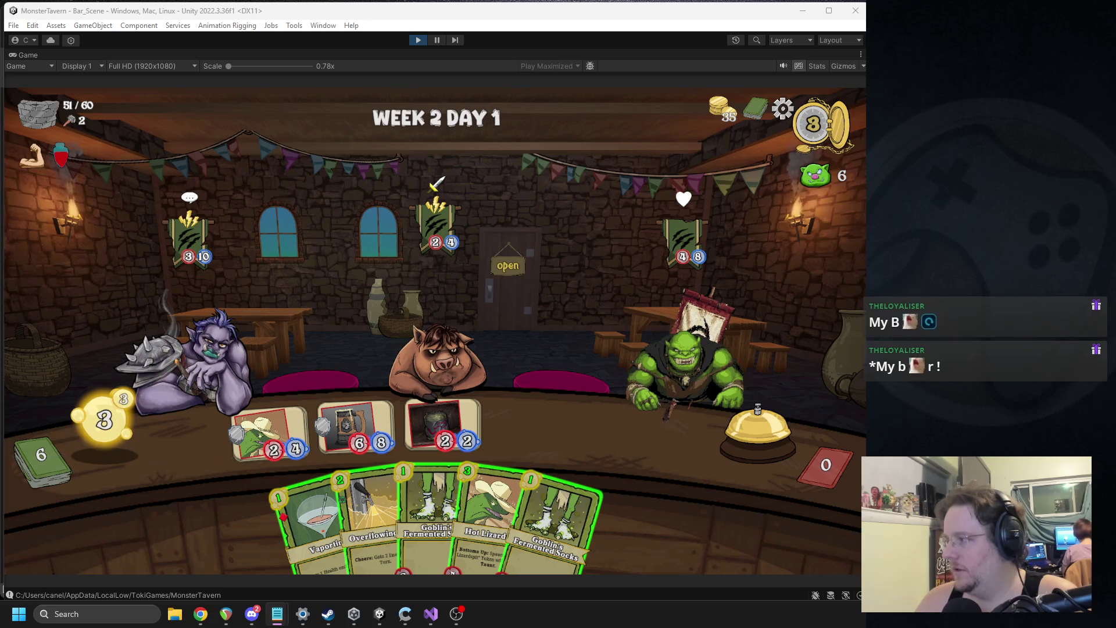
click(806, 12)
click(806, 12)
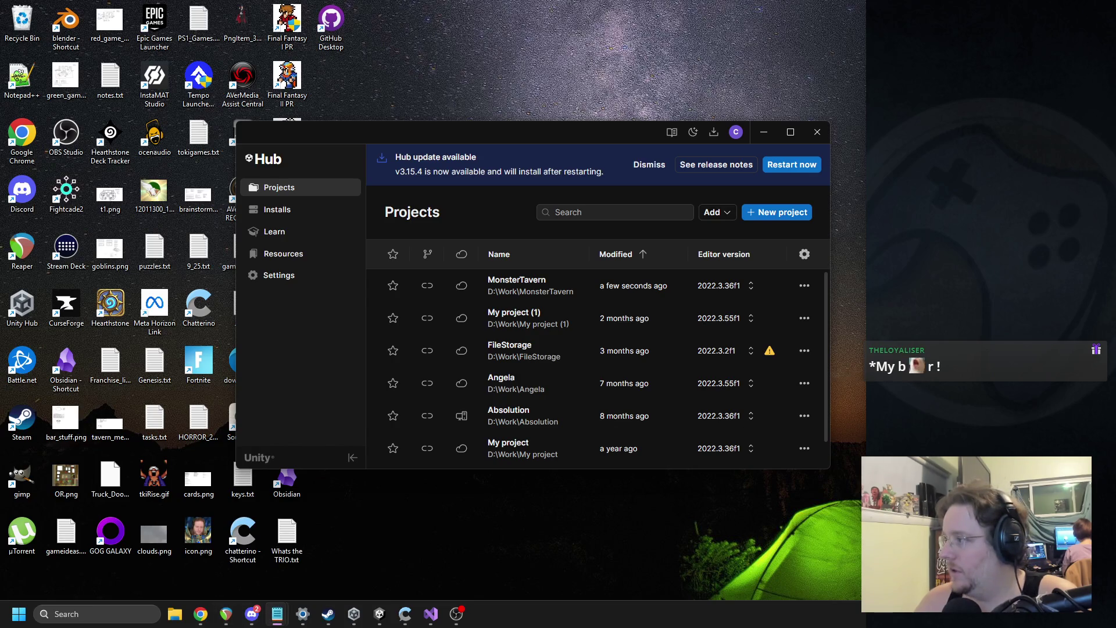
Move the Unity Hub window to the right and restore the MonsterTavern editor from the taskbar.
mouse_move(402, 136)
mouse_down()
mouse_move(653, 142)
mouse_move(534, 145)
mouse_up()
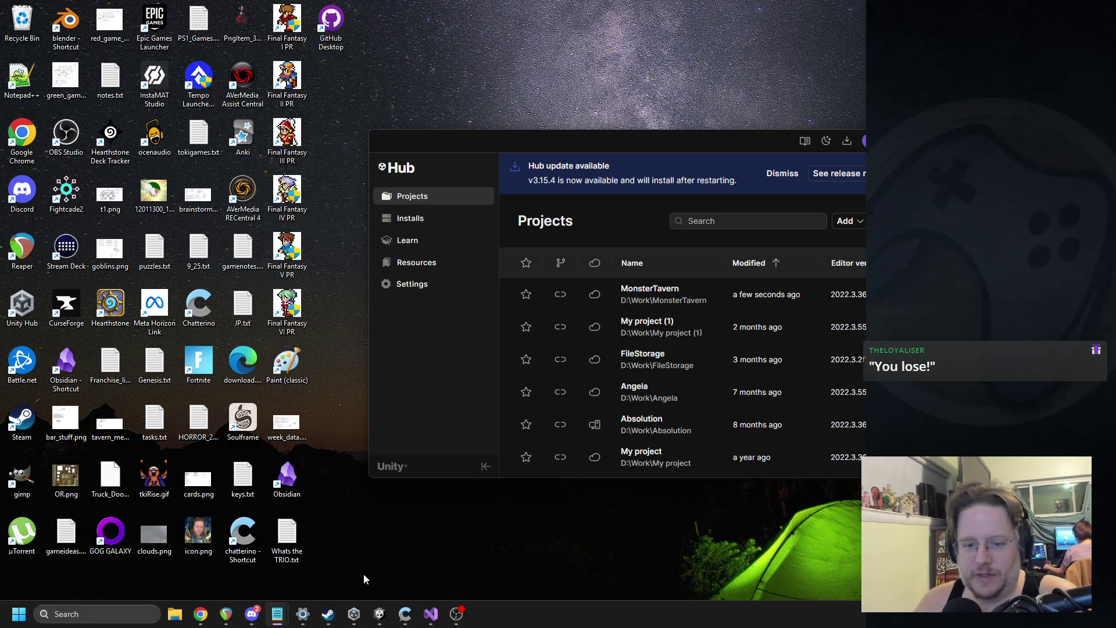
click(379, 614)
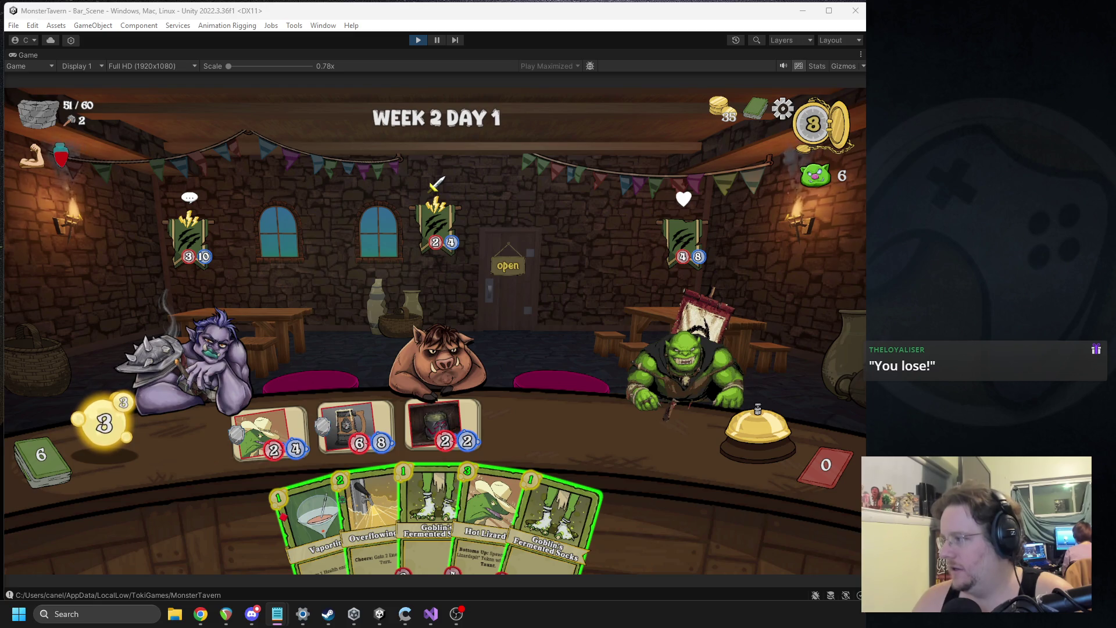
Reposition the Whats the TRIO.txt window, add a 'Week 1 Trio' line above Concepts, and return to Unity.
key(alt+Tab)
key(alt+Tab)
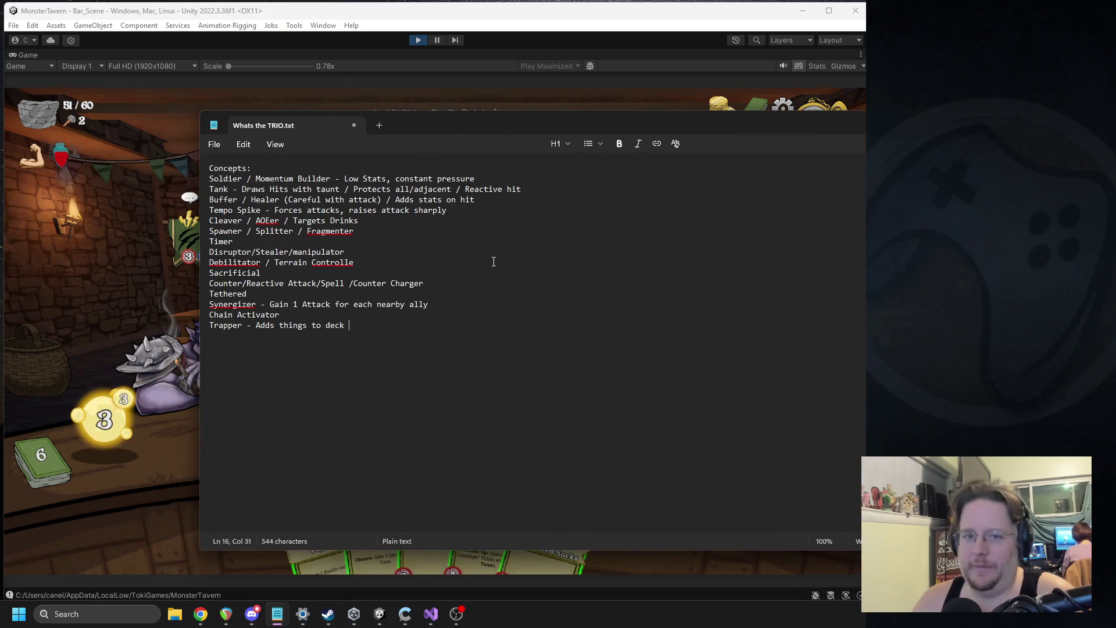
mouse_move(469, 132)
mouse_down()
mouse_move(250, 113)
mouse_move(342, 106)
mouse_move(315, 108)
mouse_up()
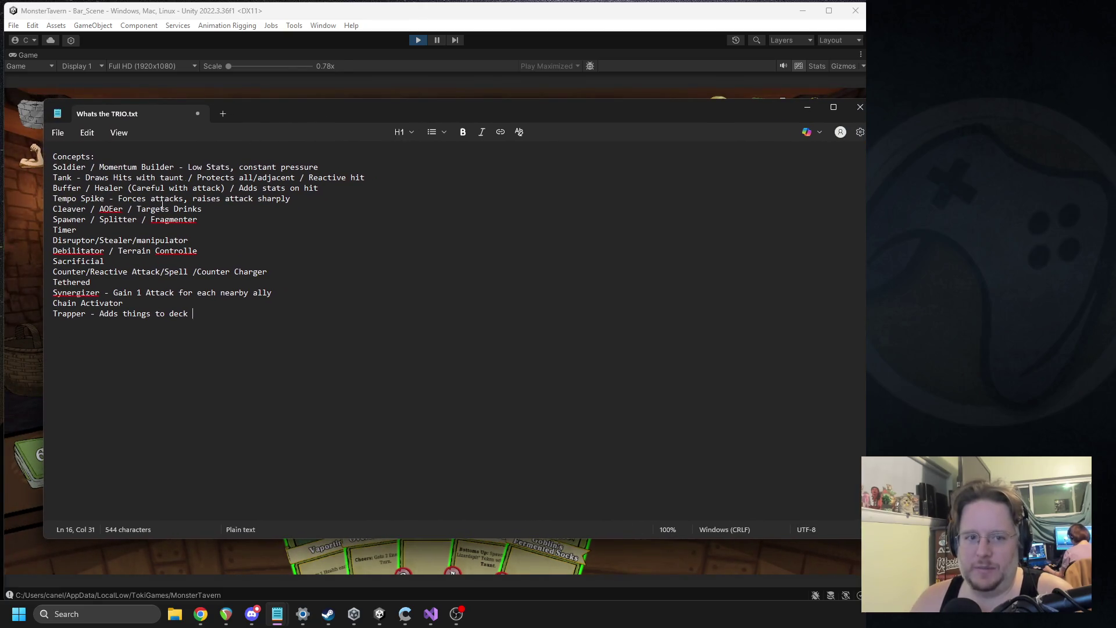
key(Return)
key(Return)
text(Week 1 Trio)
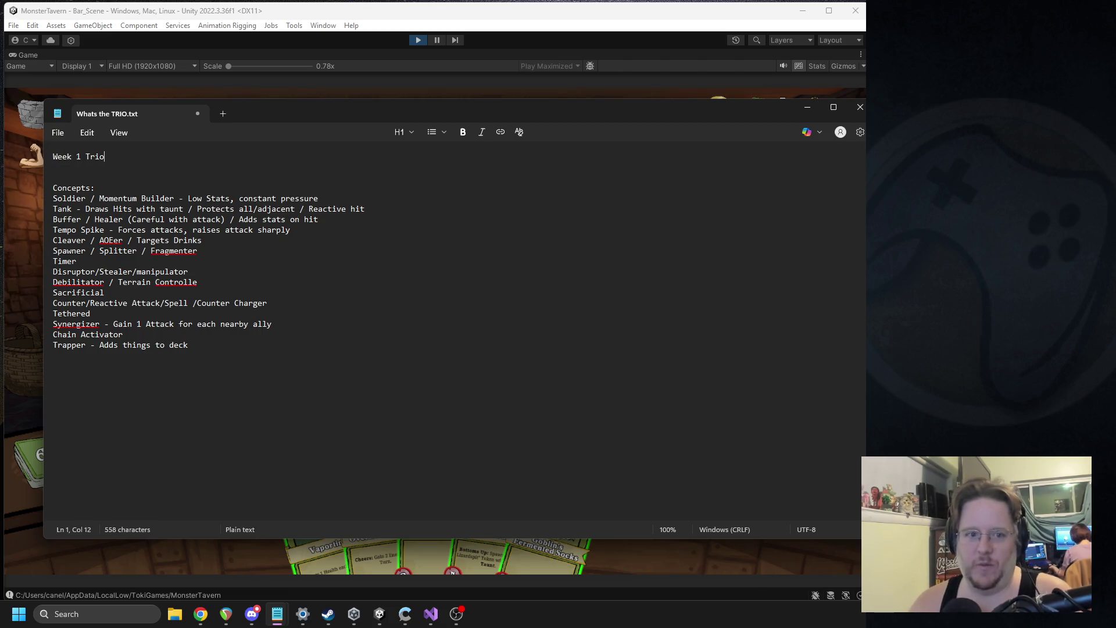
text(1 Trio)
key(Return)
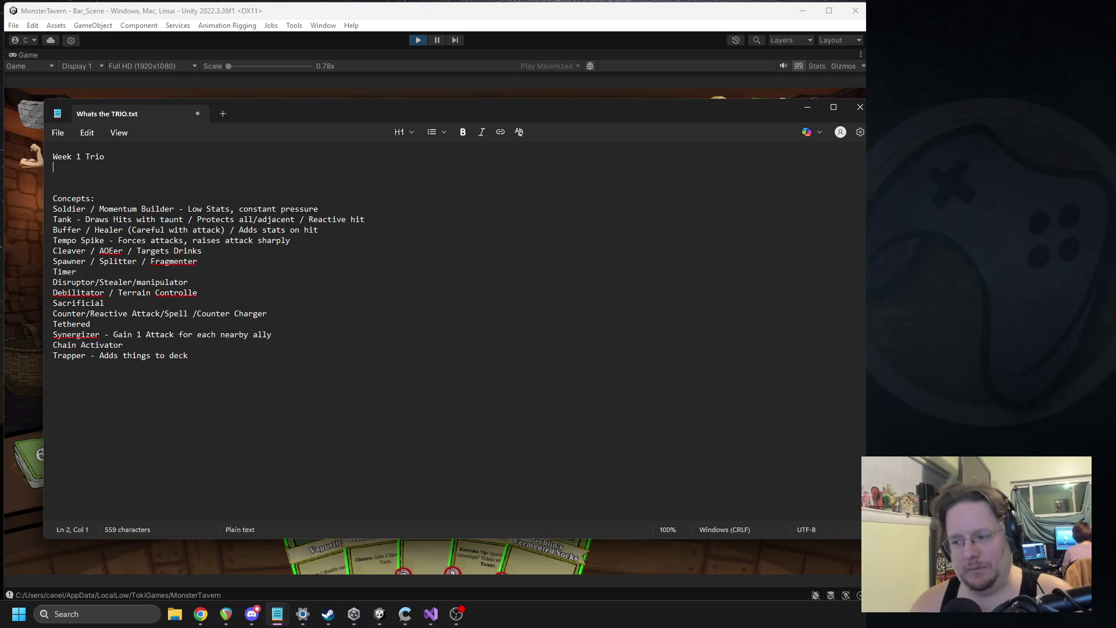
key(alt+Tab)
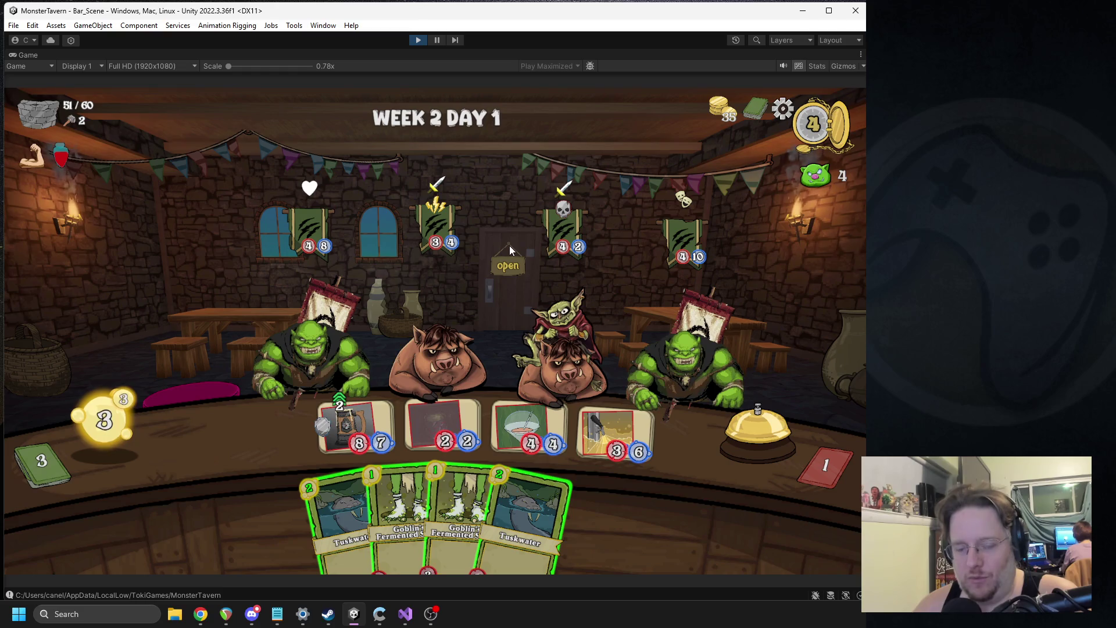
Aim a bar drink at a customer, play Goblin's Fermented and Tuskwater into slots, and end the turn.
mouse_move(478, 234)
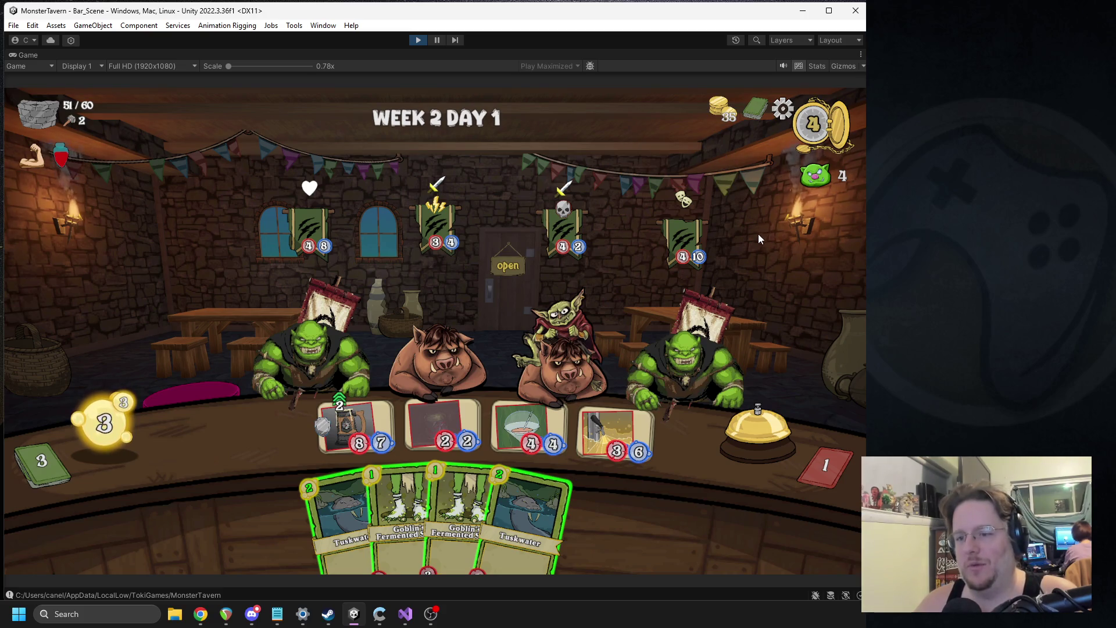
mouse_move(526, 511)
mouse_down()
mouse_move(629, 426)
mouse_move(289, 291)
mouse_up()
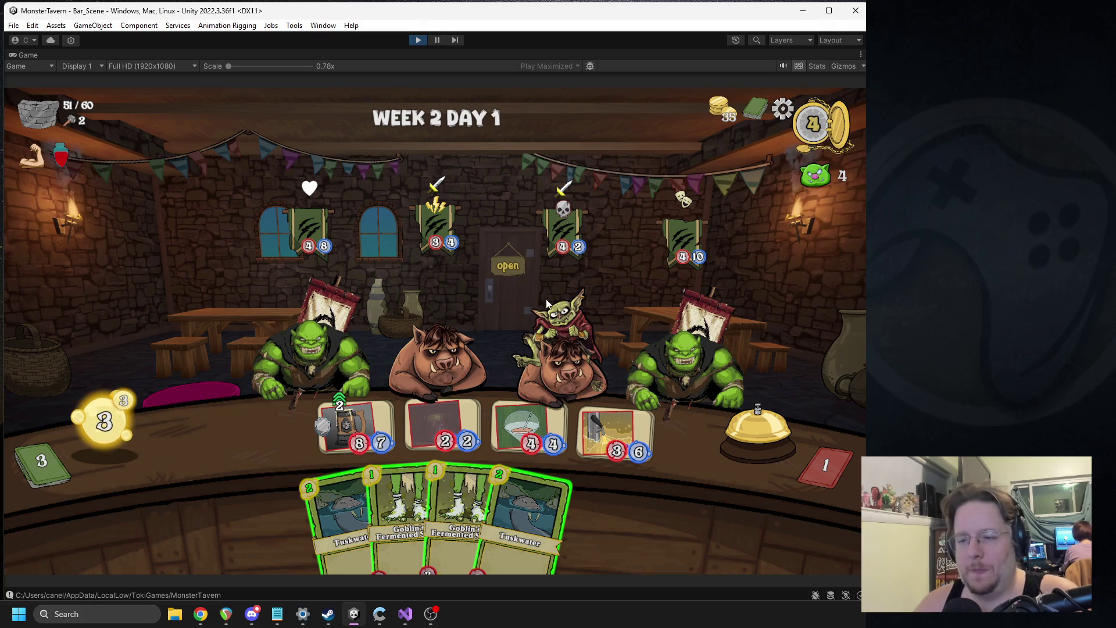
mouse_move(627, 428)
mouse_down()
mouse_move(581, 354)
mouse_move(613, 227)
mouse_move(669, 325)
mouse_move(615, 244)
mouse_move(660, 311)
mouse_move(698, 326)
mouse_up()
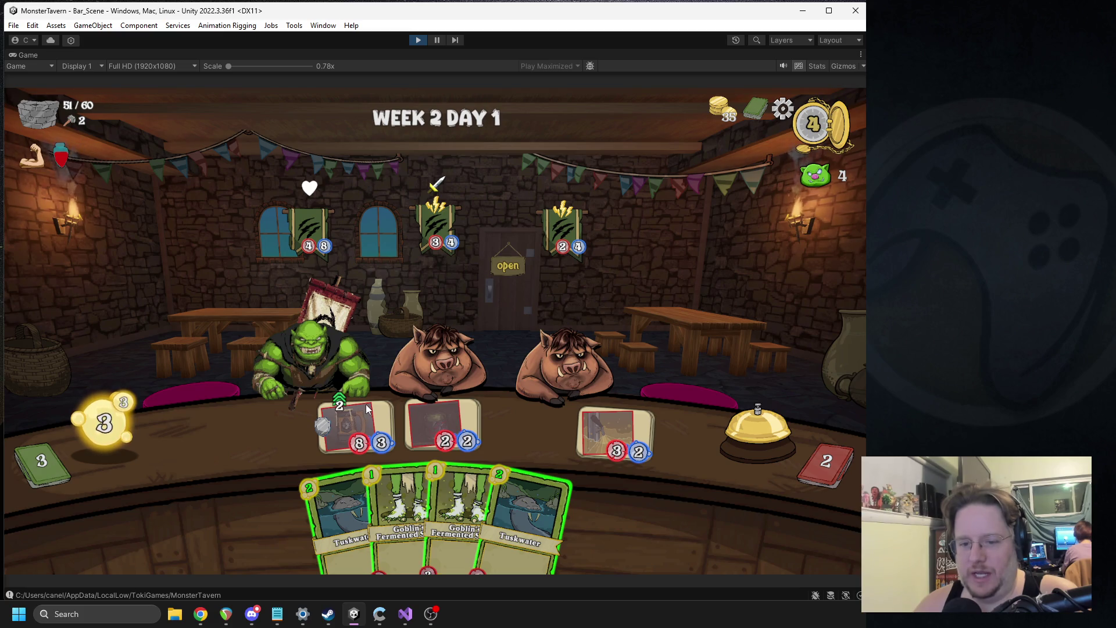
mouse_move(401, 512)
mouse_down()
mouse_move(366, 471)
mouse_move(290, 436)
mouse_up()
drag(355, 511, 278, 435)
click(735, 427)
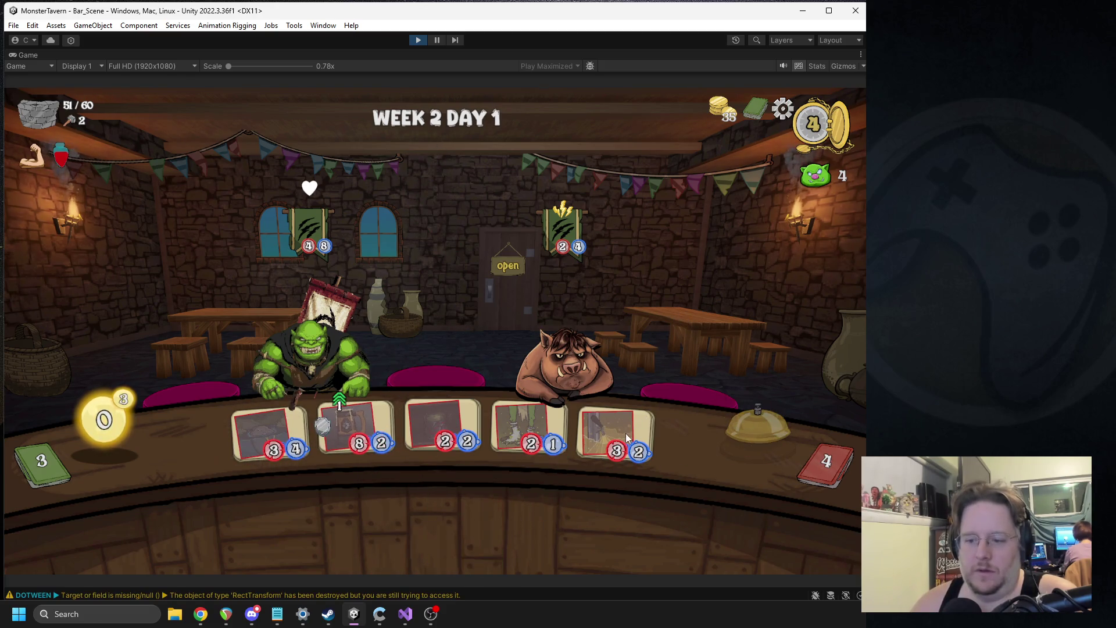
mouse_move(625, 439)
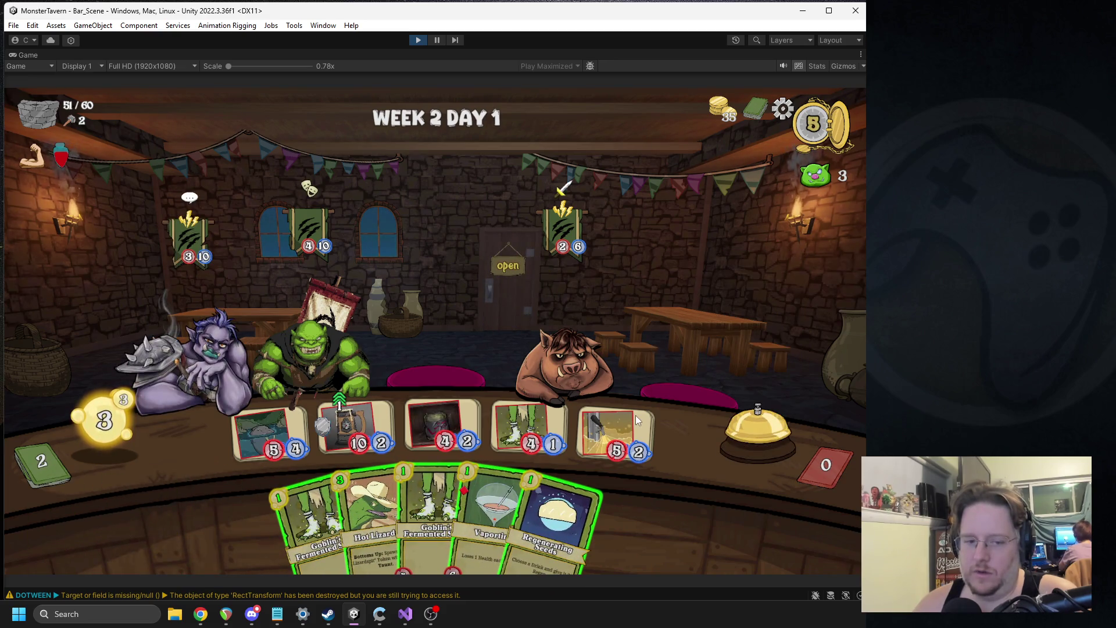
Buff a drink with Regenerating Seeds, serve the troll, and stock Socks, Overflowing Tap and Bottom Shelf.
drag(555, 517, 355, 424)
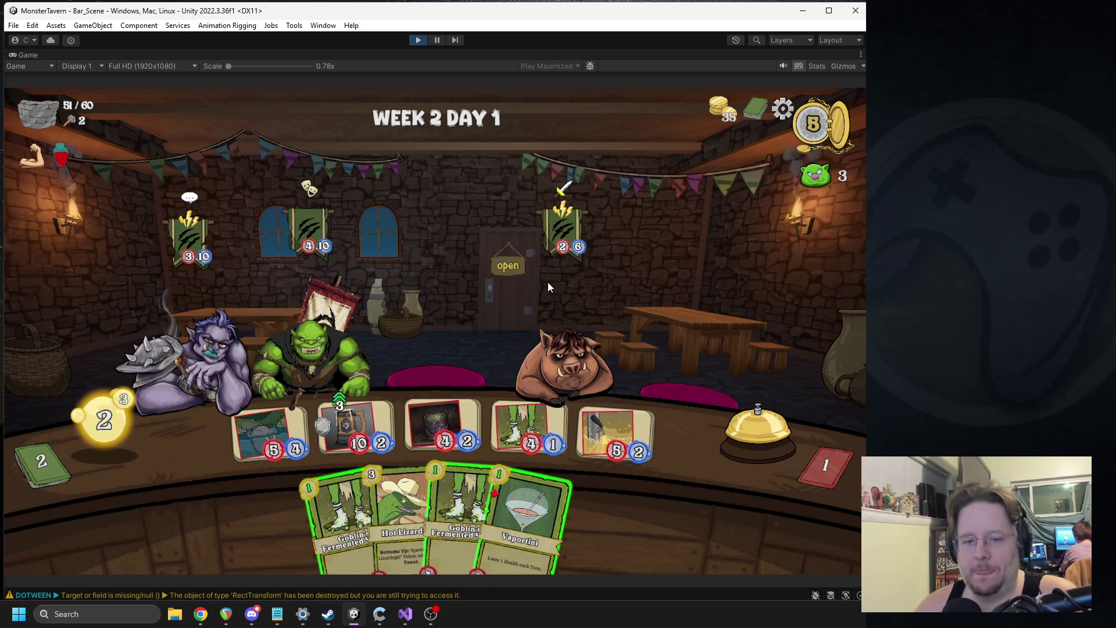
click(271, 417)
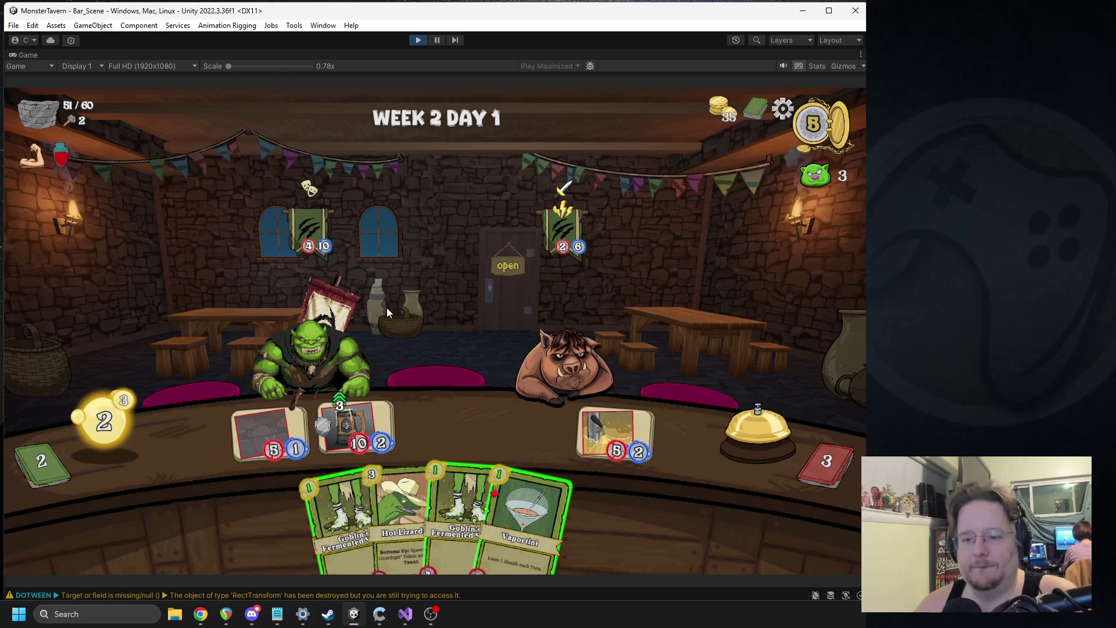
mouse_move(526, 514)
mouse_down()
mouse_move(187, 424)
mouse_move(420, 407)
mouse_move(564, 510)
mouse_move(356, 431)
mouse_up()
click(355, 398)
mouse_move(310, 189)
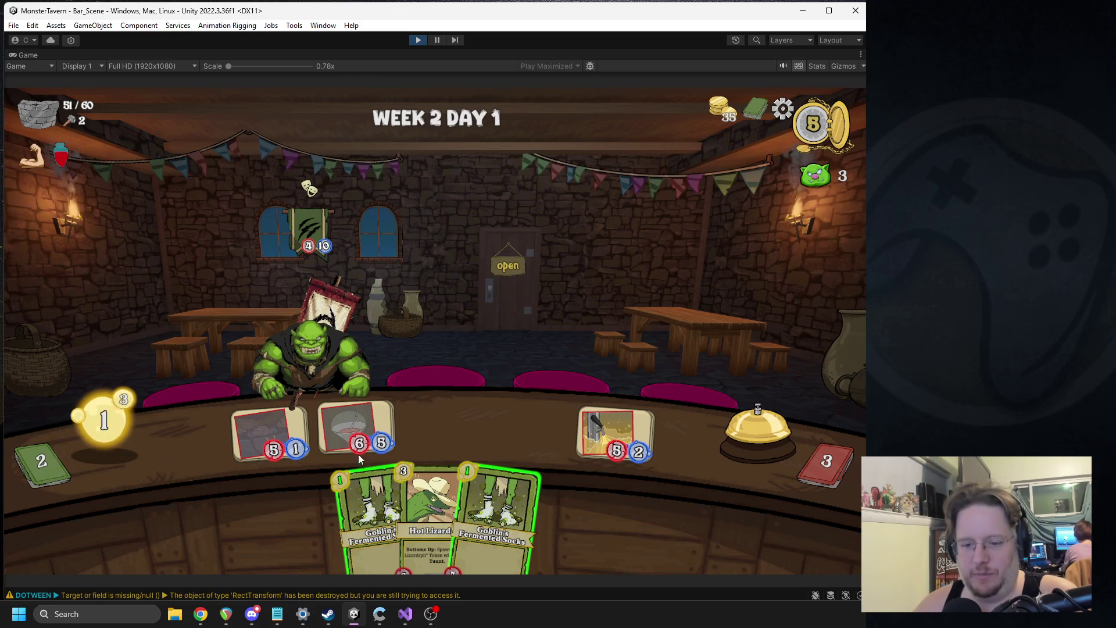
drag(361, 454, 443, 429)
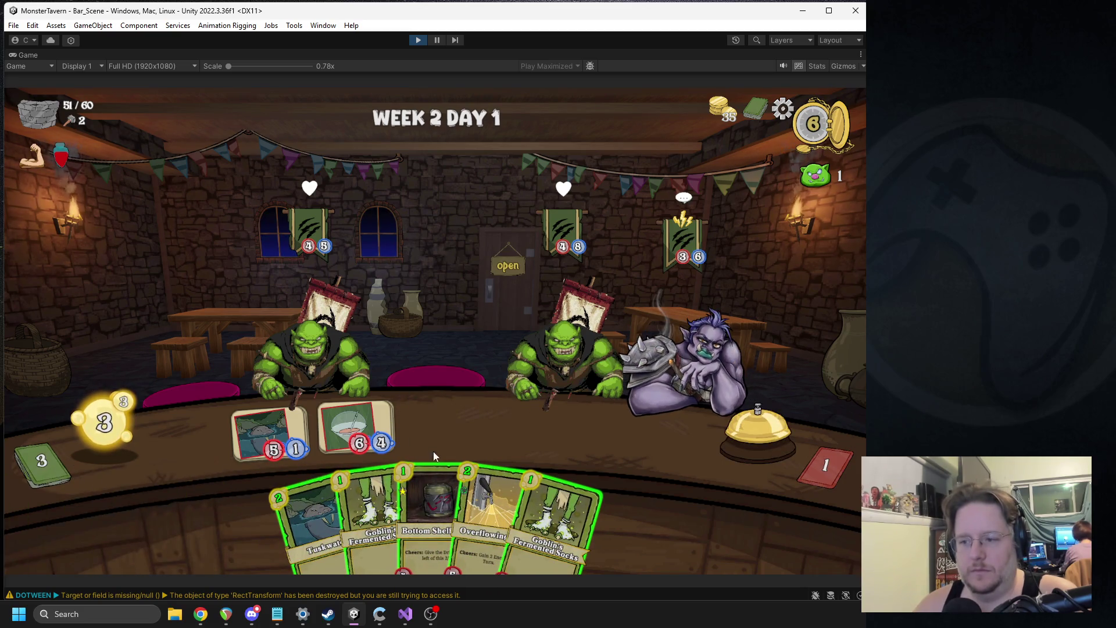
mouse_move(441, 497)
mouse_down()
mouse_move(418, 438)
mouse_move(432, 507)
mouse_up()
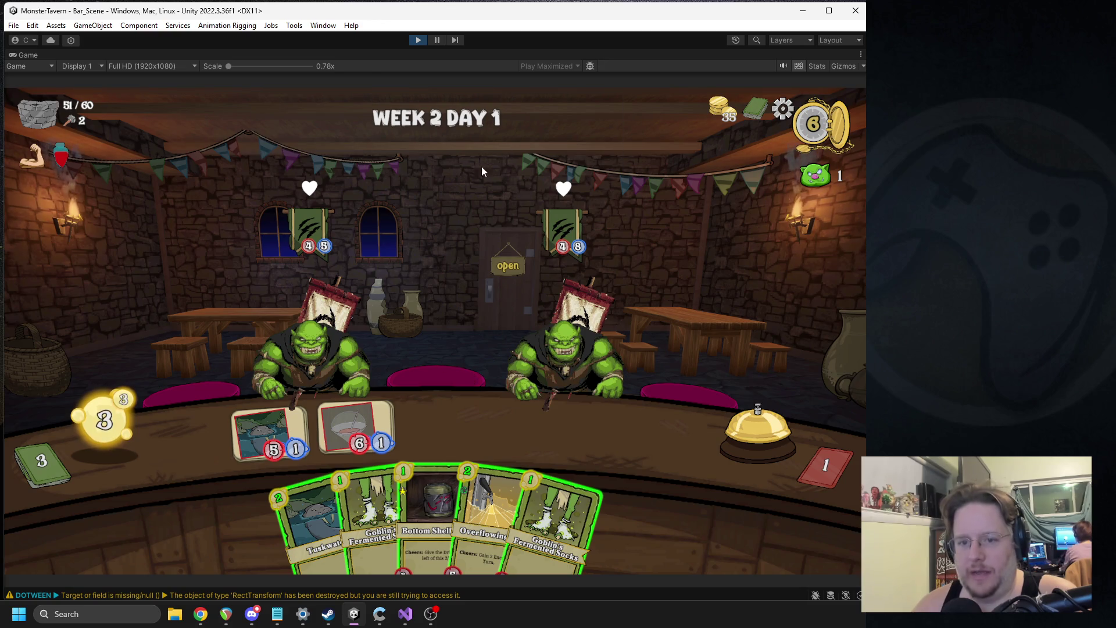
drag(483, 486, 451, 410)
drag(465, 512, 531, 413)
click(718, 429)
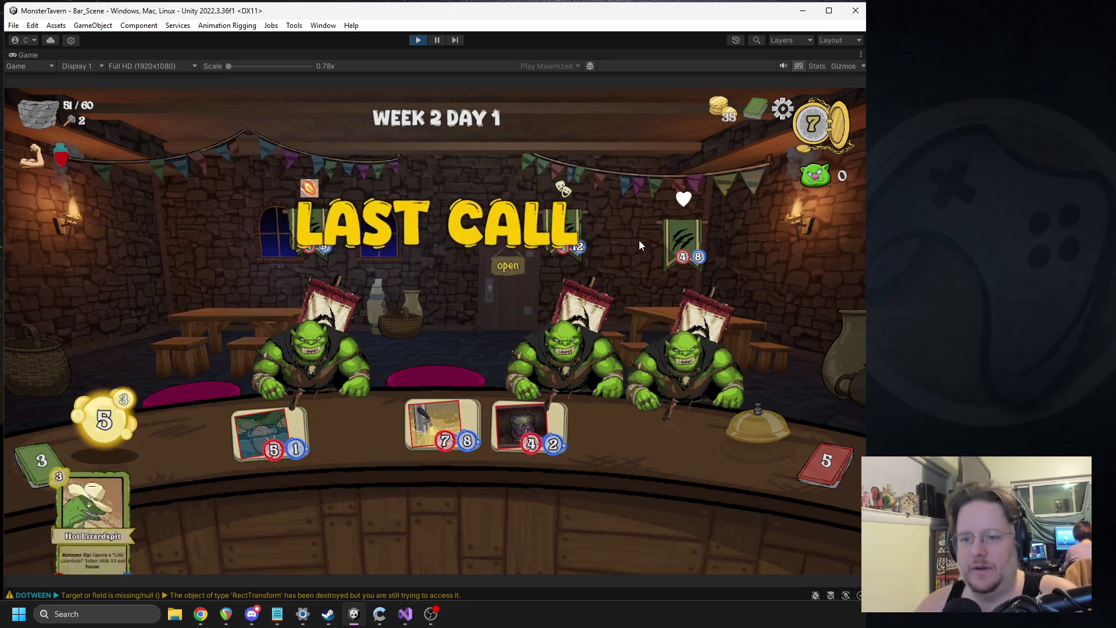
Buff the centre drink, add Hot Lizard and Socks drinks, and serve the orcs until closing.
mouse_move(312, 191)
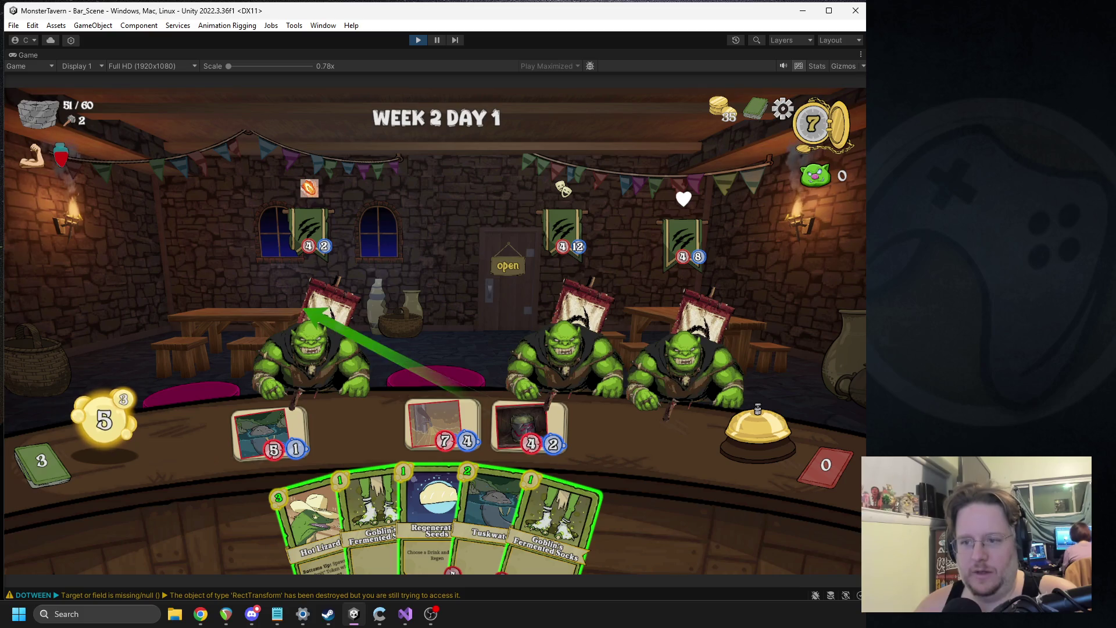
click(422, 411)
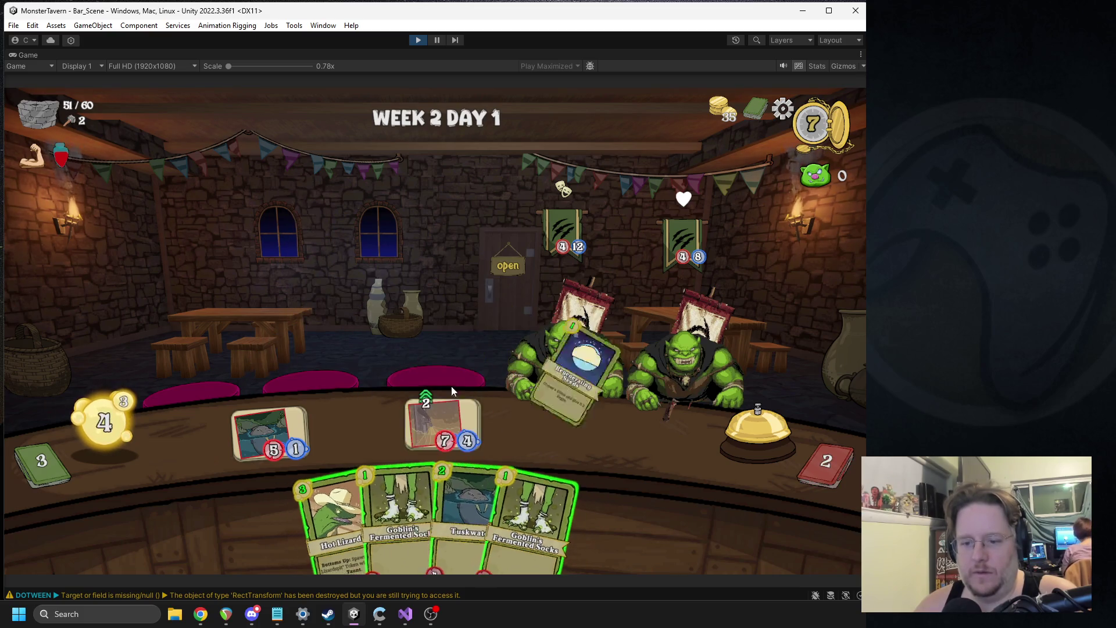
mouse_move(334, 436)
mouse_down()
mouse_move(364, 459)
mouse_move(464, 420)
mouse_up()
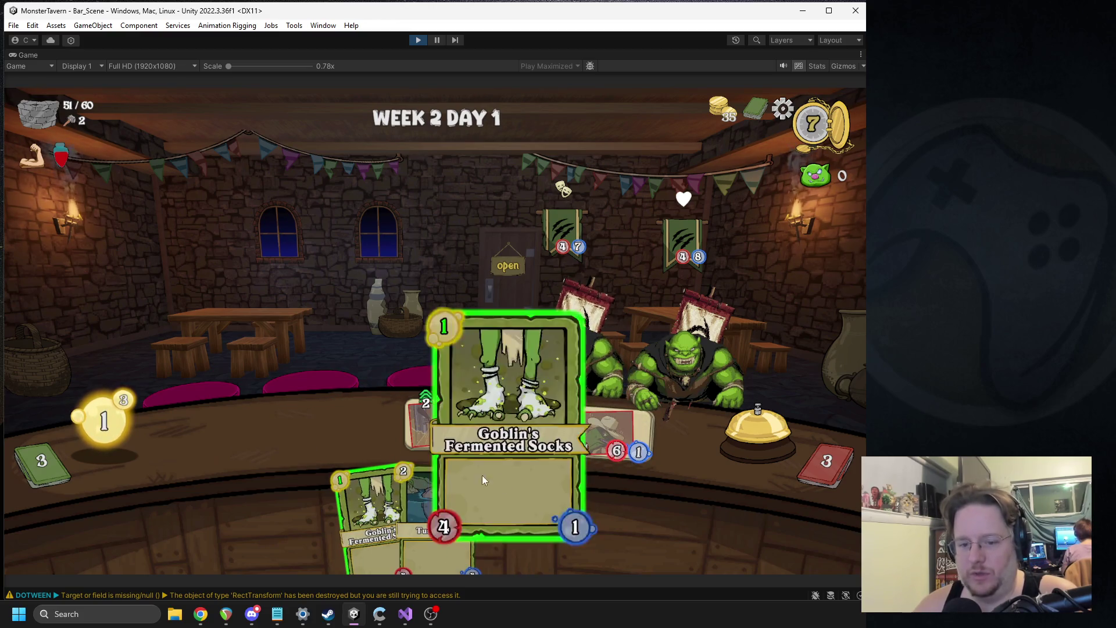
drag(494, 511, 271, 433)
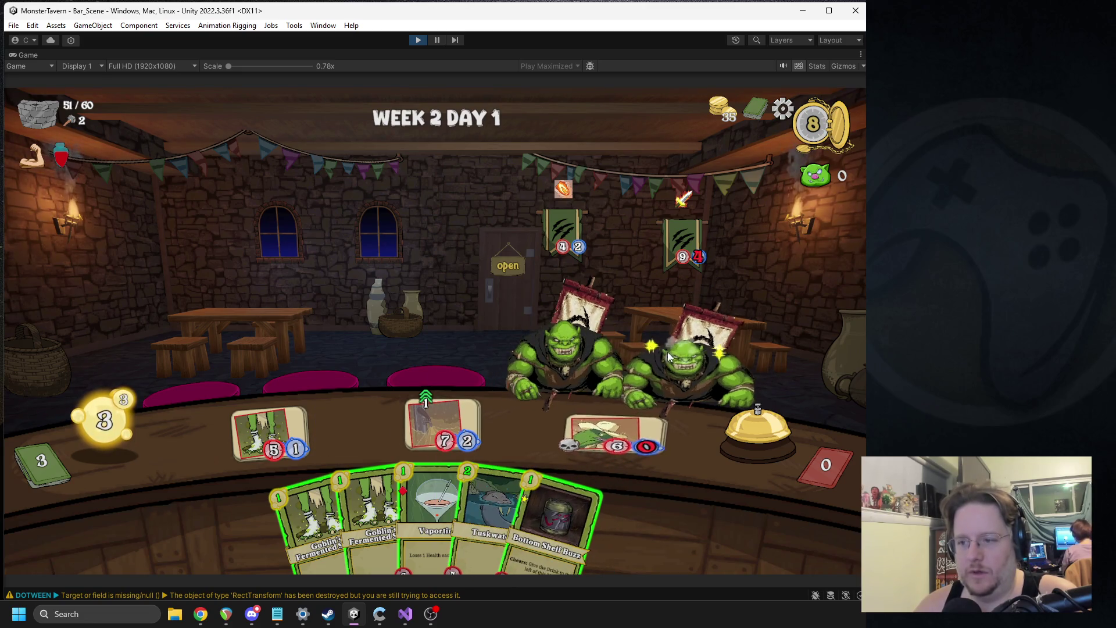
drag(553, 523, 560, 398)
drag(385, 494, 355, 430)
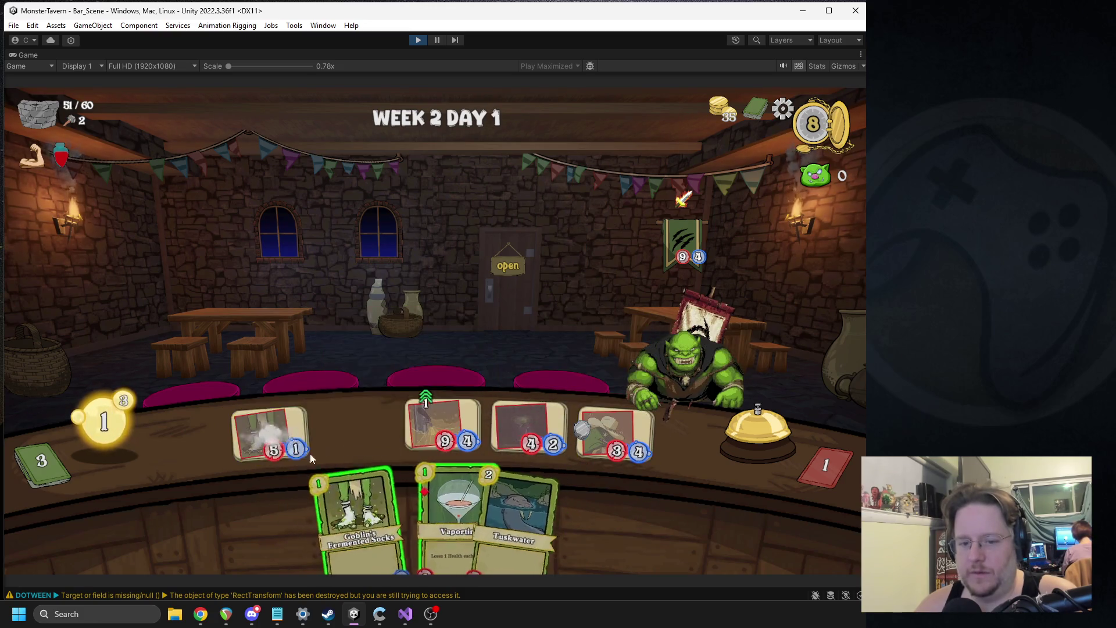
drag(349, 511, 267, 430)
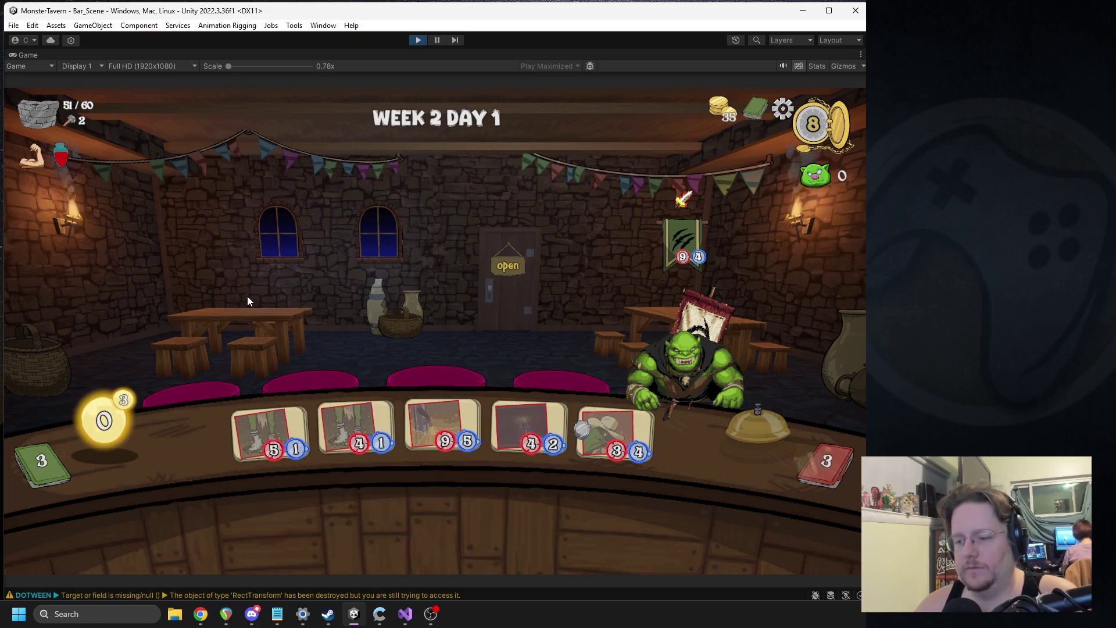
drag(356, 429, 674, 341)
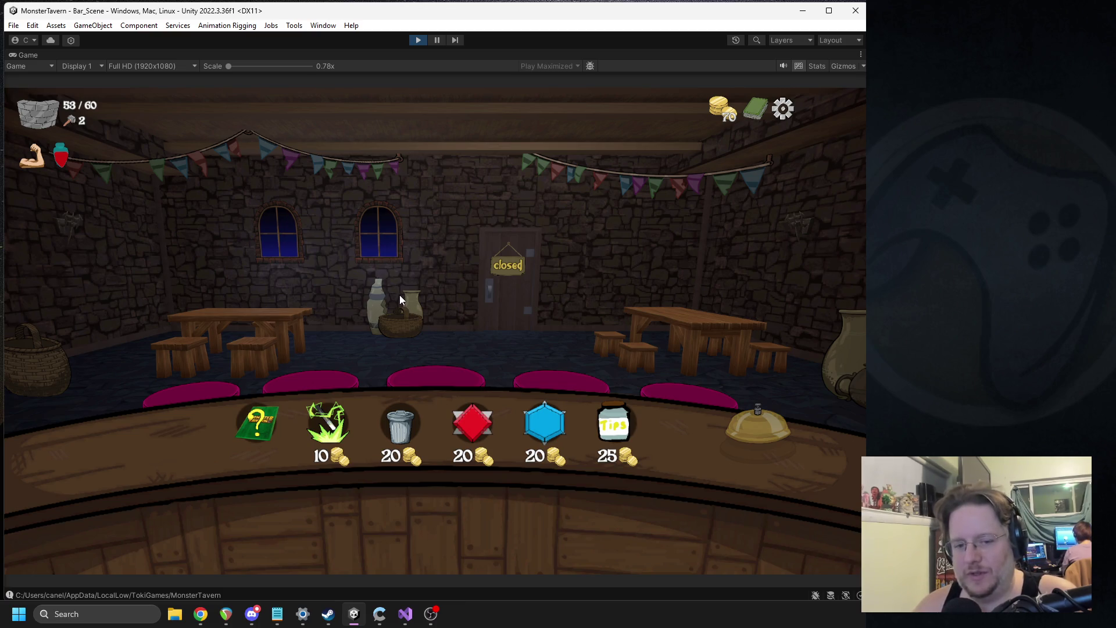
Buy the Tip Jar and an empower item, transform a drink into Tuskwater, and take Wardens Cask.
click(624, 426)
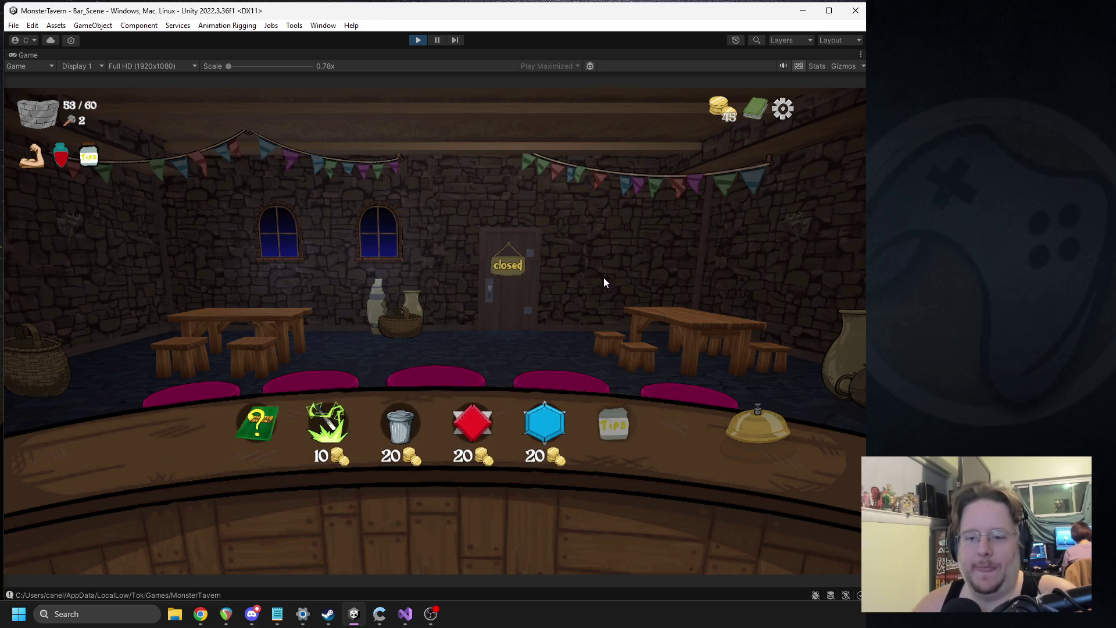
click(470, 424)
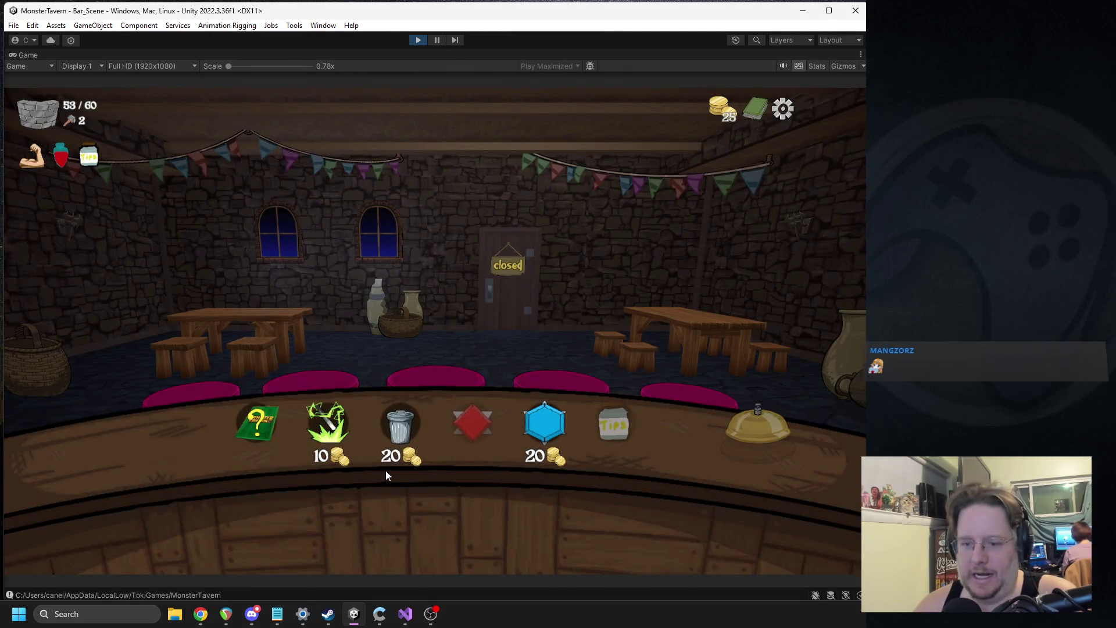
click(333, 449)
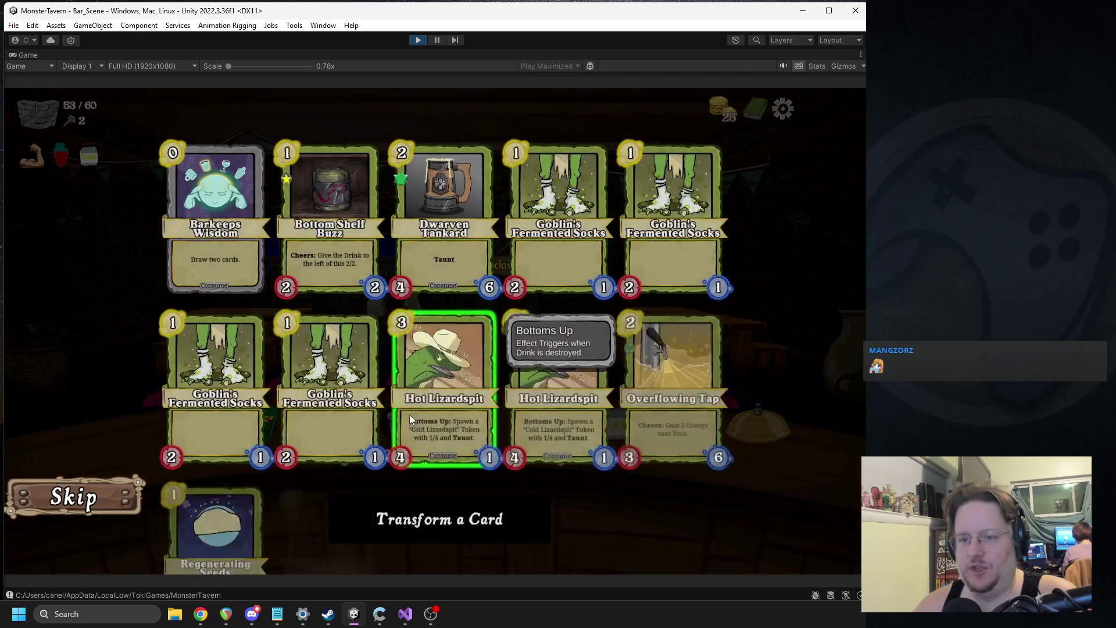
scroll(497, 330, down, 2)
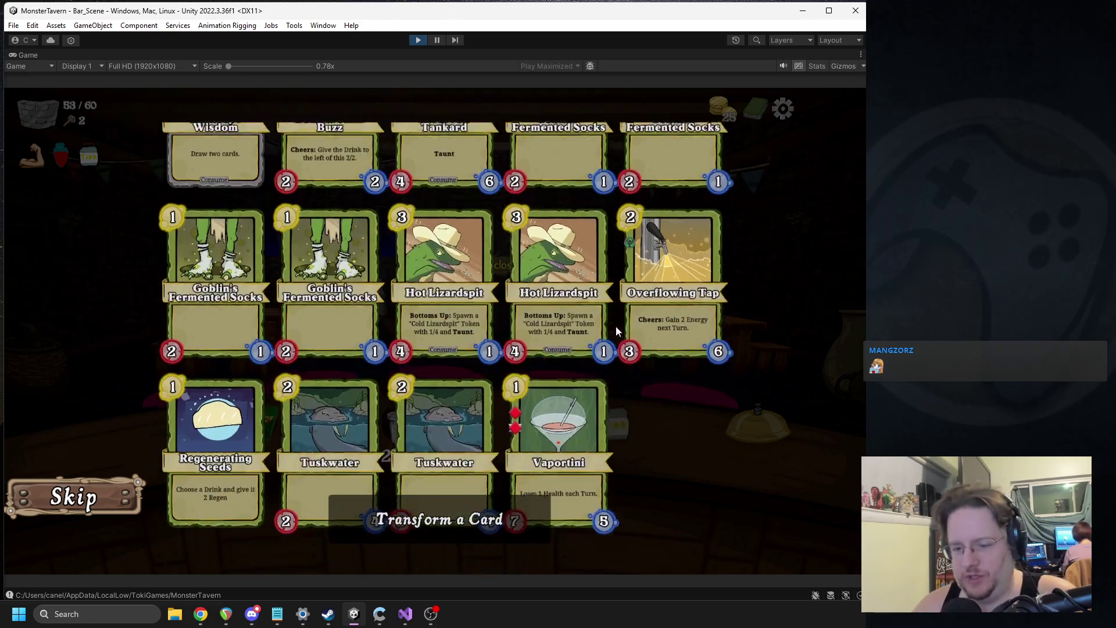
click(458, 417)
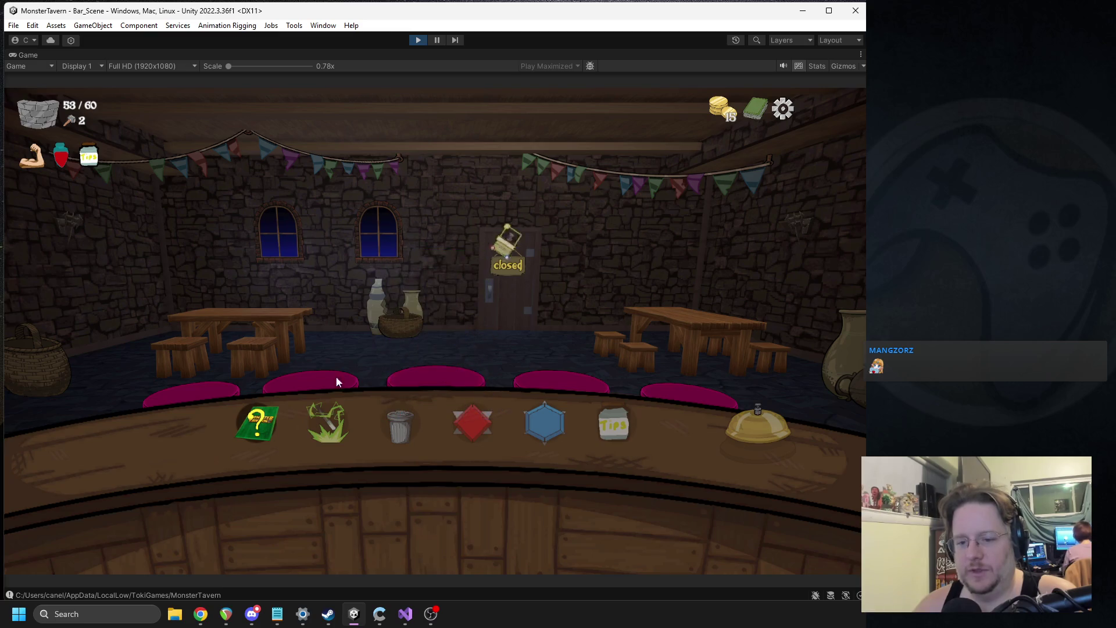
click(260, 422)
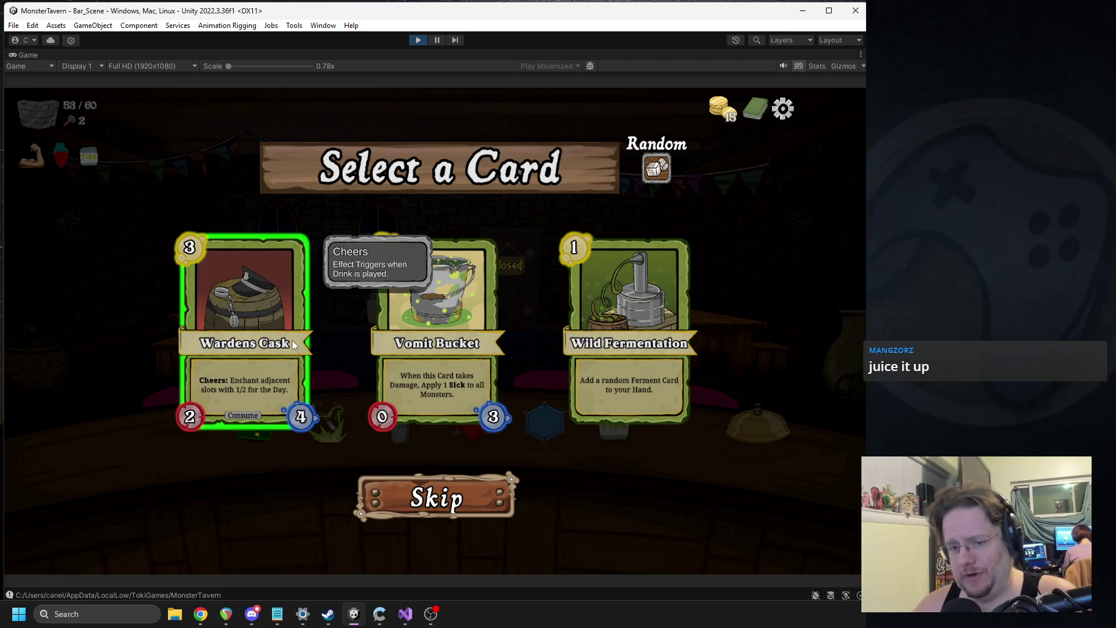
click(242, 322)
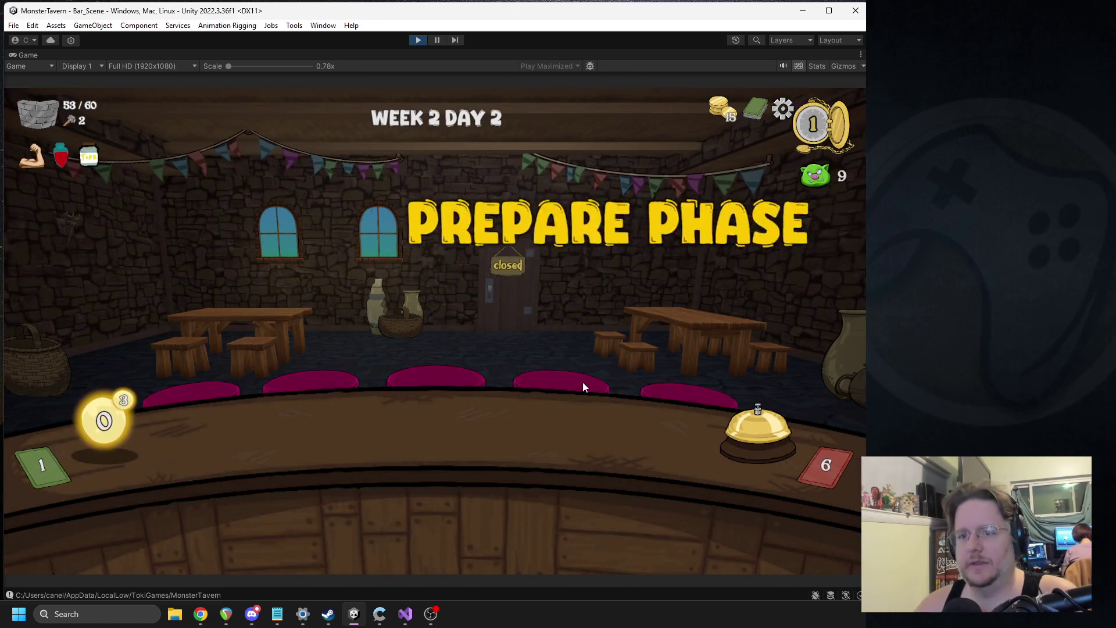
Stock the bar with Vaporini, Bottom Shelf Buzz and Fermented Socks and let customers in.
mouse_move(416, 500)
mouse_down()
mouse_move(267, 420)
mouse_move(431, 462)
mouse_move(436, 447)
mouse_up()
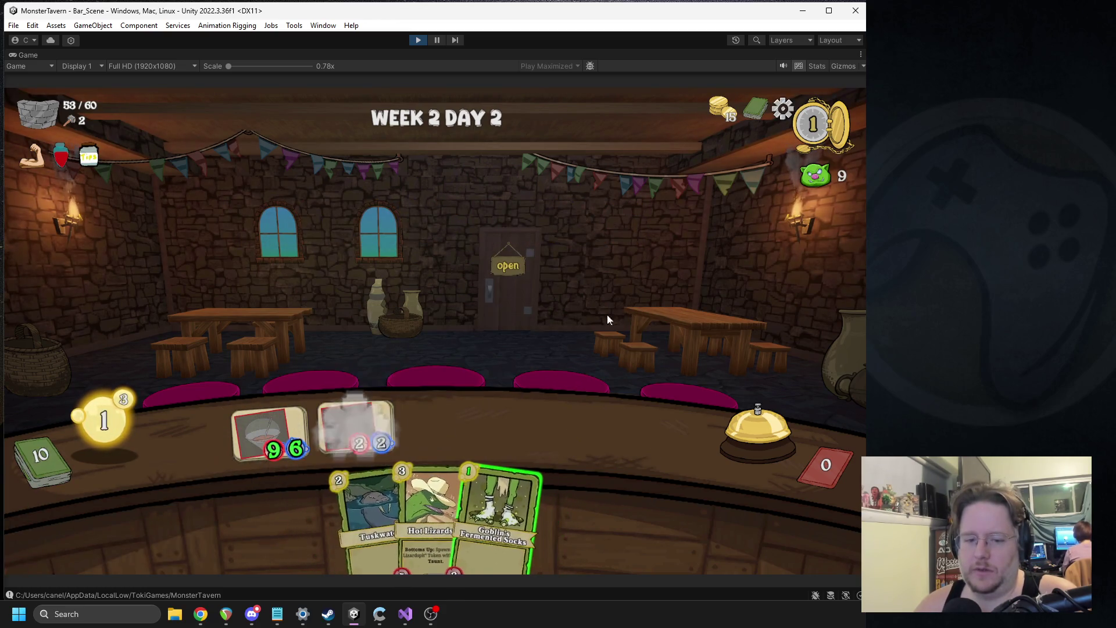
mouse_move(511, 512)
mouse_down()
mouse_move(479, 442)
mouse_move(449, 428)
mouse_up()
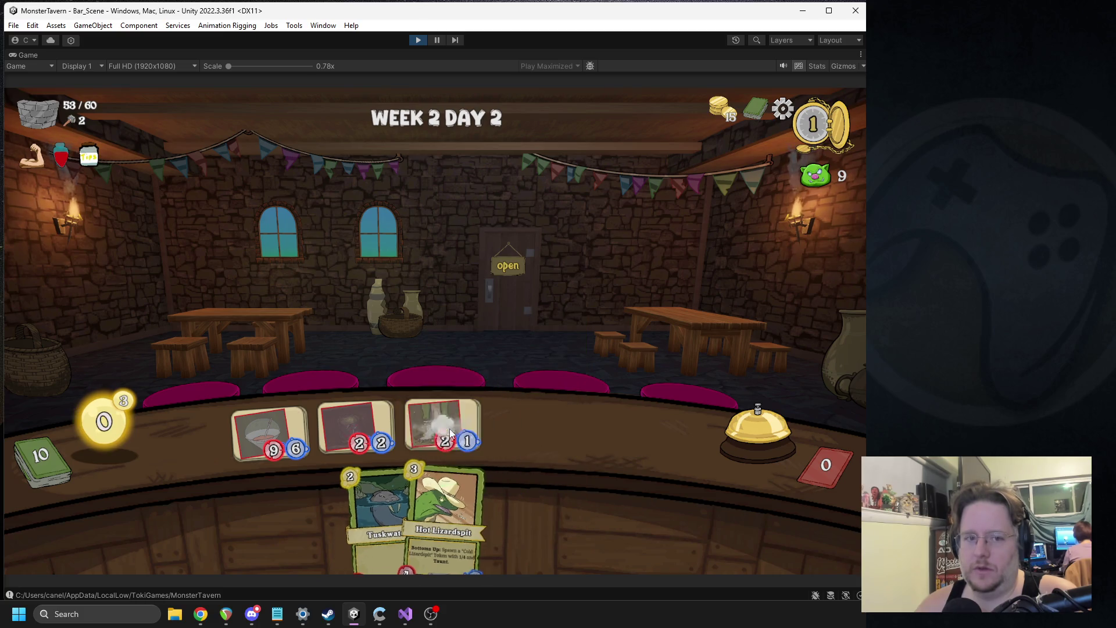
click(747, 427)
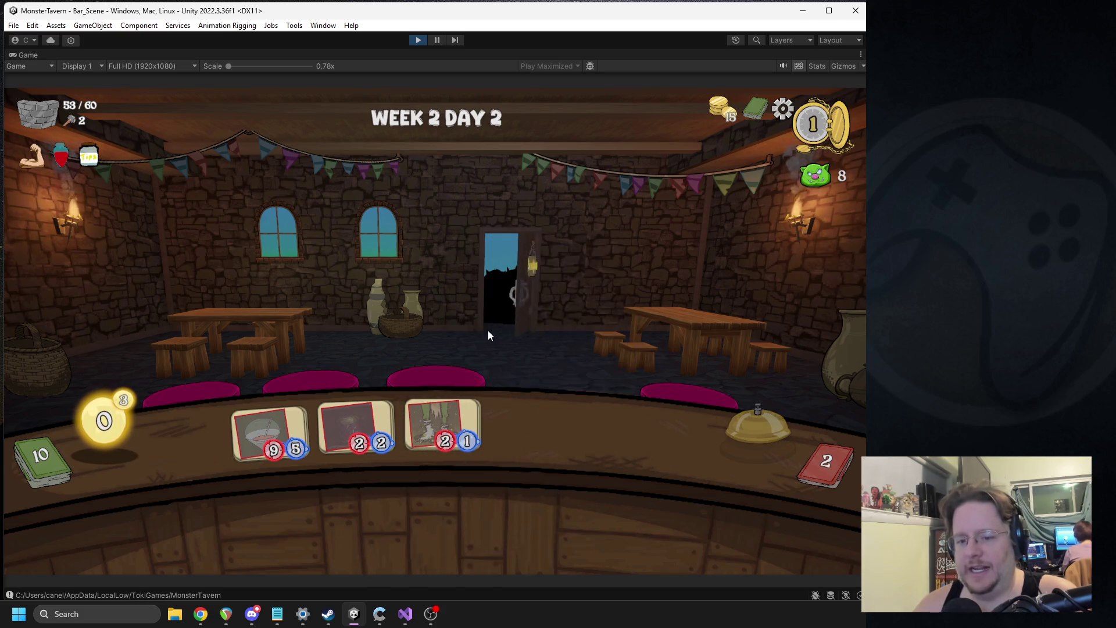
Serve two drinks to the troll, then buff the bar with Regenerating Seeds, Socks and Wardens Cask.
mouse_move(264, 427)
mouse_down()
mouse_move(523, 372)
mouse_move(557, 346)
mouse_up()
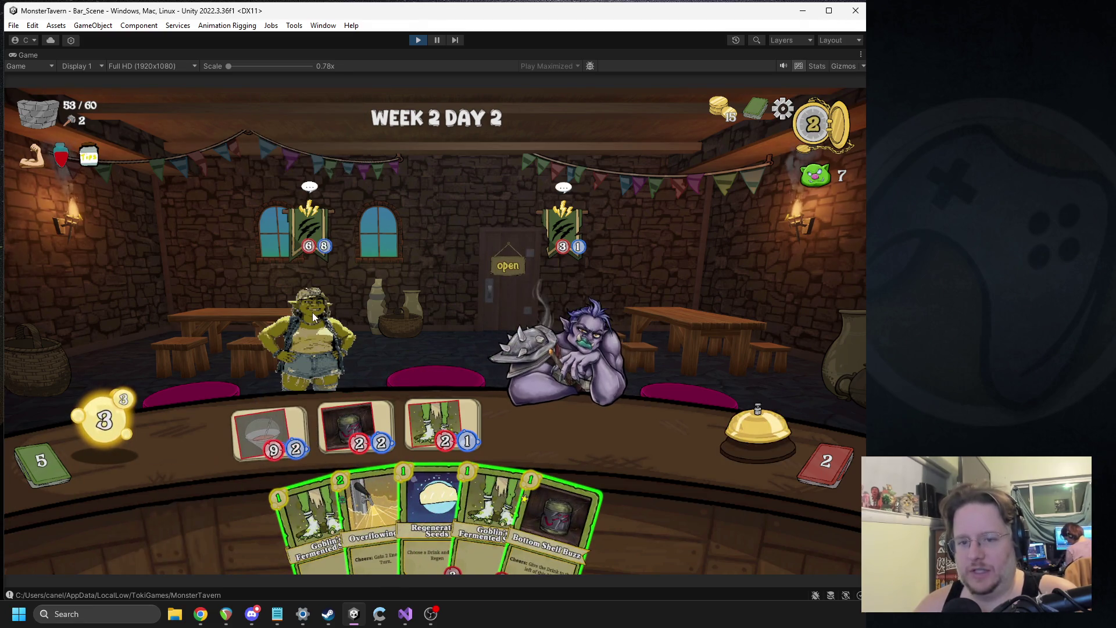
mouse_move(309, 231)
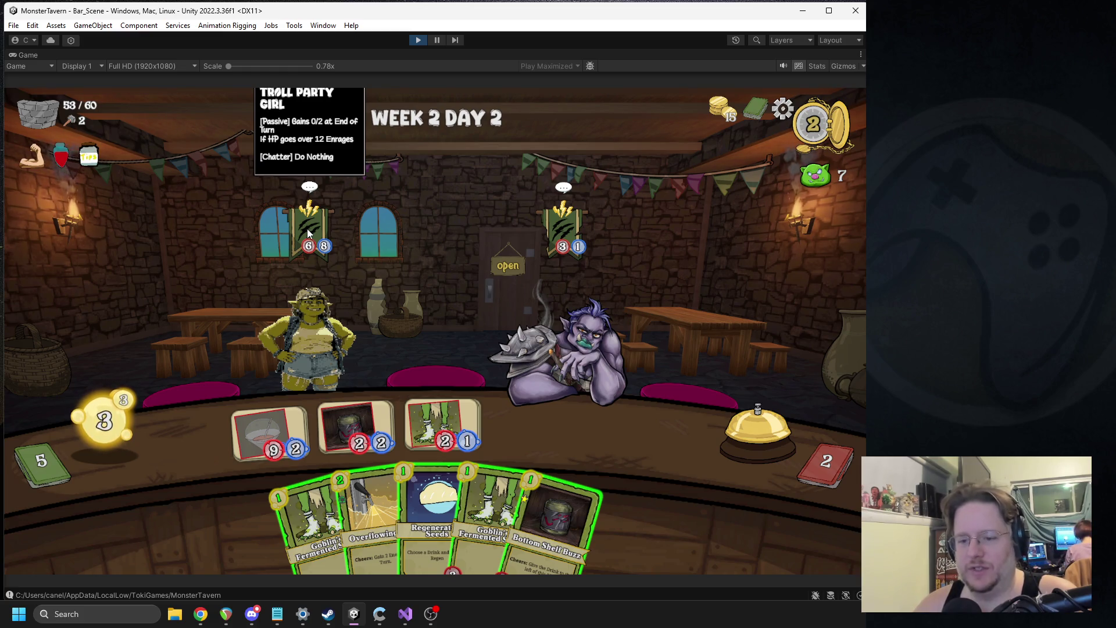
mouse_move(356, 425)
mouse_down()
mouse_move(561, 354)
mouse_move(581, 406)
mouse_up()
drag(552, 523, 376, 417)
mouse_move(442, 500)
mouse_down()
mouse_move(462, 469)
mouse_move(270, 430)
mouse_up()
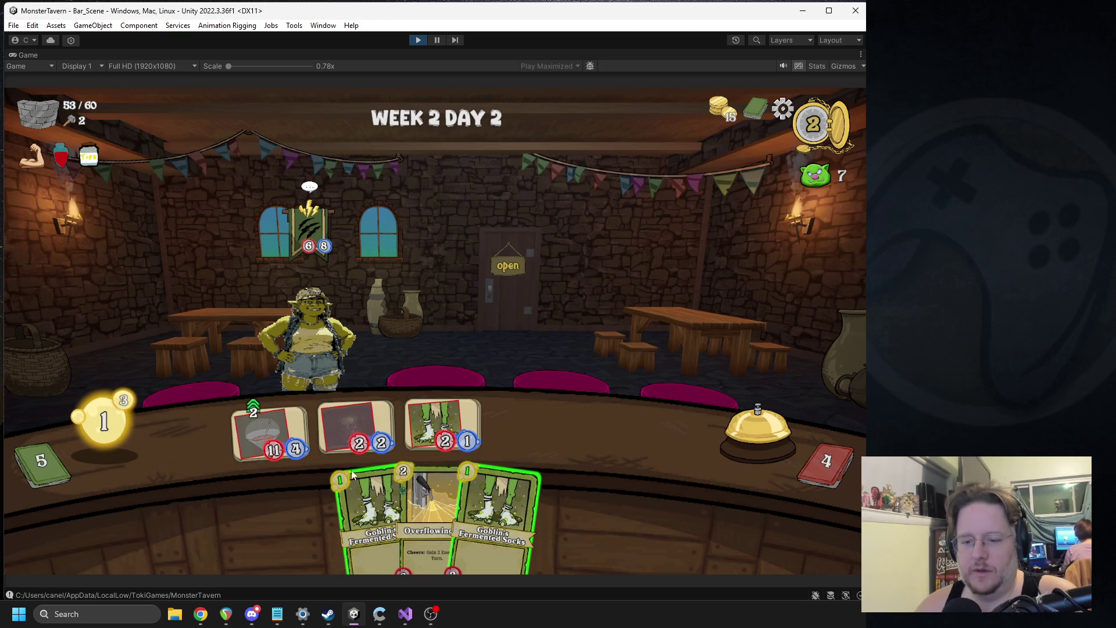
drag(355, 455, 525, 423)
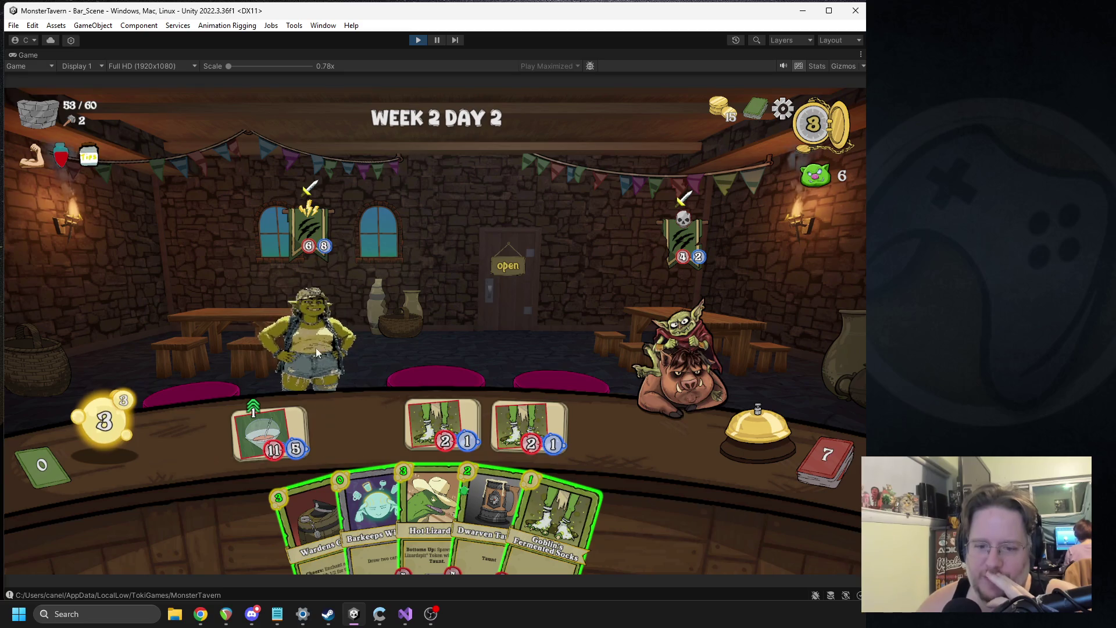
drag(314, 523, 355, 428)
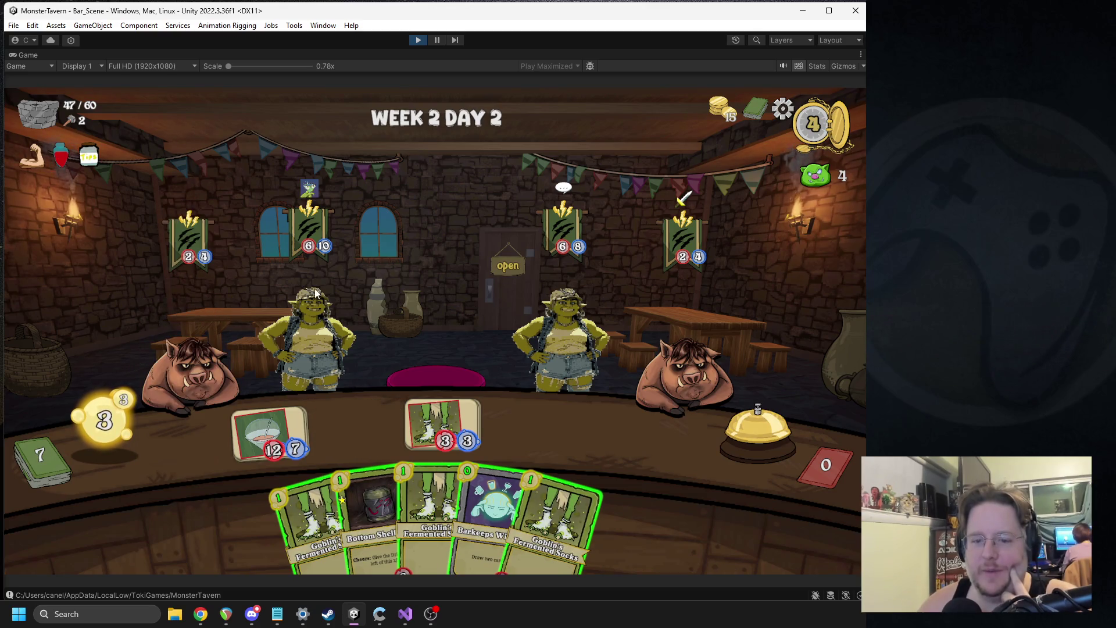
Fulfil the troll girl's order, draw with Barkeeps Wisdom, add Bottom Shelf Buzz, and serve the pig.
drag(354, 487, 355, 430)
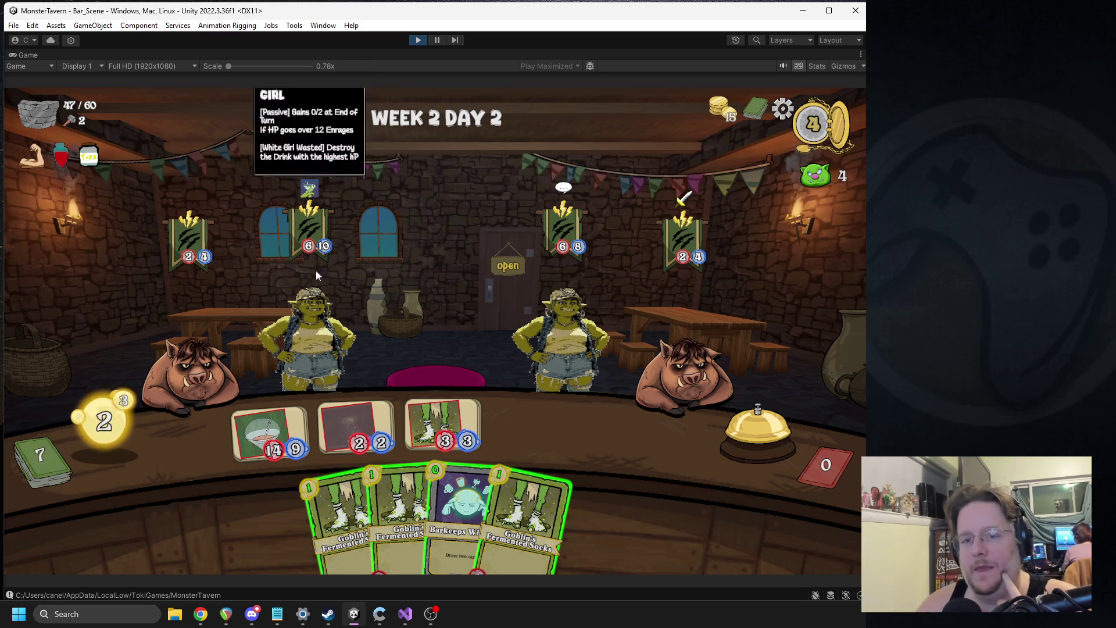
click(308, 314)
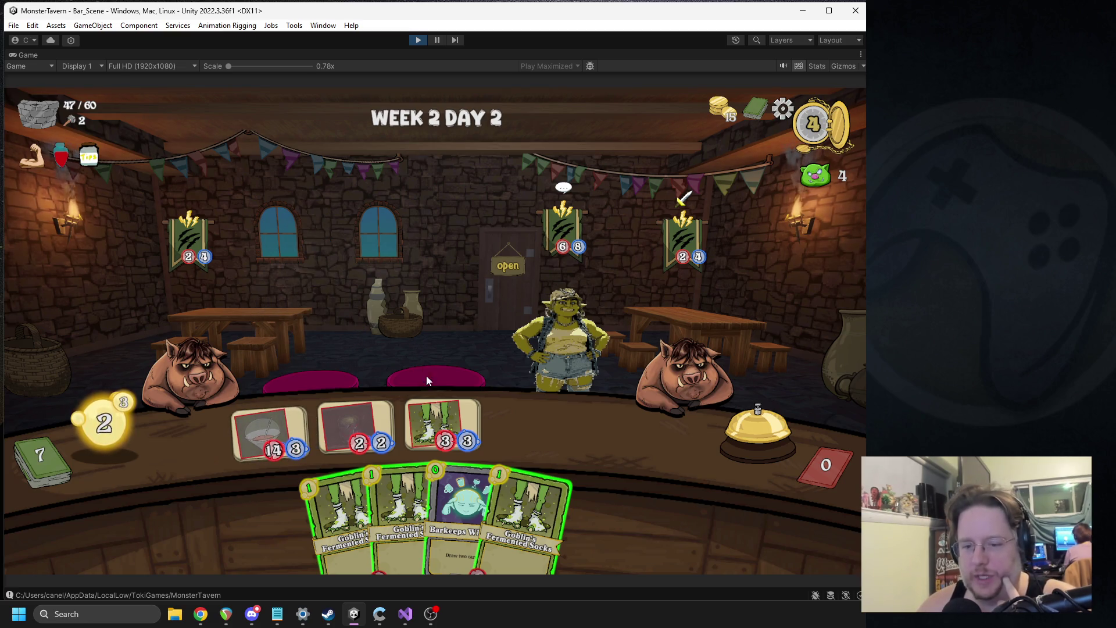
drag(462, 483, 483, 339)
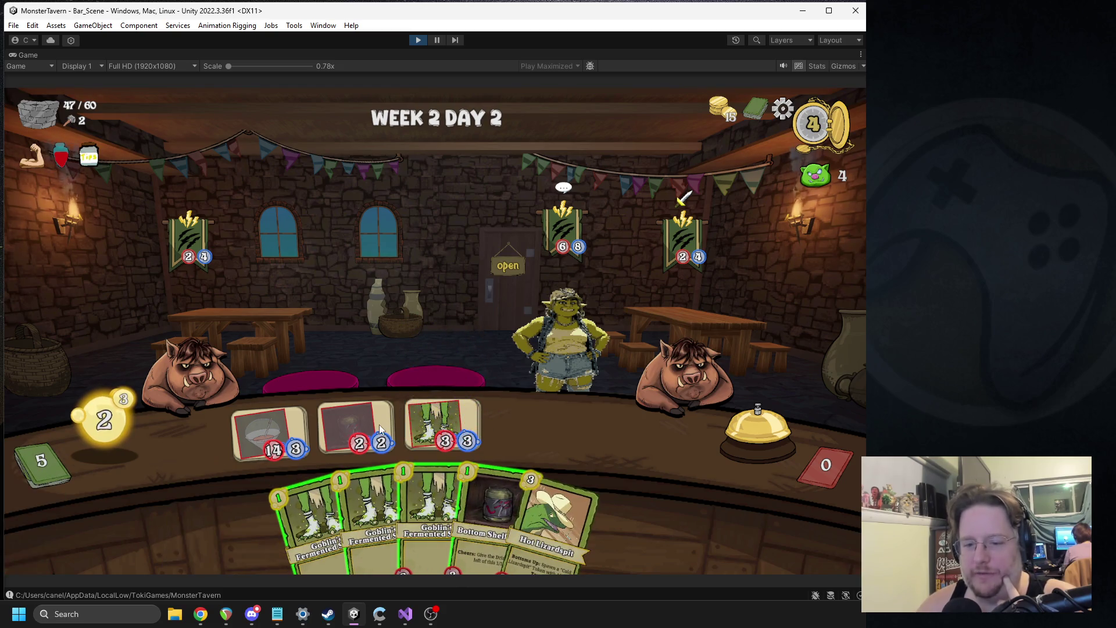
mouse_move(491, 512)
mouse_down()
mouse_move(576, 303)
mouse_move(497, 427)
mouse_move(651, 356)
mouse_up()
drag(340, 511, 605, 442)
click(733, 435)
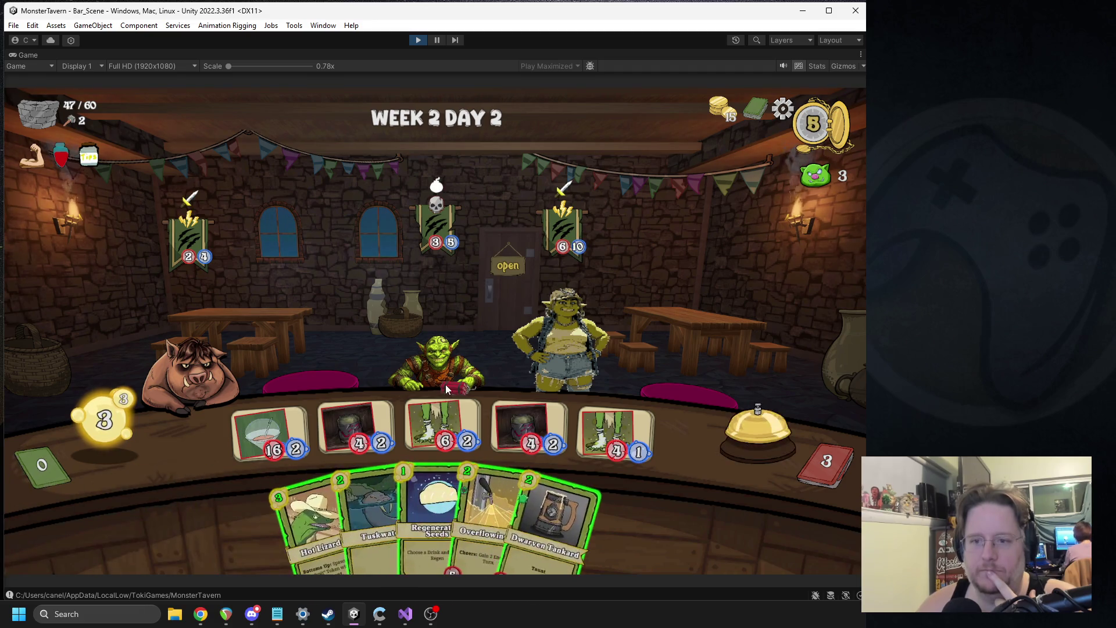
Serve the orc with Dwarven Tankard and give the first drink Regenerating Seeds, ending the turn.
mouse_move(437, 229)
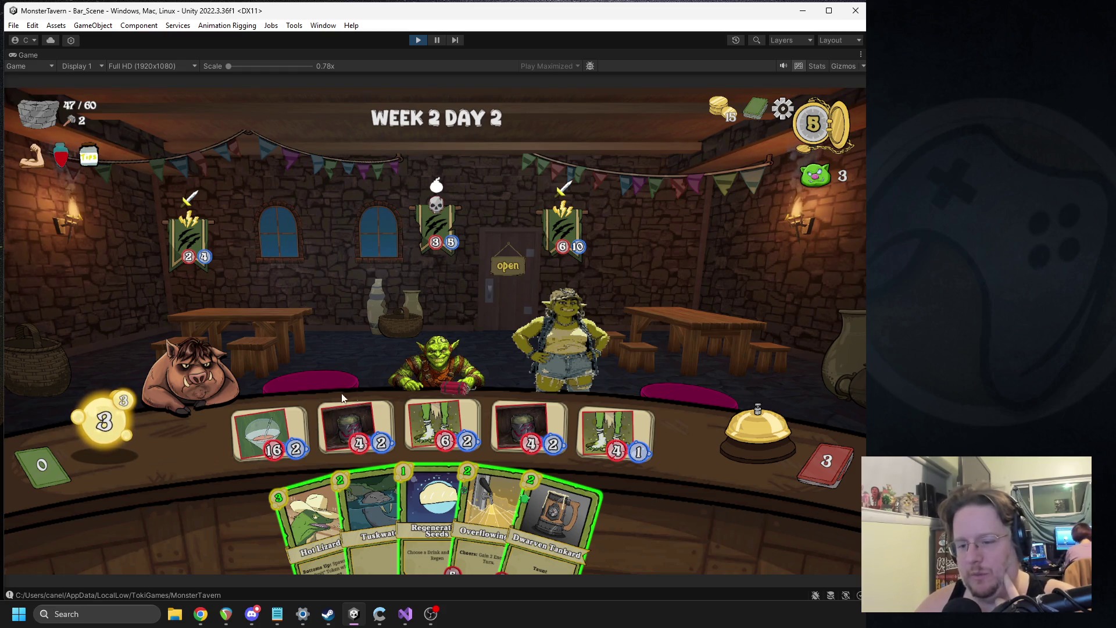
click(271, 432)
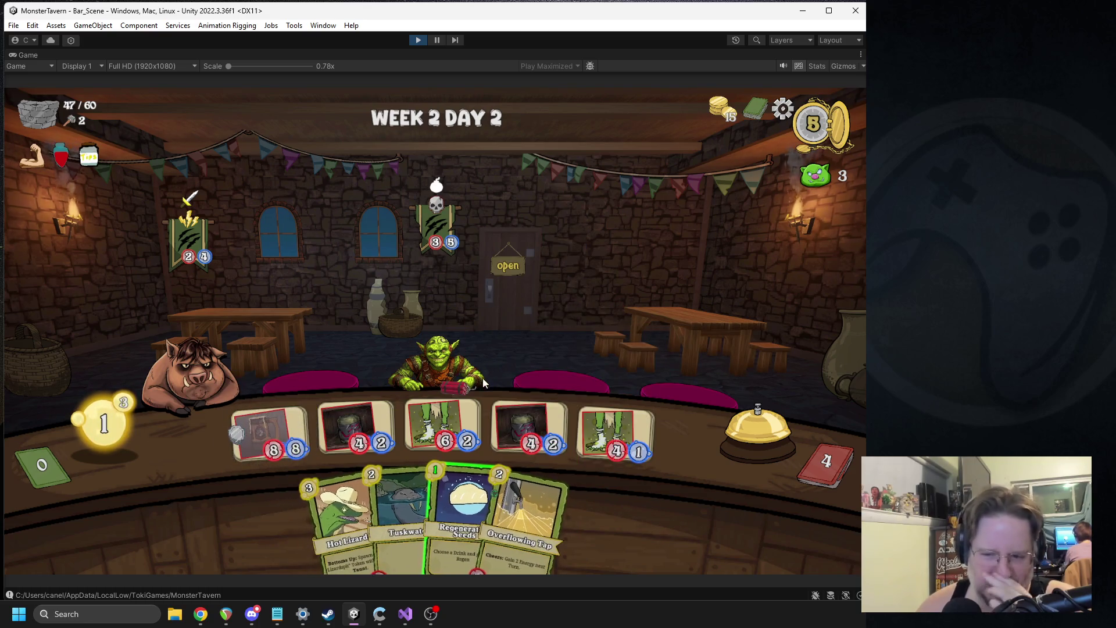
mouse_move(517, 493)
drag(459, 510, 262, 427)
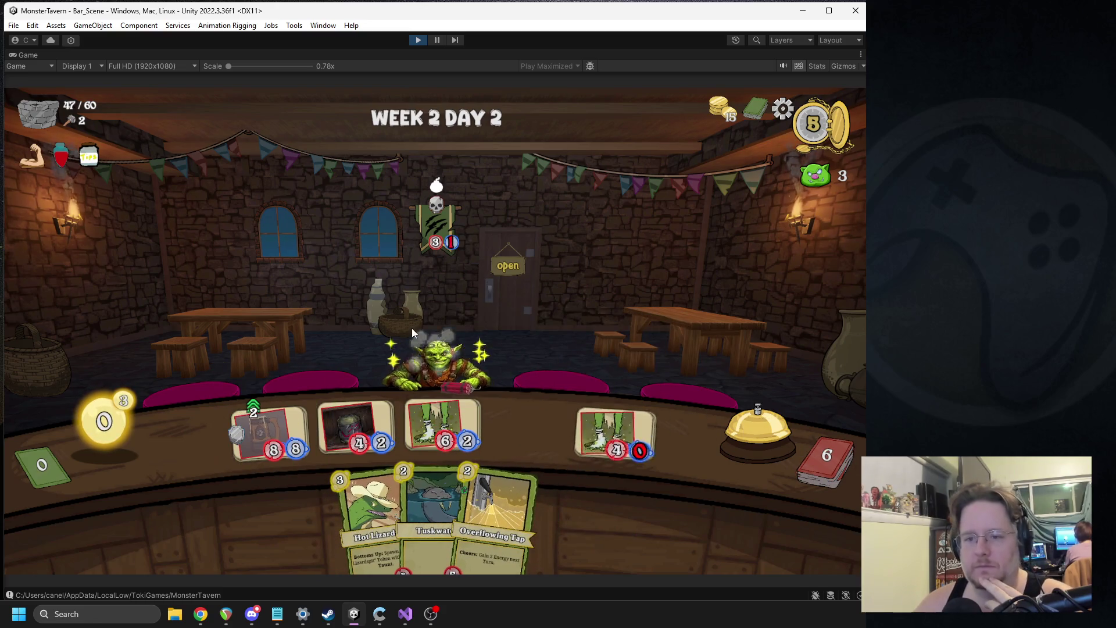
click(735, 421)
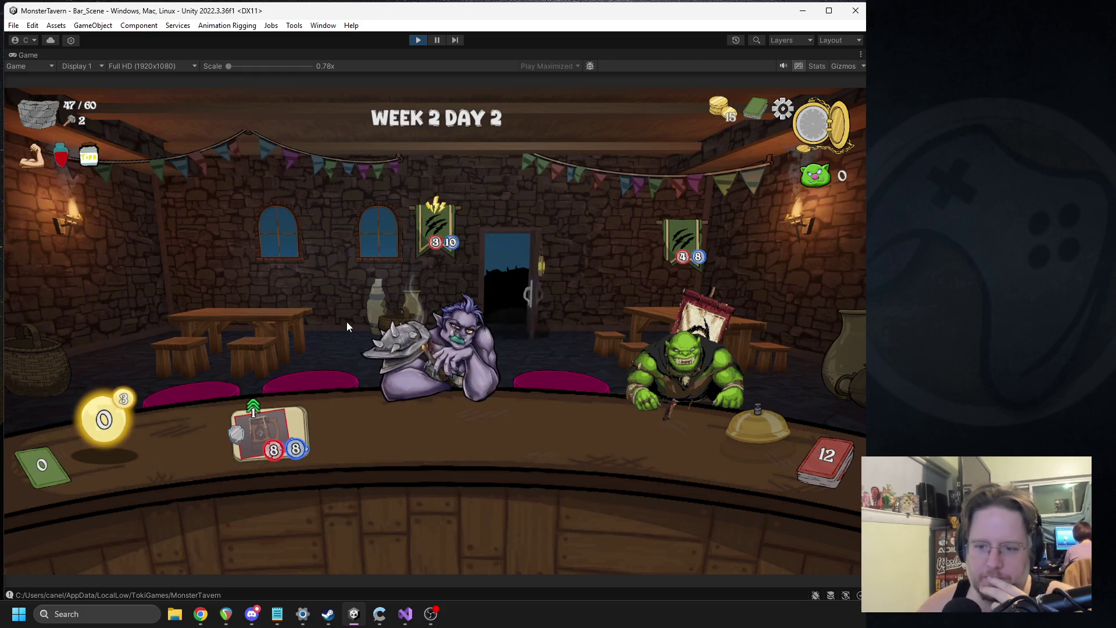
Give the first drink Regenerating Seeds and put Fermented Socks and Vaporini on the counter.
mouse_move(330, 274)
drag(317, 518, 278, 429)
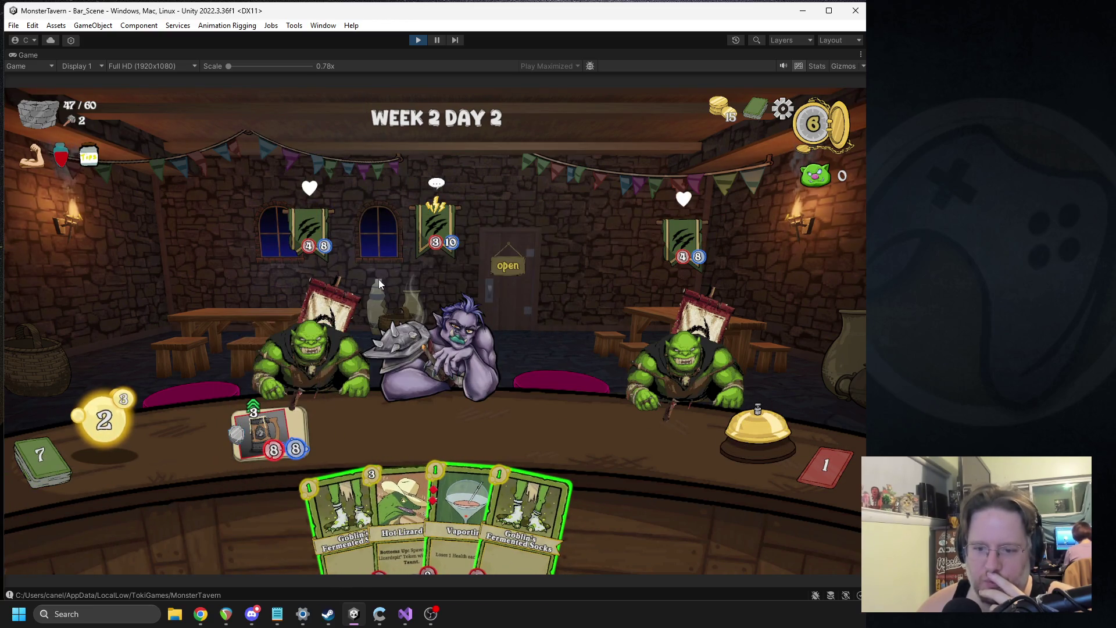
mouse_move(343, 518)
mouse_down()
mouse_move(337, 430)
mouse_move(357, 427)
mouse_up()
drag(454, 511, 441, 427)
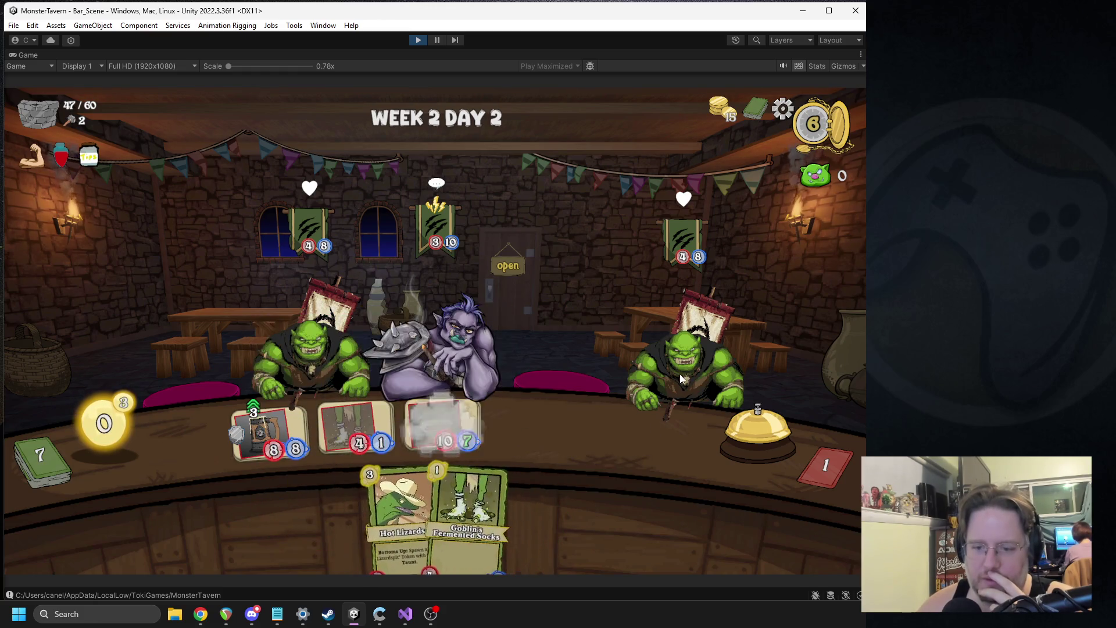
click(727, 454)
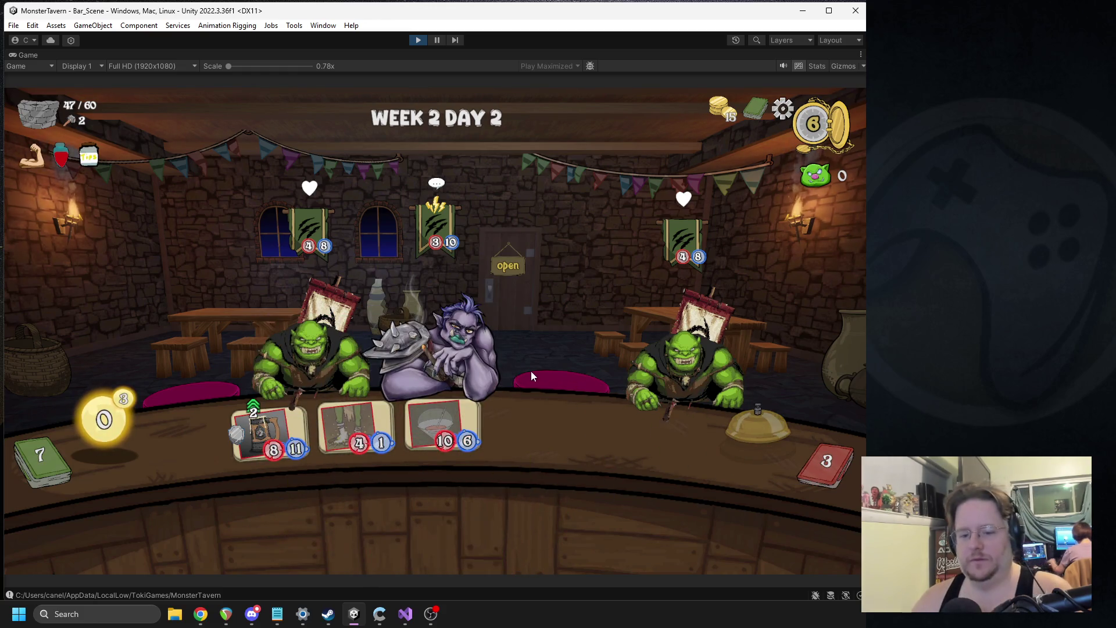
Add Bottom Shelf Buzz and serve Vaporini, Socks and the mug drink to both orcs.
mouse_move(463, 423)
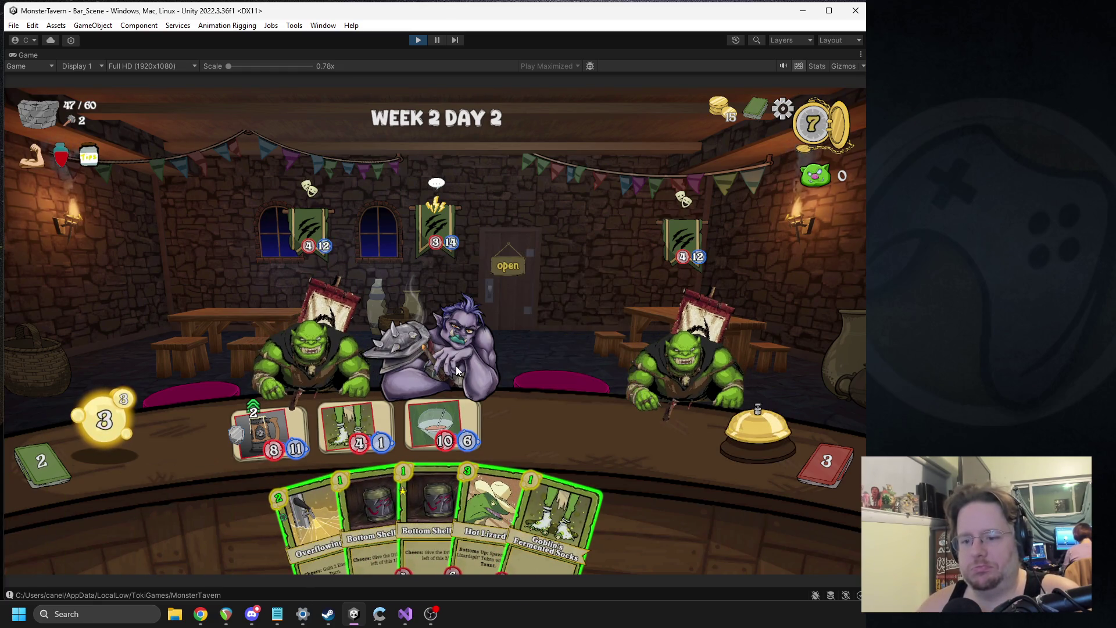
drag(429, 500, 525, 429)
drag(450, 417, 665, 371)
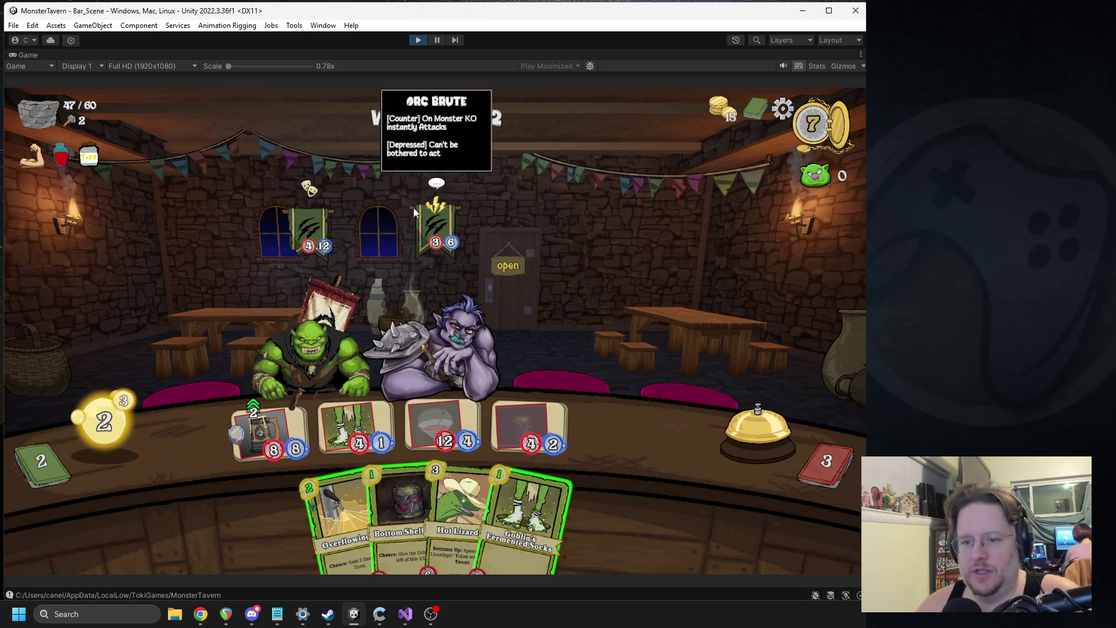
drag(362, 424, 317, 354)
drag(346, 523, 354, 428)
drag(271, 431, 301, 339)
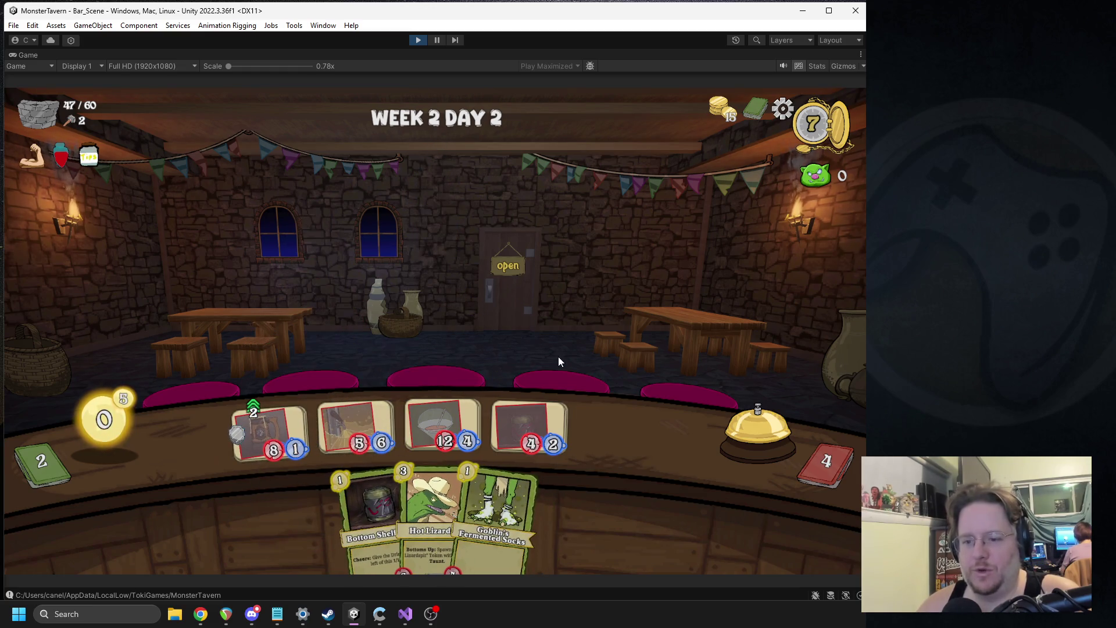
click(723, 428)
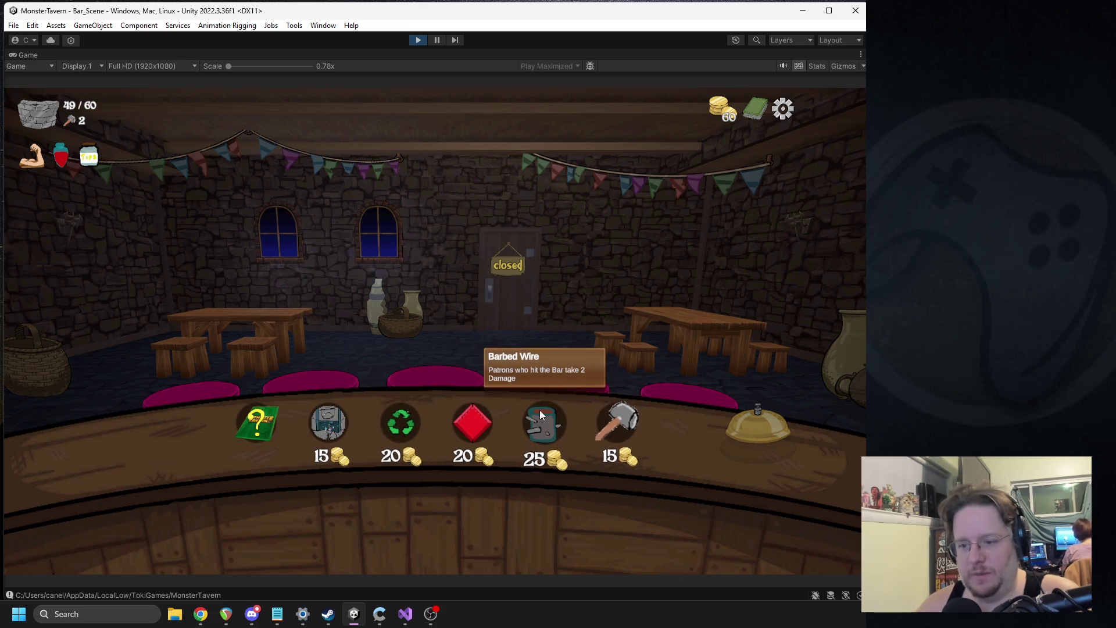
Add Wildberry Fizz to the deck and take the Cool Flip cost-reduction upgrade.
click(307, 417)
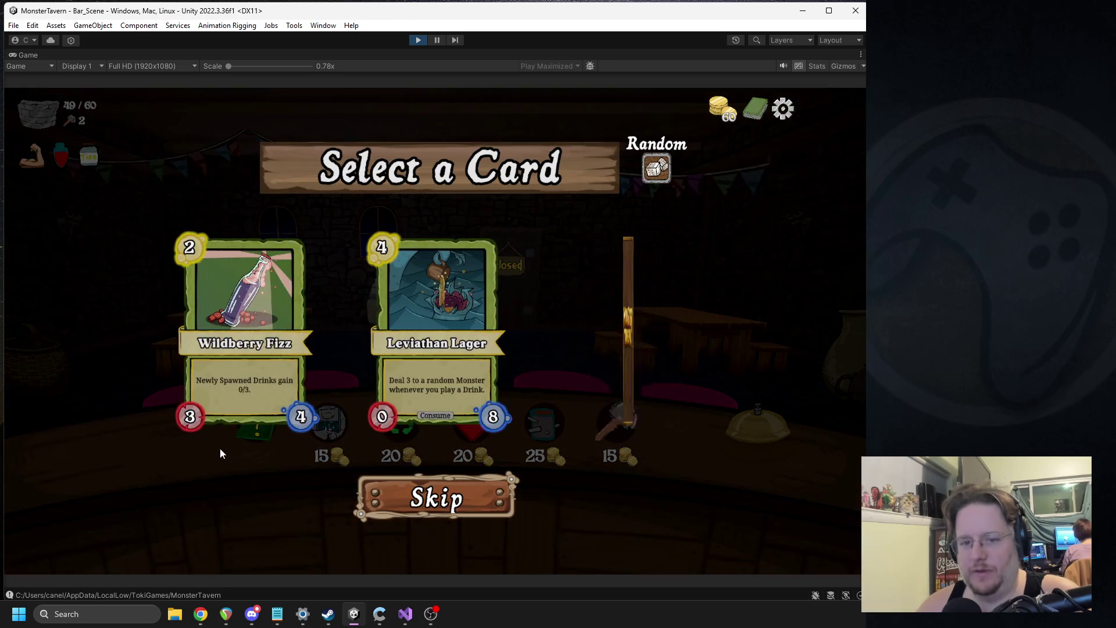
click(230, 293)
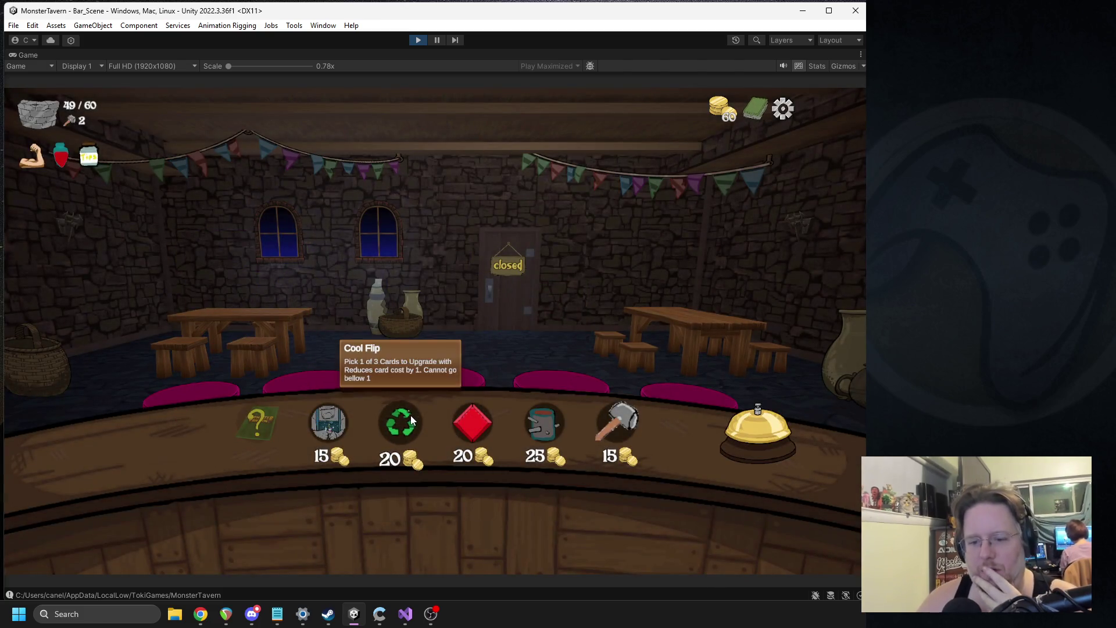
click(410, 415)
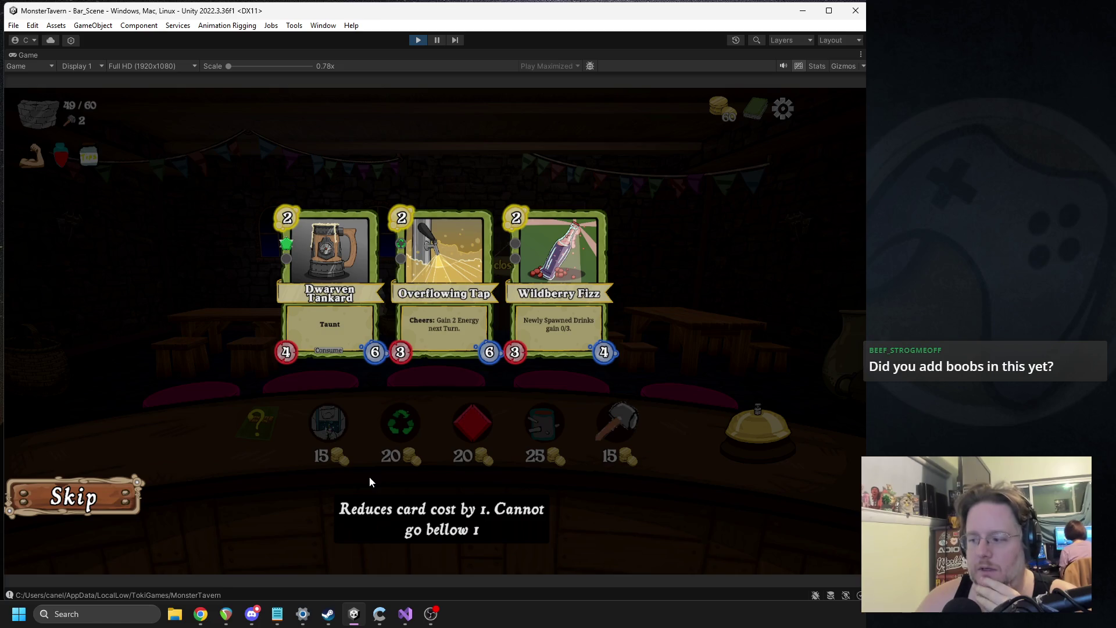
mouse_move(555, 331)
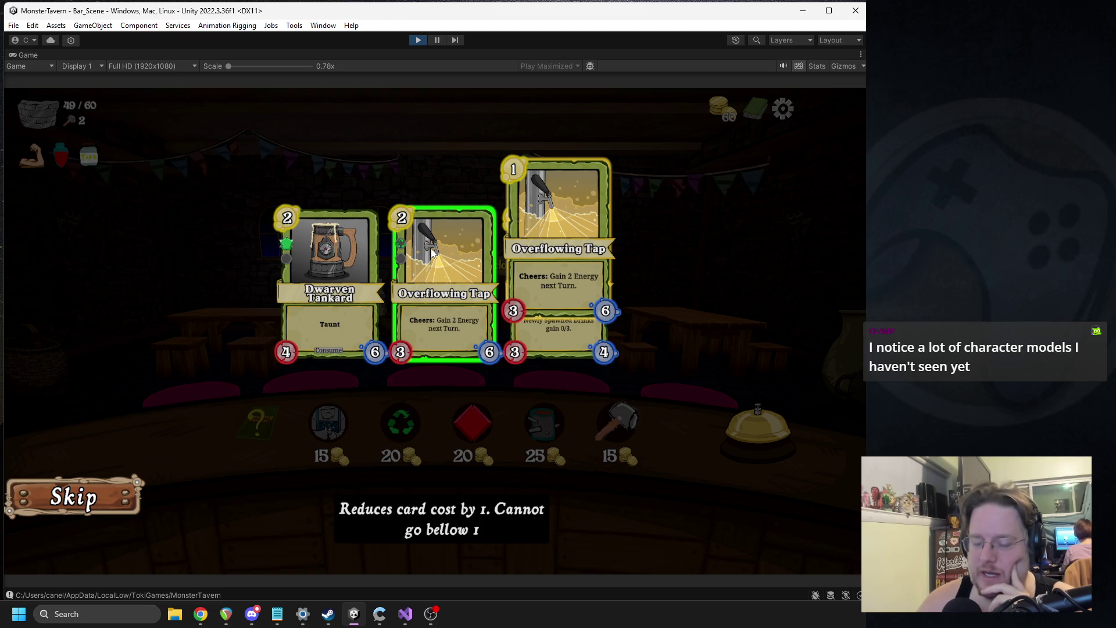
click(579, 346)
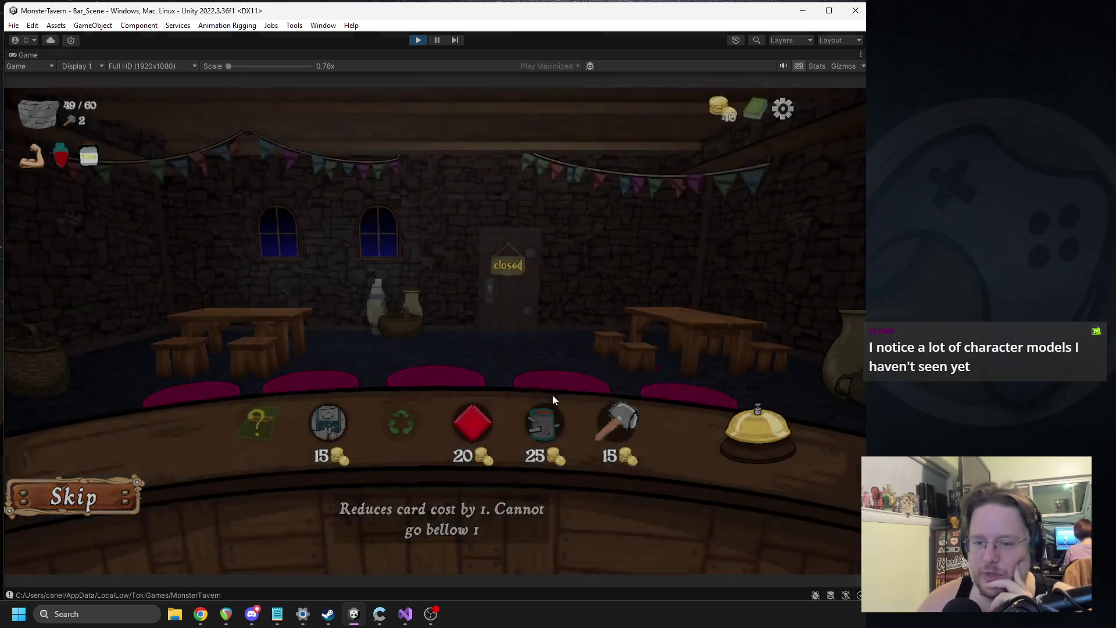
Buy Boar Spit for Overflowing Tap and start Week 2 Day 3.
click(490, 426)
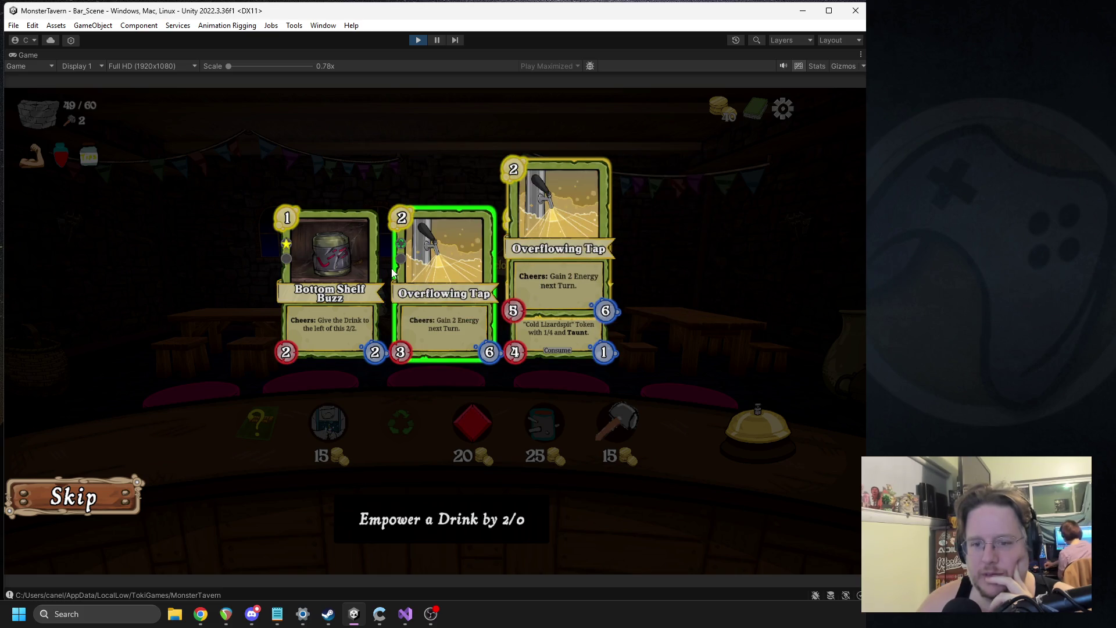
click(458, 289)
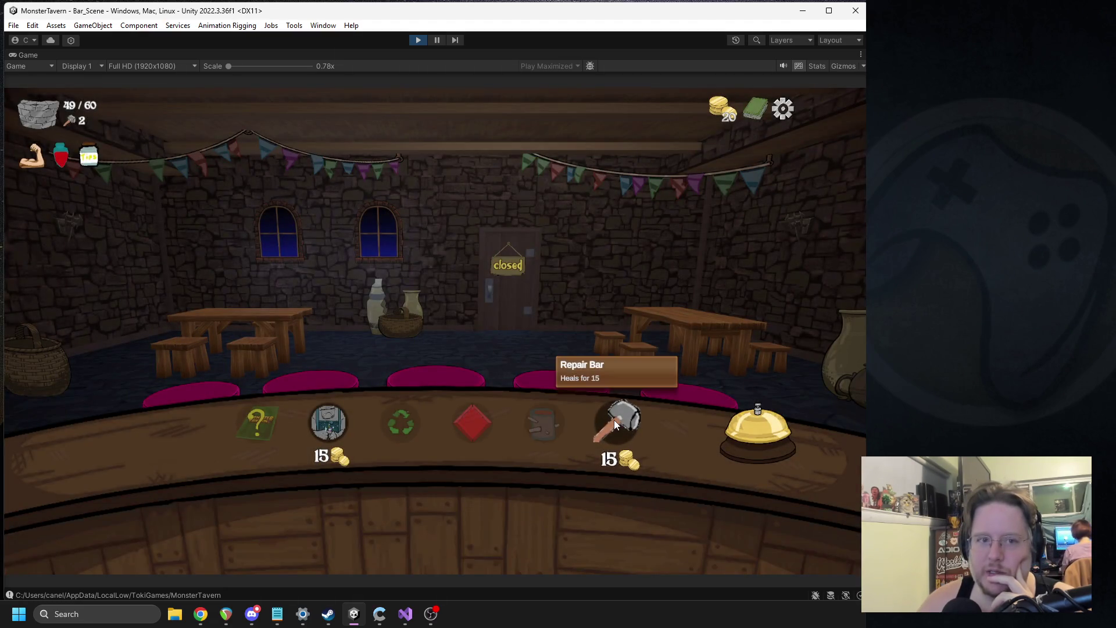
click(734, 416)
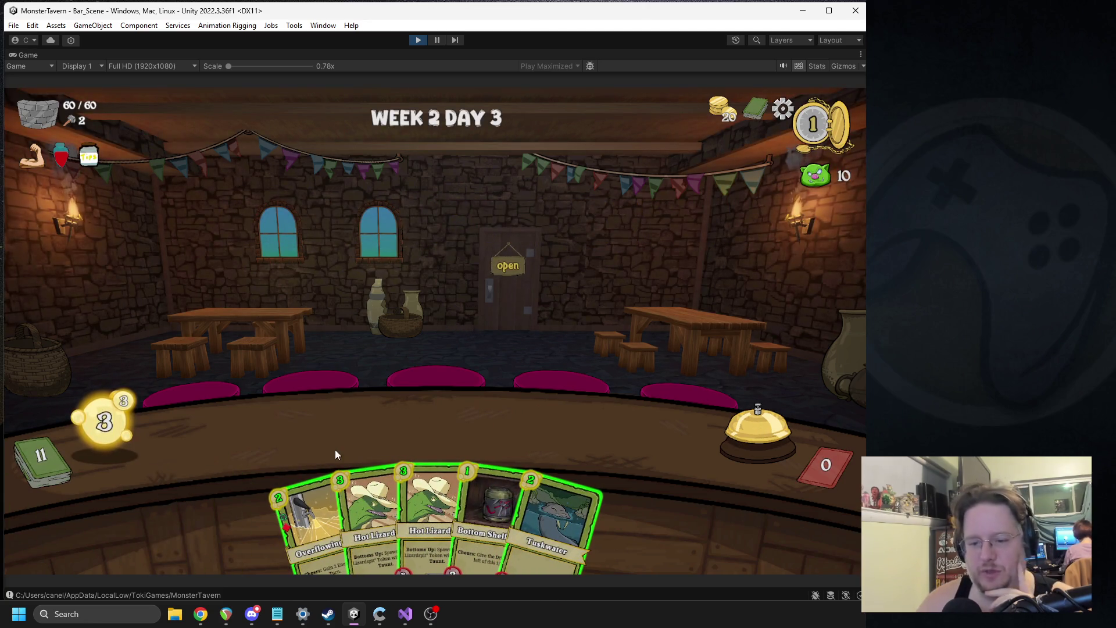
Put Overflowing Tap and Bottom Shelf on the counter and open the tavern.
drag(324, 498, 273, 431)
drag(473, 501, 375, 426)
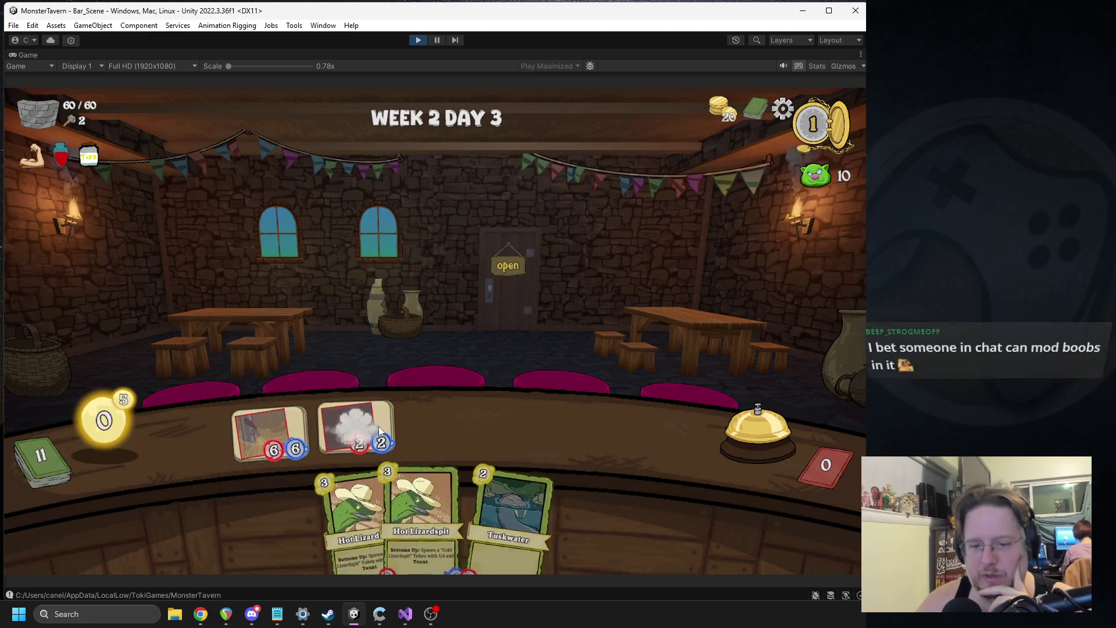
click(734, 422)
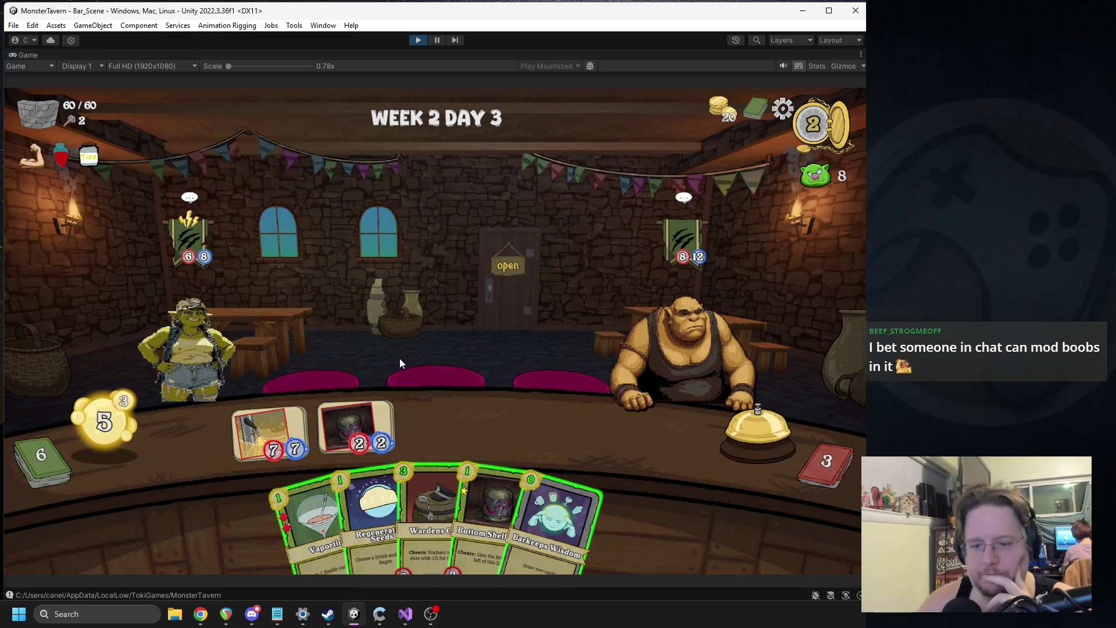
Serve the 2/2 drink to the troll and play Wardens and Vaportini boosted by Regenerating Seeds.
mouse_move(683, 242)
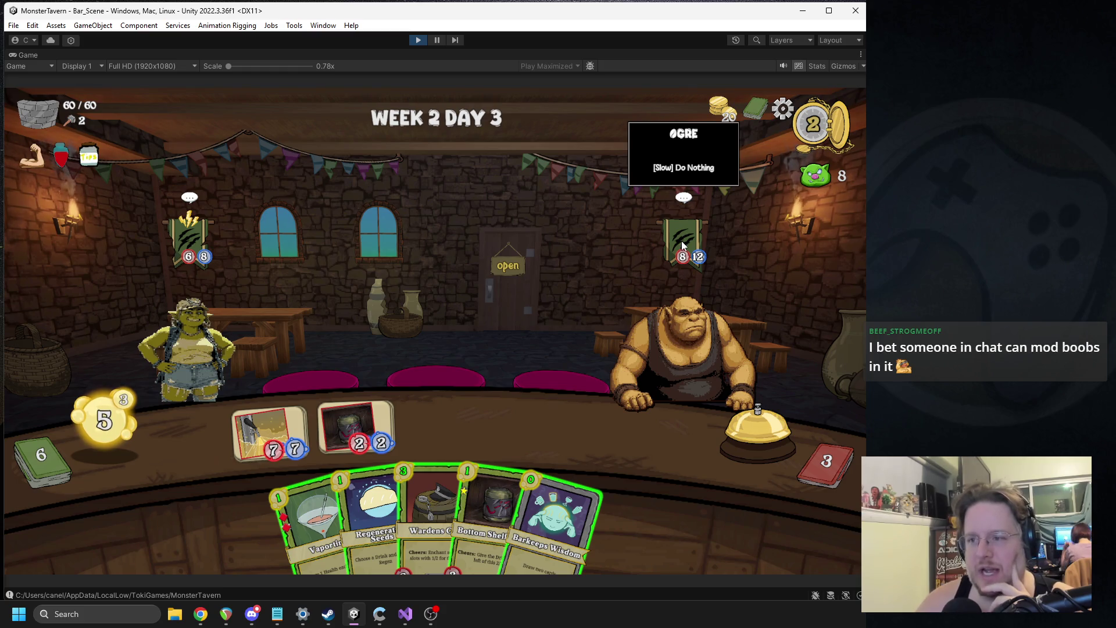
mouse_move(202, 258)
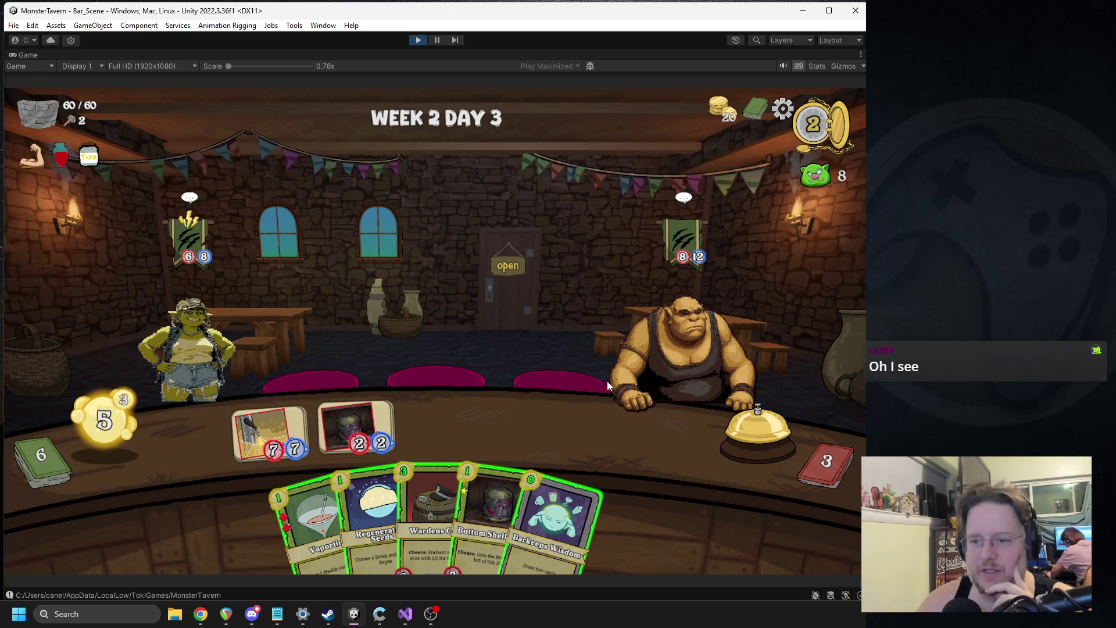
mouse_move(355, 429)
mouse_down()
mouse_move(210, 330)
mouse_move(198, 343)
mouse_up()
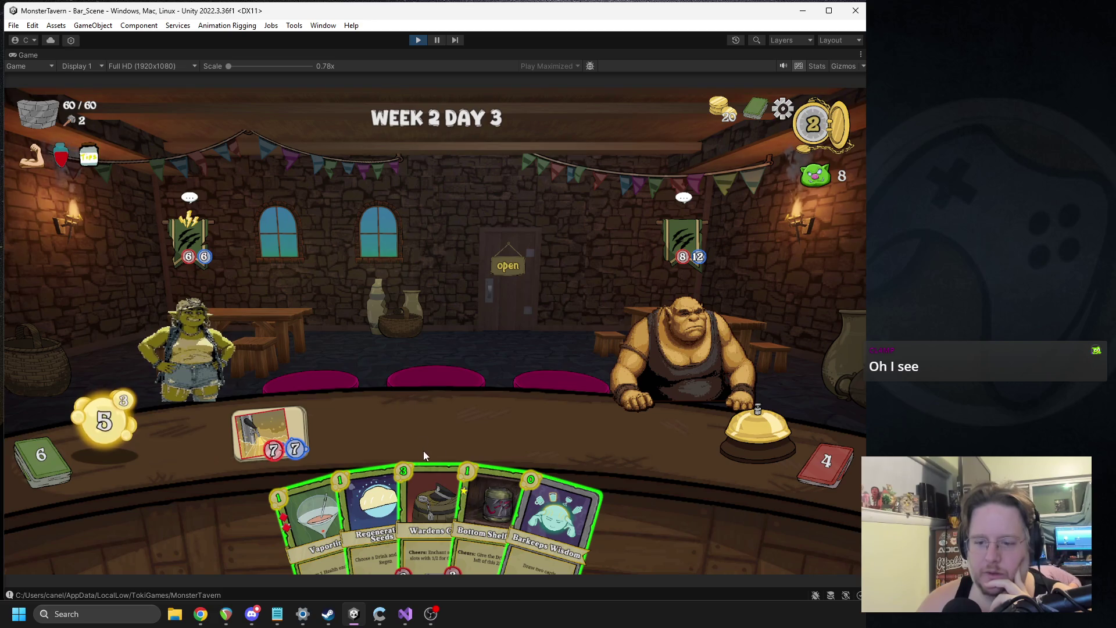
drag(439, 503, 359, 421)
mouse_move(326, 488)
mouse_down()
mouse_move(446, 414)
mouse_move(445, 424)
mouse_up()
mouse_move(402, 512)
mouse_down()
mouse_move(428, 320)
mouse_move(551, 330)
mouse_up()
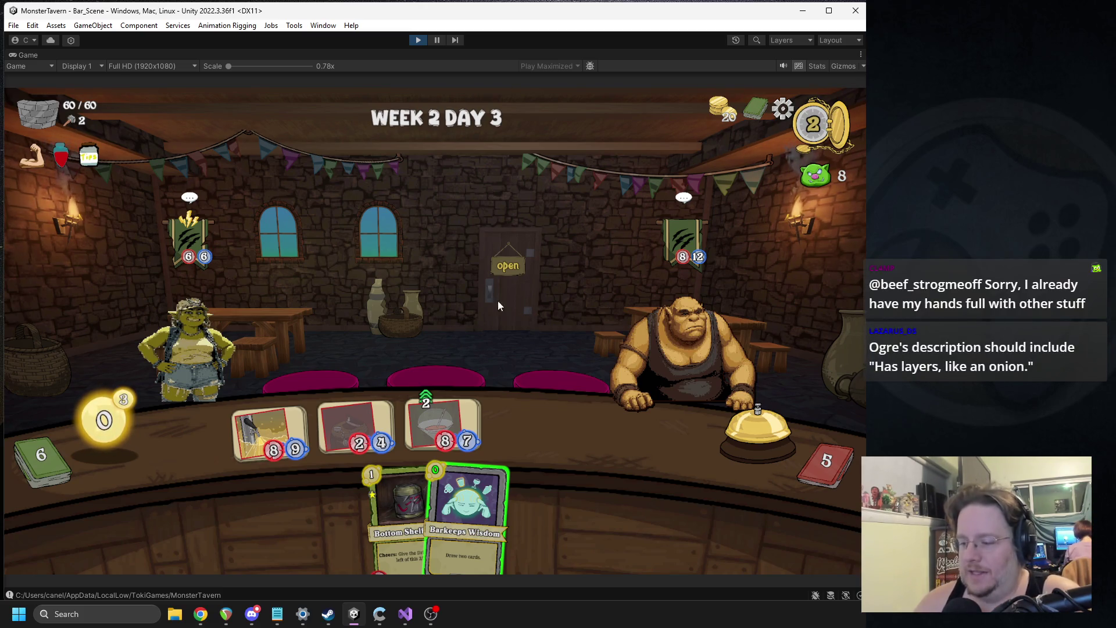
Serve the 8/9 drink to the troll girl, sending her away, and end the turn.
mouse_move(698, 225)
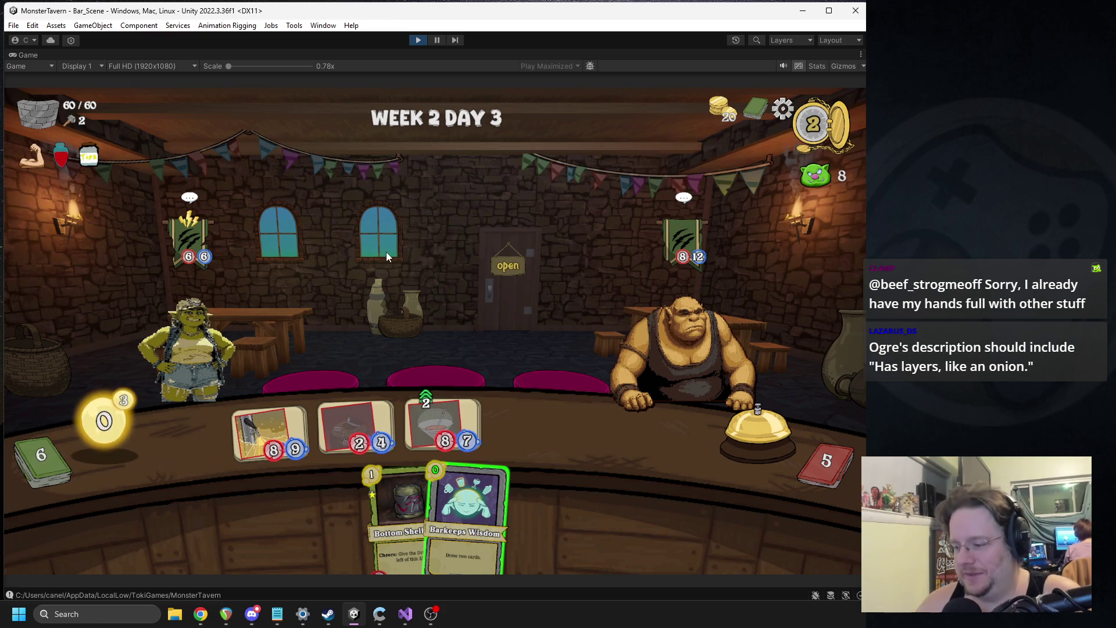
mouse_move(182, 235)
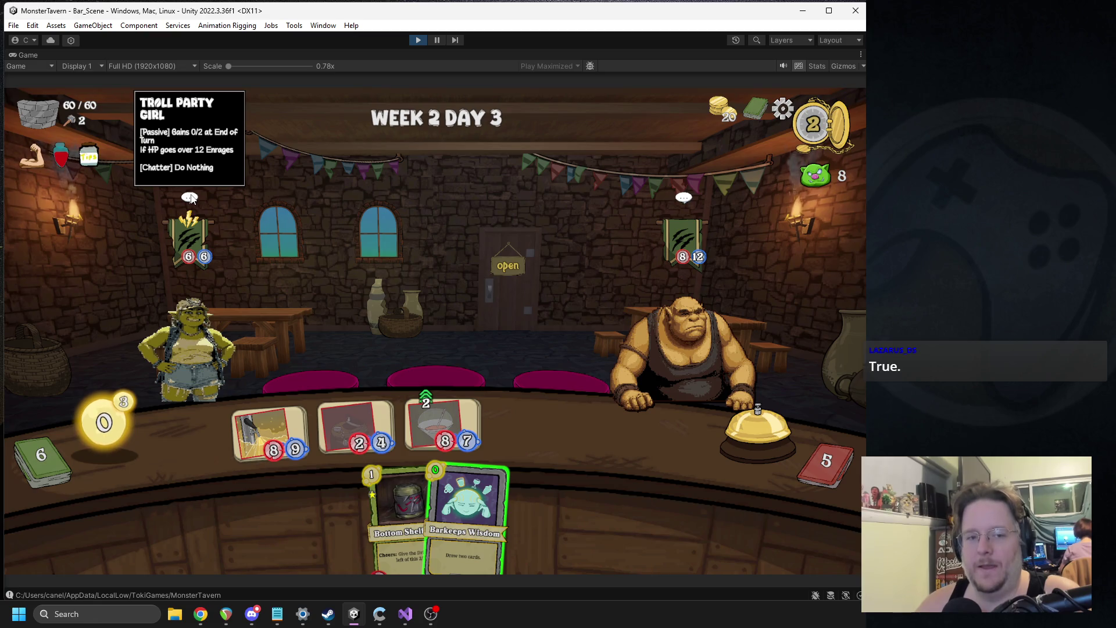
drag(267, 428, 169, 315)
drag(465, 506, 434, 343)
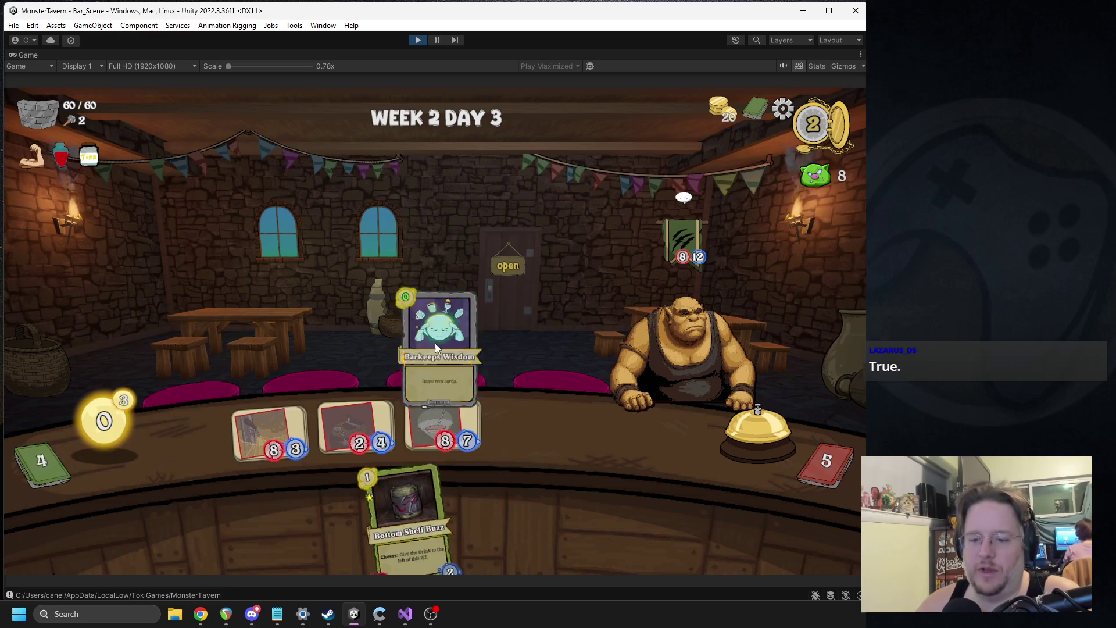
click(736, 449)
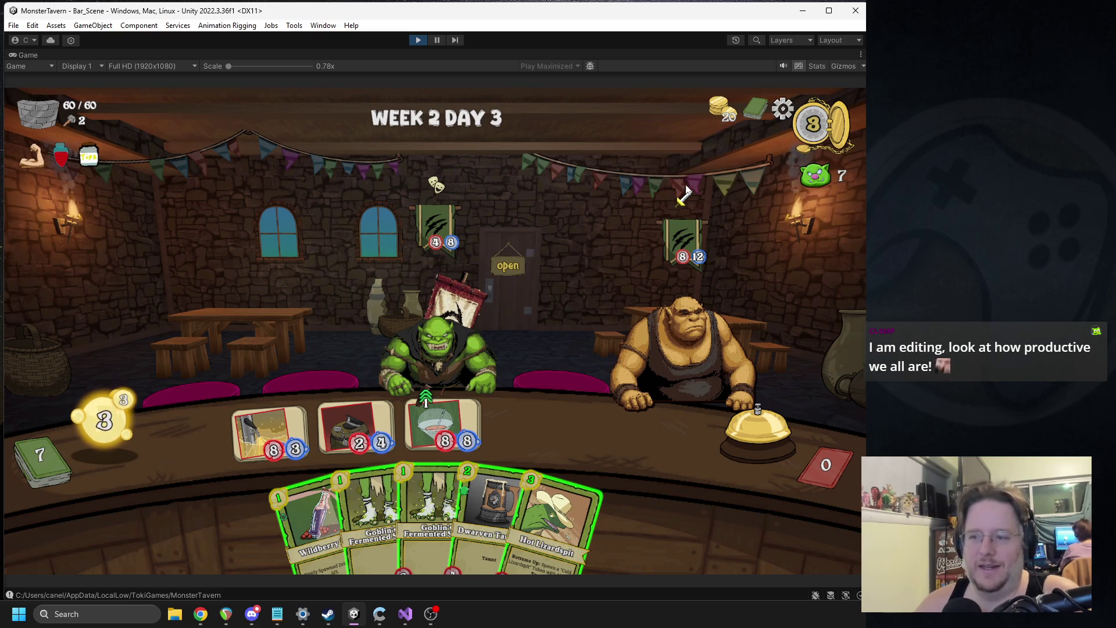
Play Wildberry and Dwarven Tankard at the left of the counter, ending the turn.
click(322, 453)
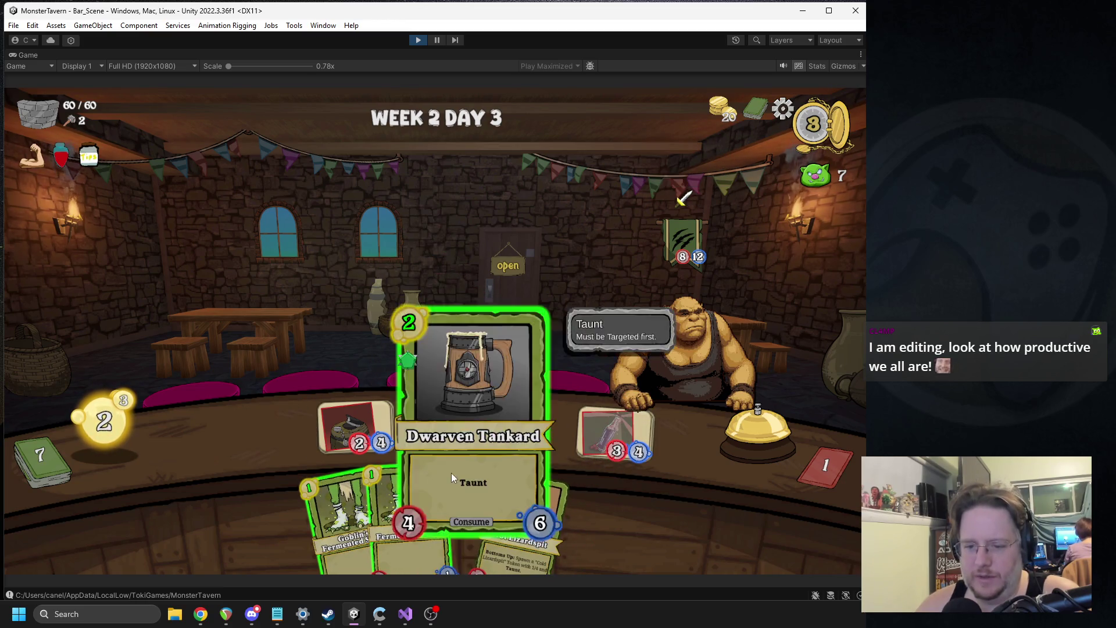
drag(445, 476, 279, 433)
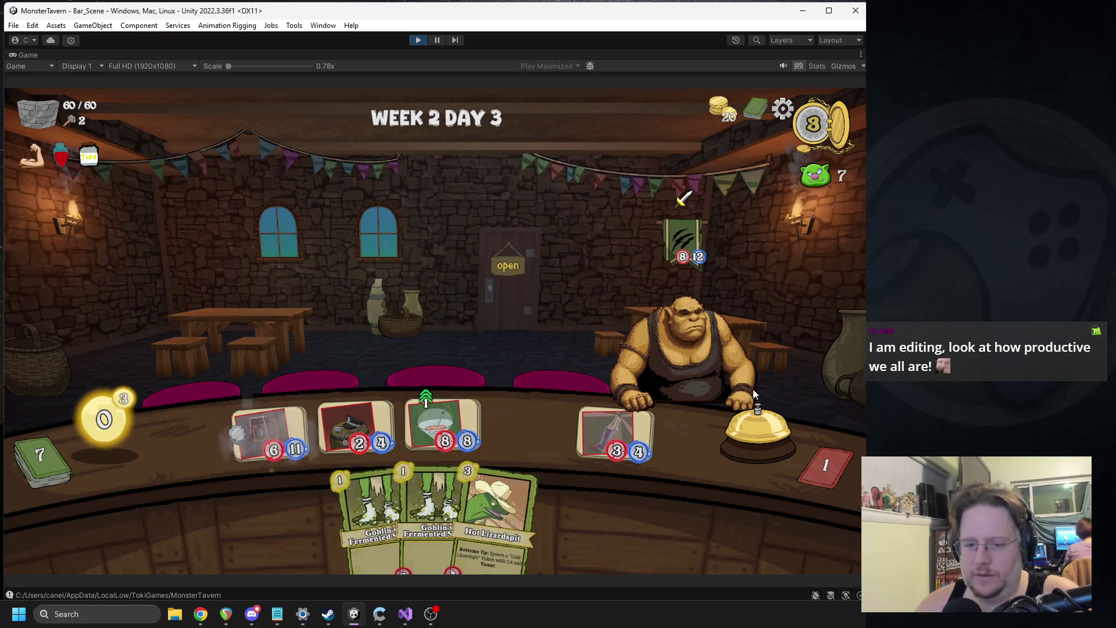
click(750, 425)
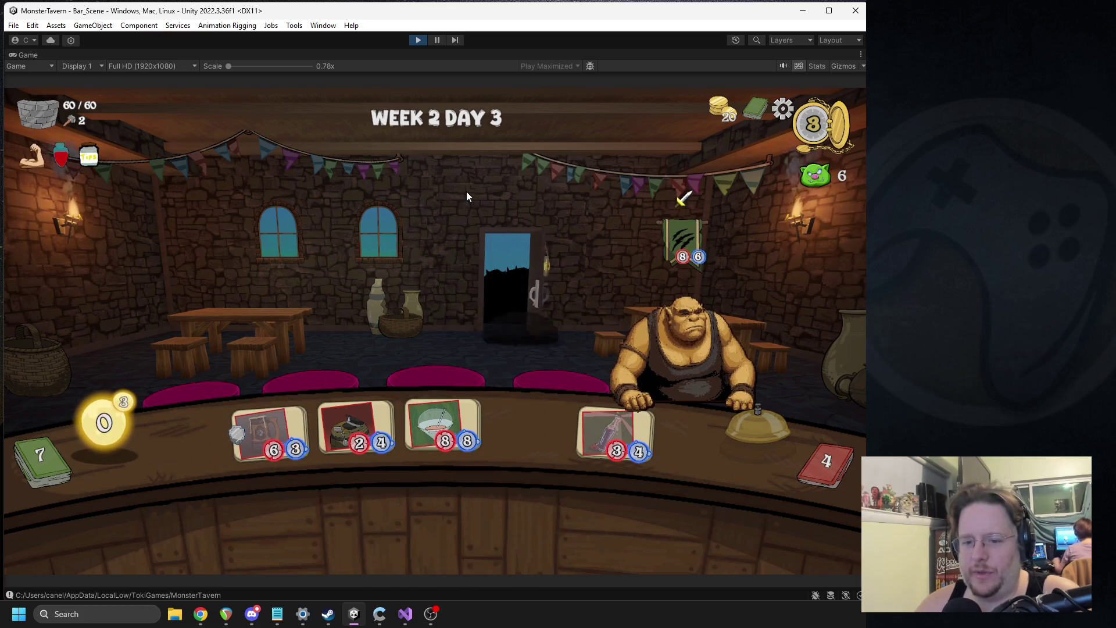
Serve the goblin and ogre, give the left card +2 with Seeds, and add two Bottom Shelf drinks.
mouse_move(311, 198)
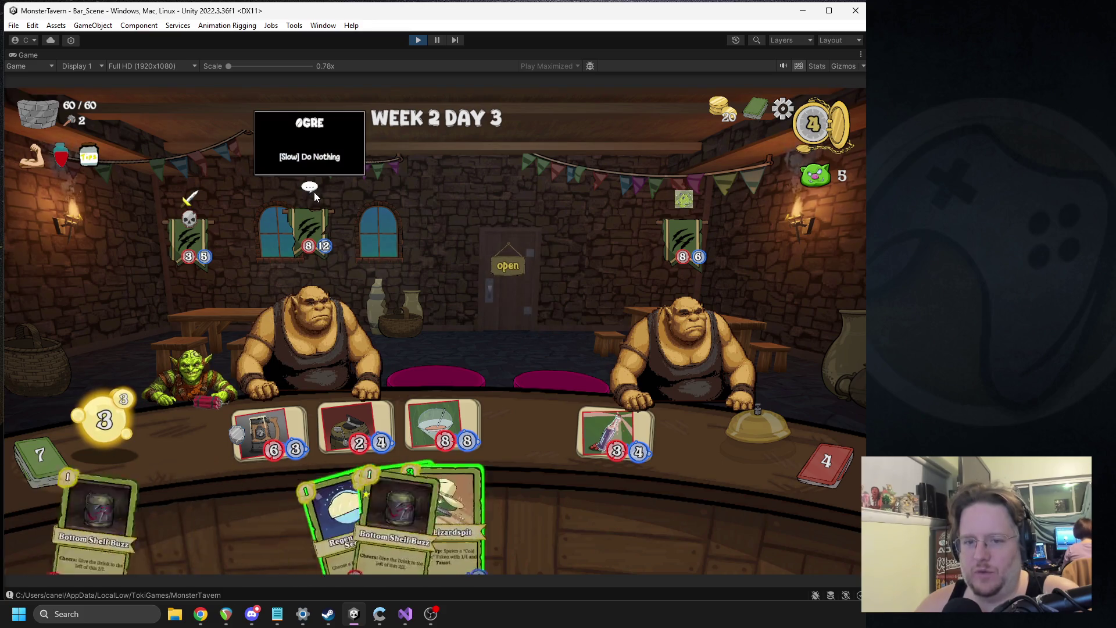
drag(397, 427, 197, 372)
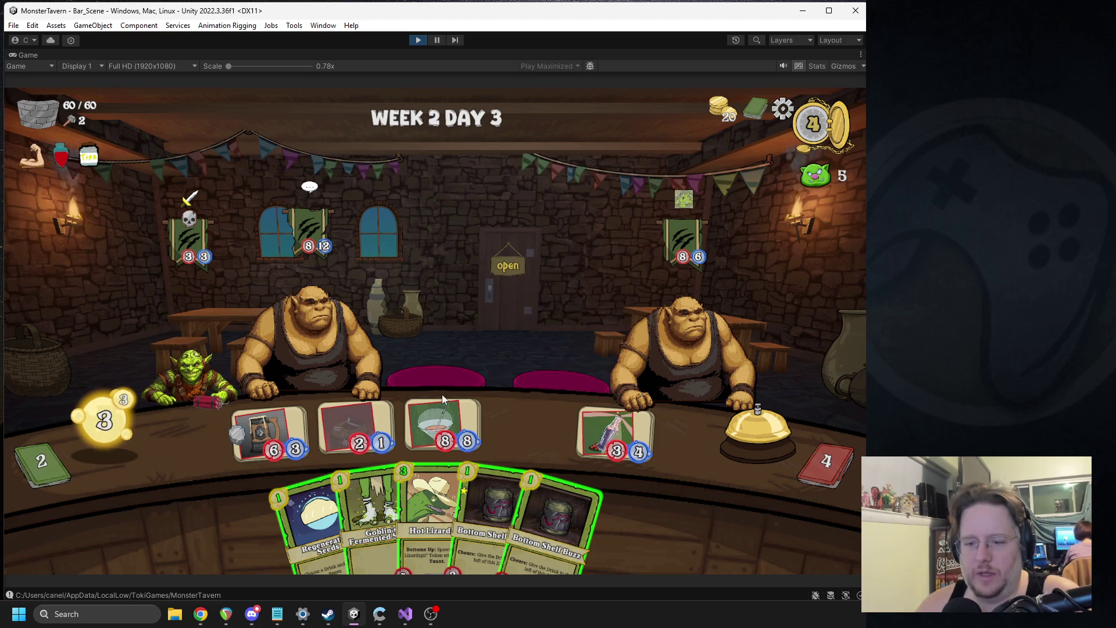
drag(442, 427, 661, 336)
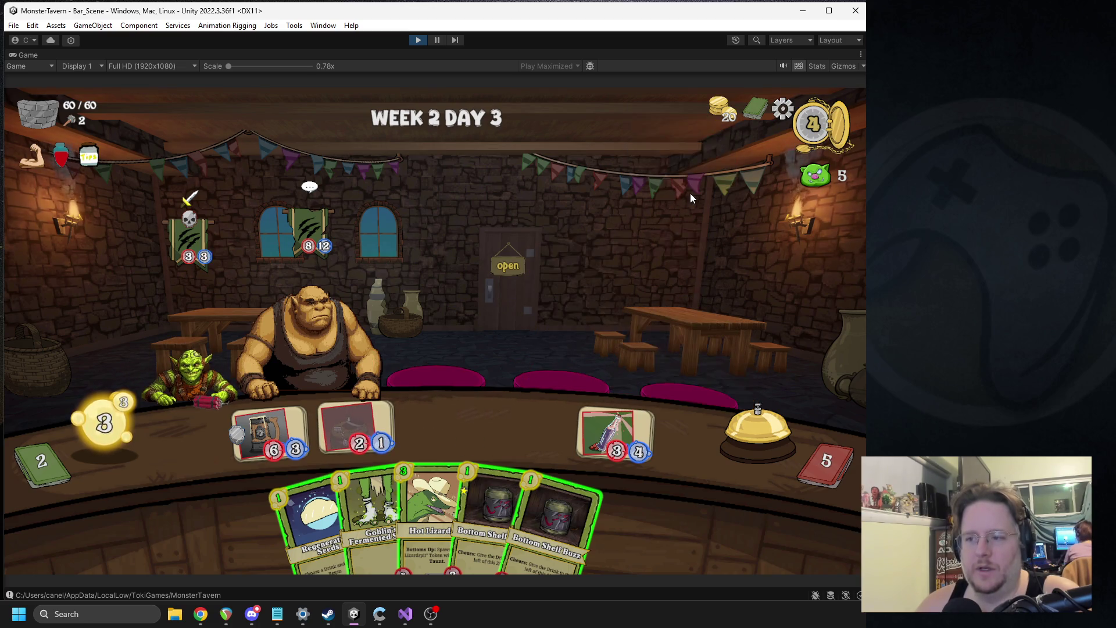
drag(314, 511, 270, 428)
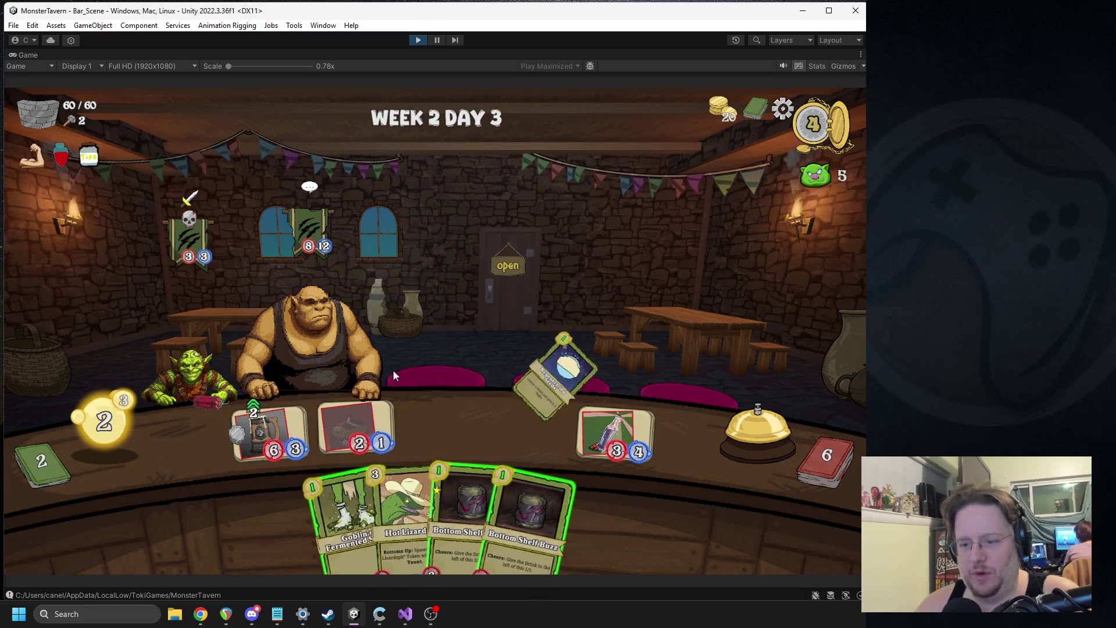
drag(459, 512, 442, 430)
drag(511, 489, 529, 430)
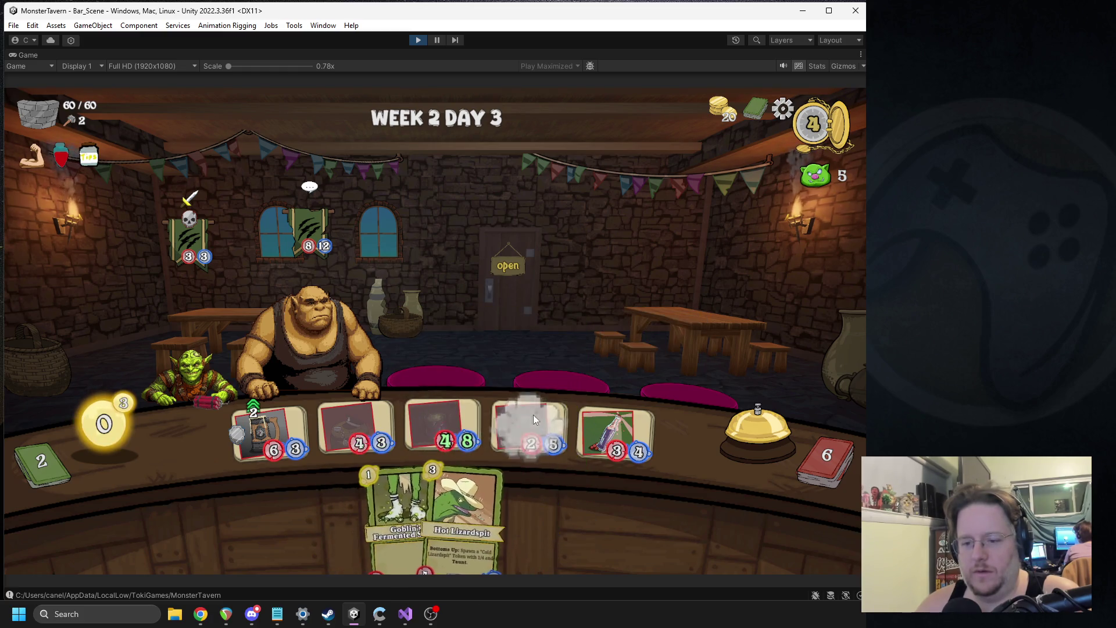
click(735, 416)
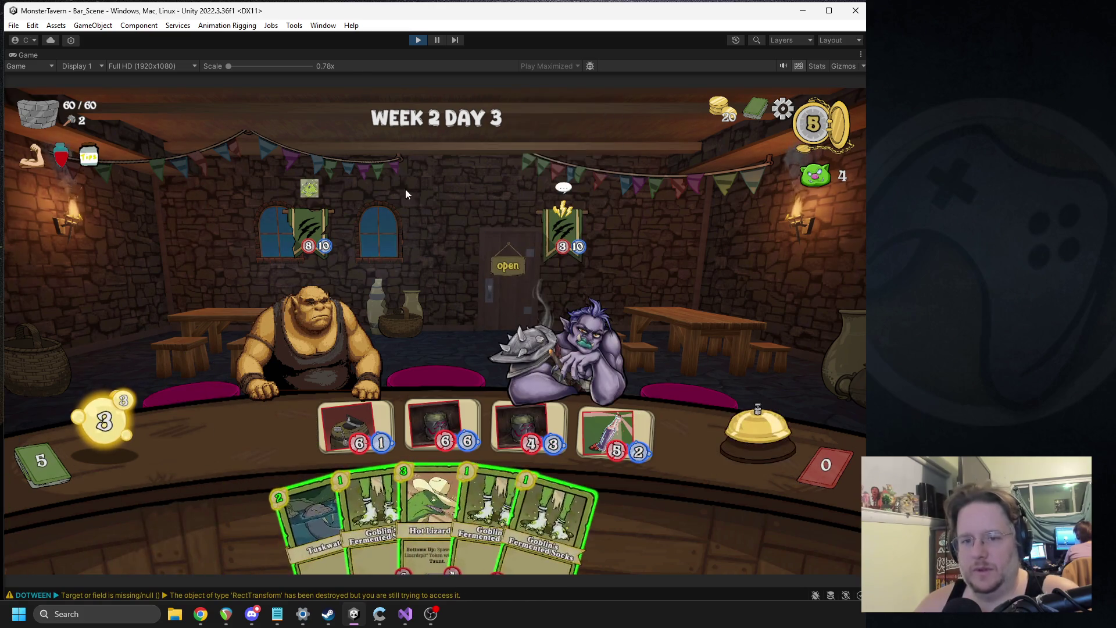
Serve the orc two drinks and put Hot Lizard in the left counter slot.
mouse_move(303, 199)
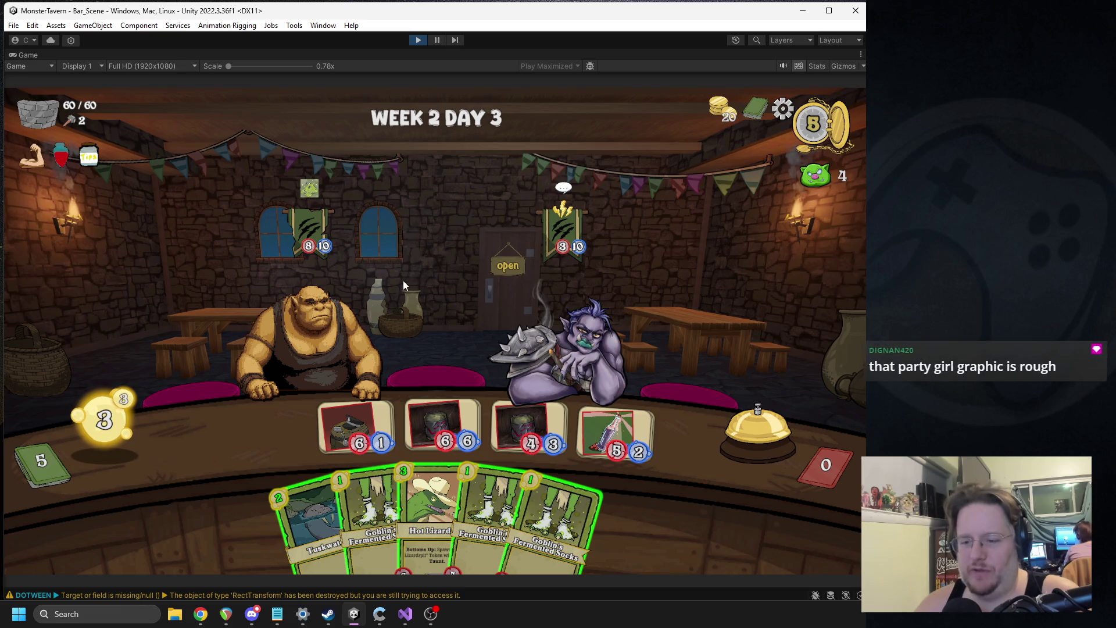
click(567, 350)
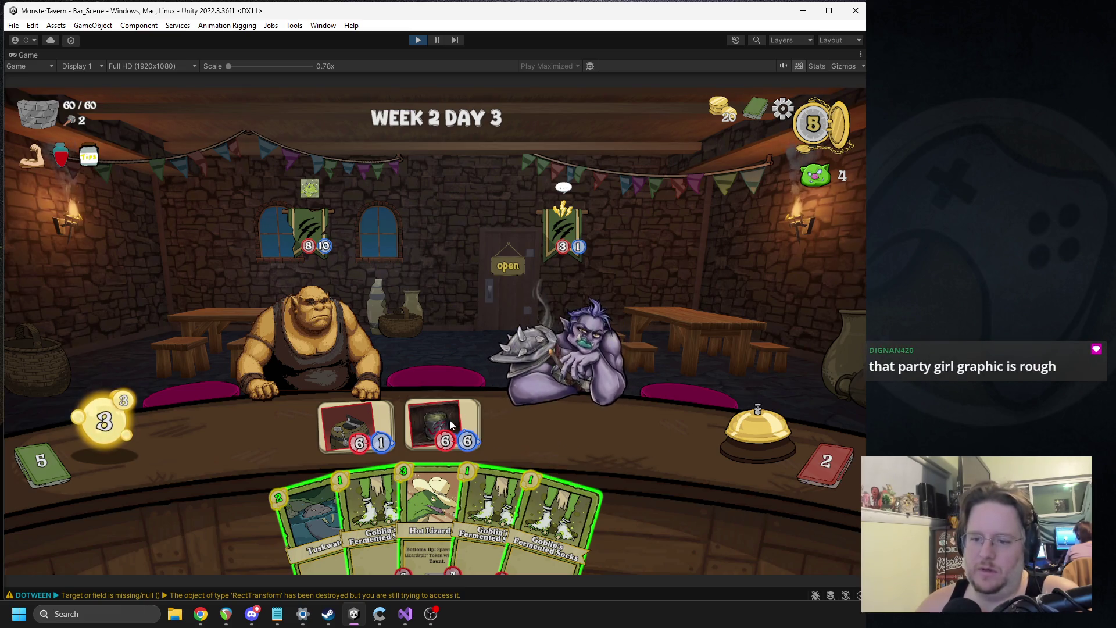
drag(430, 512, 260, 431)
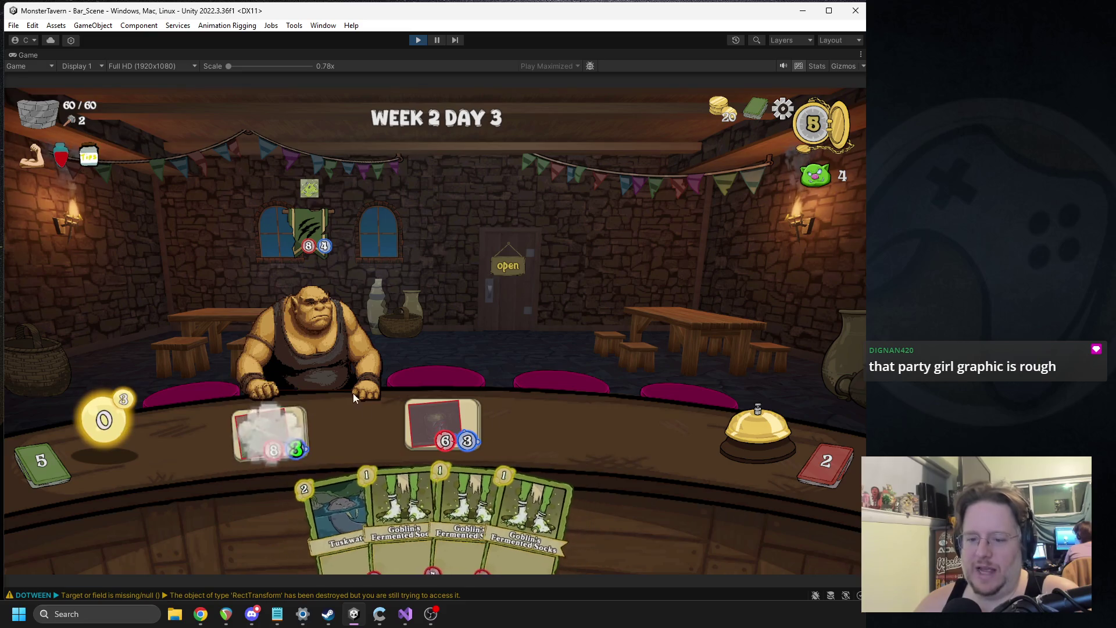
click(750, 431)
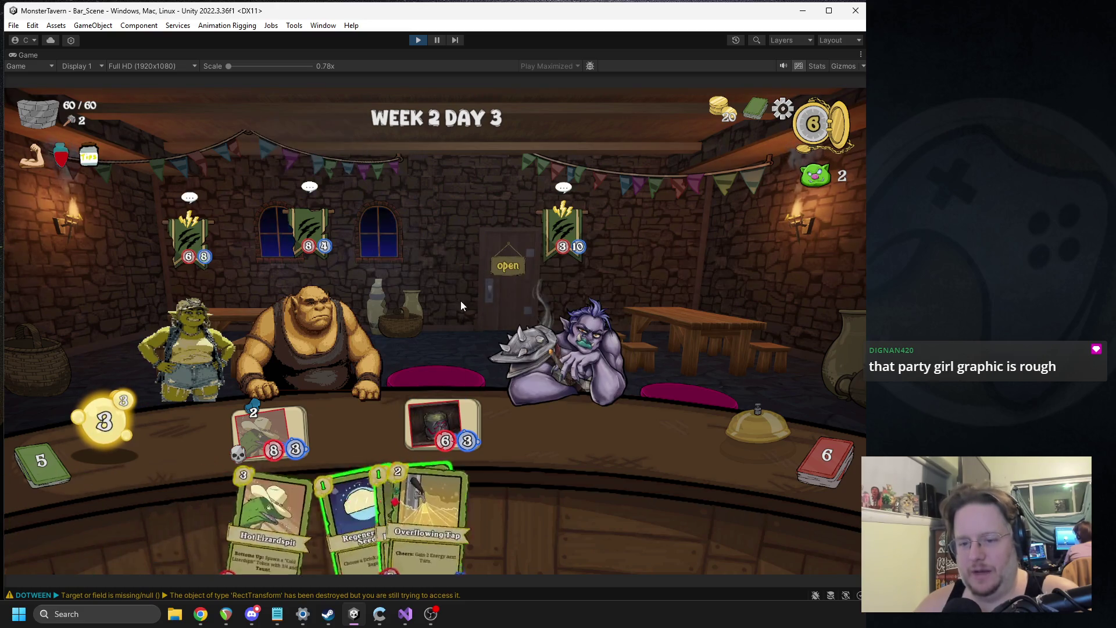
Serve the ogre the middle drink, add Hot Lizard, and buff it with Regenerating Seeds.
drag(438, 419, 299, 333)
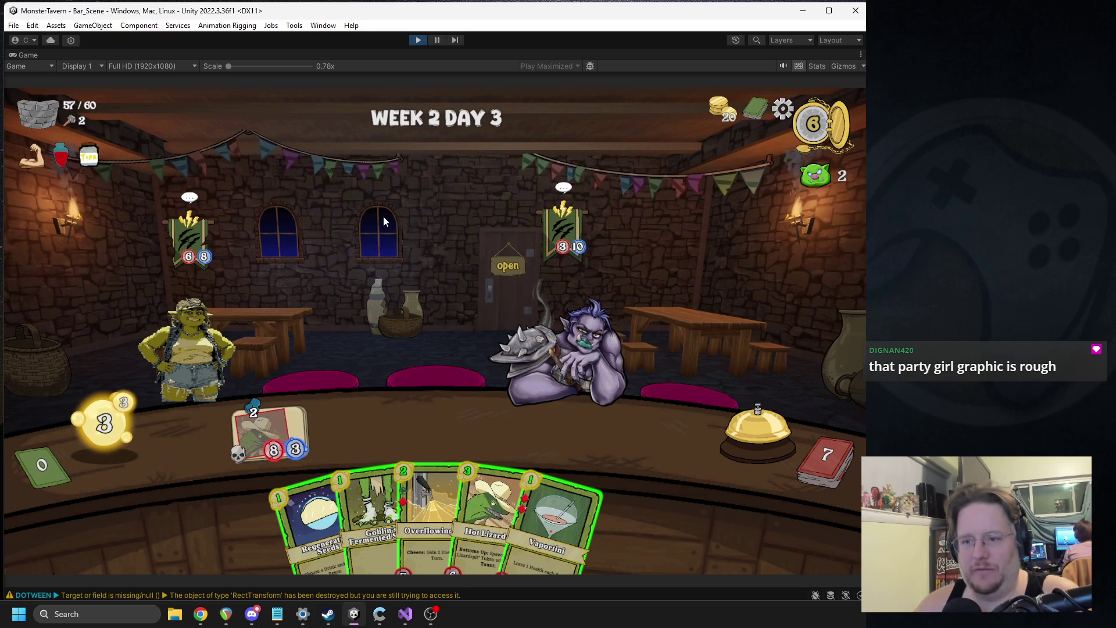
mouse_move(485, 517)
mouse_down()
mouse_move(446, 501)
mouse_move(442, 430)
mouse_up()
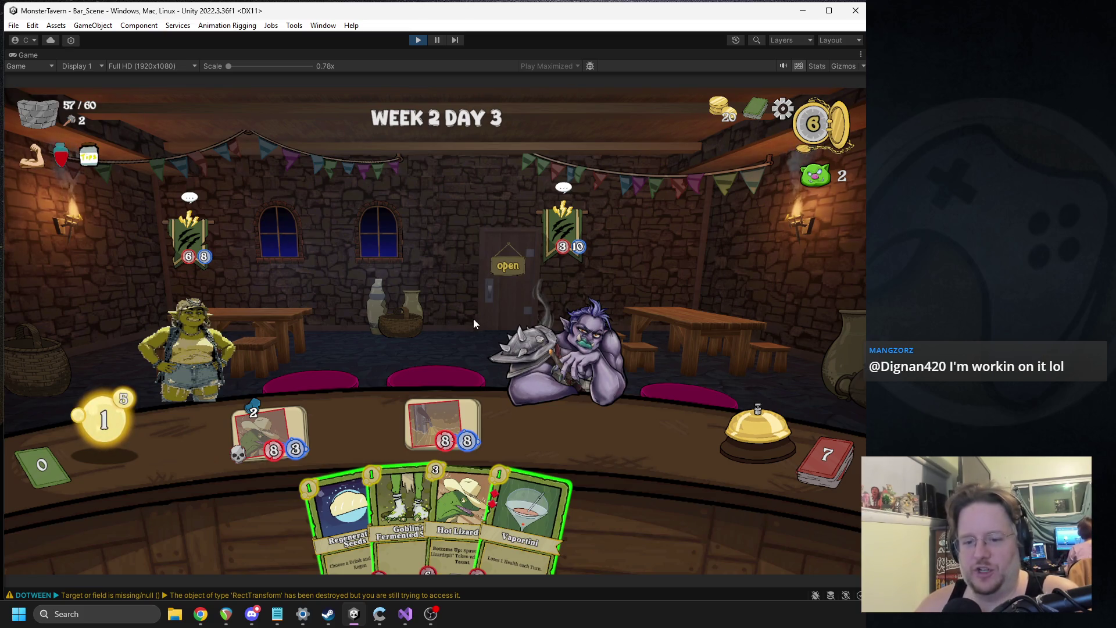
drag(320, 470, 448, 427)
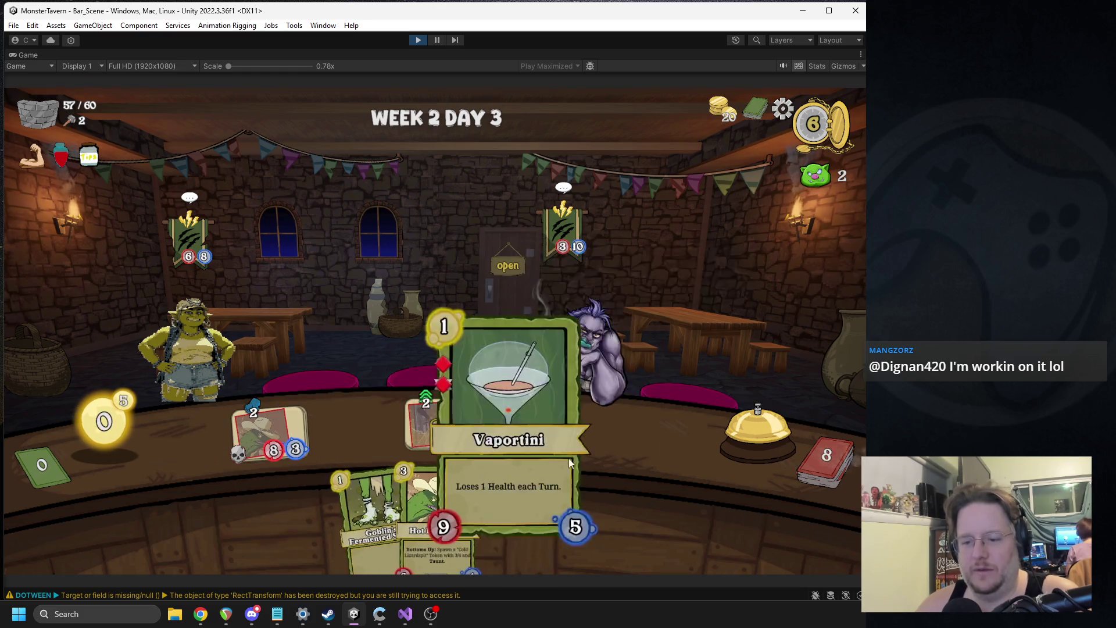
click(751, 420)
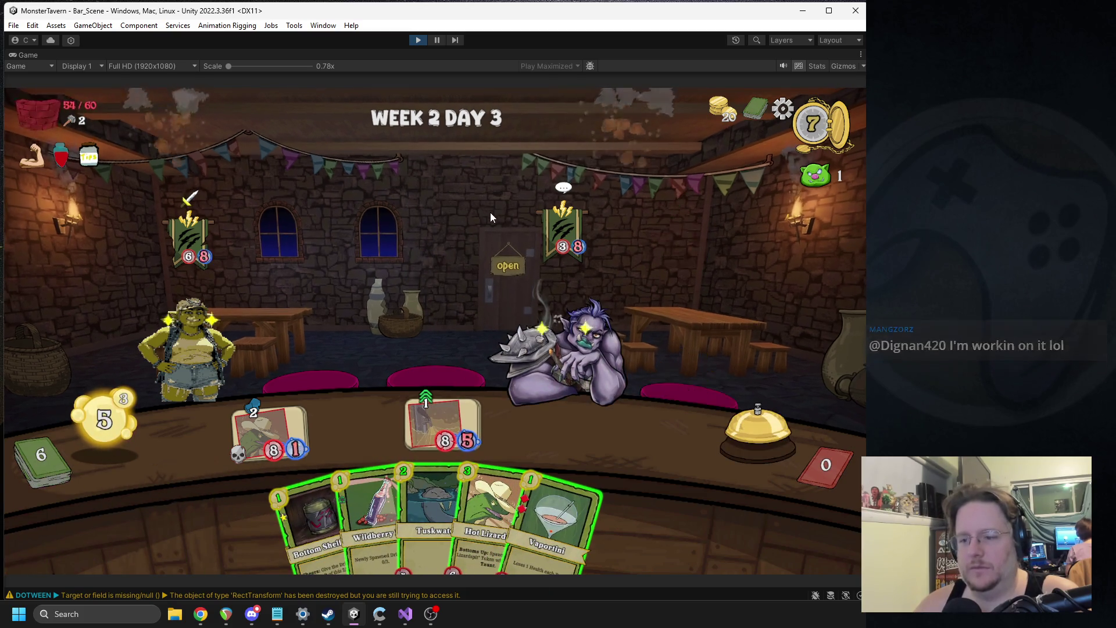
Stock Wildberry, Vaportini, Bottom Shelf and Hot Lizardspit, serving the goblin and a 4/5 drink.
drag(367, 458, 605, 448)
drag(507, 489, 354, 423)
drag(367, 506, 576, 422)
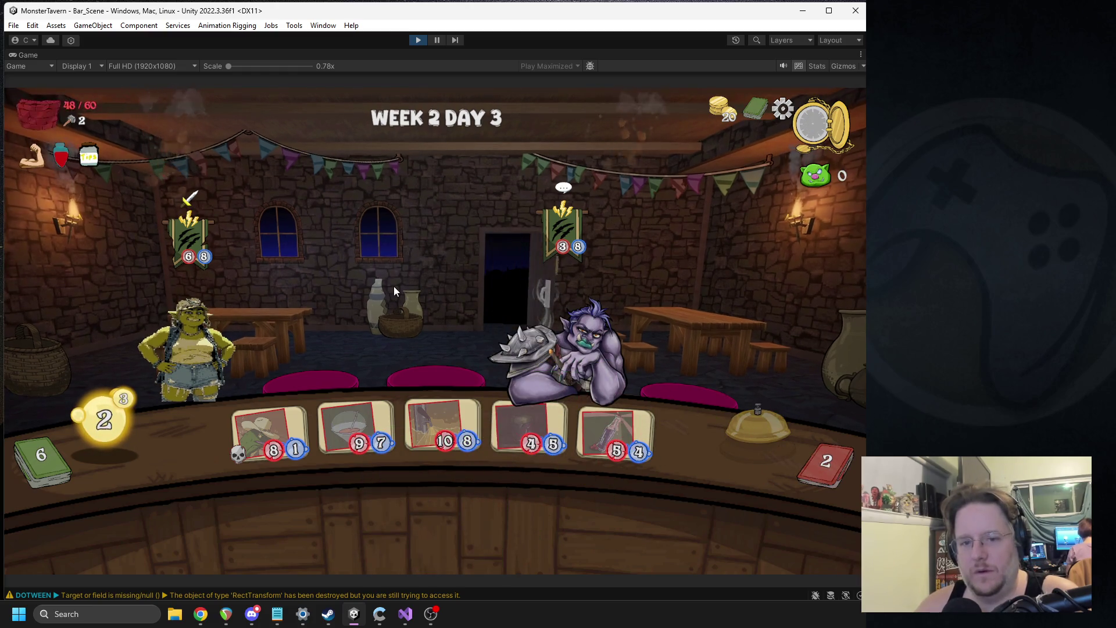
drag(261, 429, 170, 341)
drag(539, 426, 536, 409)
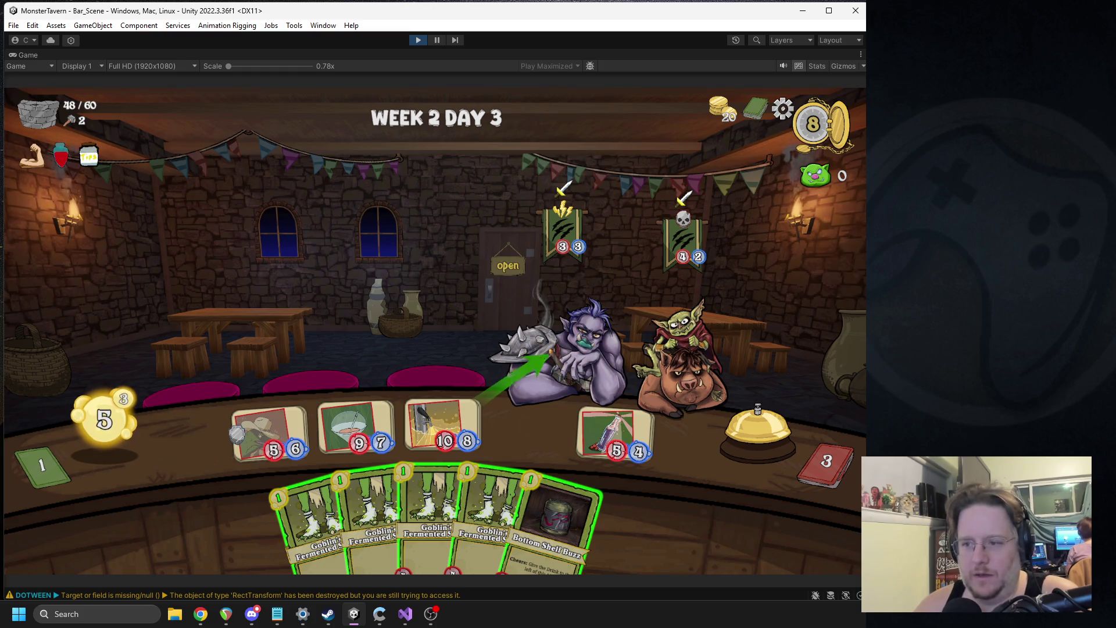
mouse_move(547, 555)
drag(546, 555, 530, 436)
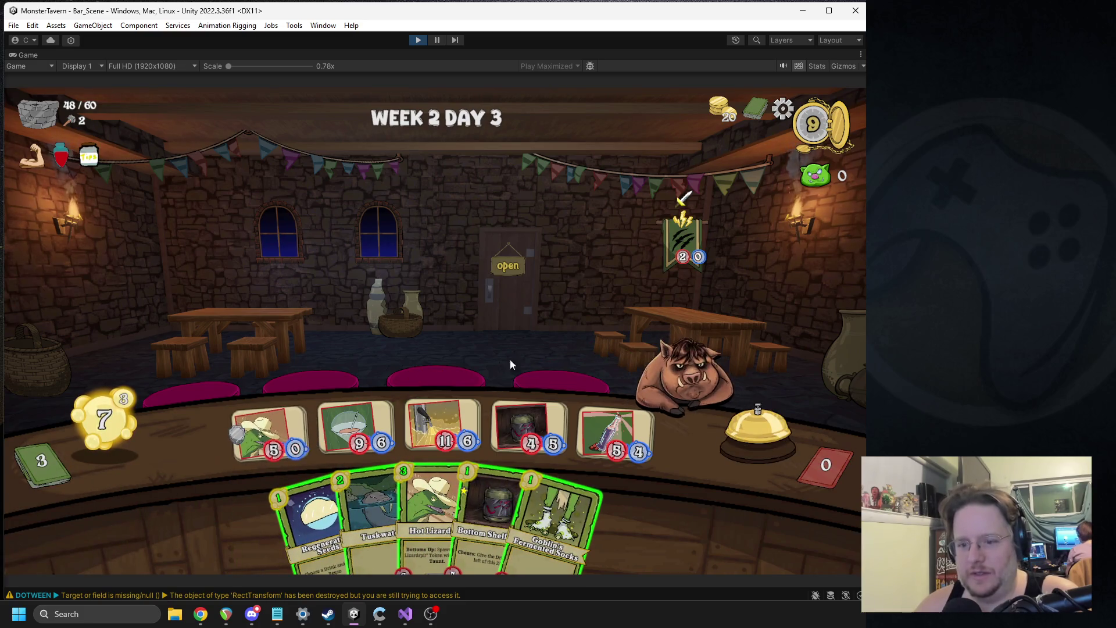
drag(430, 512, 306, 440)
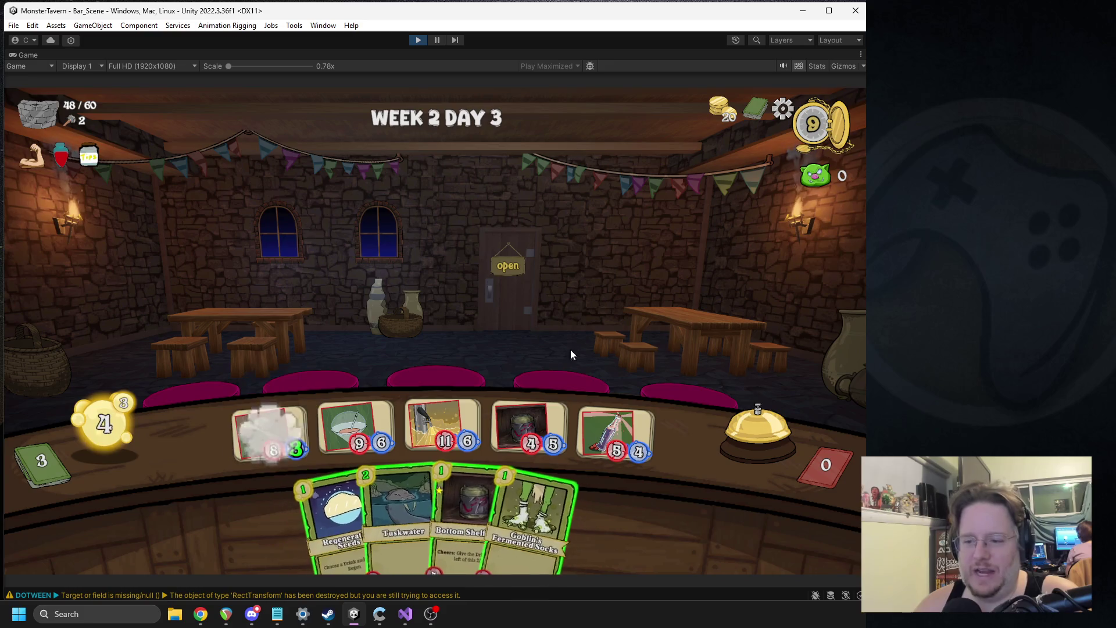
click(751, 418)
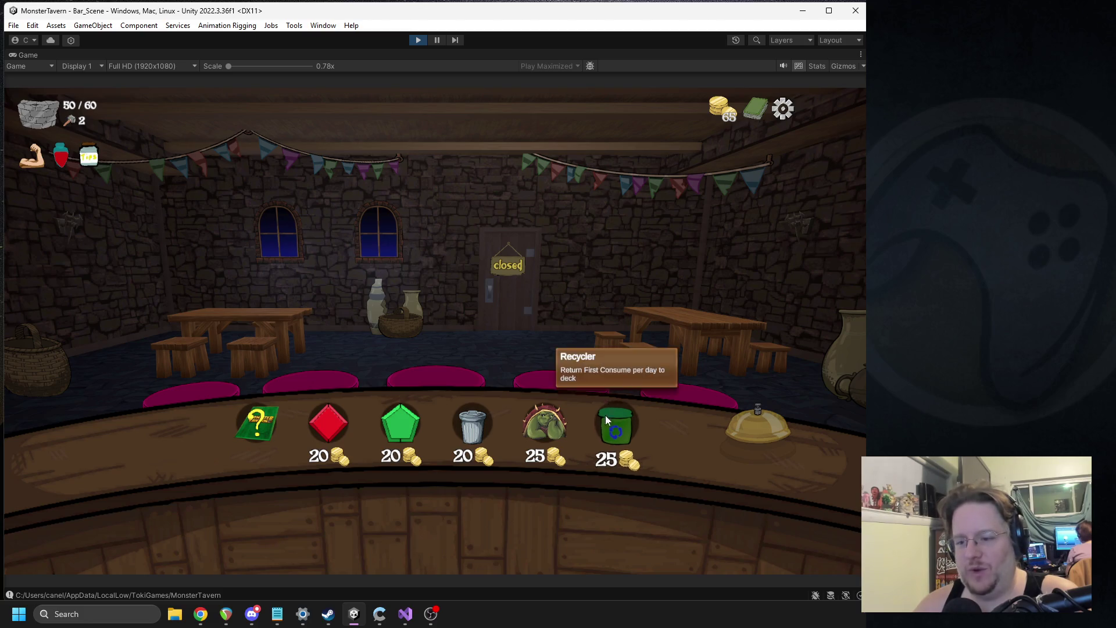
Take Bounty of the Forest, buy the Recycler and Turtle Figurine relics, and start Week 2 Day 4.
mouse_move(556, 429)
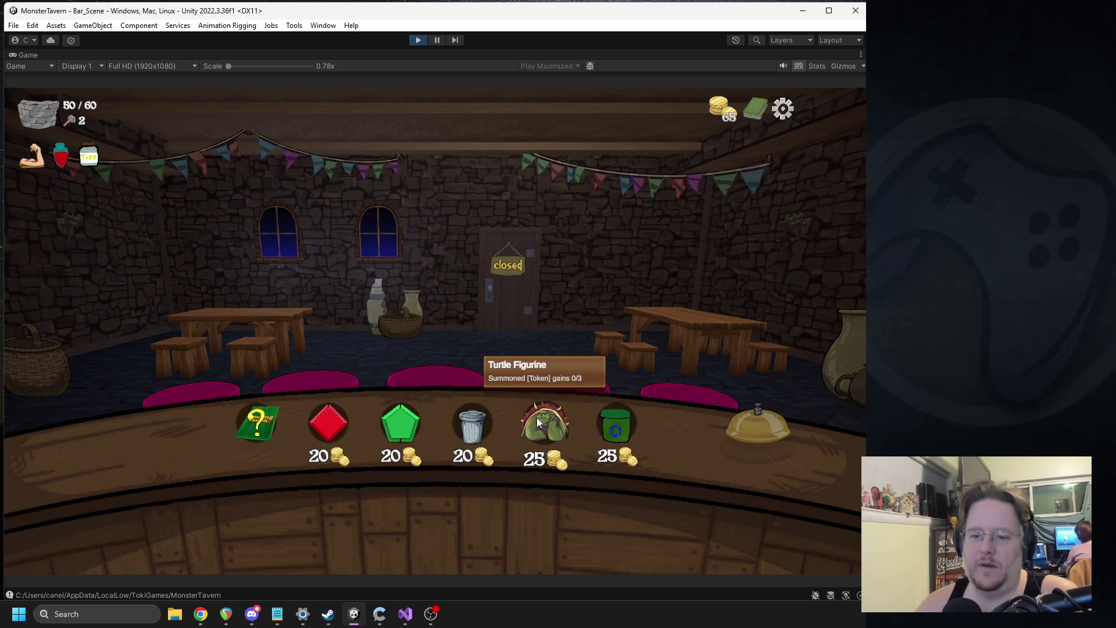
click(250, 422)
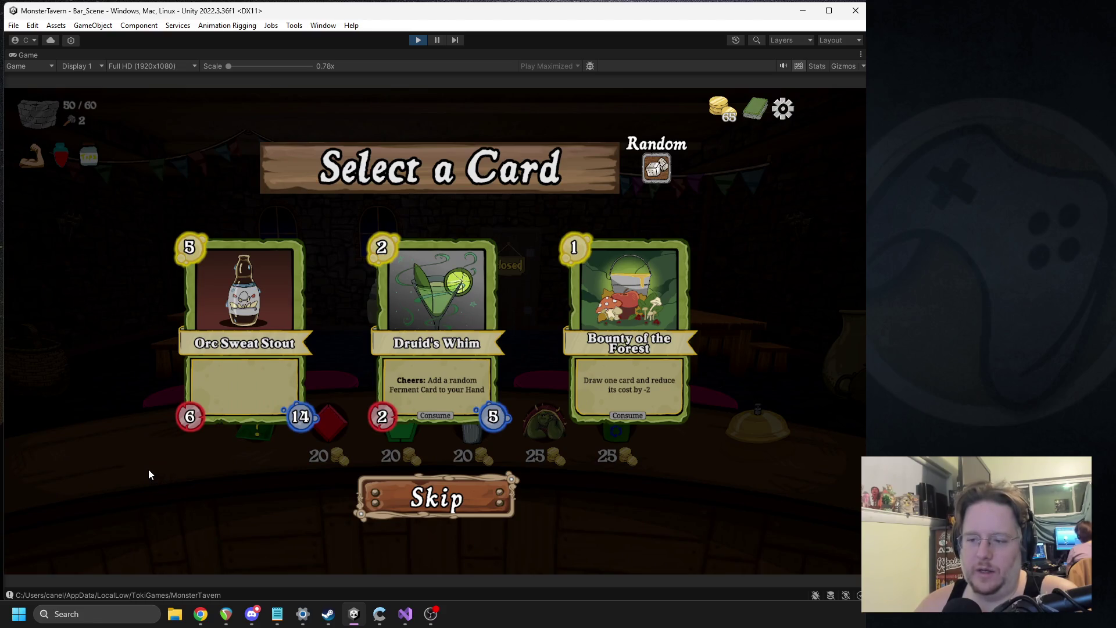
click(653, 372)
click(612, 428)
click(548, 428)
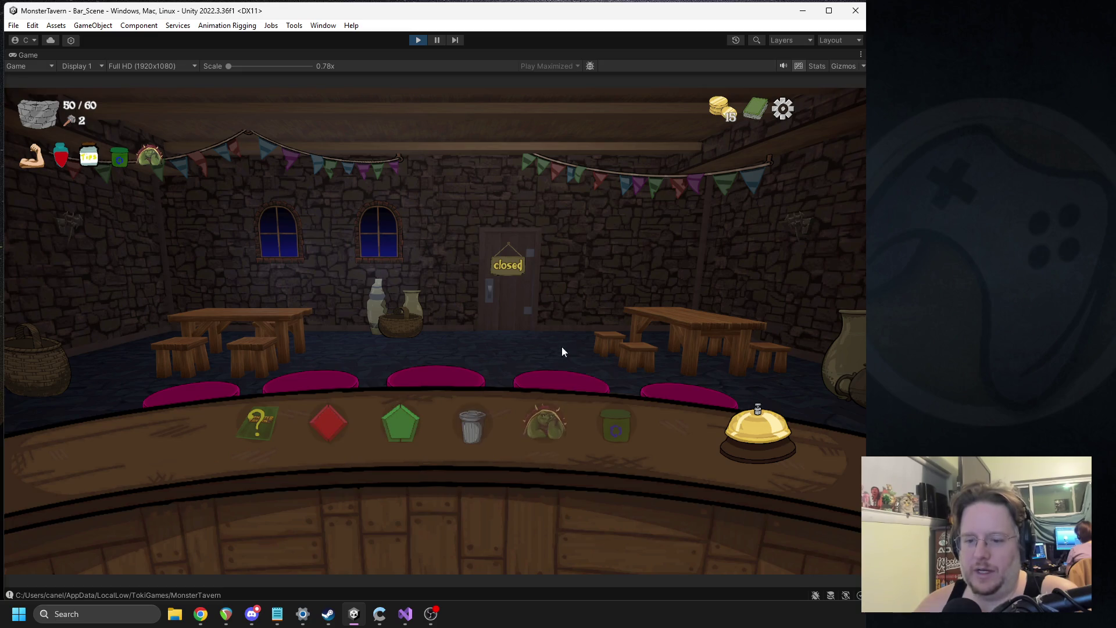
click(763, 440)
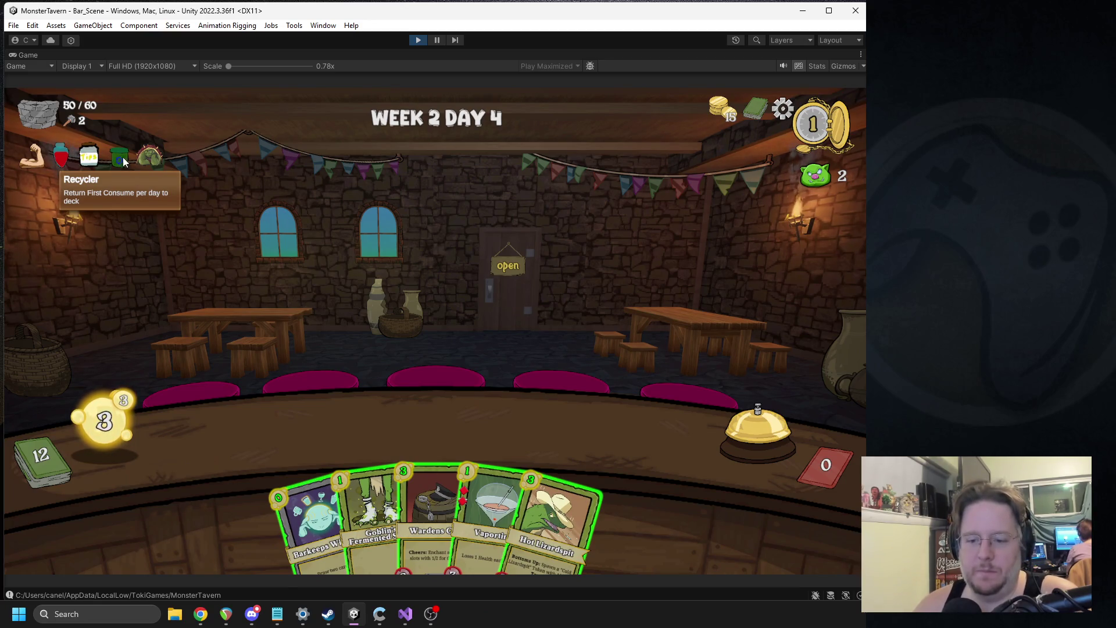
Place Wardens Cask, Hot Lizardspit, Wildberry Fizz and Dwarven Tankard cards on the Day 4 bar.
mouse_move(147, 157)
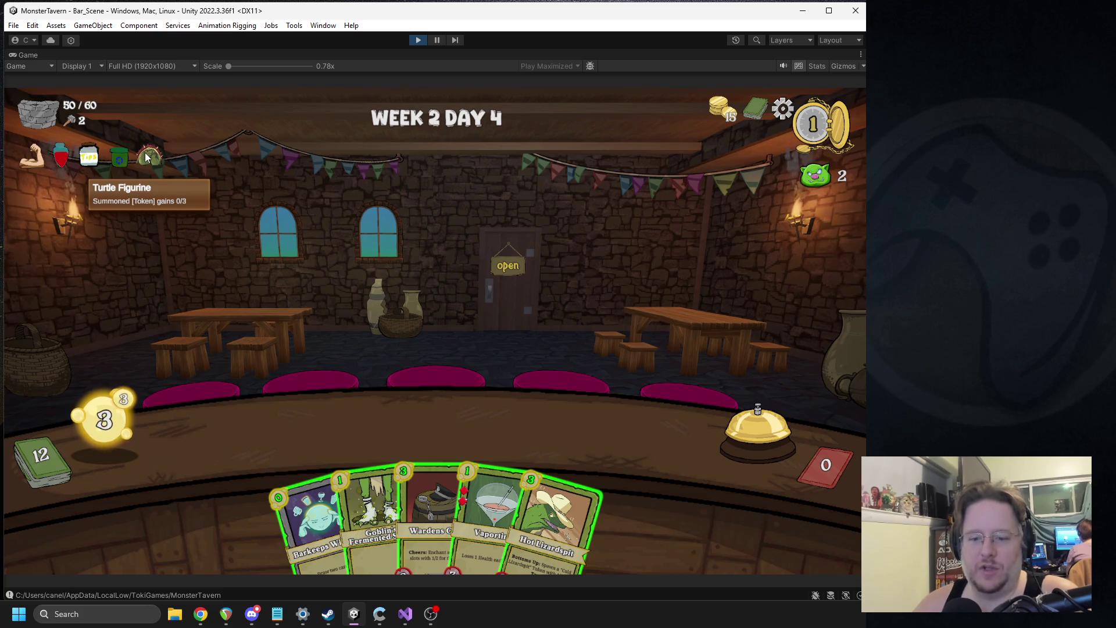
mouse_move(573, 496)
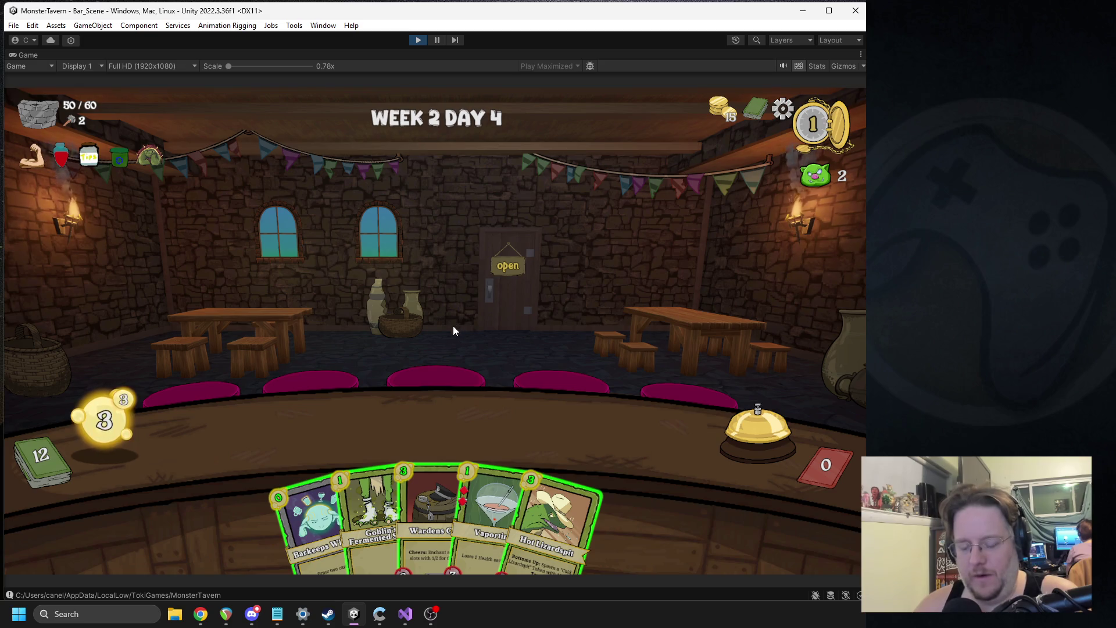
mouse_move(425, 500)
mouse_down()
mouse_move(339, 426)
mouse_move(360, 429)
mouse_move(354, 417)
mouse_up()
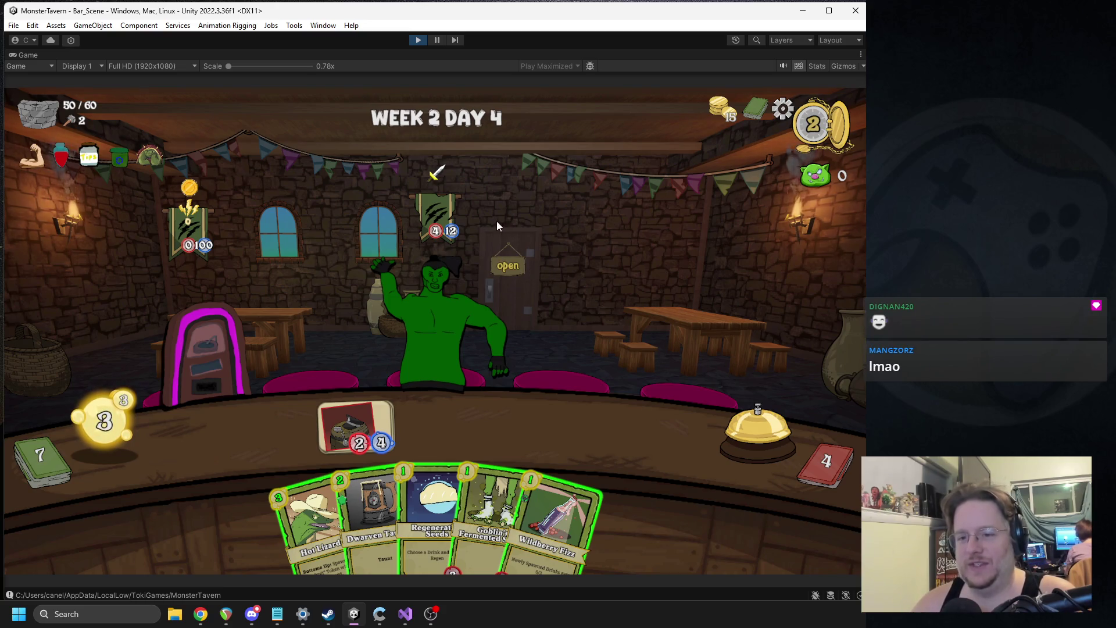
mouse_move(450, 215)
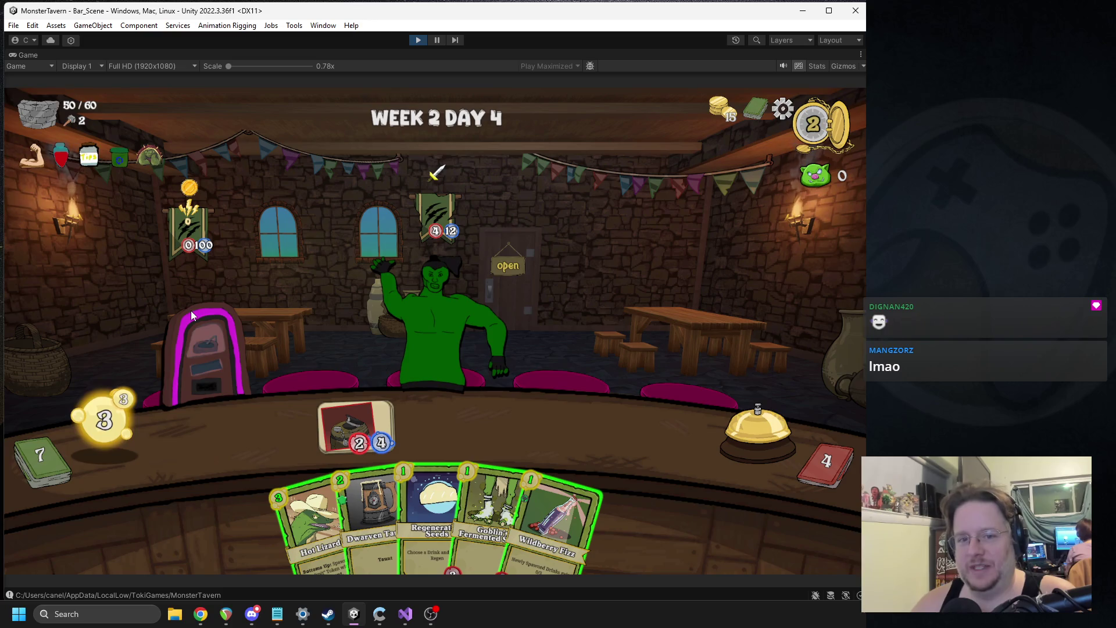
mouse_move(204, 238)
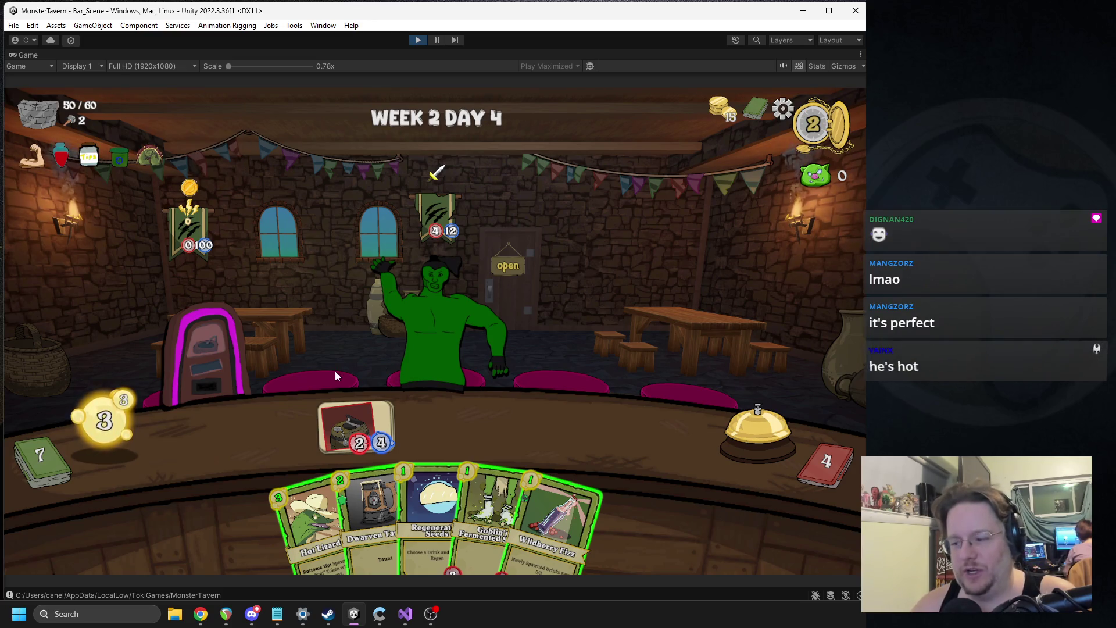
mouse_move(311, 511)
mouse_down()
mouse_move(273, 438)
mouse_move(264, 442)
mouse_up()
drag(546, 526, 462, 433)
drag(372, 518, 274, 440)
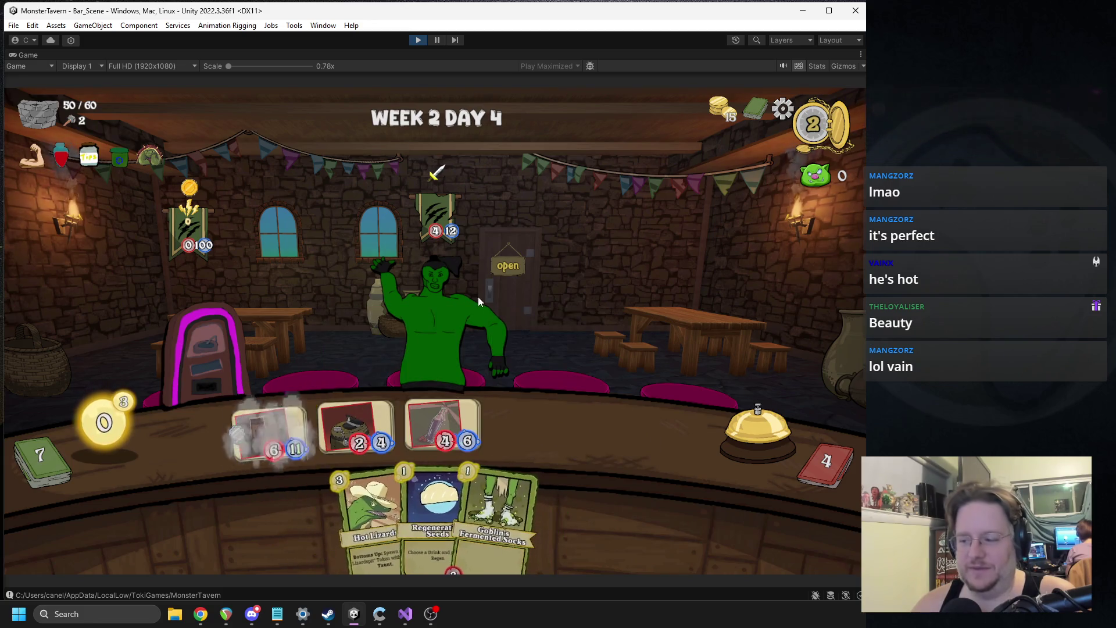
Play the middle drink onto the jukebox patron, raising an InvalidCastException, then stop the playtest.
mouse_move(199, 225)
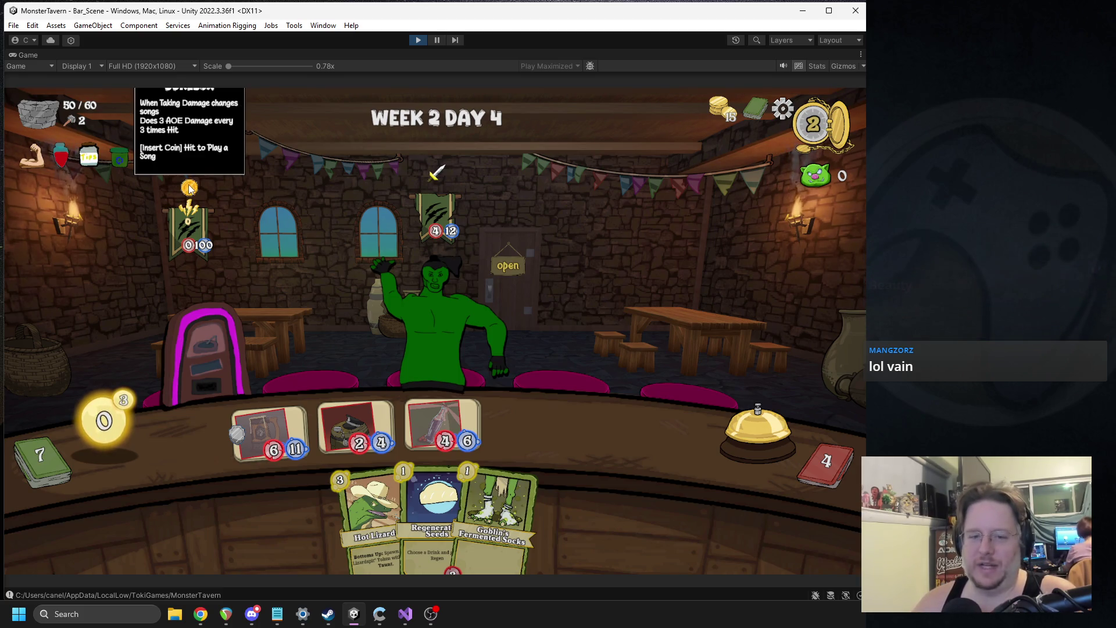
drag(356, 414, 219, 349)
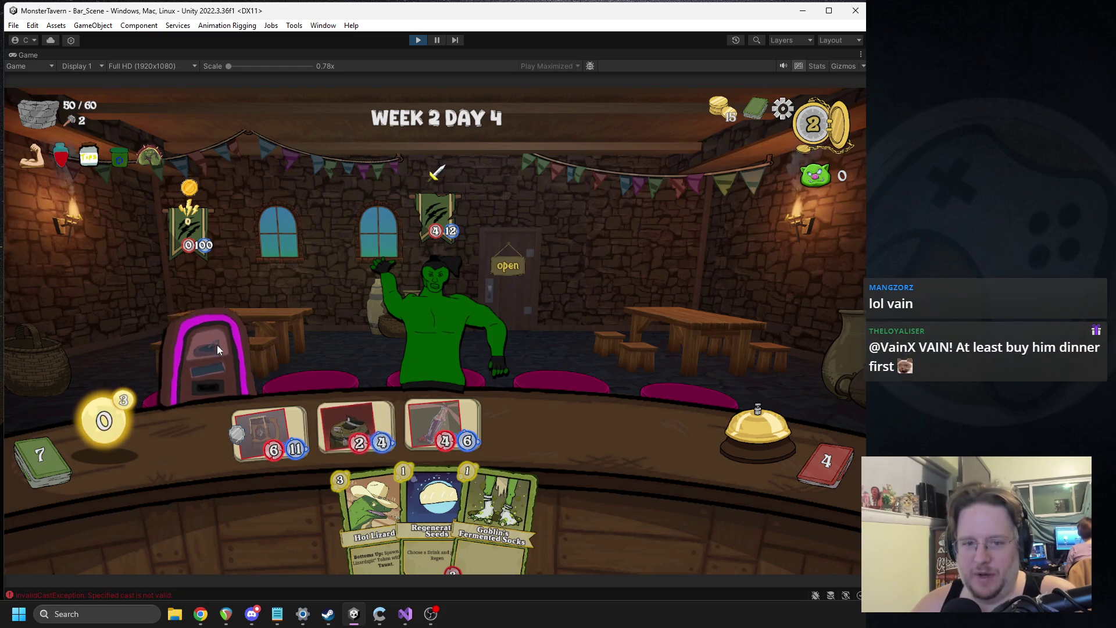
click(417, 40)
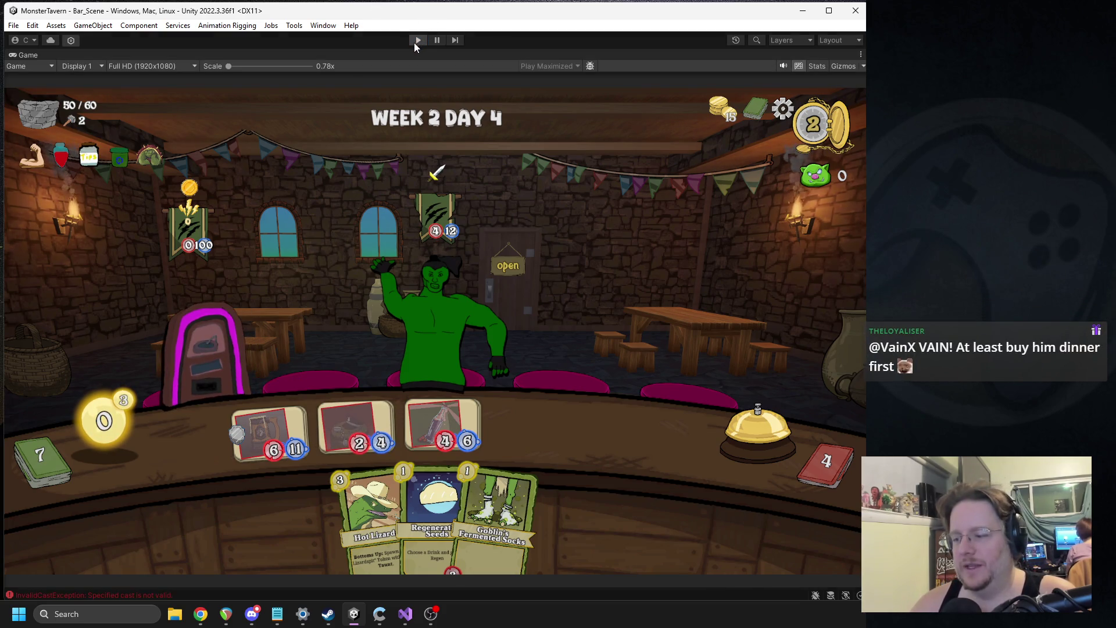
Jump from the Console error to ACChangeIntent.cs and show Apply's cast of GetFieldItem() to mMonster.
double_click(584, 500)
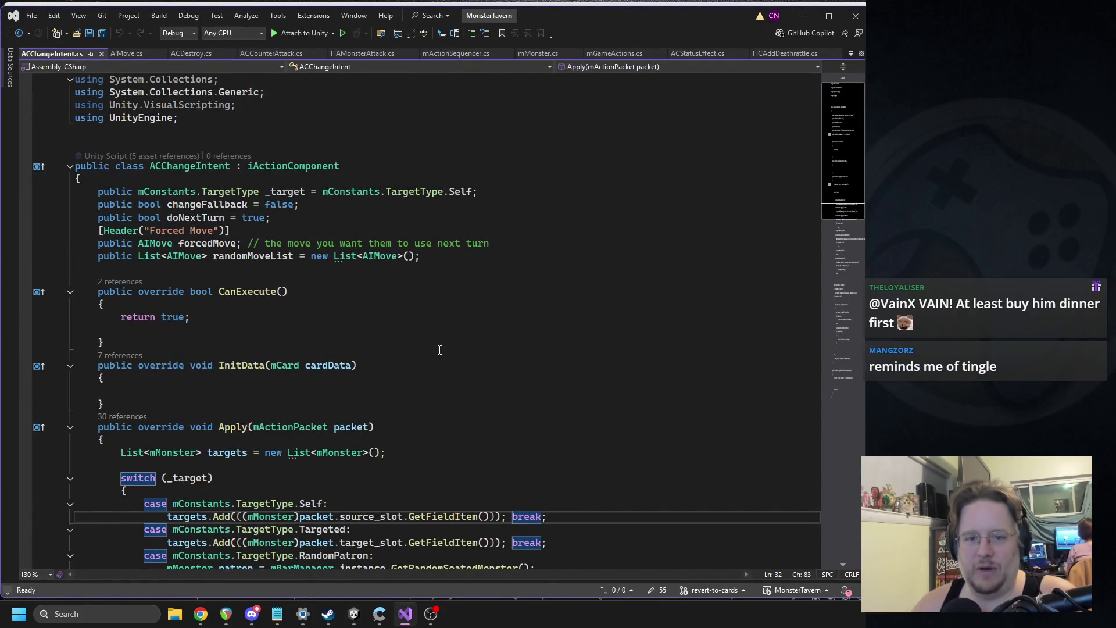
scroll(436, 364, down, 1)
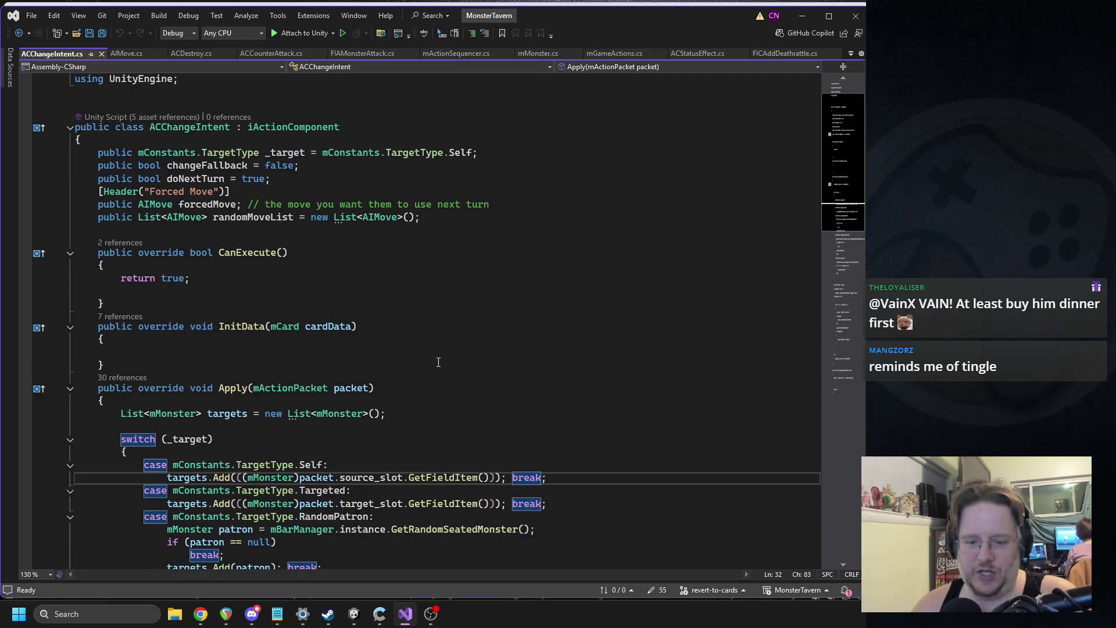
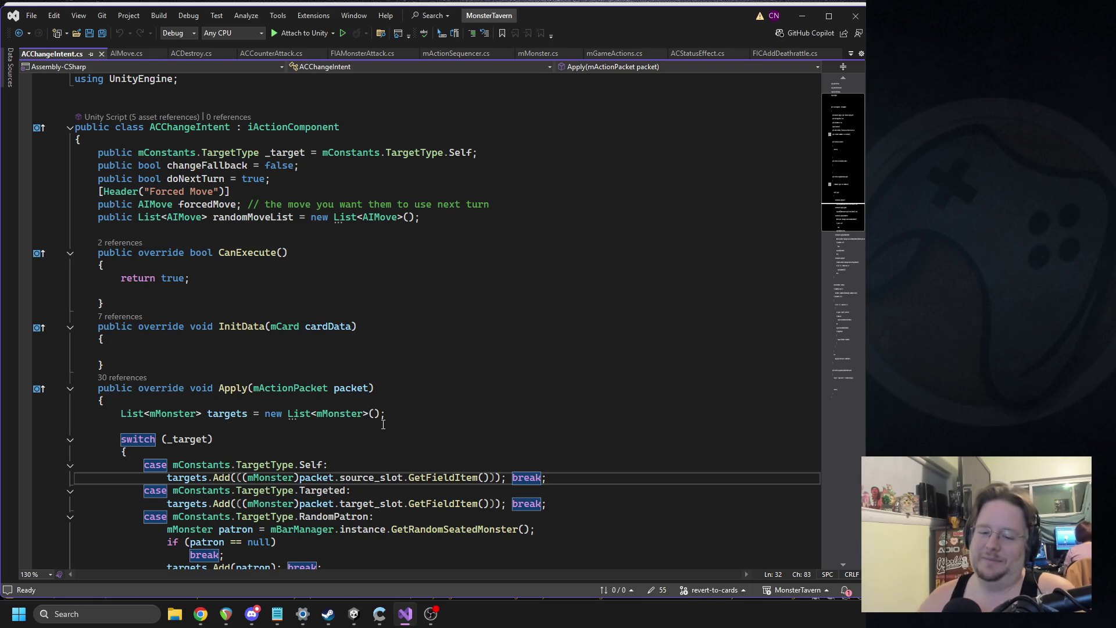
Mark the Self case line in ACChangeIntent.Apply that adds the source slot's monster, then return to Unity.
drag(168, 477, 551, 478)
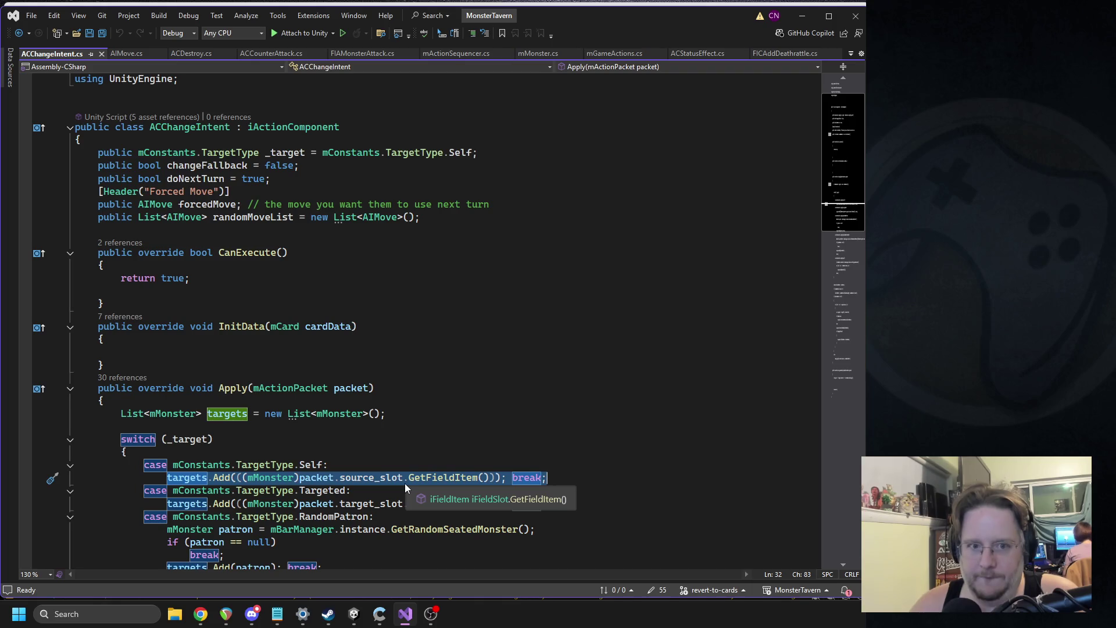
click(356, 614)
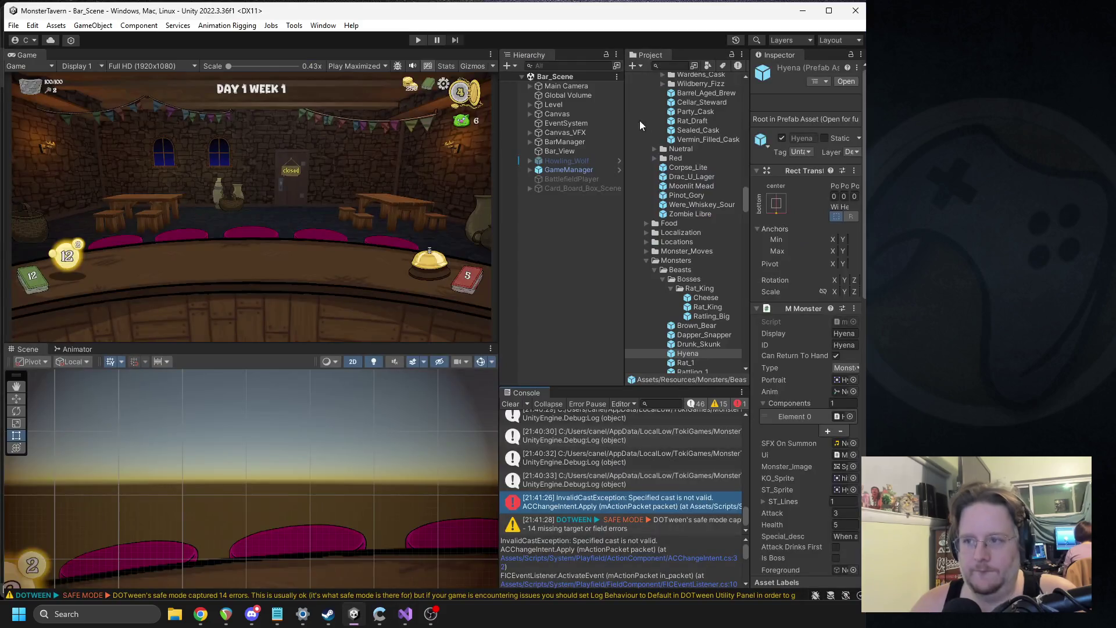
Find the Jukebox prefab by searching 'ke' in the Project window and open it for editing.
click(673, 66)
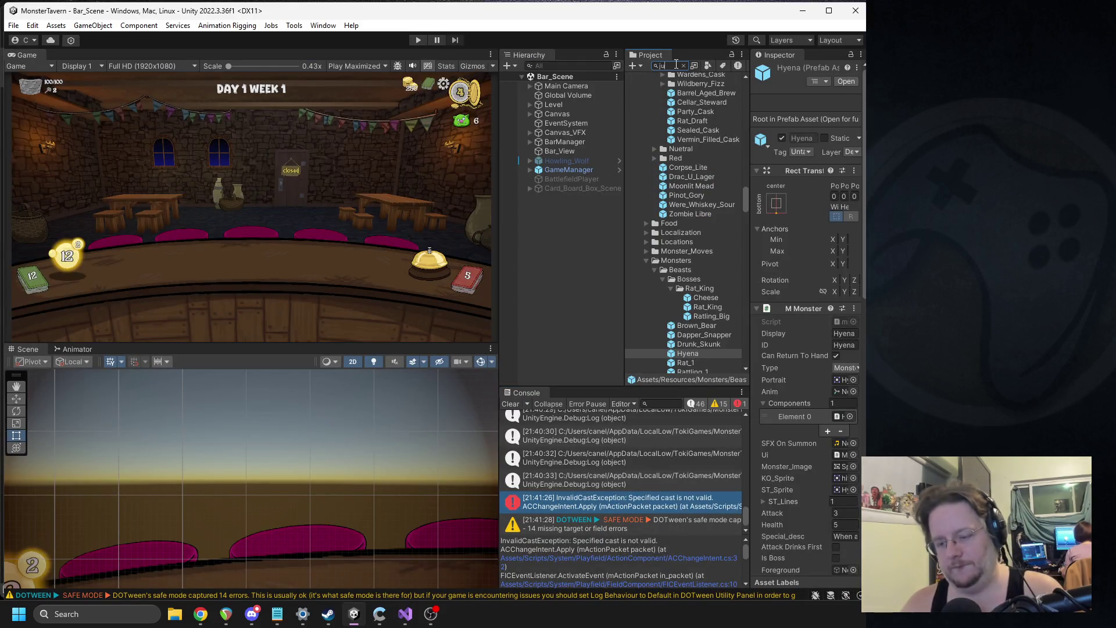
text(ke)
click(658, 164)
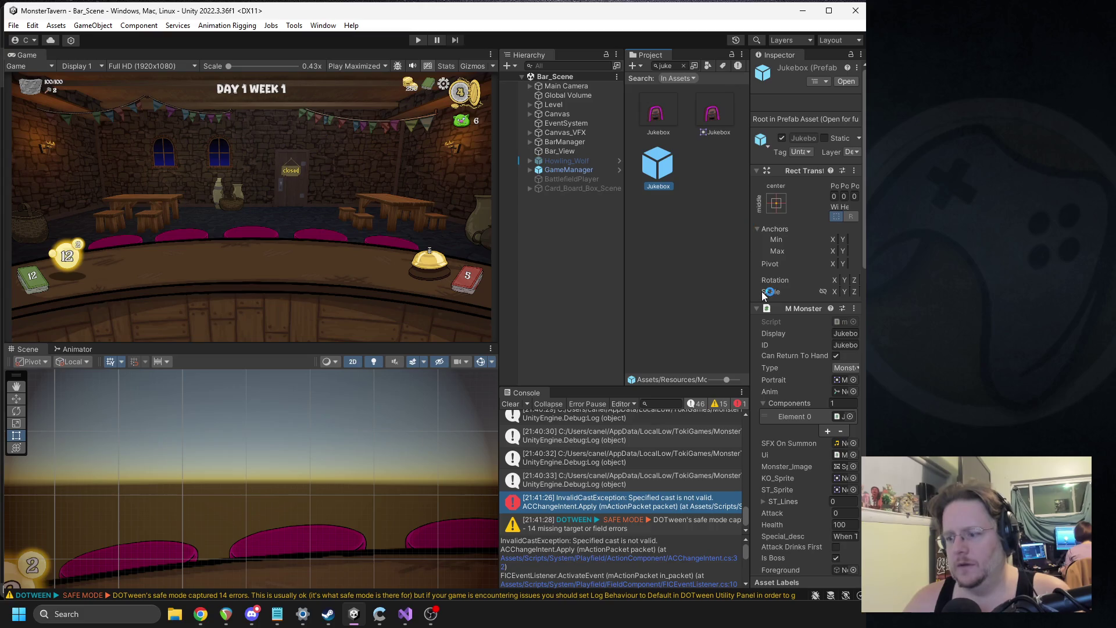
drag(749, 284, 680, 286)
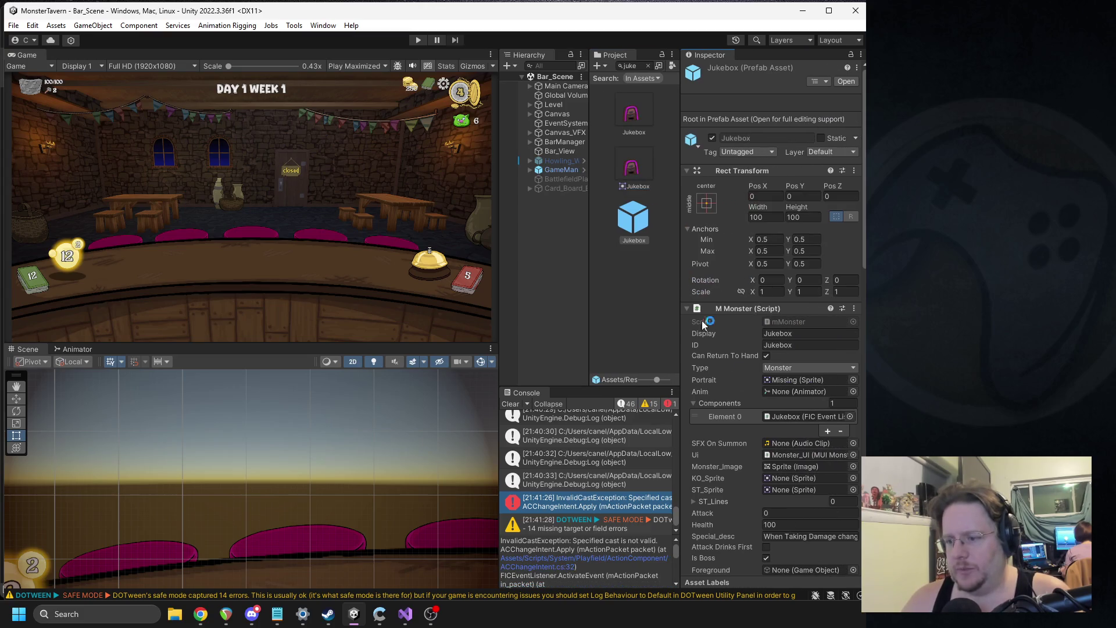
double_click(639, 220)
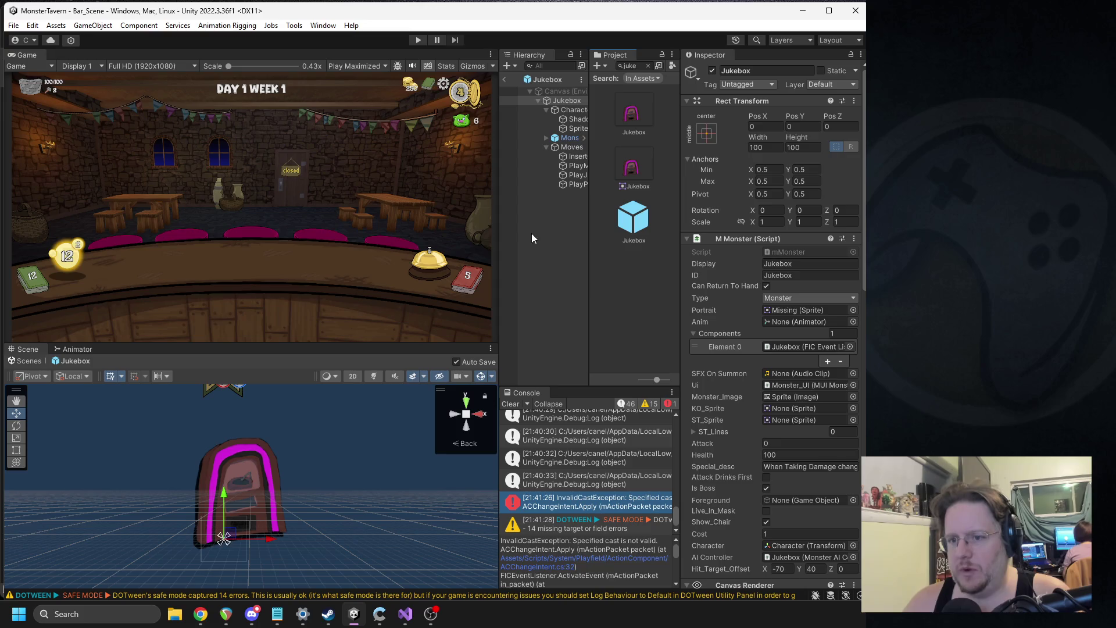
drag(499, 231, 441, 231)
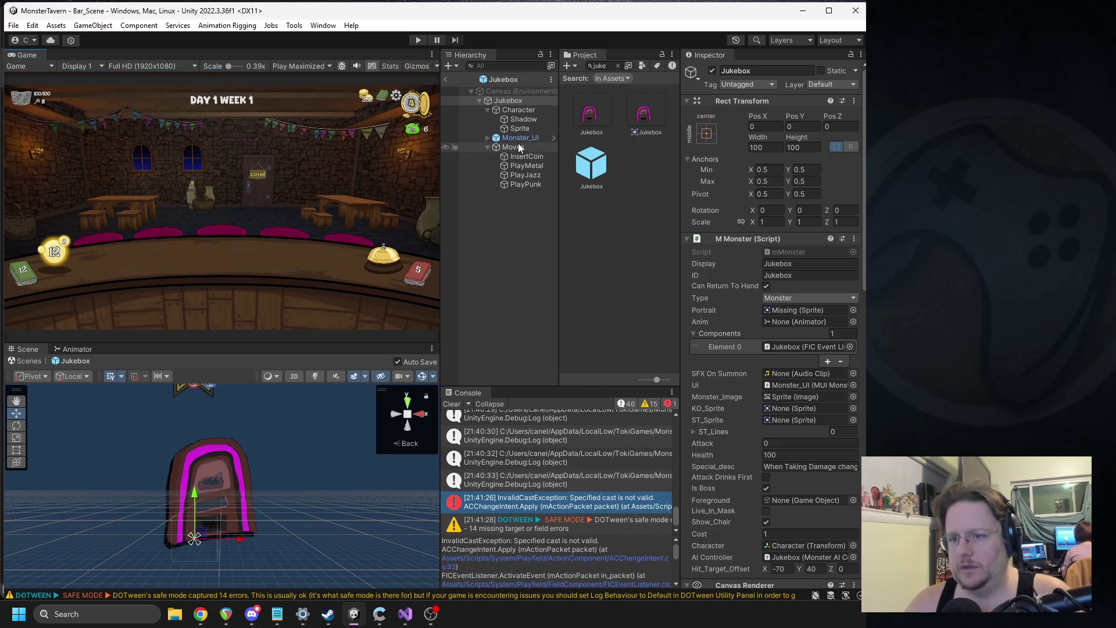
scroll(802, 337, down, 3)
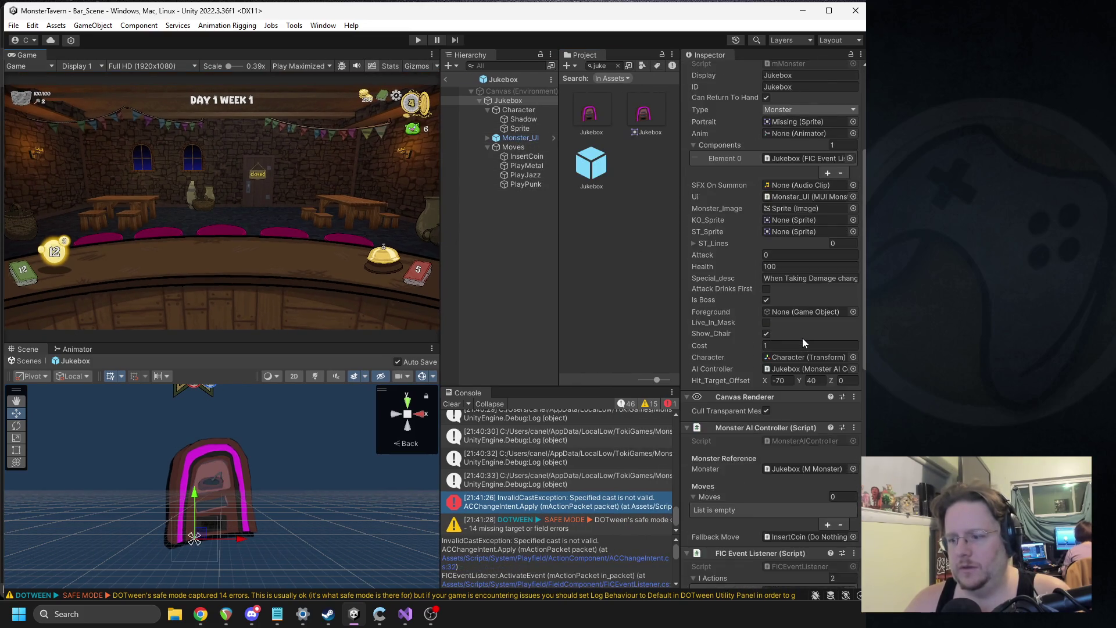
scroll(802, 337, down, 8)
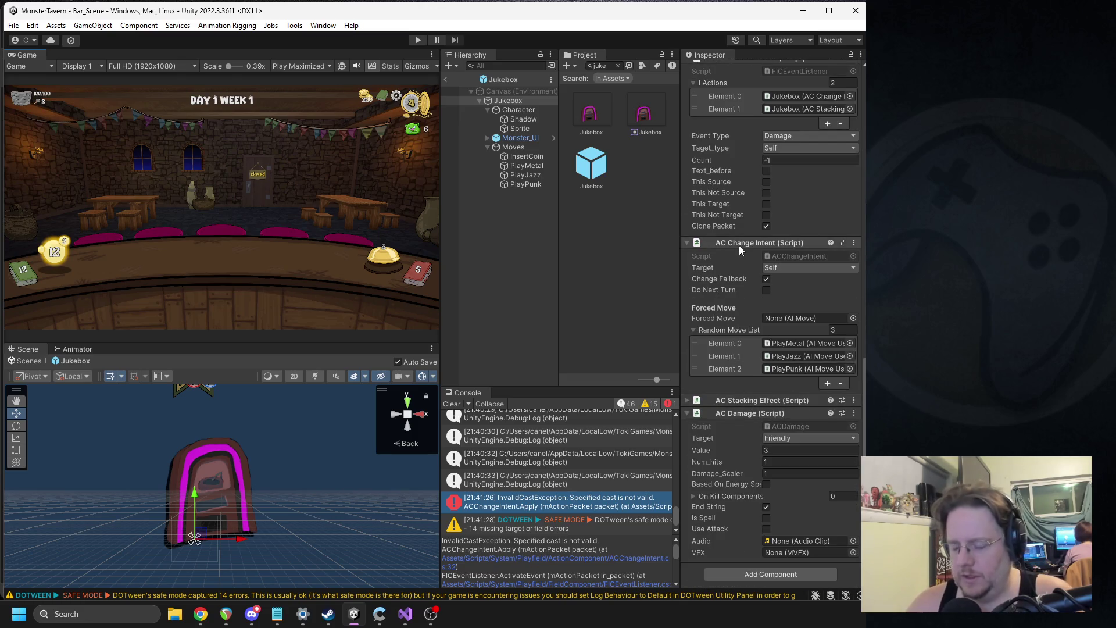
Set AC Change Intent's Target to Targeted, then return to Bar_Scene and start a play test.
click(790, 268)
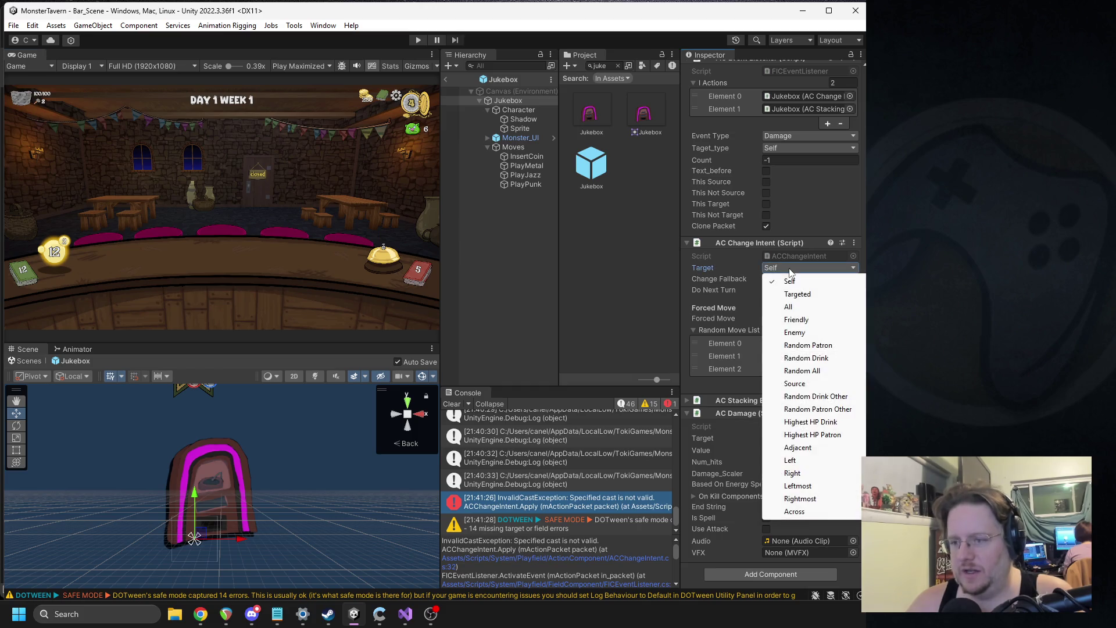
click(792, 294)
scroll(799, 219, up, 3)
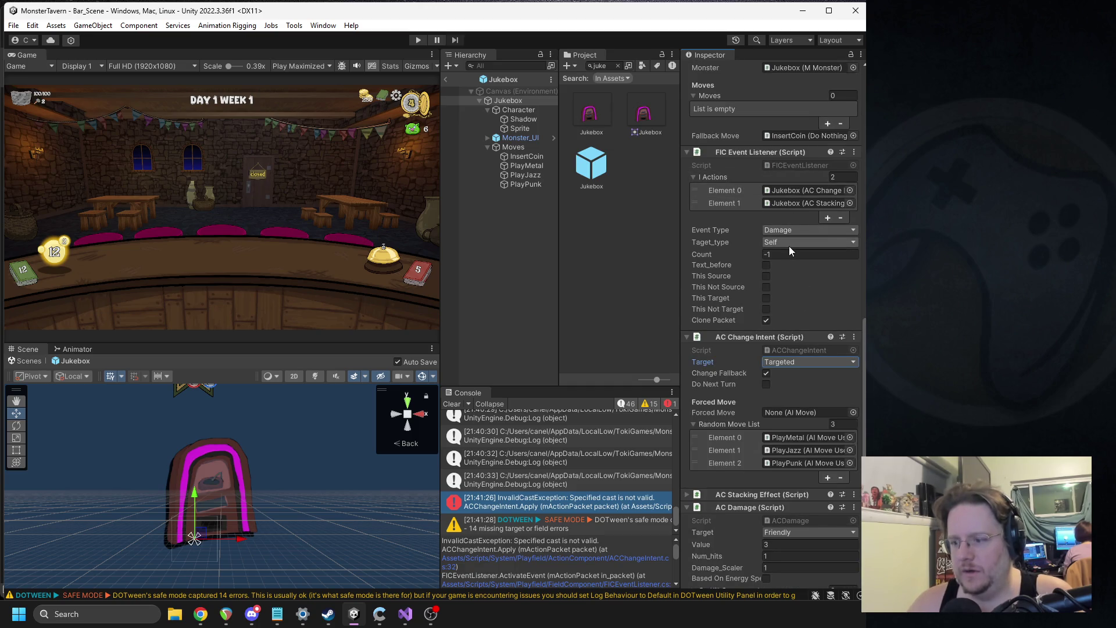
scroll(789, 246, down, 1)
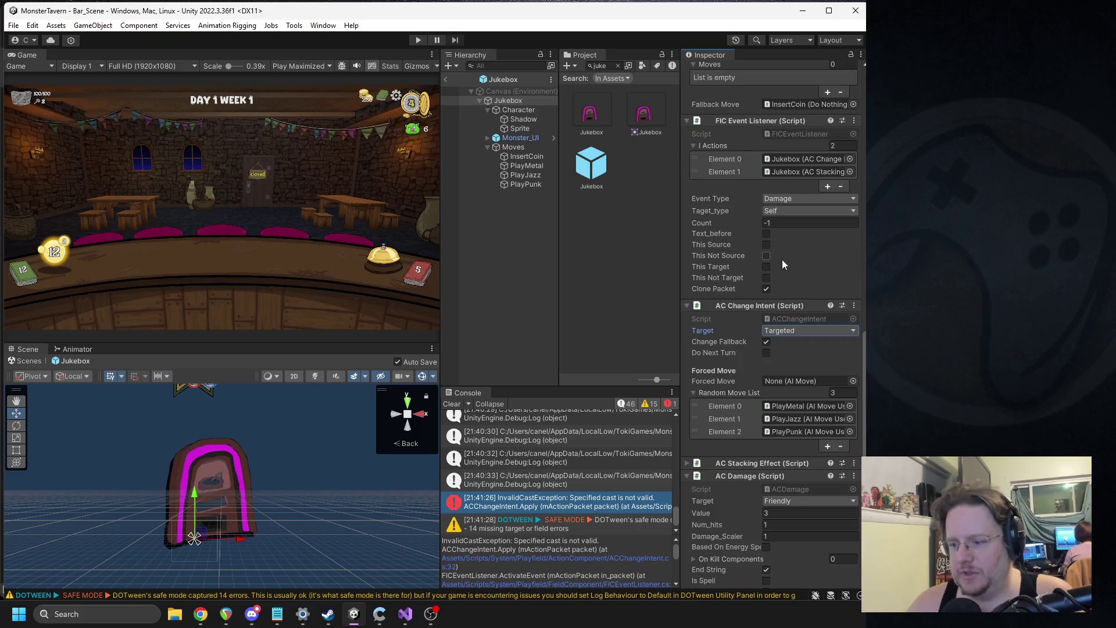
scroll(777, 365, down, 2)
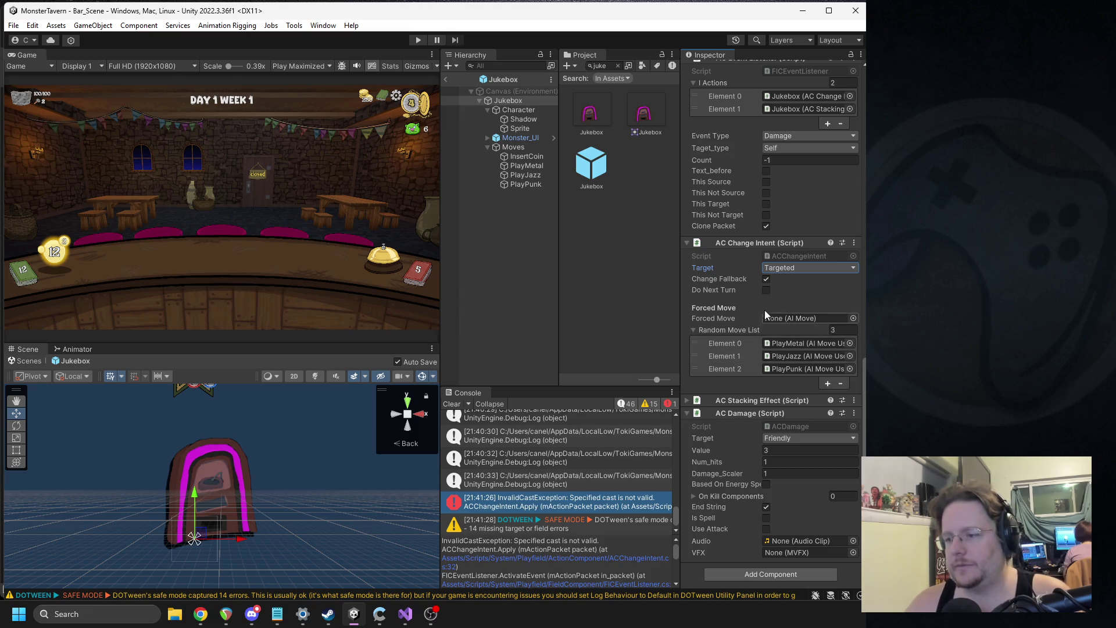
click(777, 270)
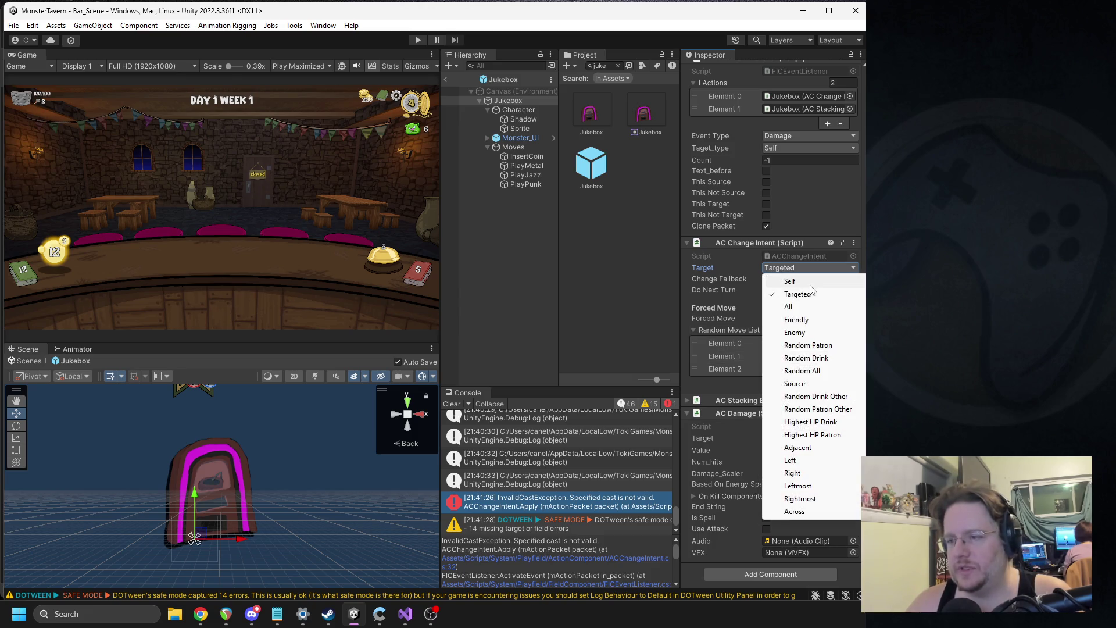
click(814, 281)
scroll(821, 268, up, 2)
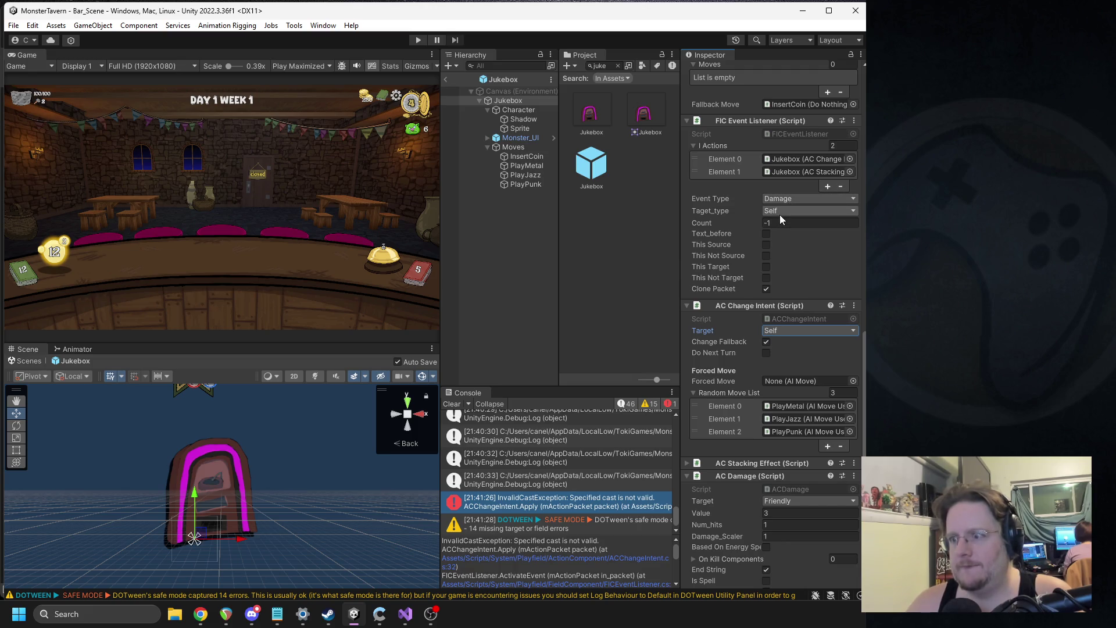
click(790, 330)
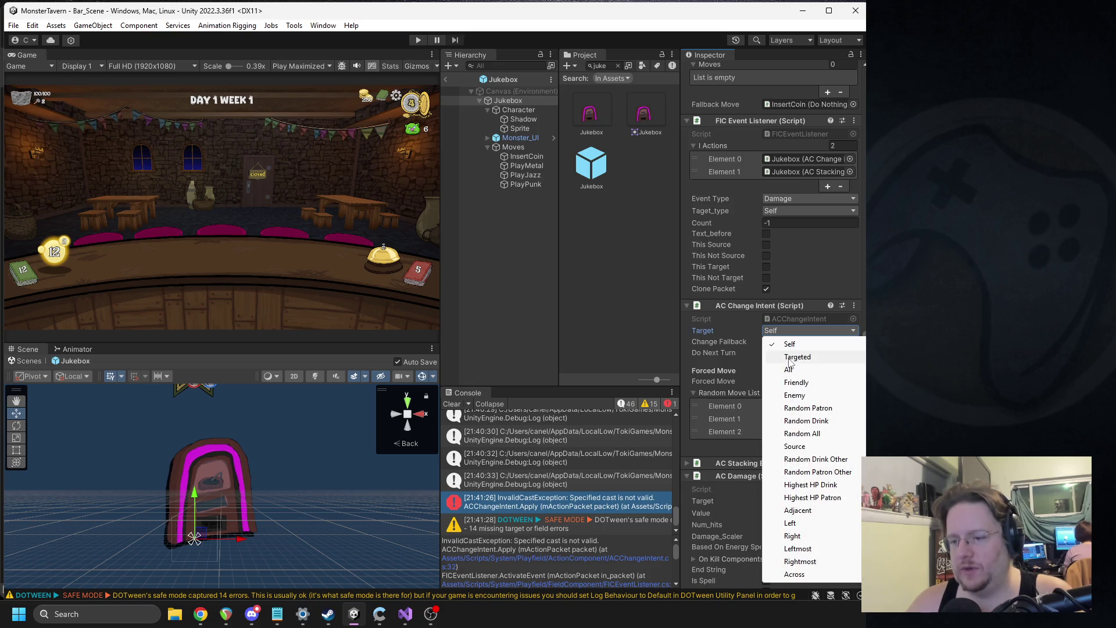
click(790, 357)
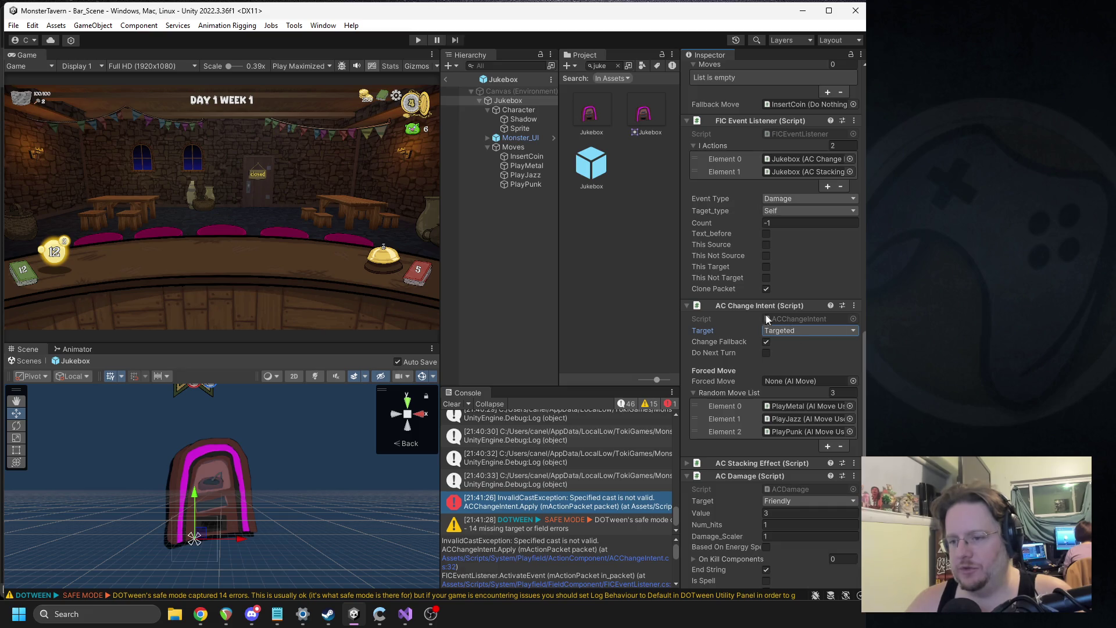
drag(678, 272, 705, 272)
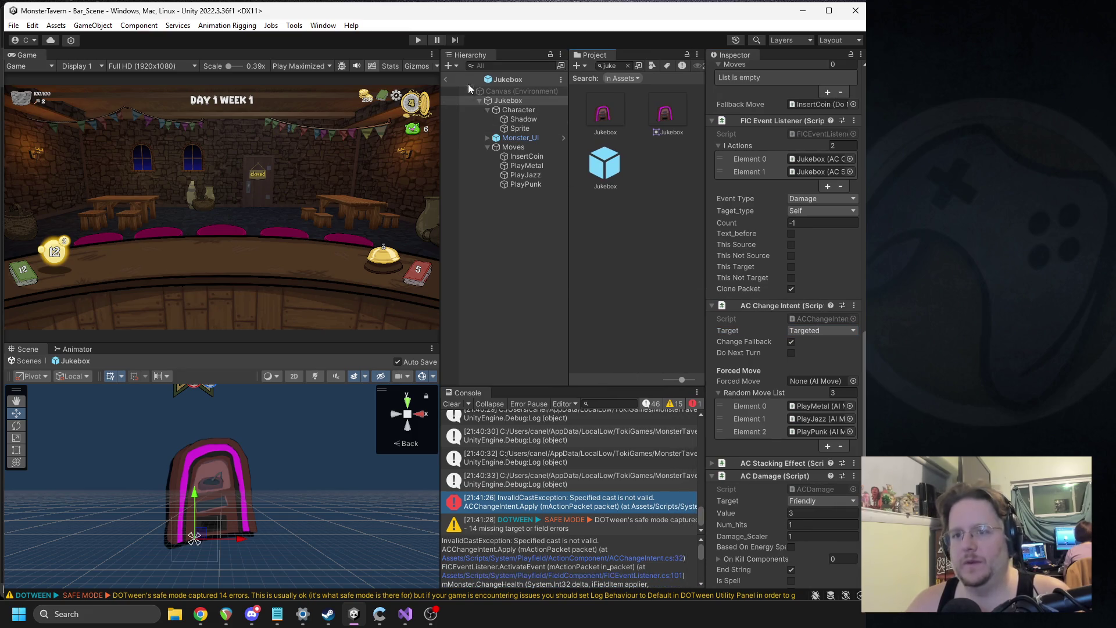
click(446, 80)
click(417, 40)
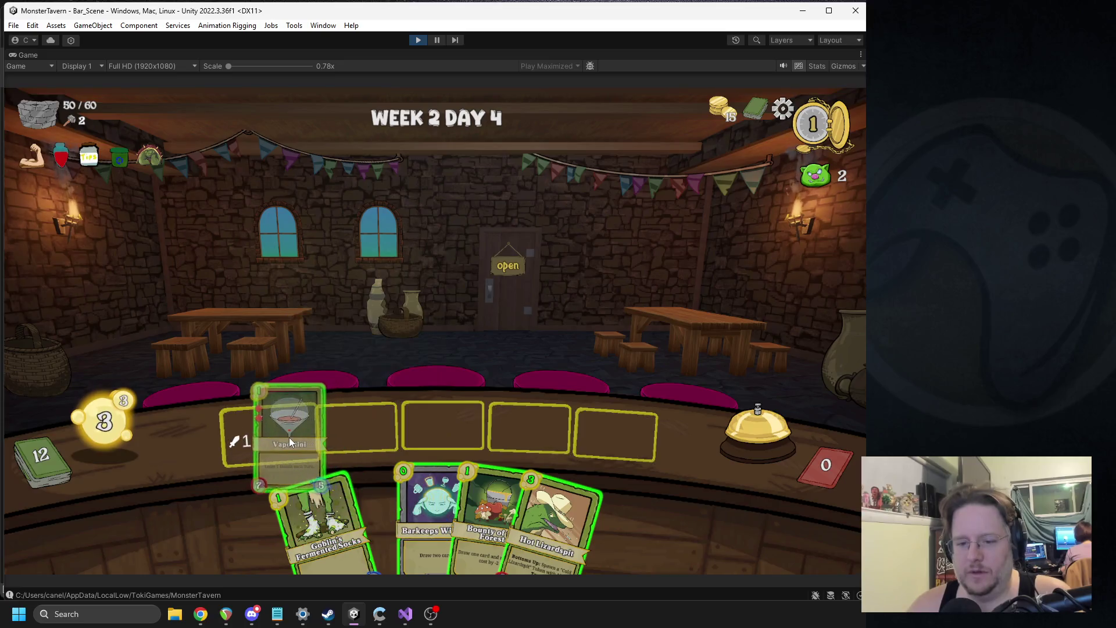
Play Bounty of the Forest and two more cards onto the bar, then end the turn so customers and the Jukebox arrive.
drag(479, 457, 474, 326)
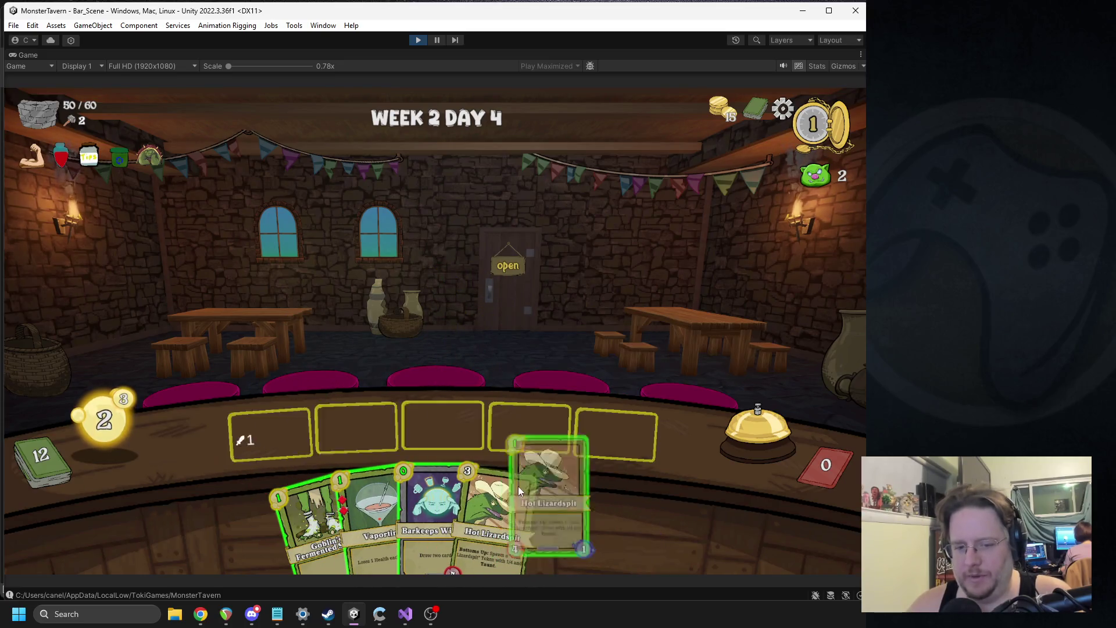
mouse_move(360, 421)
mouse_down()
mouse_move(371, 452)
mouse_move(367, 441)
mouse_up()
drag(434, 448, 445, 360)
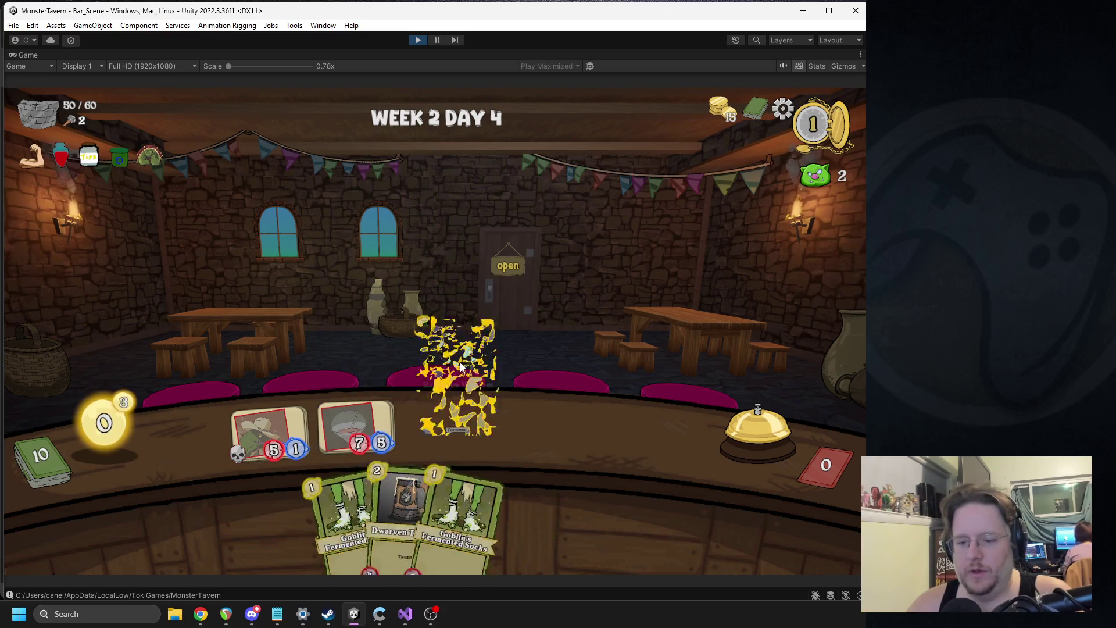
click(747, 427)
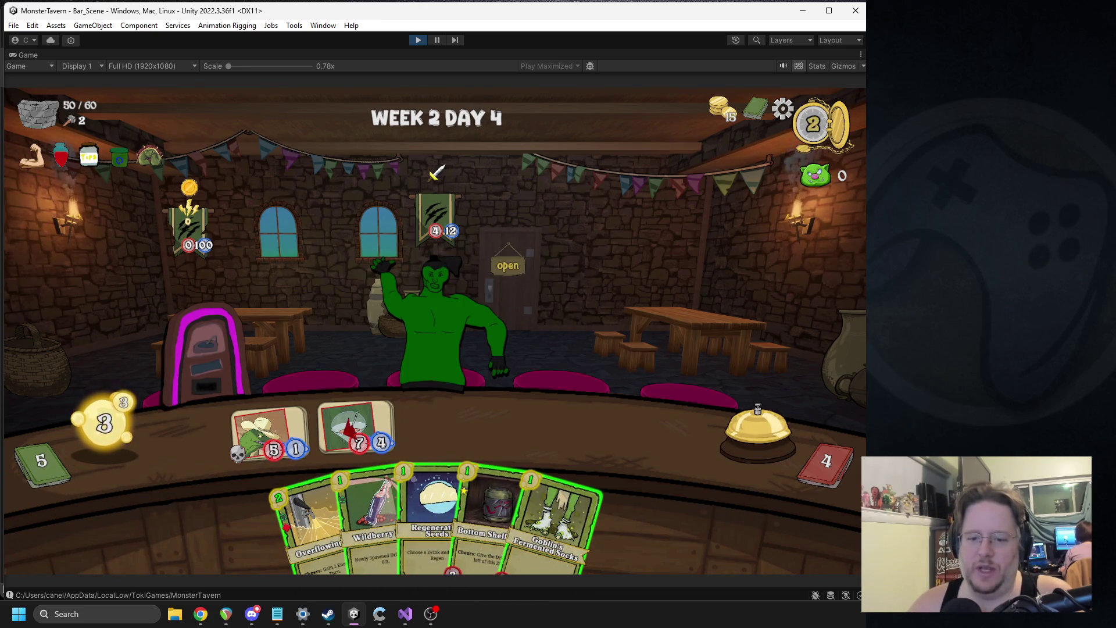
mouse_move(211, 246)
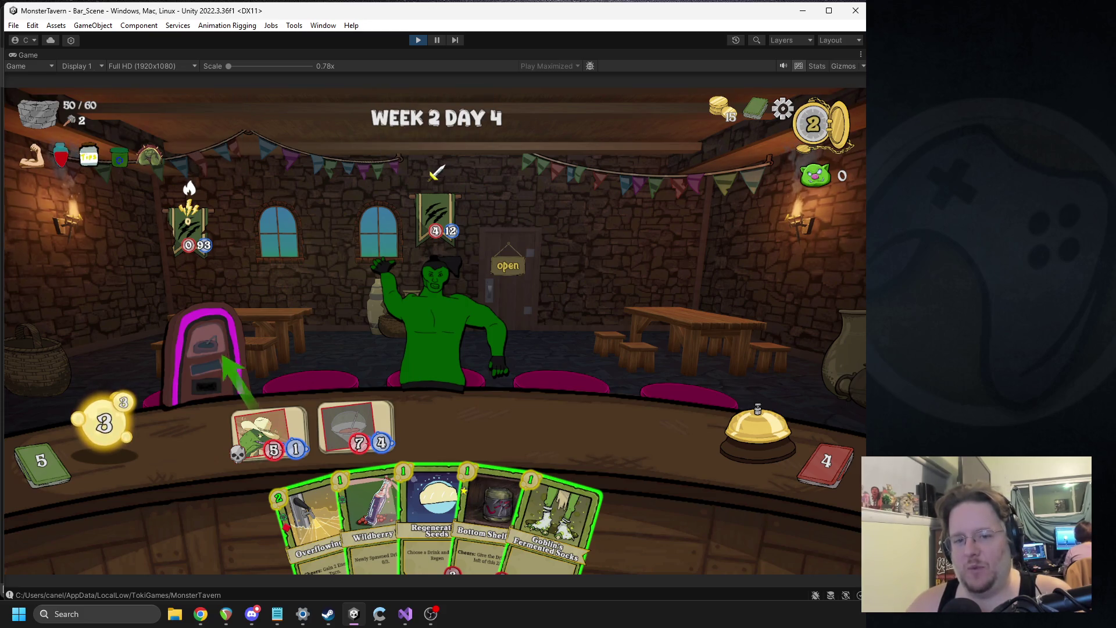
Stop the play test, reopen the Jukebox prefab and bring up the AC Stacking Effect component's options.
click(417, 38)
double_click(604, 165)
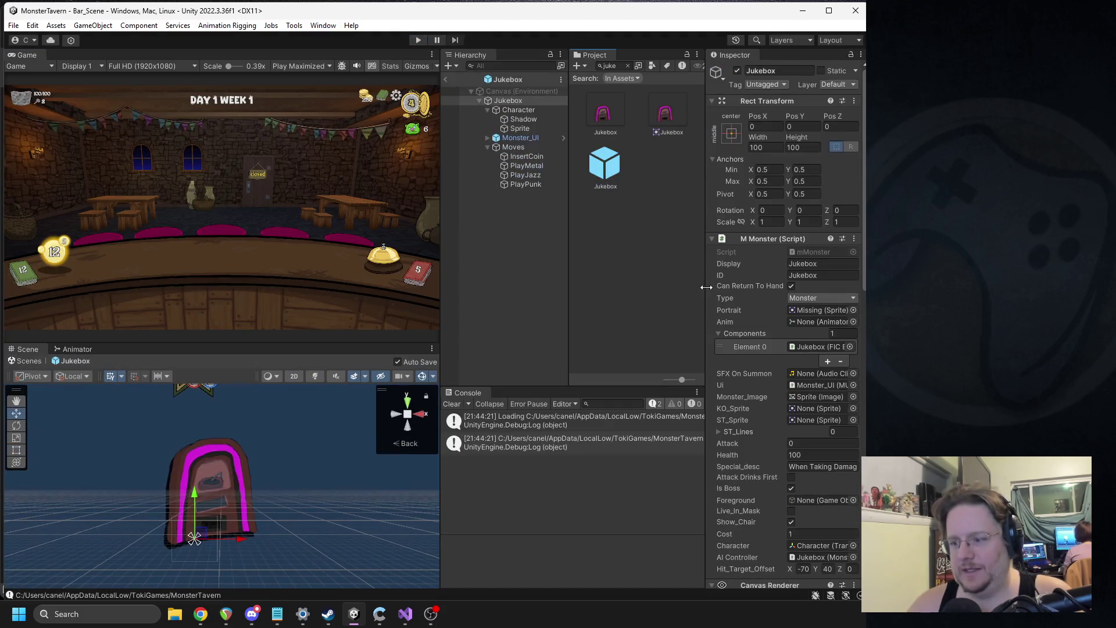
drag(703, 271, 620, 274)
scroll(755, 308, down, 7)
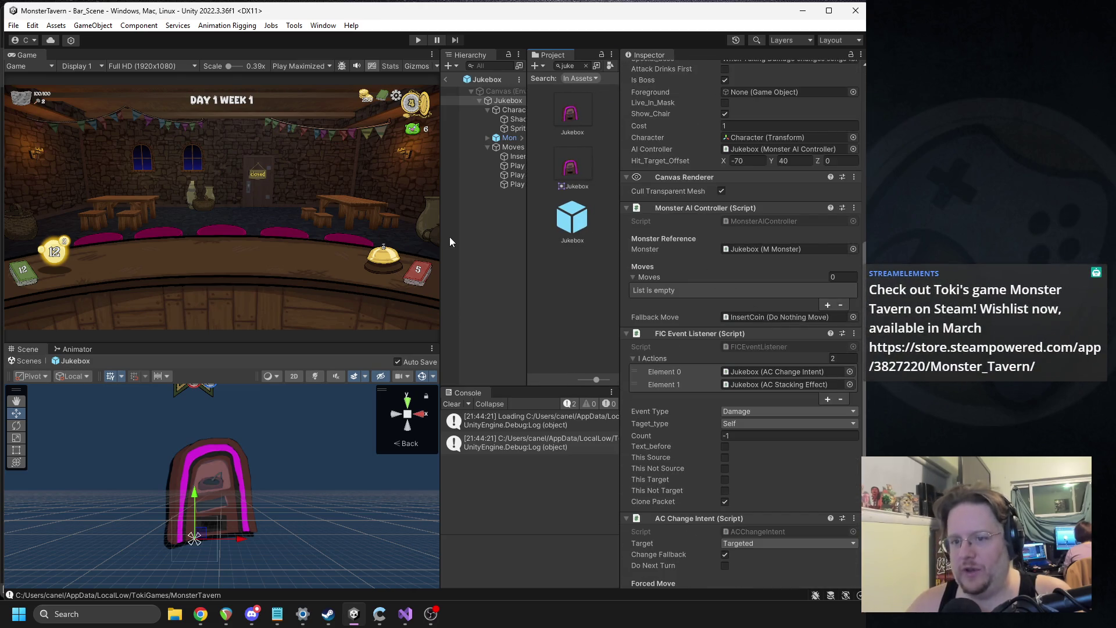
drag(441, 240, 397, 240)
drag(494, 226, 525, 231)
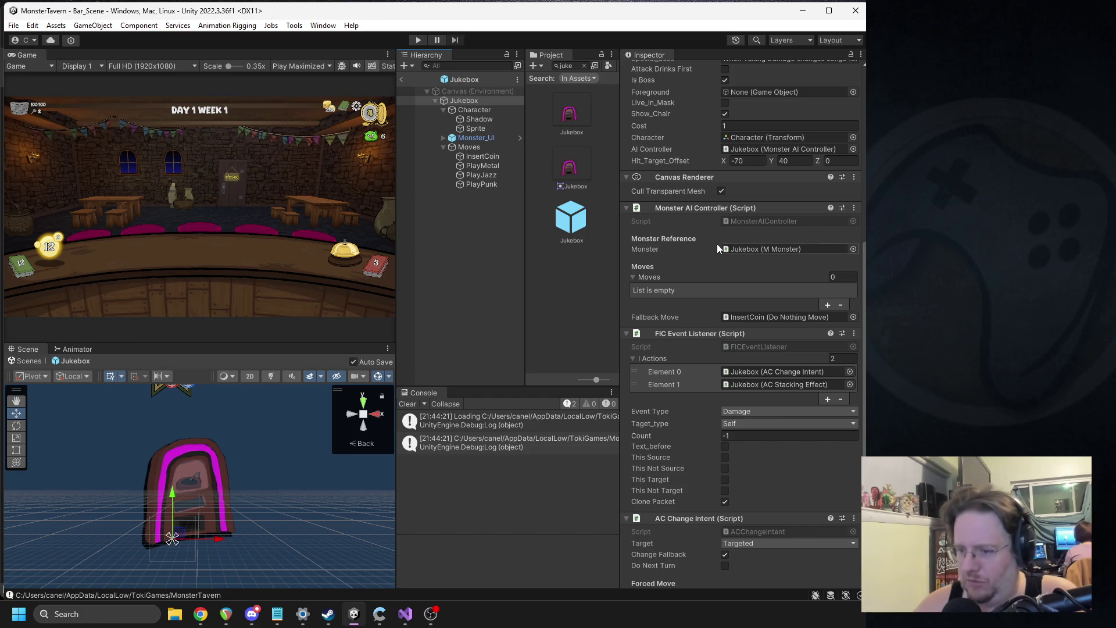
scroll(773, 336, down, 9)
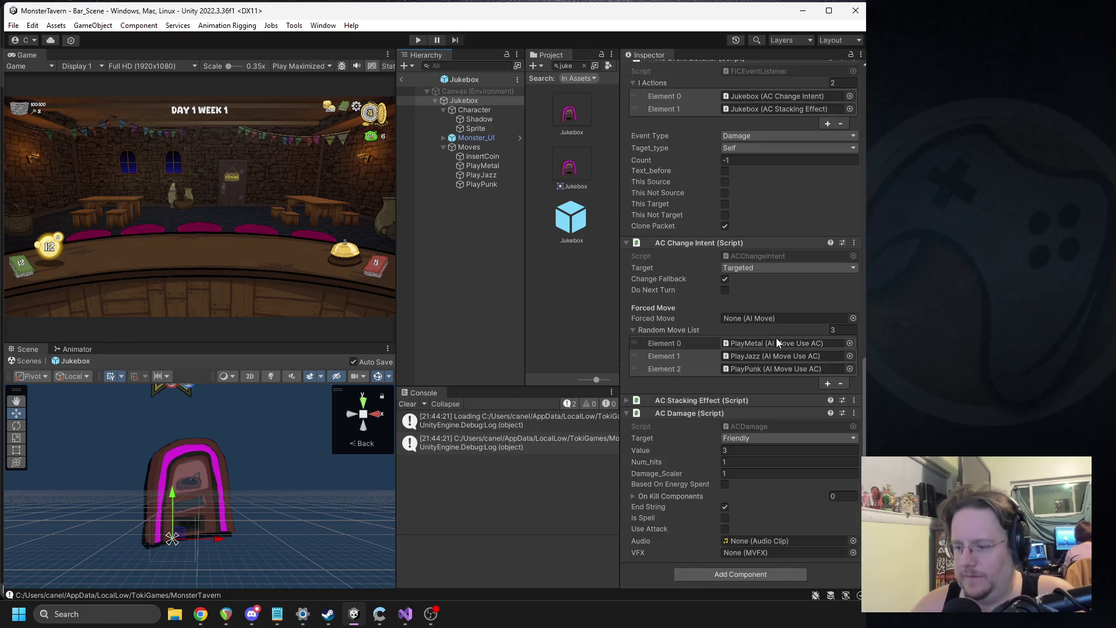
scroll(756, 390, down, 1)
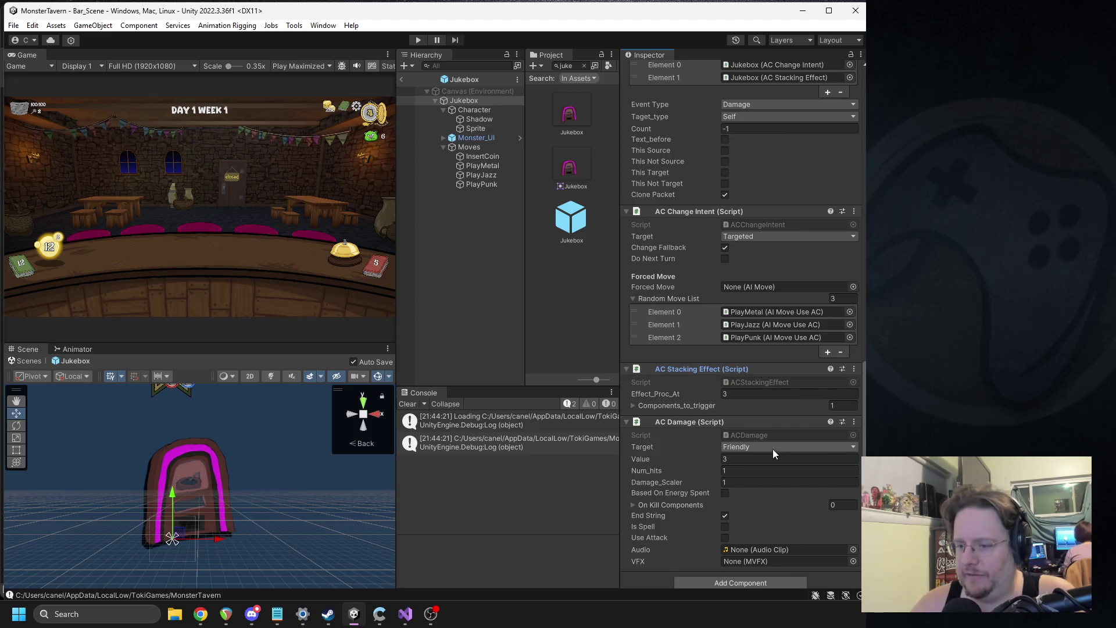
right_click(693, 369)
Copy ACChangeIntent's _target declaration into ACStackingEffect.cs below the _Counter line.
click(749, 510)
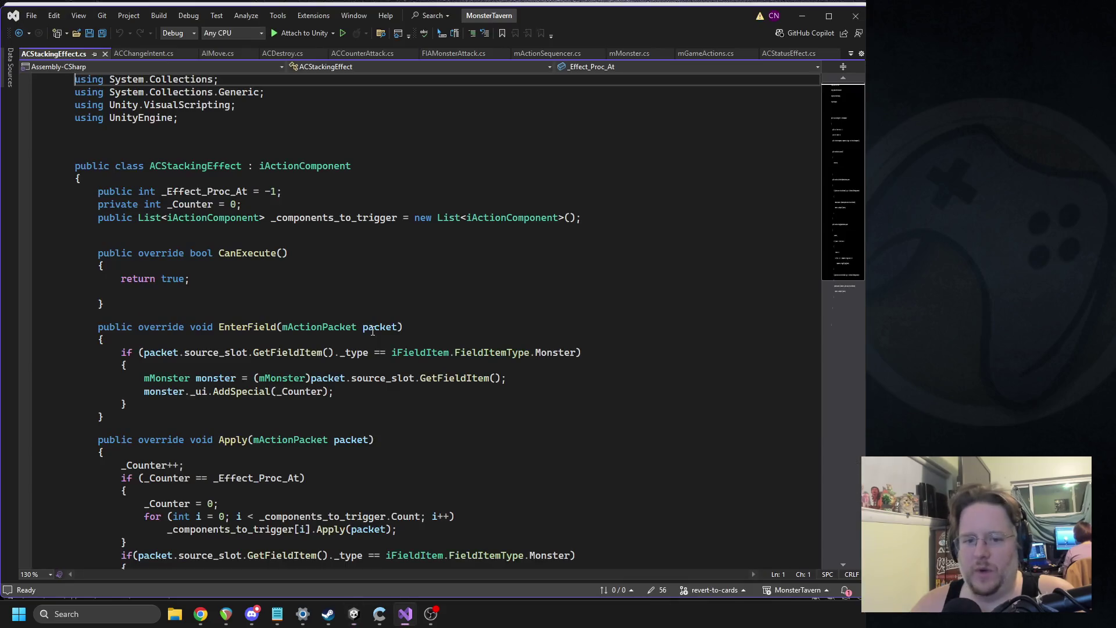
double_click(218, 352)
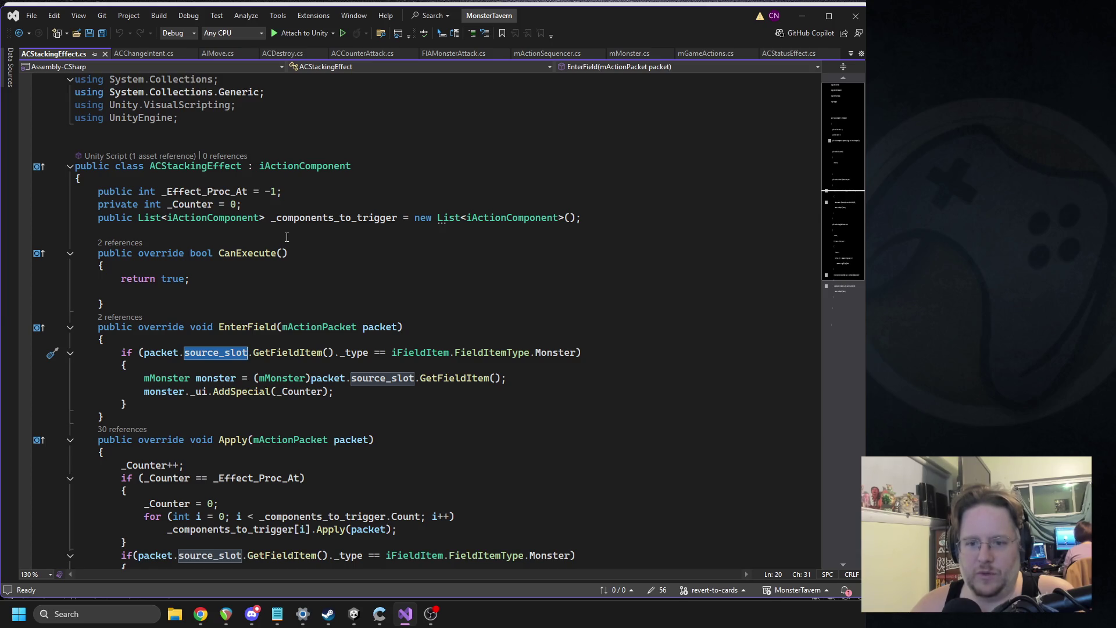
click(139, 54)
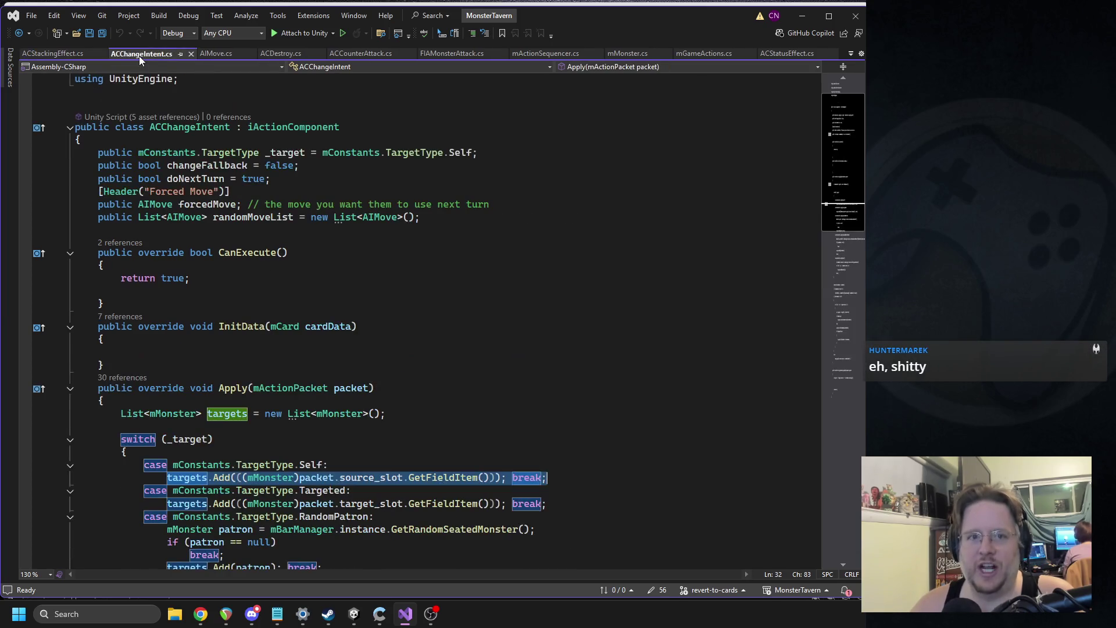
scroll(196, 226, up, 1)
triple_click(234, 200)
key(ctrl+c)
click(52, 53)
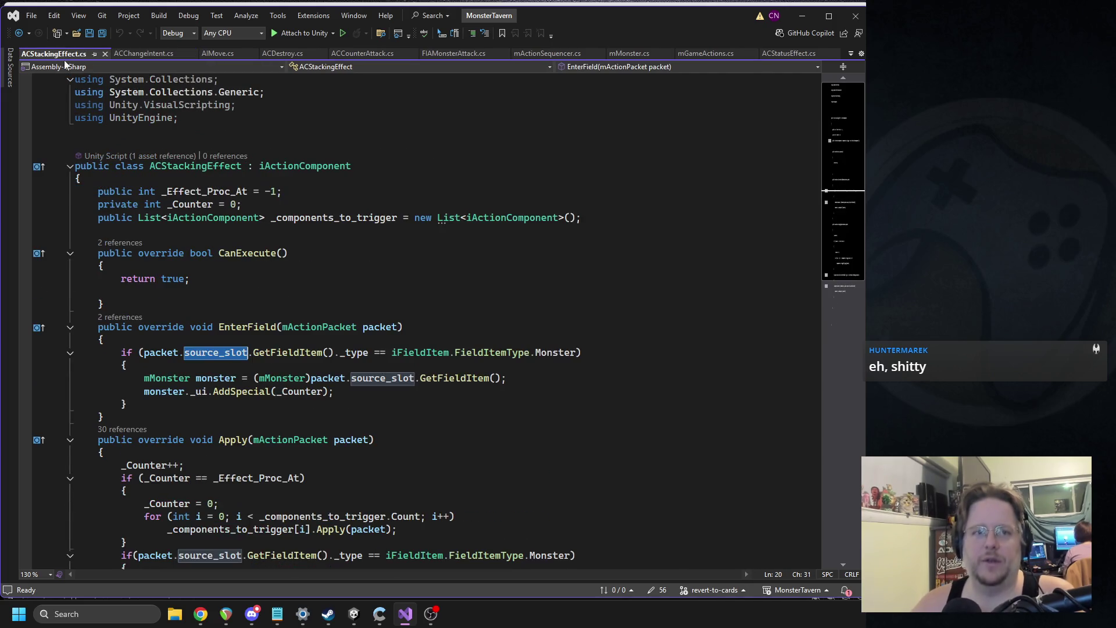
click(260, 200)
key(Return)
key(ctrl+v)
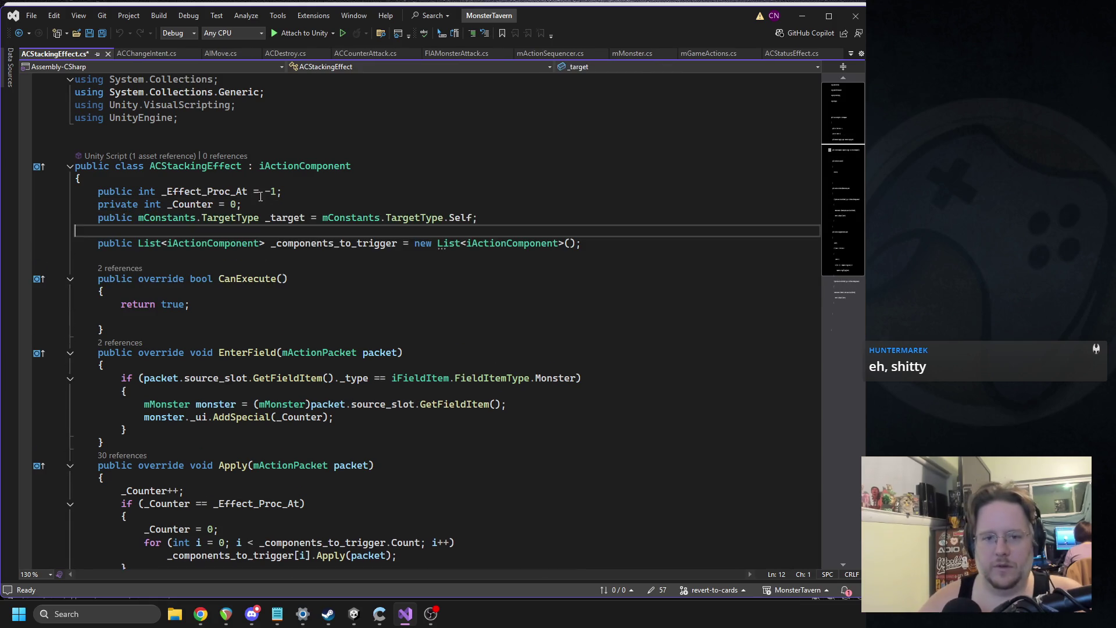
Draft an if (_target == Self) / else block at the top of EnterField.
click(284, 220)
key(ctrl+s)
click(192, 365)
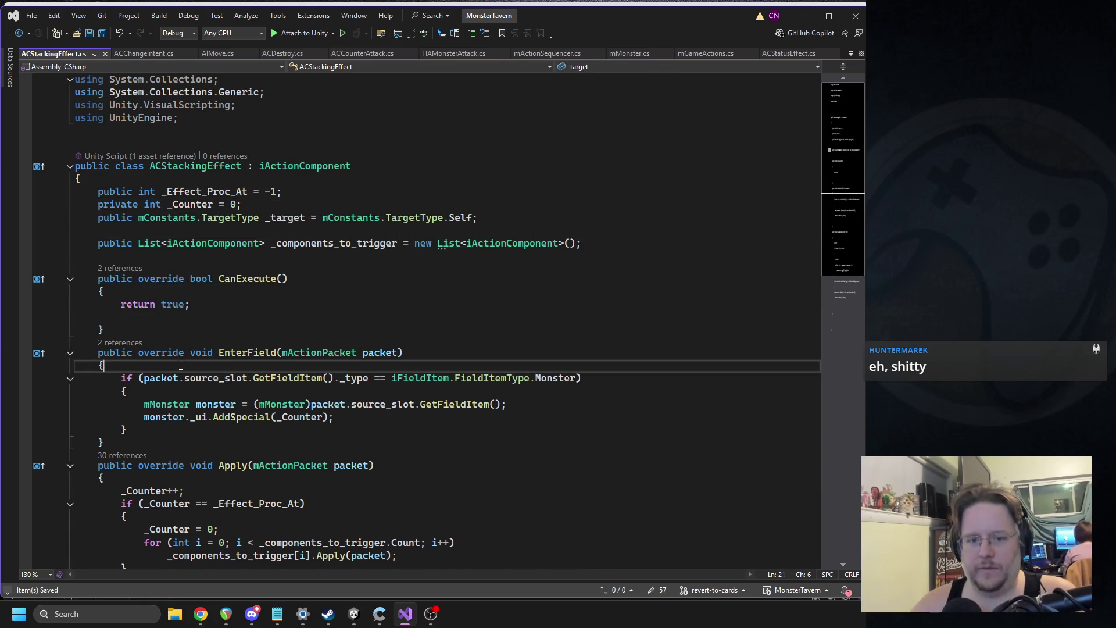
key(Return)
text(if(_target ==)
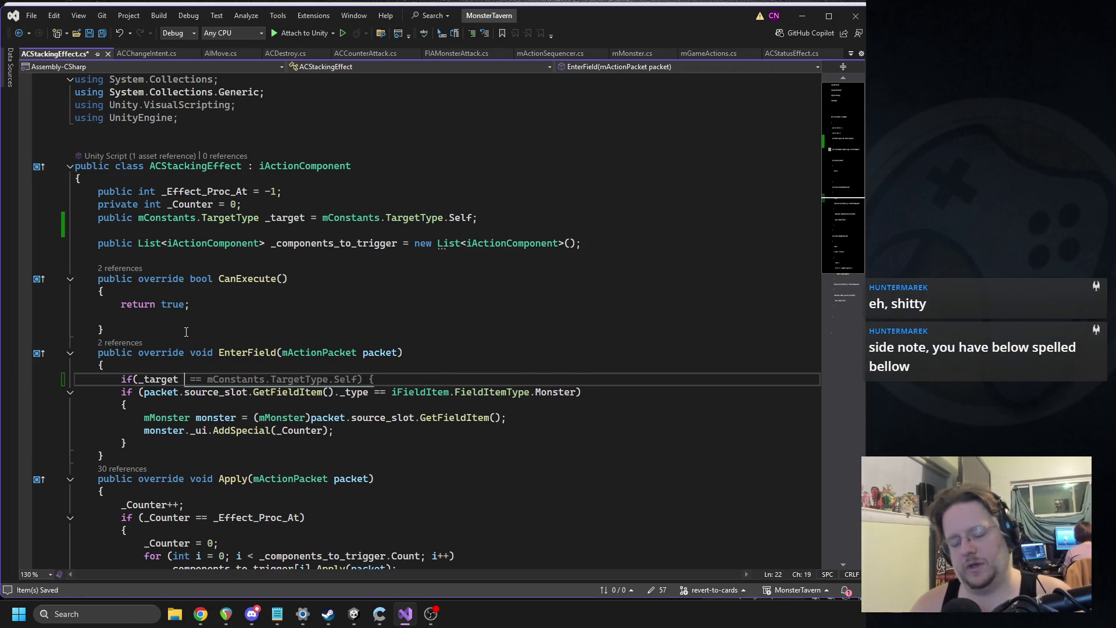
key(Tab)
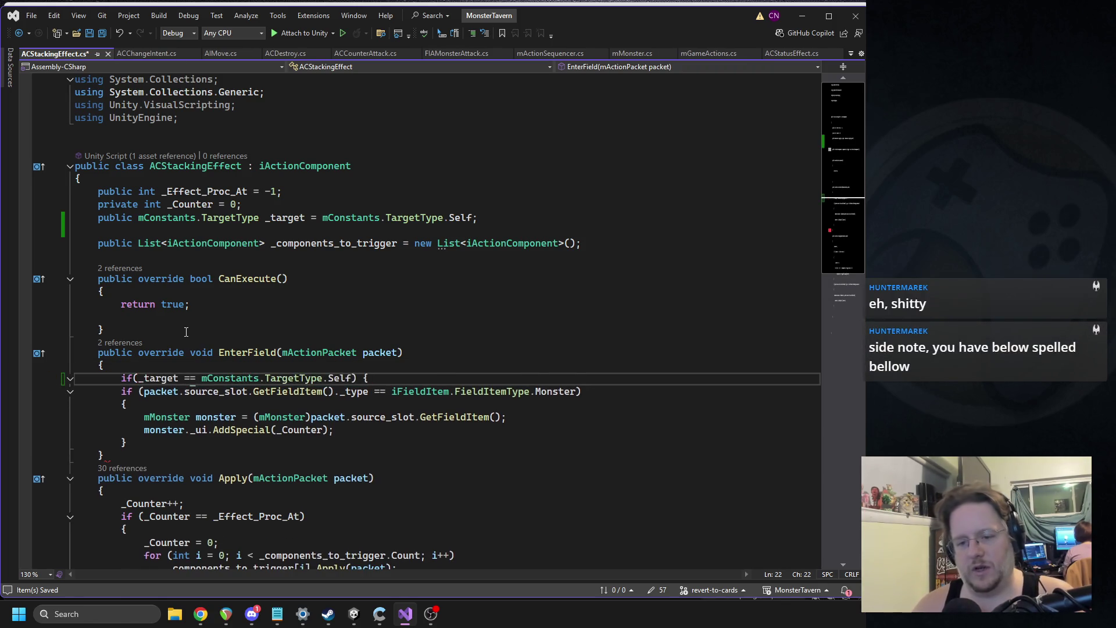
key(Return)
key(Return)
text(})
key(Return)
text(else i)
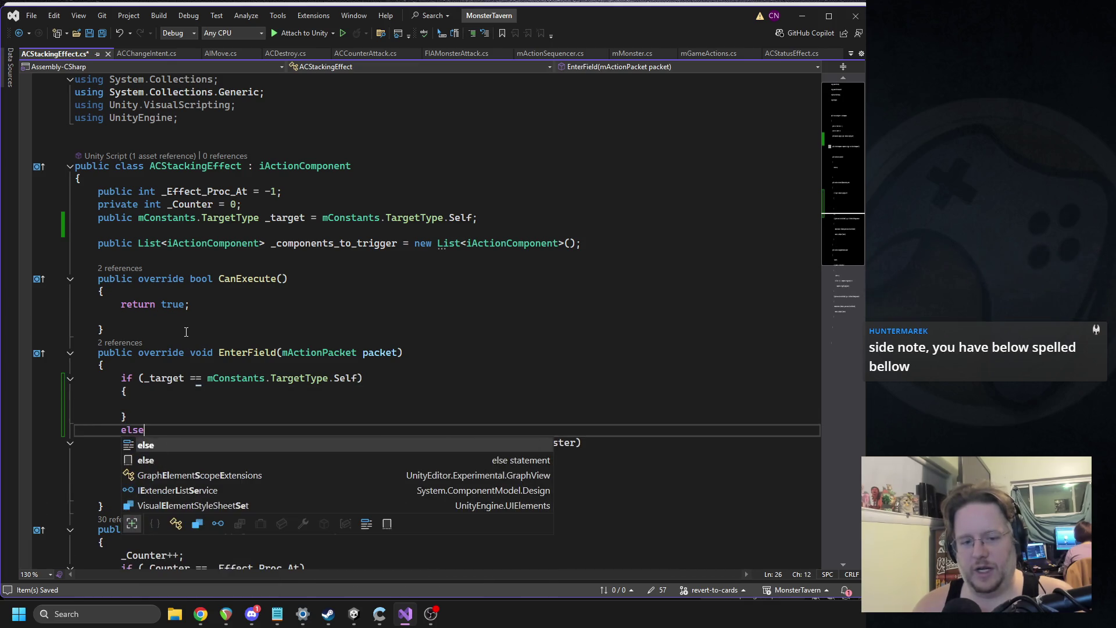
key(BackSpace)
key(BackSpace)
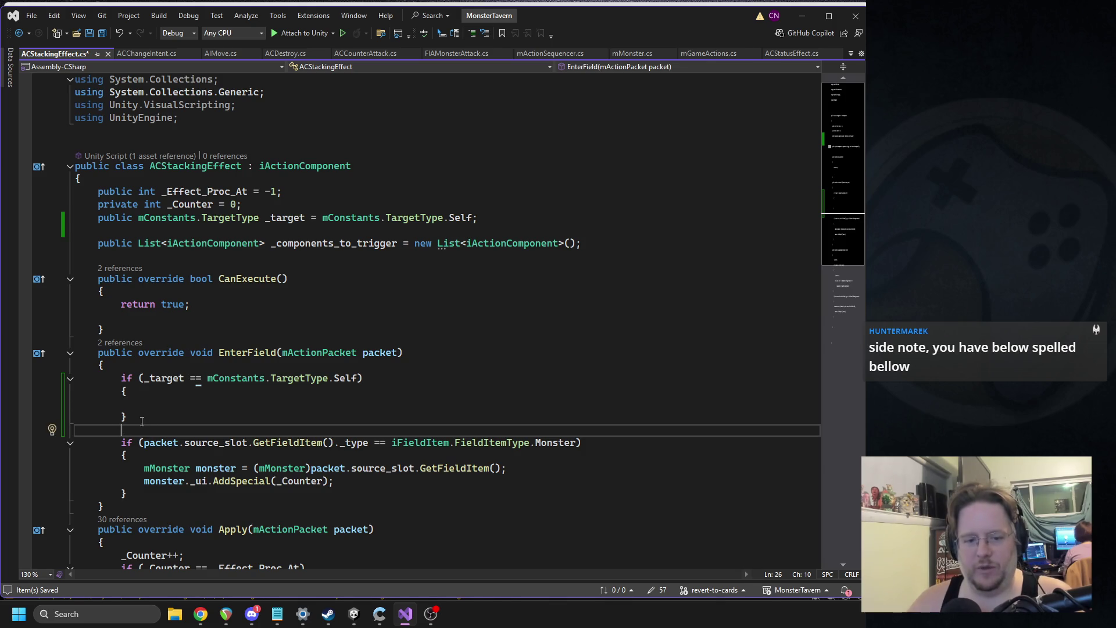
drag(143, 421, 126, 378)
Replace the if block with a switch (_target) statement and its braces.
text(switch(_t)
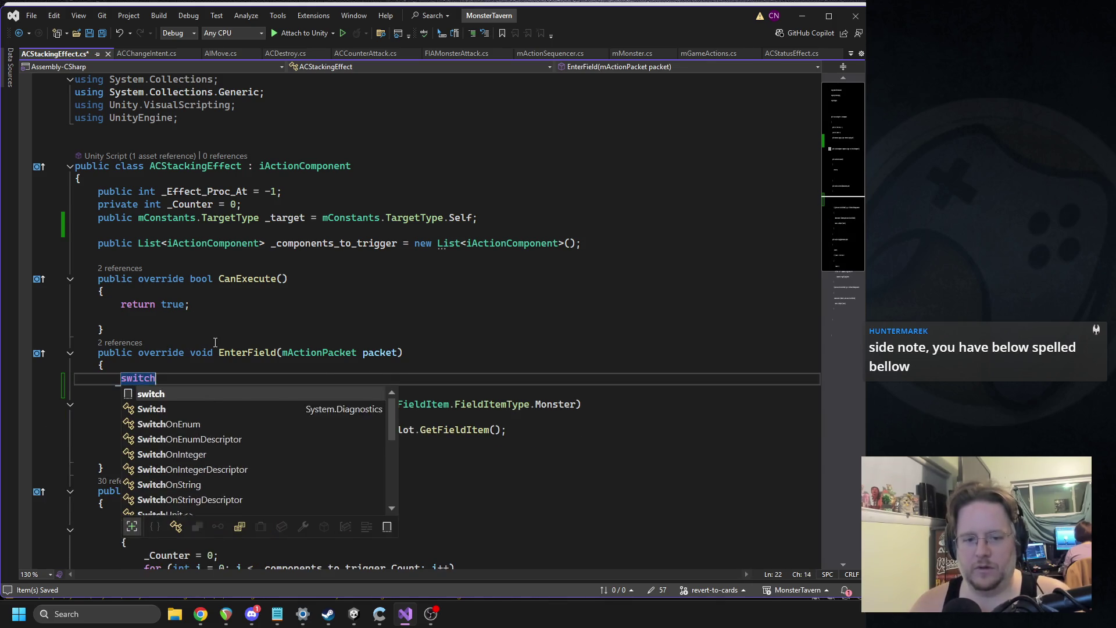
key(Tab)
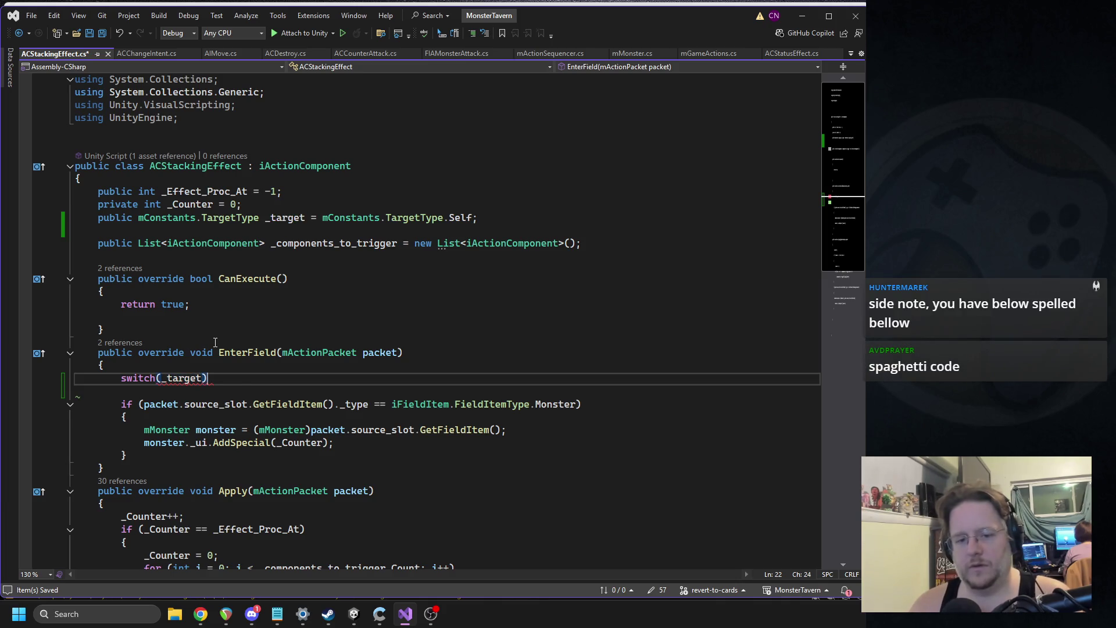
key(Return)
key(Up)
key(End)
key(Left)
key(Return)
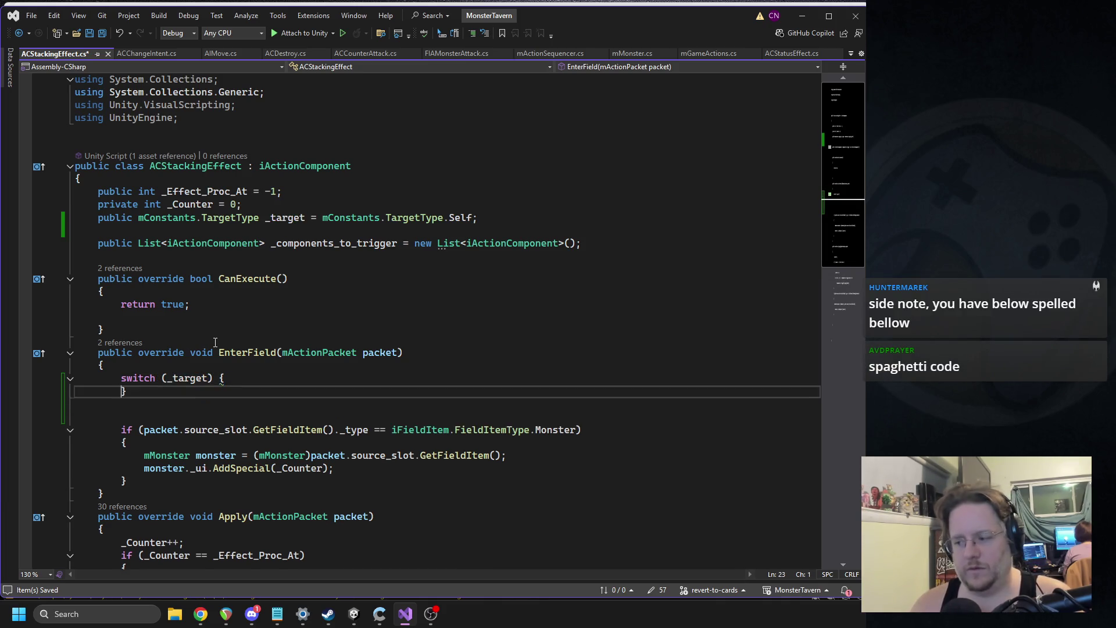
key(Return)
key(Up)
key(Down)
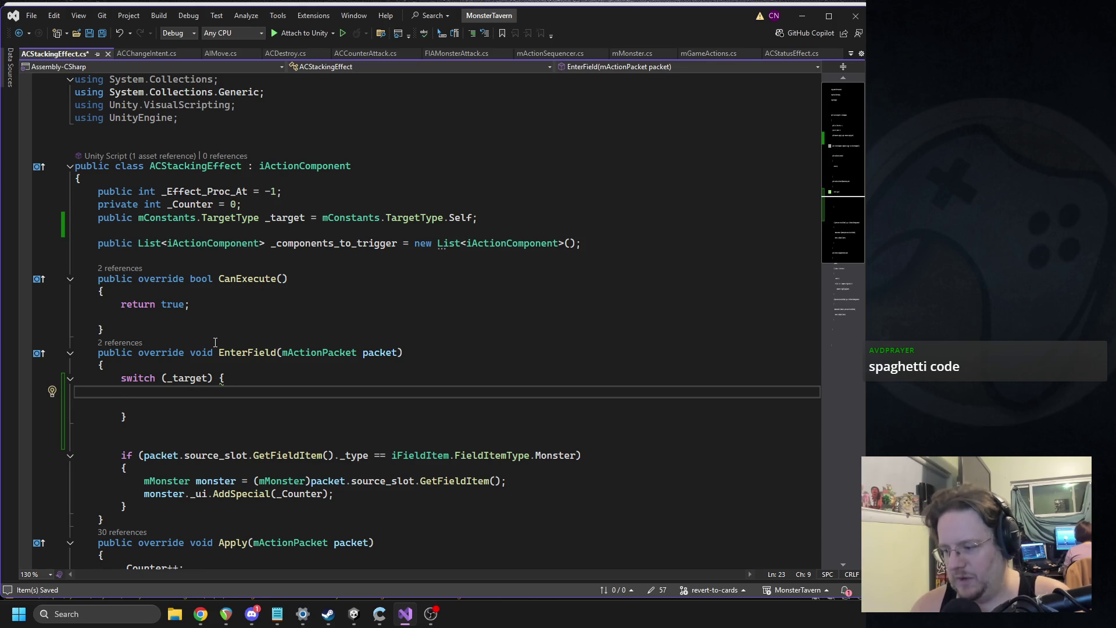
Add case Self and case Targeted labels to the switch, each ending in break.
text(case)
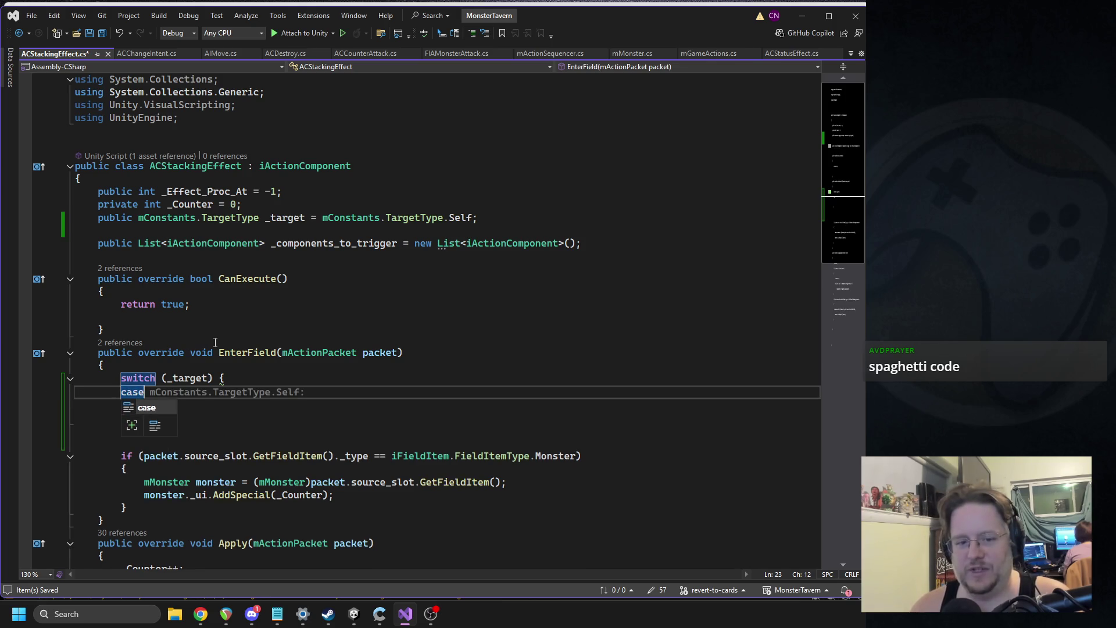
key(Tab)
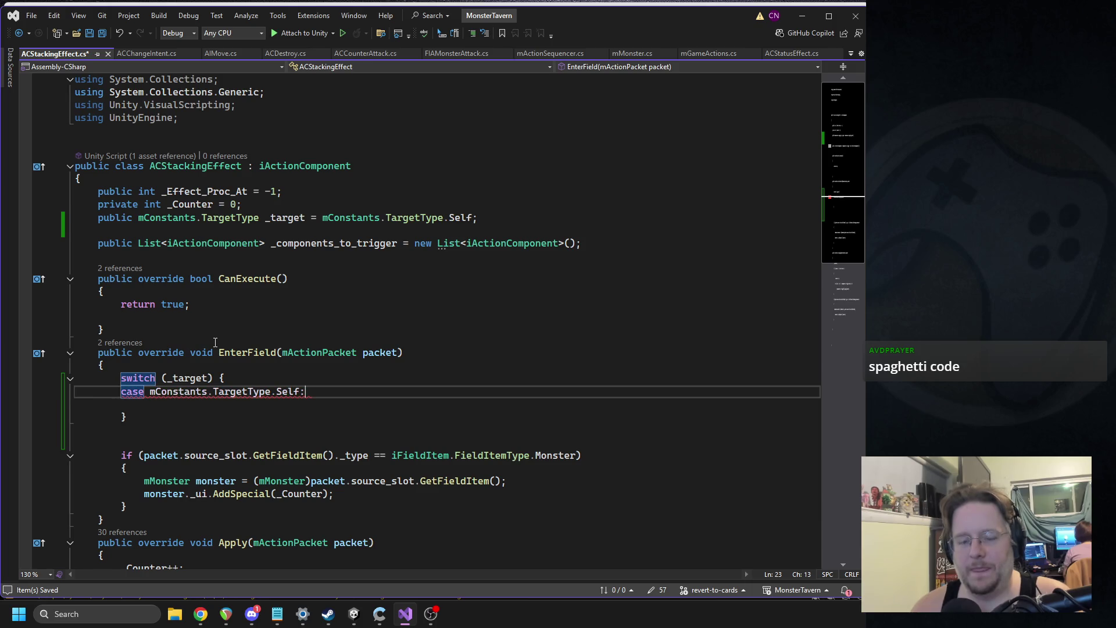
text(break;)
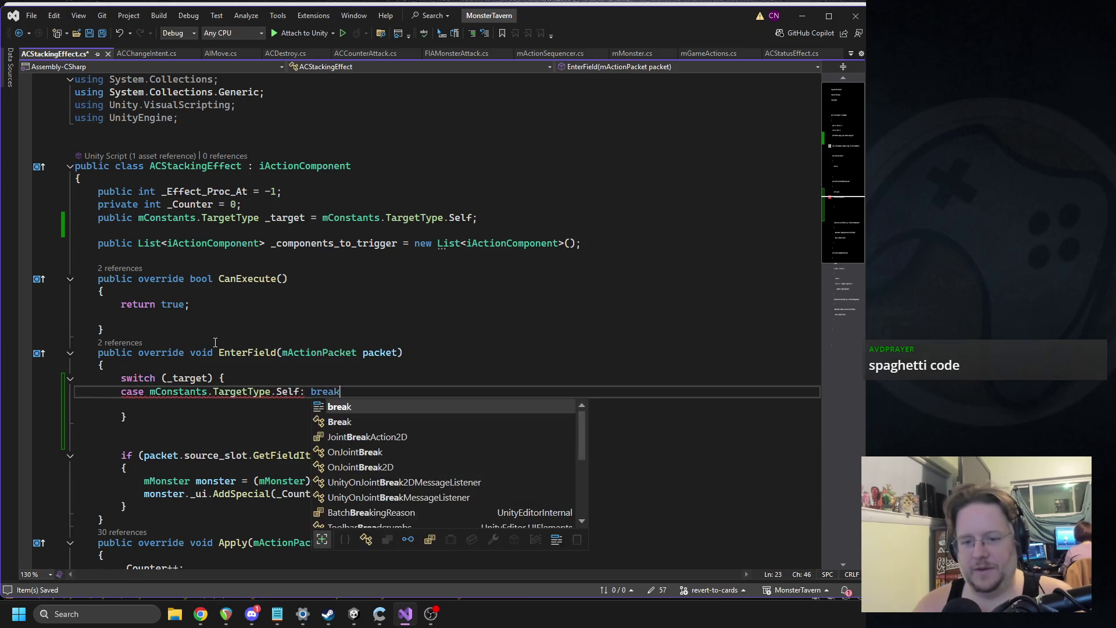
key(Return)
key(Return)
key(Return)
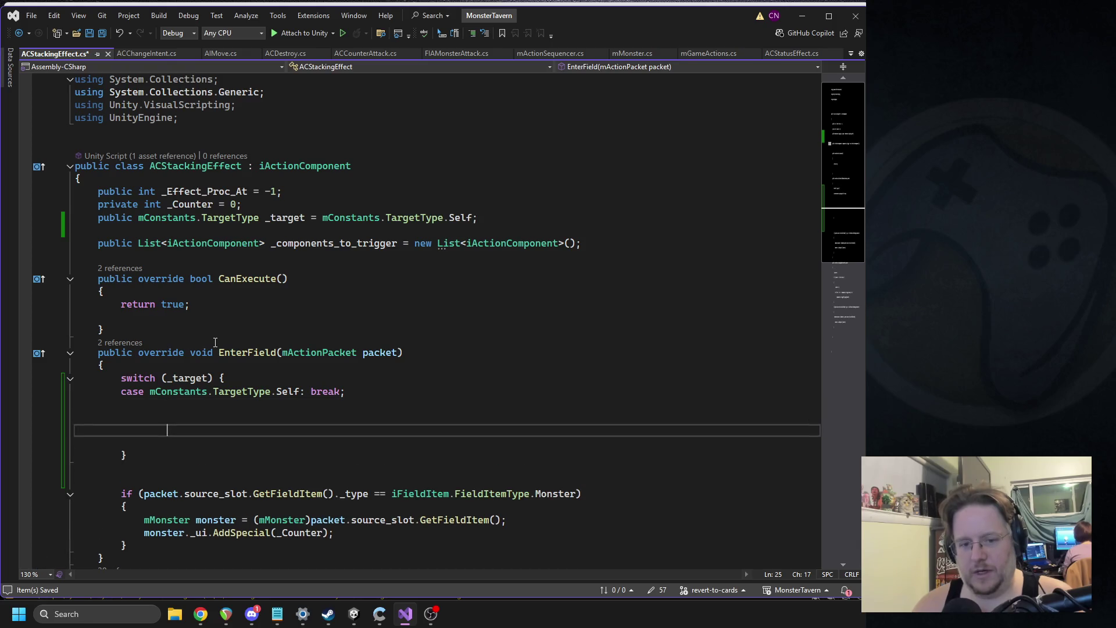
key(Up)
key(Up)
text(case)
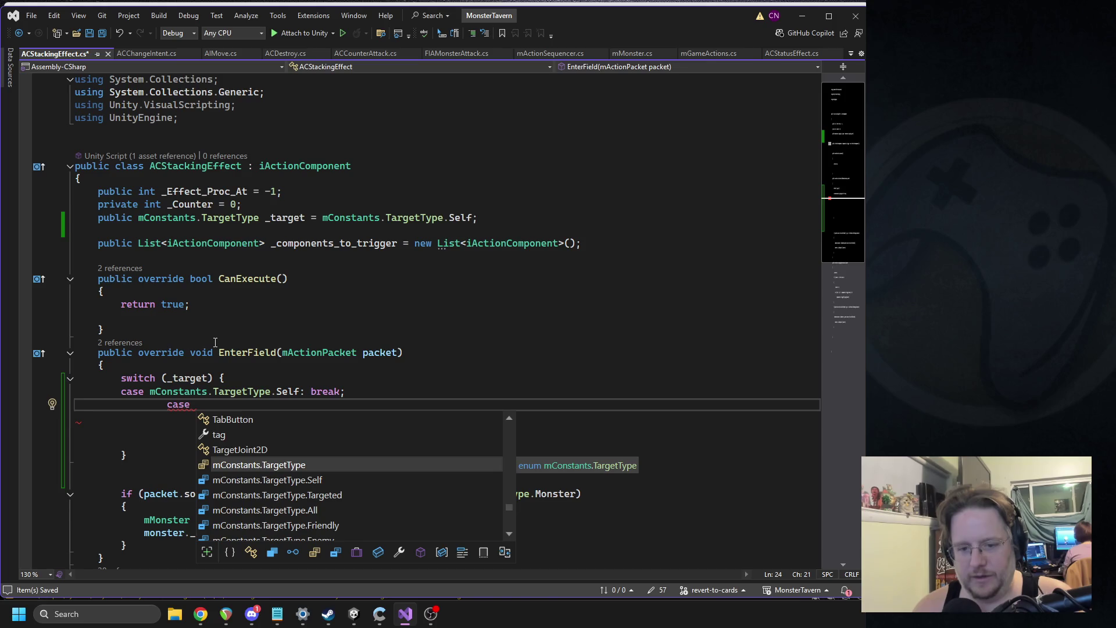
key(Down)
key(Down)
key(Tab)
text(: breal)
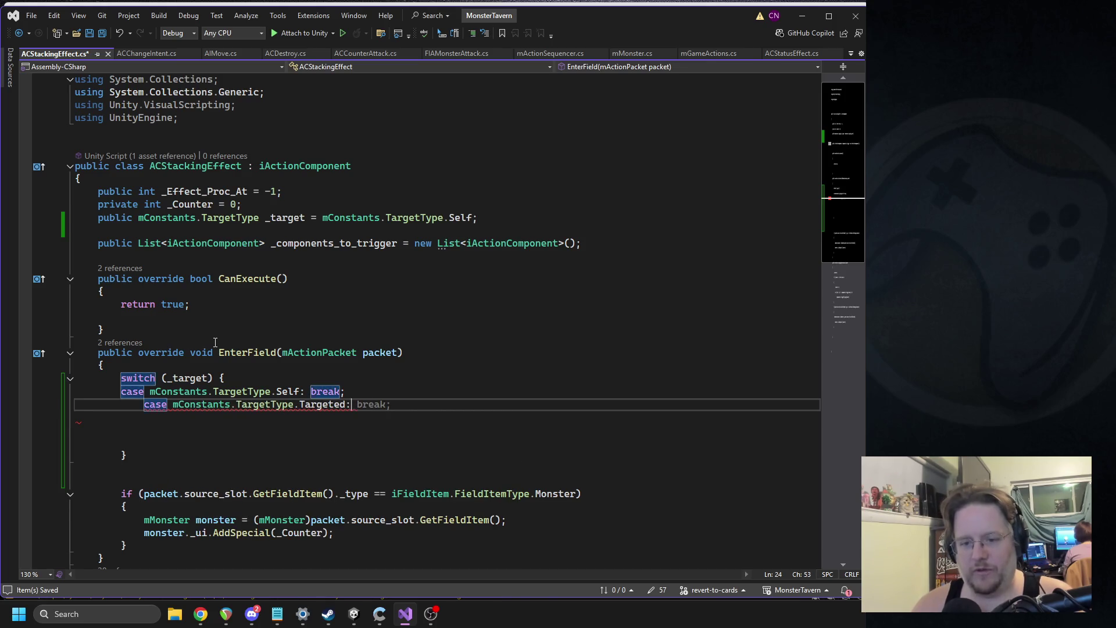
key(BackSpace)
text(k;)
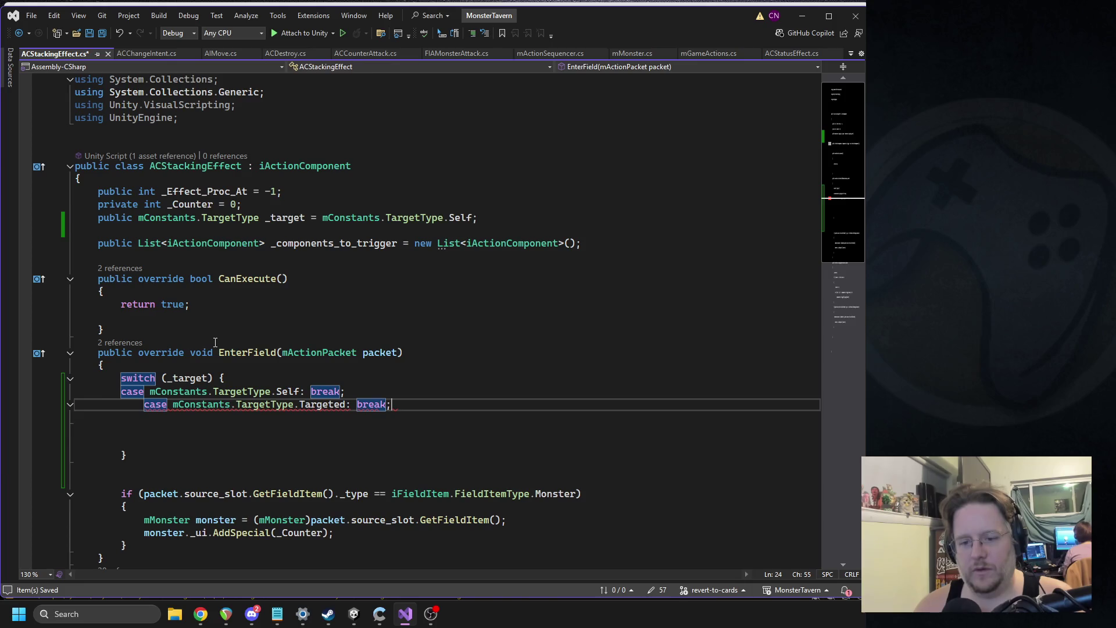
key(Return)
key(Return)
key(Return)
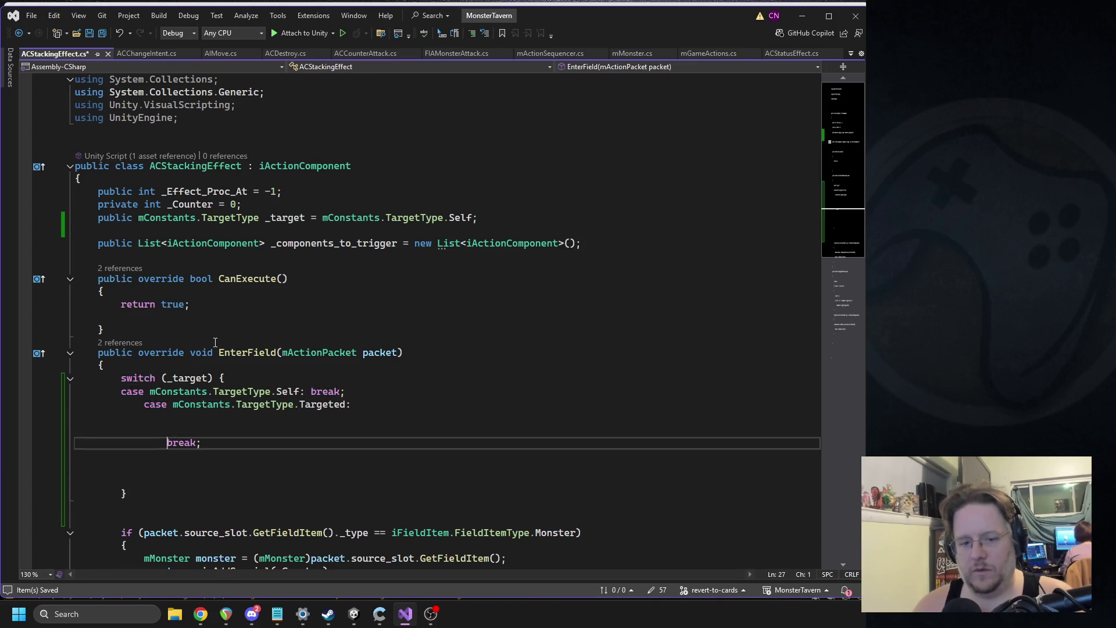
Move the original monster-type check into both the Self and Targeted cases.
scroll(210, 369, down, 4)
drag(120, 379, 147, 435)
key(ctrl+c)
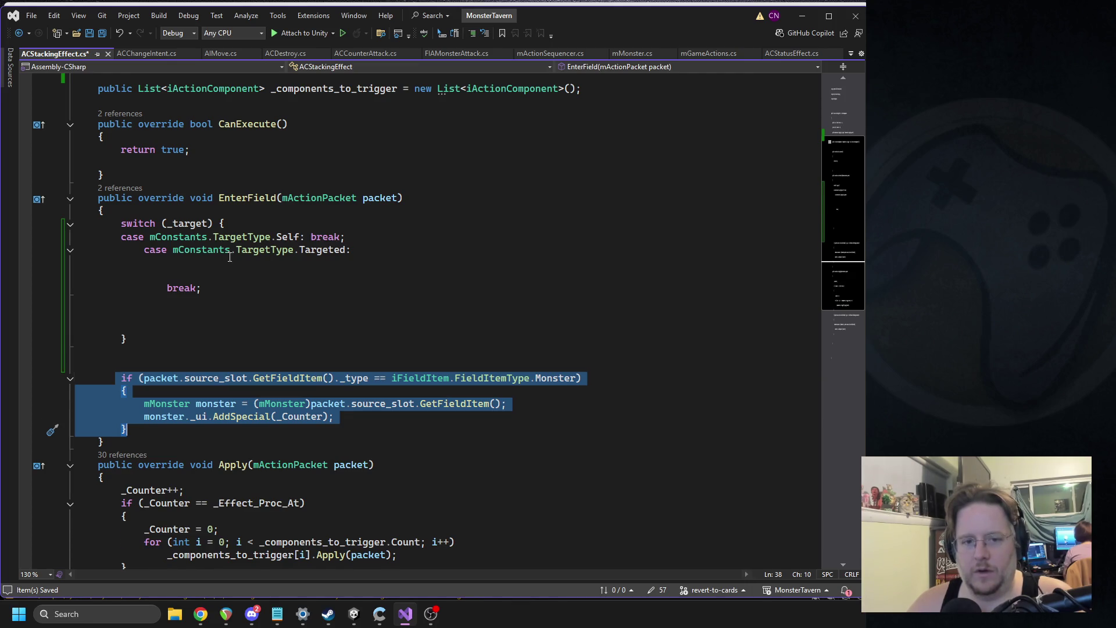
key(Delete)
click(309, 237)
key(Return)
key(Return)
key(Return)
click(185, 252)
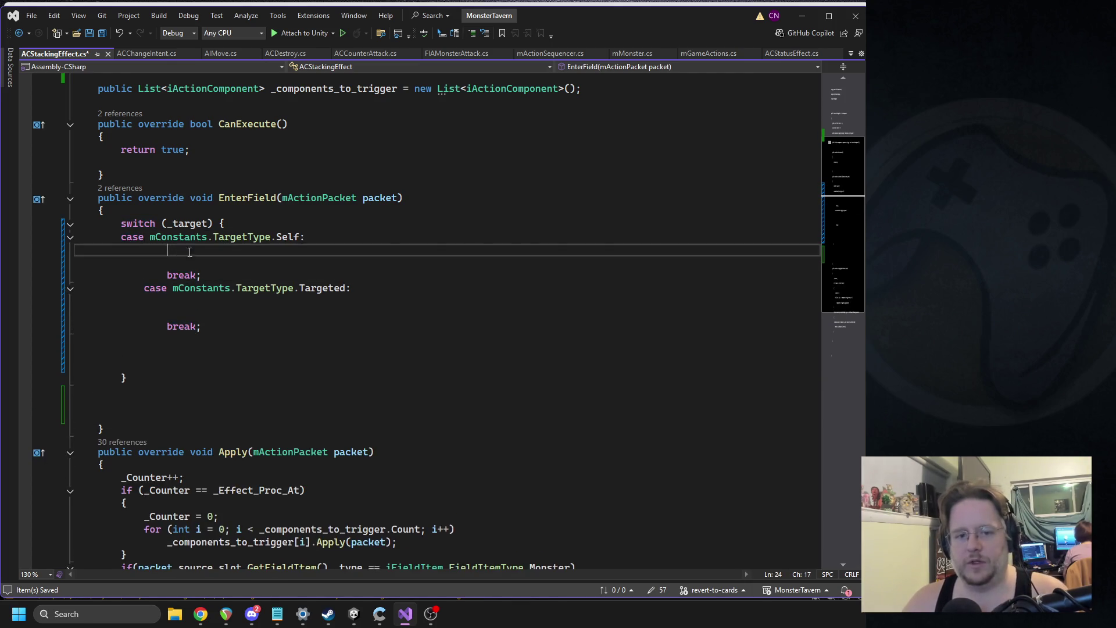
key(ctrl+v)
key(Delete)
click(182, 342)
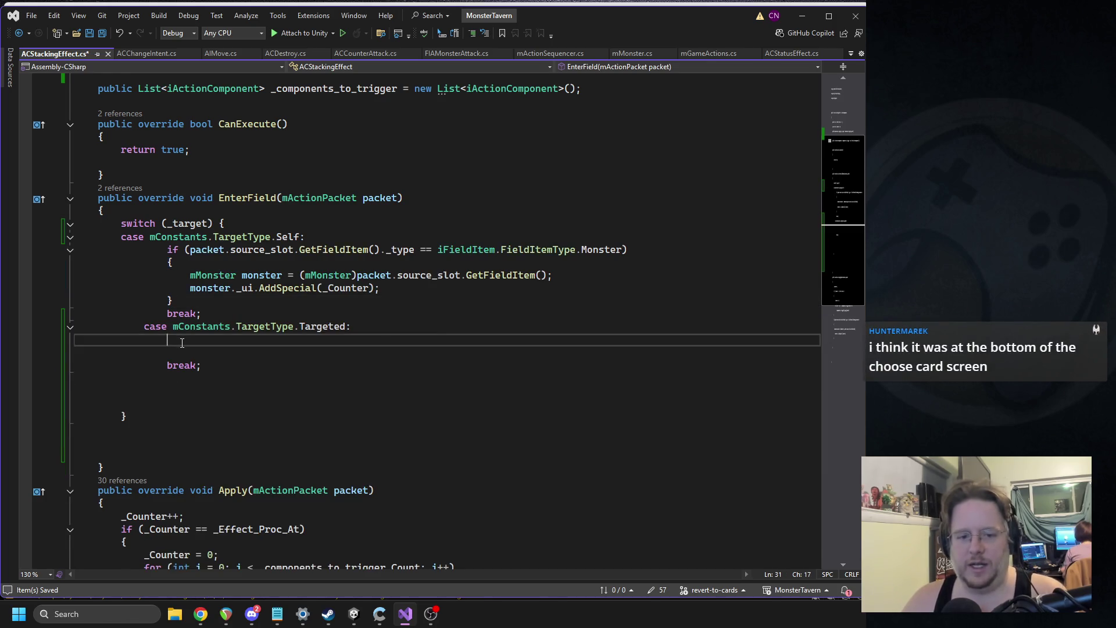
key(ctrl+v)
Change source_slot to target_slot in the Targeted case, then go back to Unity to recompile.
double_click(261, 339)
key(ctrl+f)
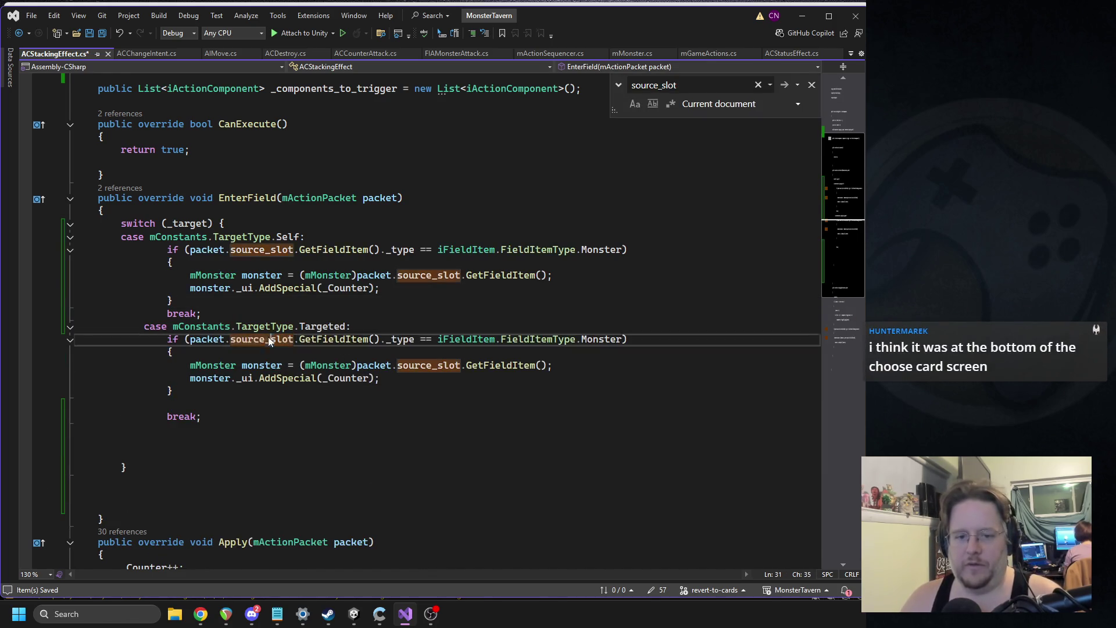
text(targets)
key(Tab)
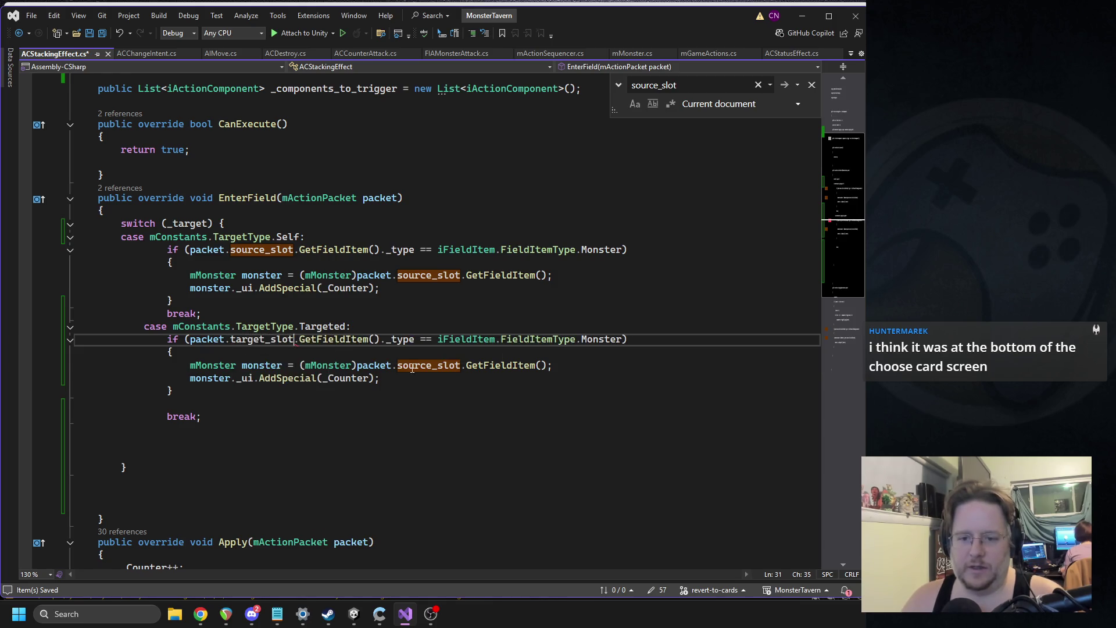
double_click(428, 365)
text(target)
text(_s)
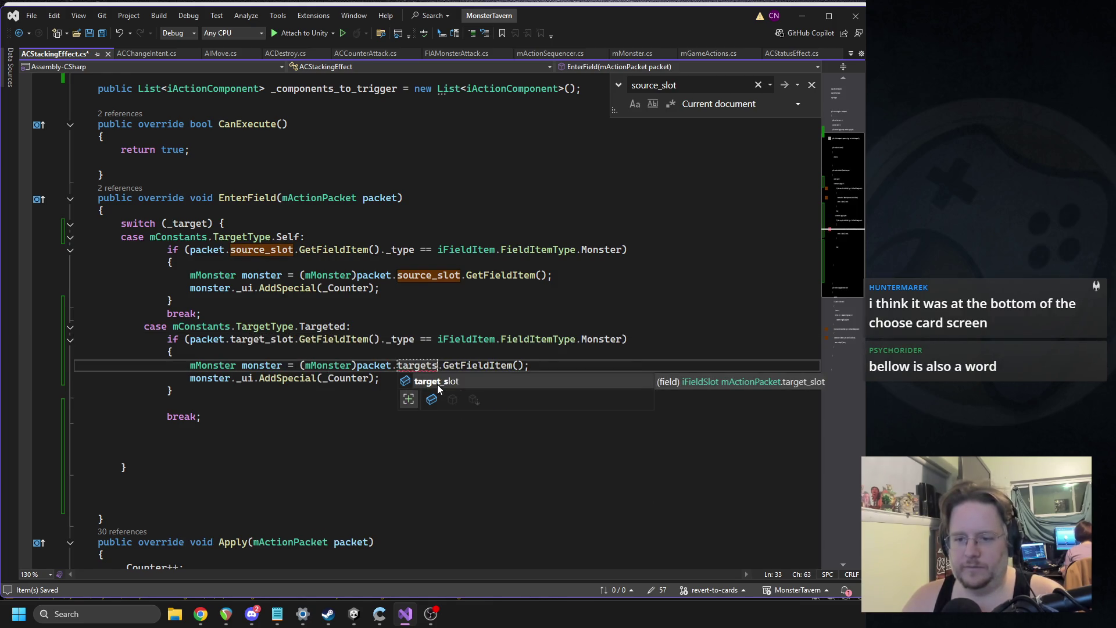
key(Tab)
key(ctrl+minus)
click(353, 614)
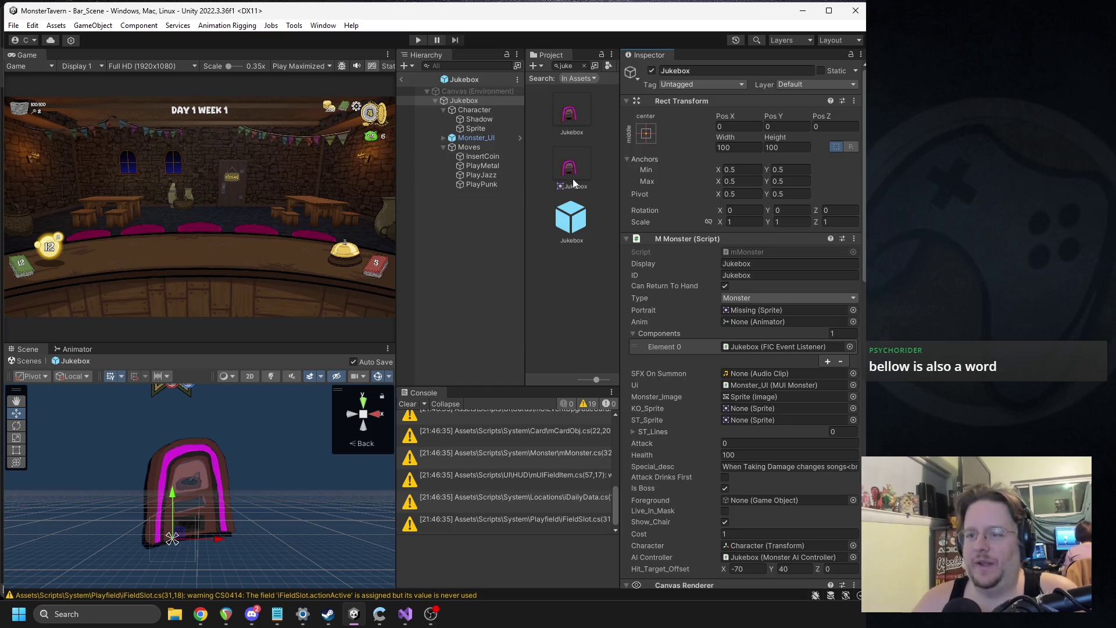
Select the Jukebox root, set AC Stacking Effect's Target to Targeted, and return to Bar_Scene.
scroll(750, 365, down, 5)
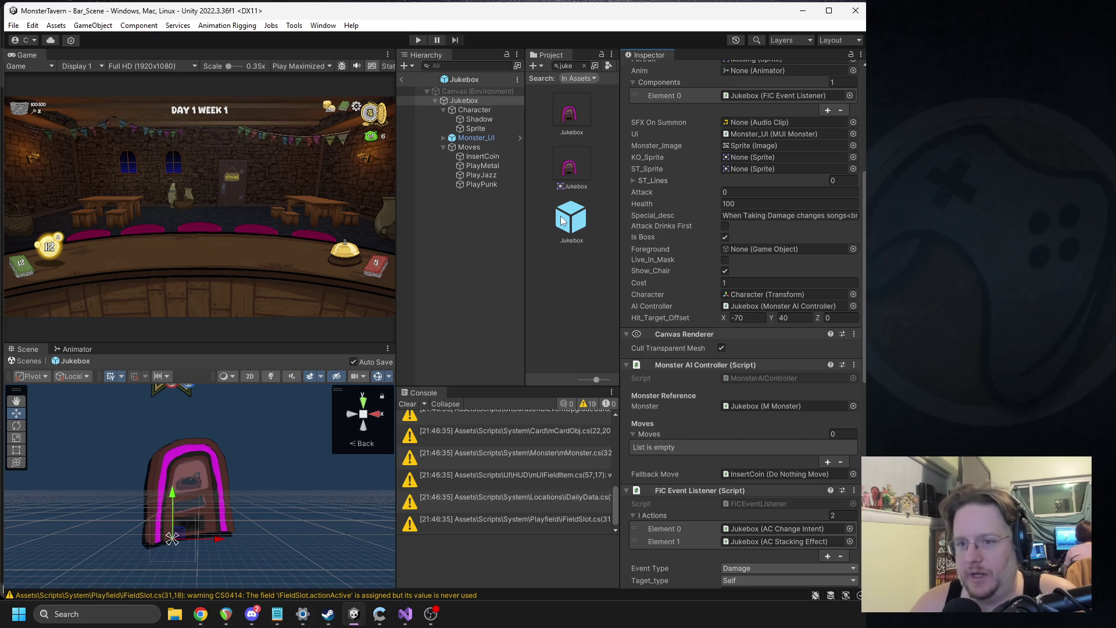
click(483, 184)
click(472, 103)
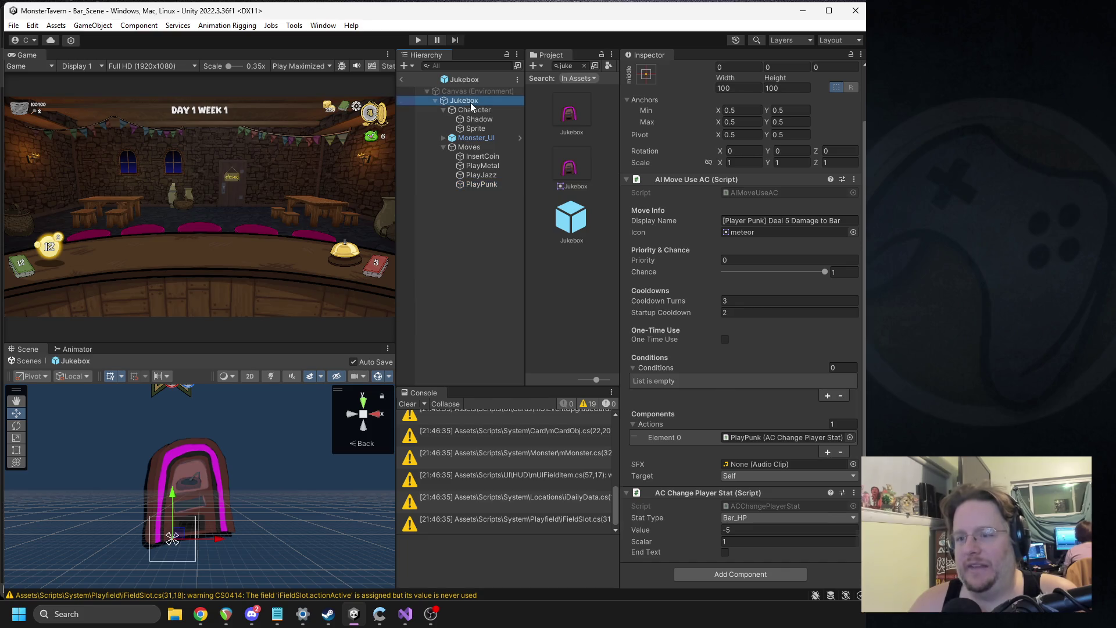
scroll(734, 333, down, 10)
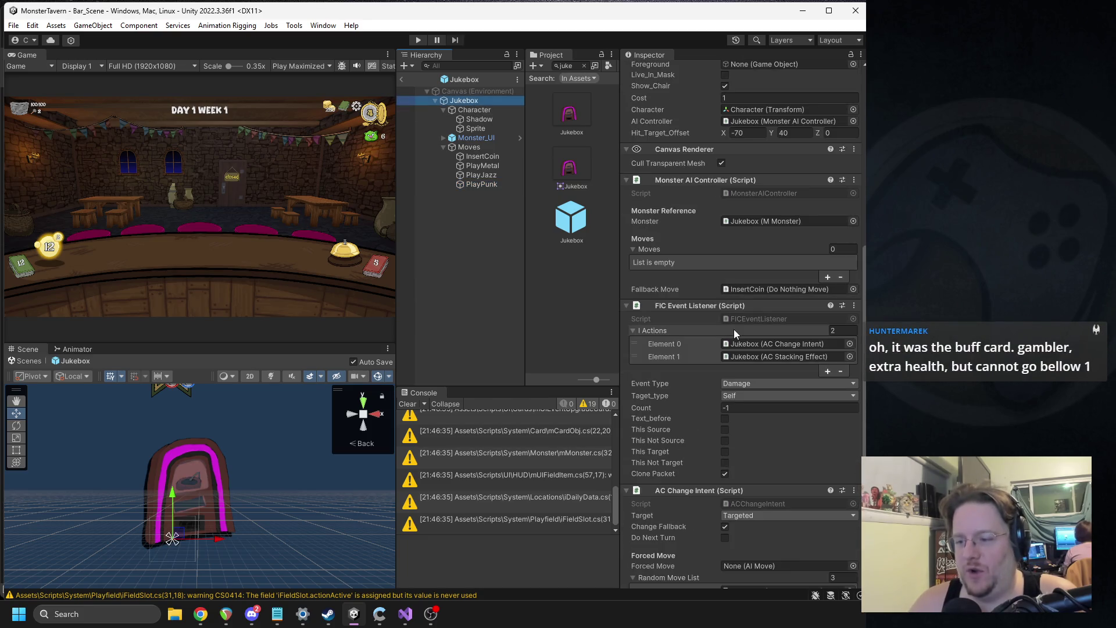
scroll(729, 331, down, 2)
scroll(714, 323, down, 10)
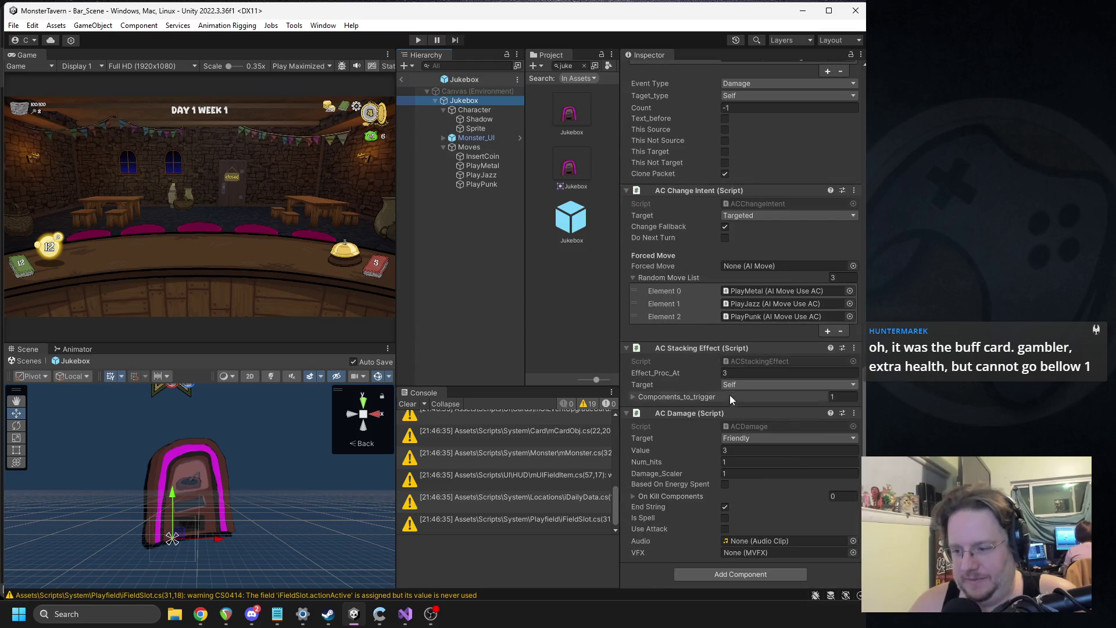
click(739, 386)
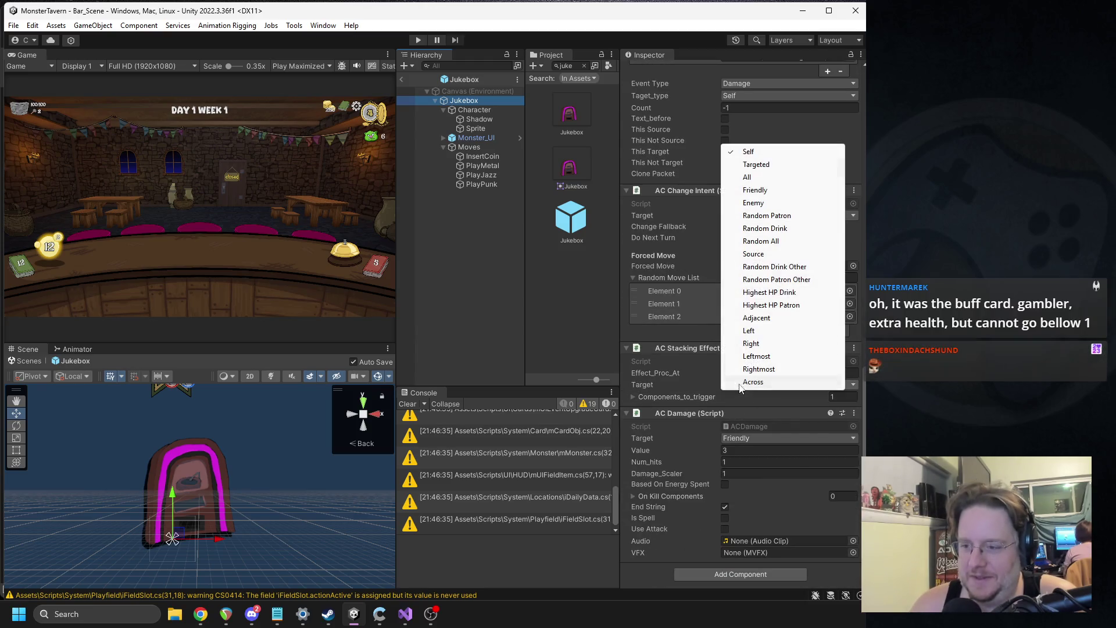
click(761, 168)
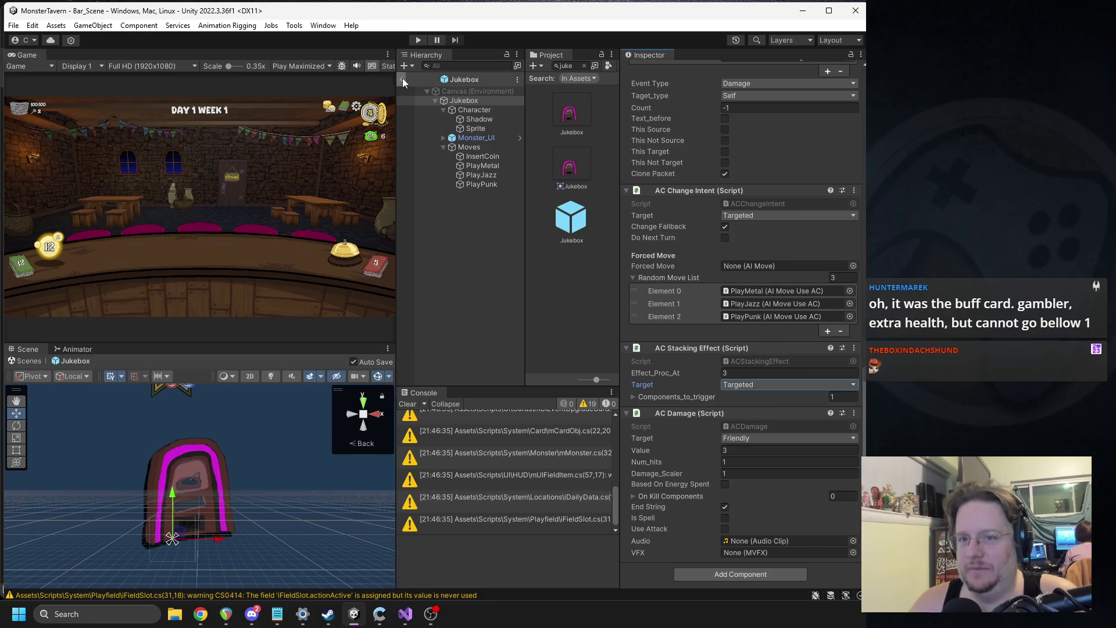
click(402, 80)
mouse_move(396, 114)
mouse_down()
mouse_move(498, 116)
mouse_move(469, 116)
mouse_up()
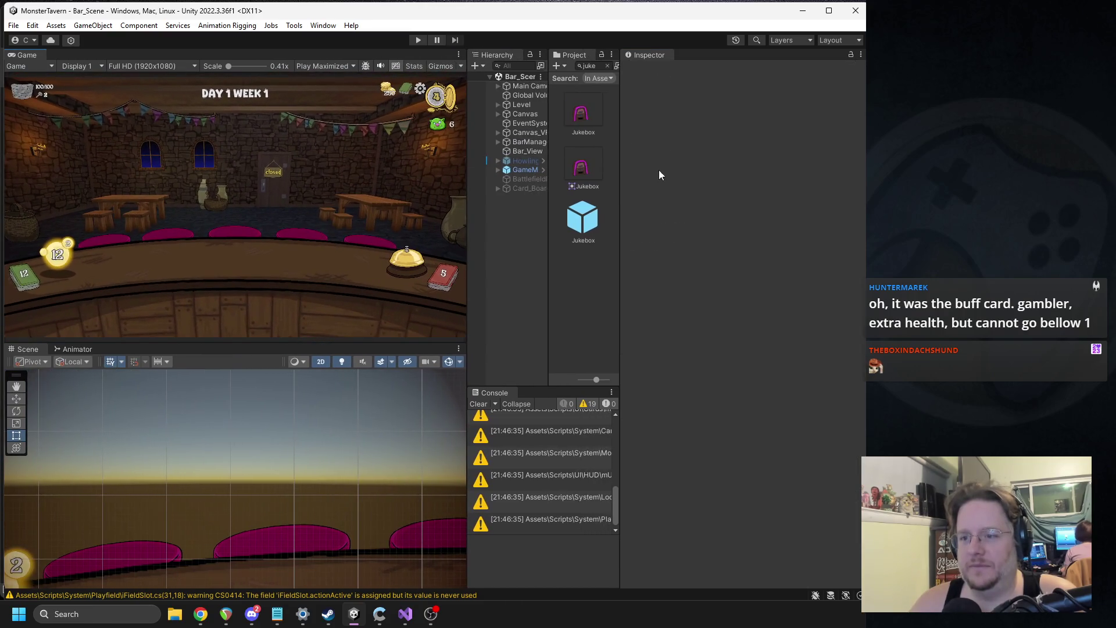
Widen the Project panel and start a fresh play test of Bar_Scene.
drag(620, 186, 748, 194)
drag(549, 192, 620, 192)
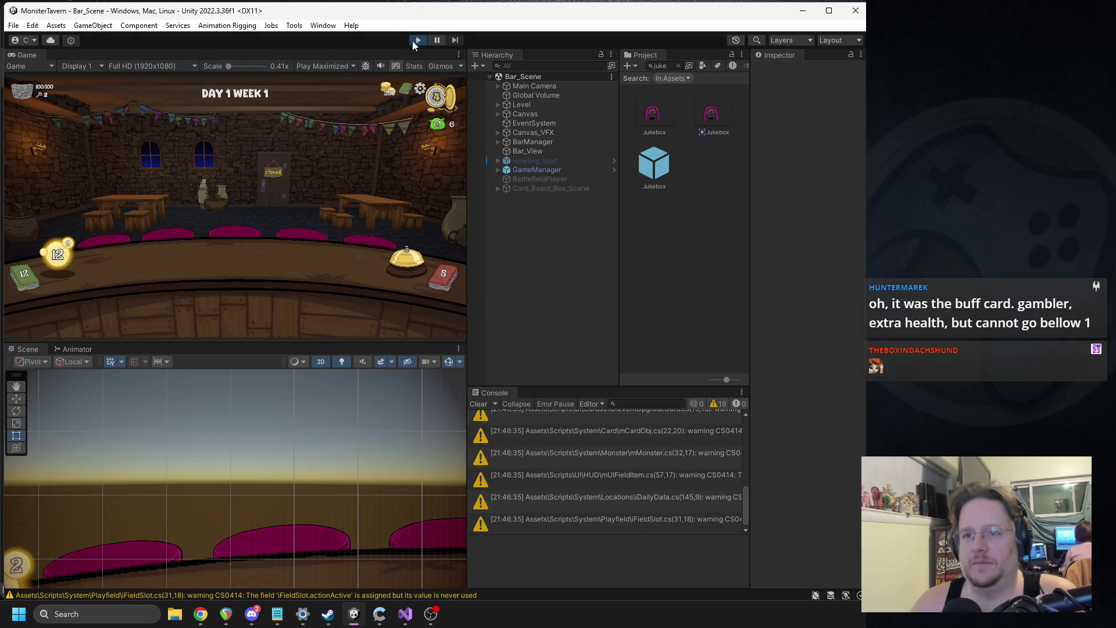
click(417, 41)
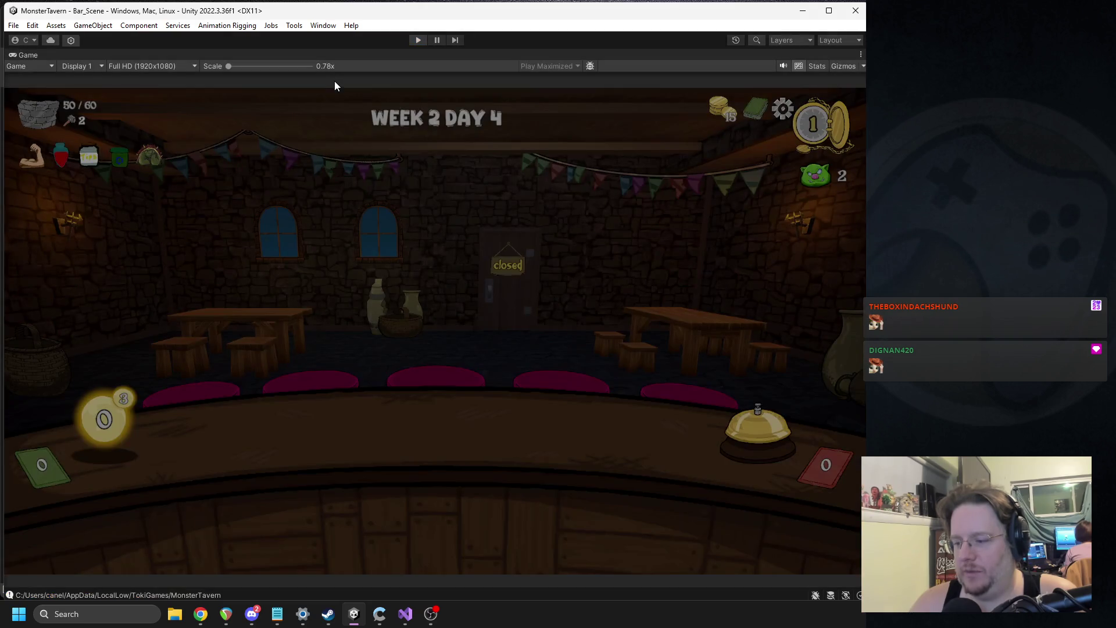
click(418, 41)
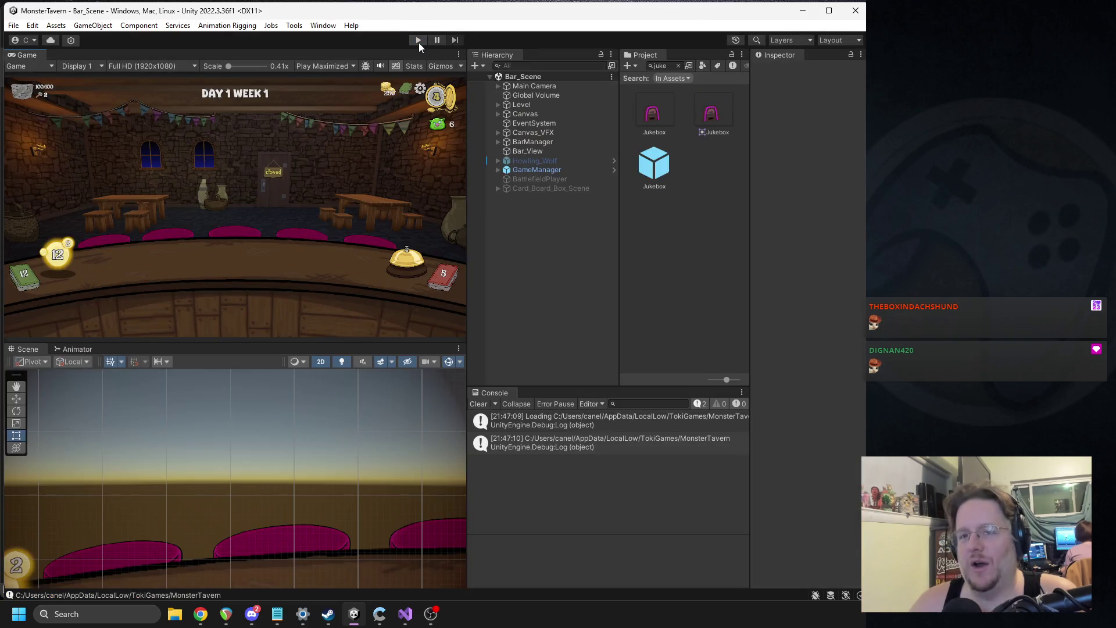
click(418, 40)
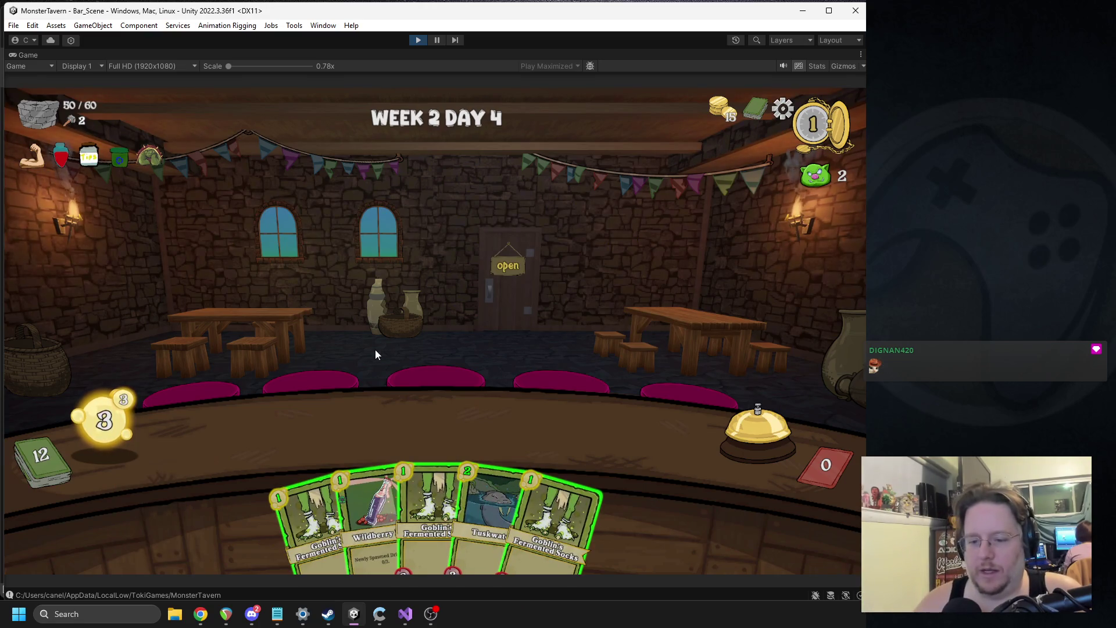
Place Wildberry Fizz and two Goblin's Fermented Socks cards on the table, then stop the test.
drag(367, 504, 612, 442)
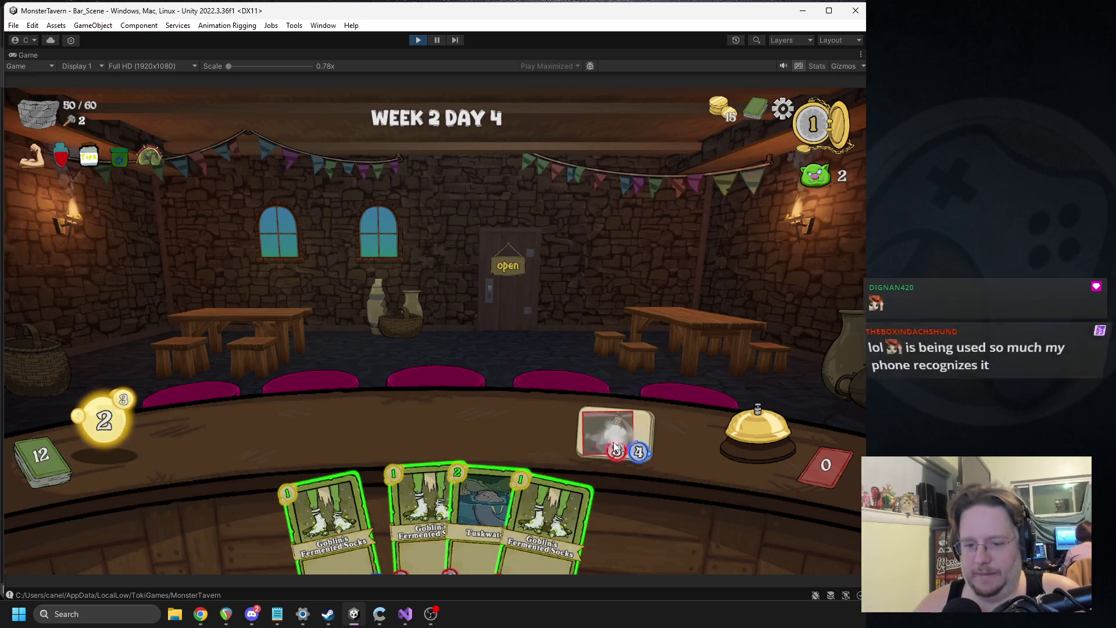
click(329, 501)
click(368, 486)
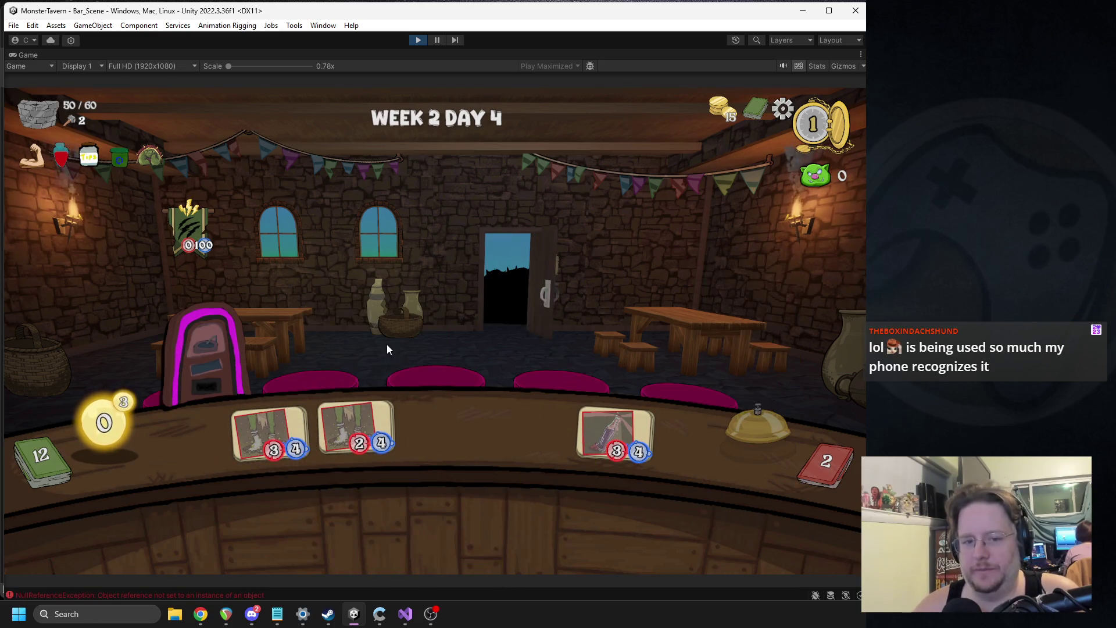
click(418, 40)
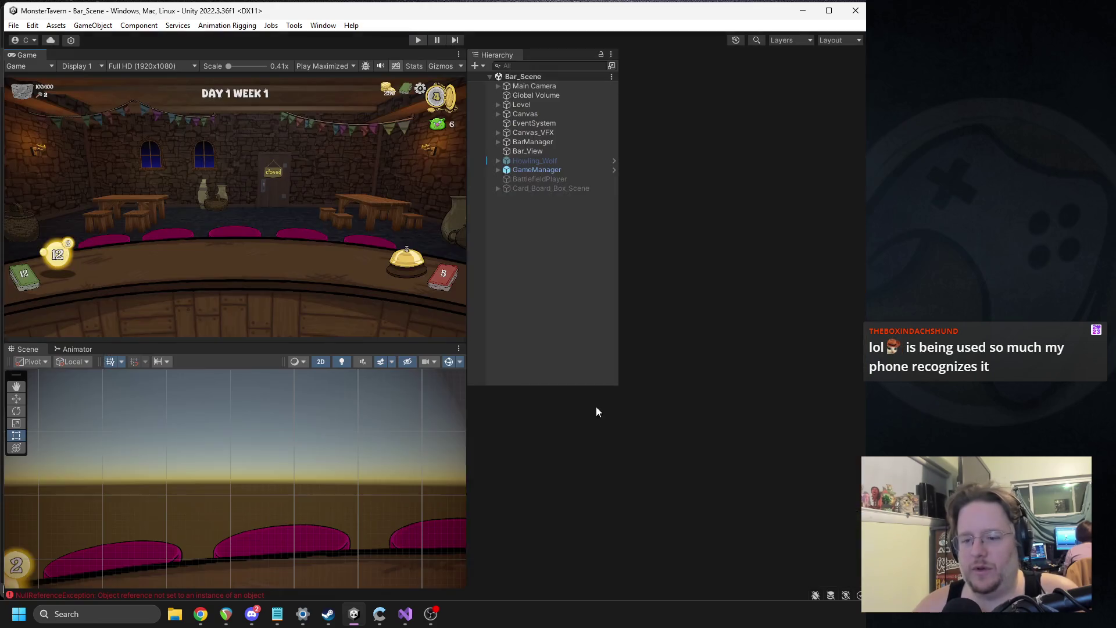
Jump to the null reference error's code, then open the Jukebox prefab from the Monsters folder.
double_click(552, 462)
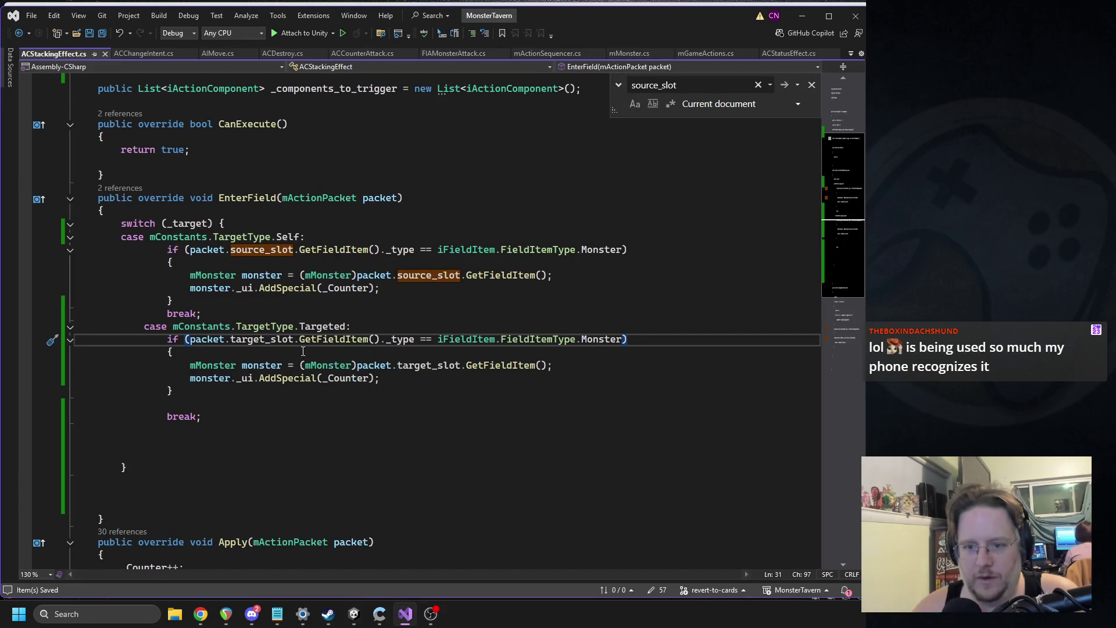
click(362, 611)
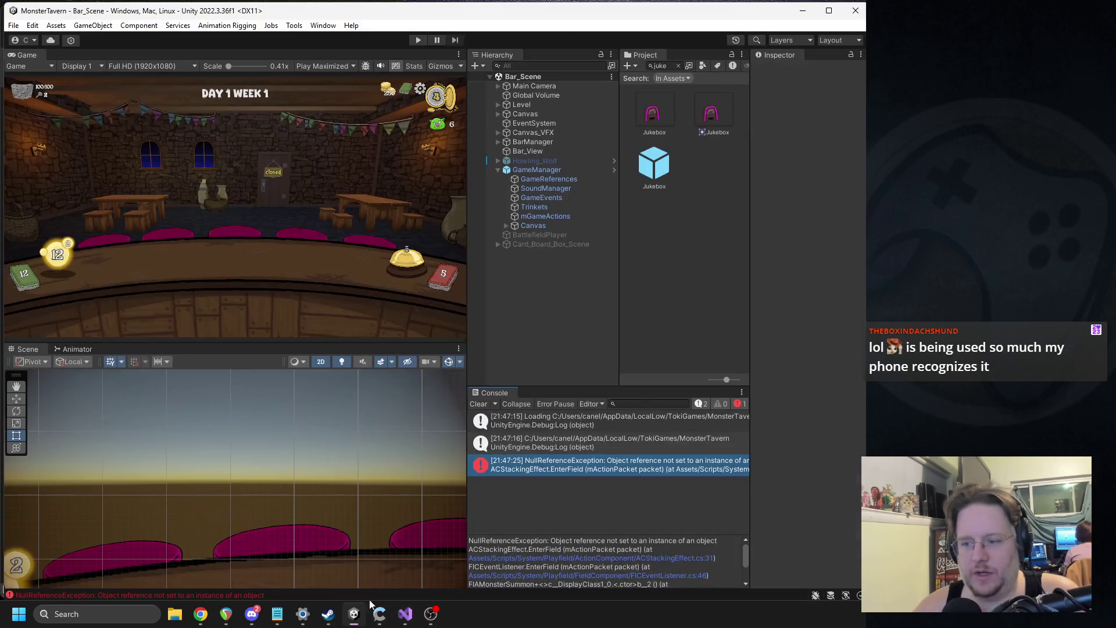
click(677, 66)
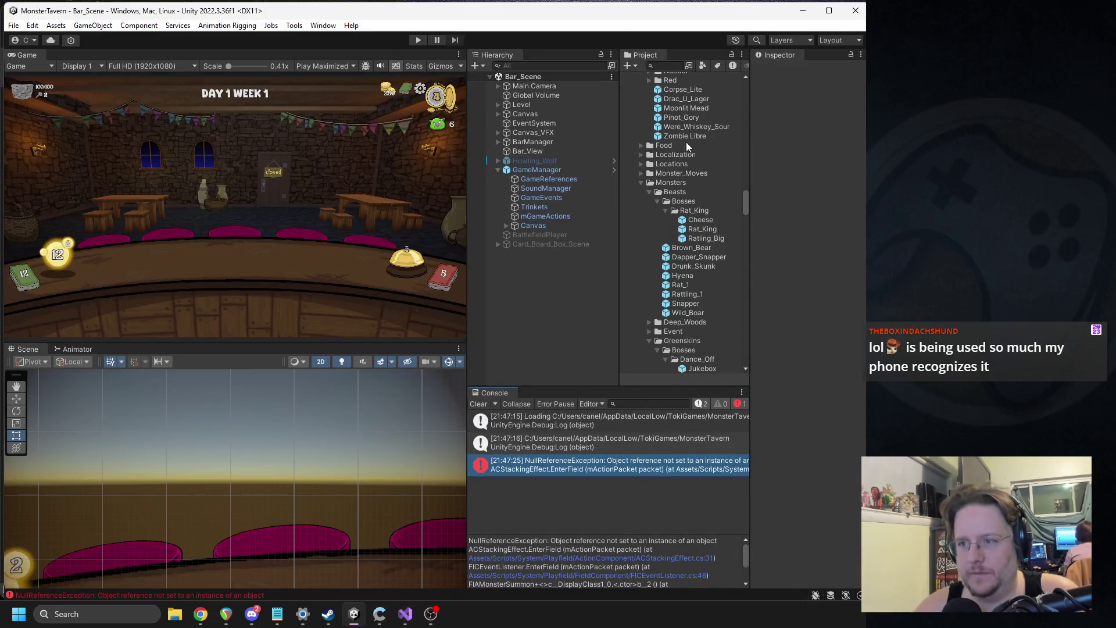
scroll(691, 276, down, 3)
click(704, 334)
double_click(703, 334)
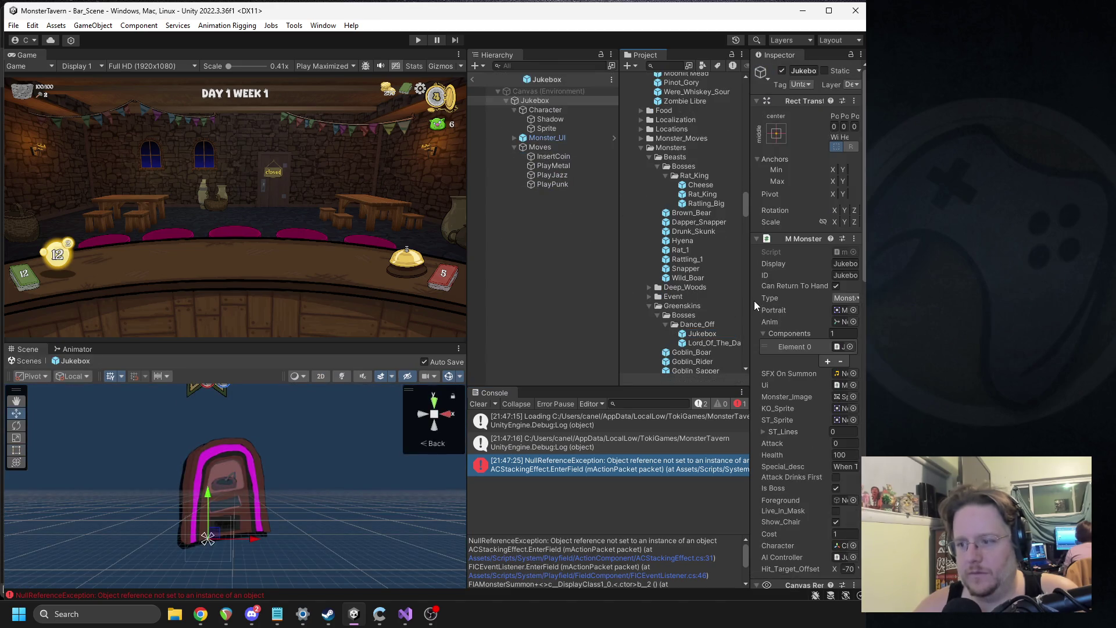
Open the Jukebox's FIC Event Listener script in Visual Studio.
drag(736, 301, 619, 302)
scroll(745, 290, down, 10)
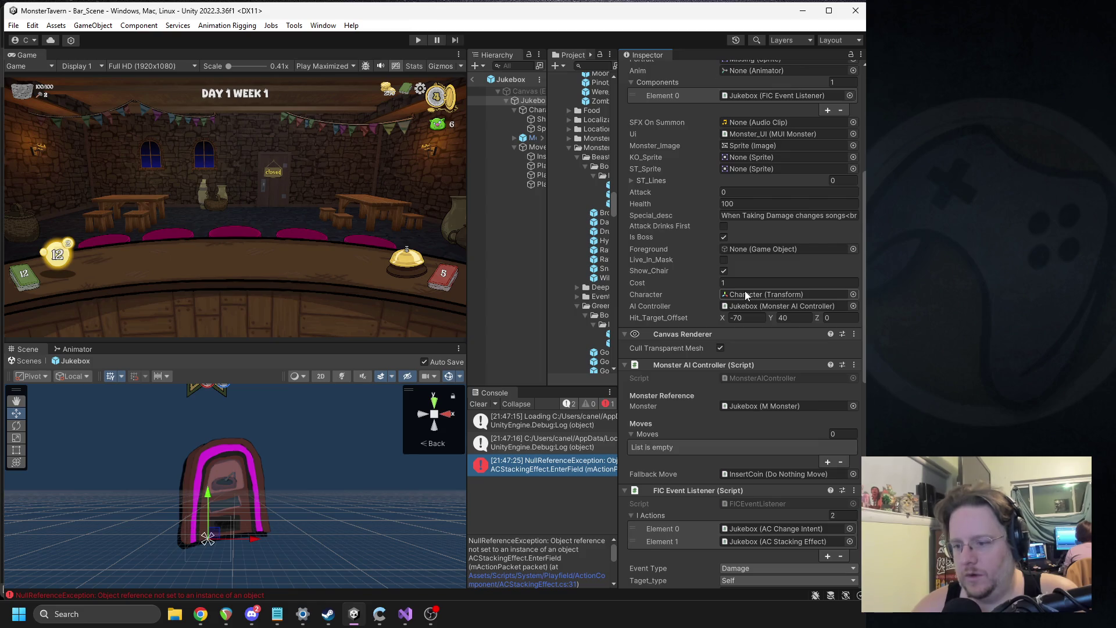
scroll(745, 291, down, 3)
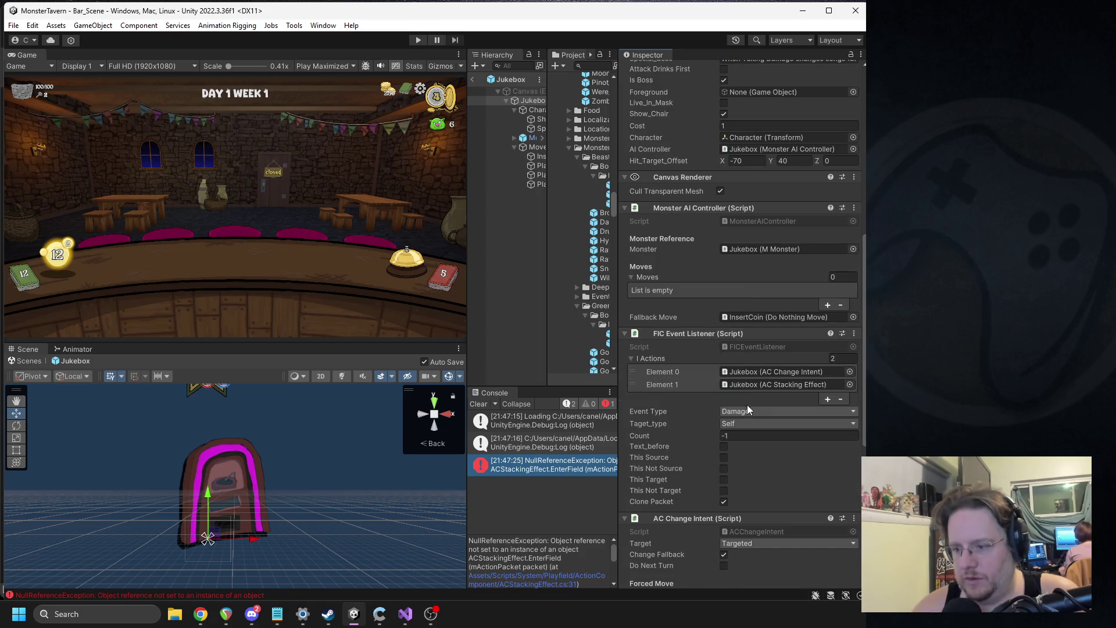
scroll(744, 413, down, 3)
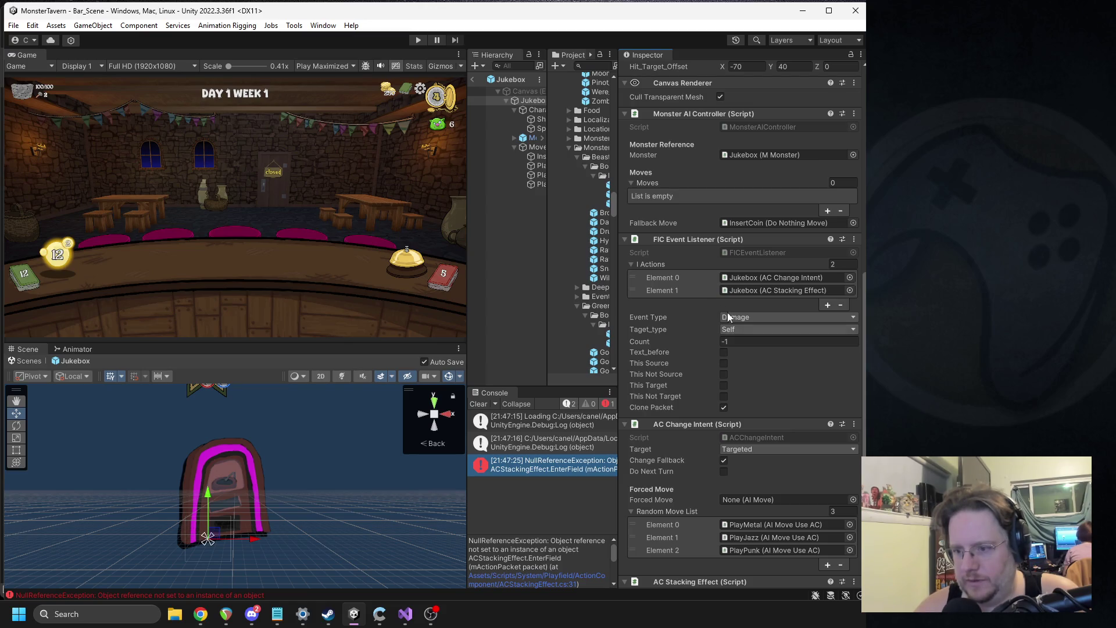
right_click(675, 238)
click(684, 376)
scroll(505, 297, down, 8)
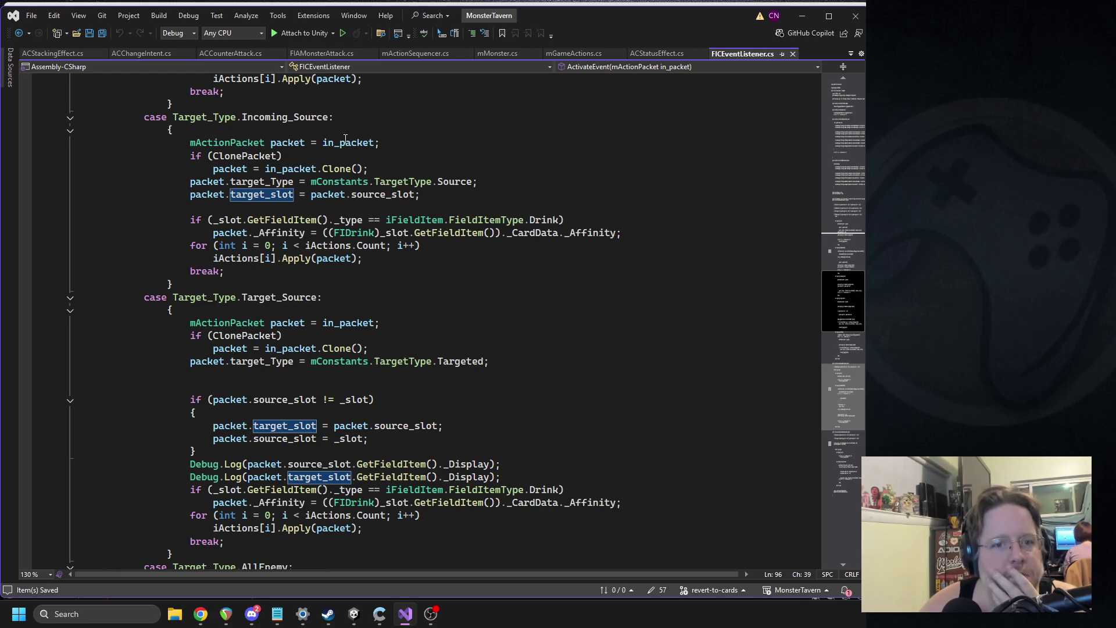
Delete the duplicated slot assignment line from ActivateEvent's Self case.
scroll(383, 116, up, 14)
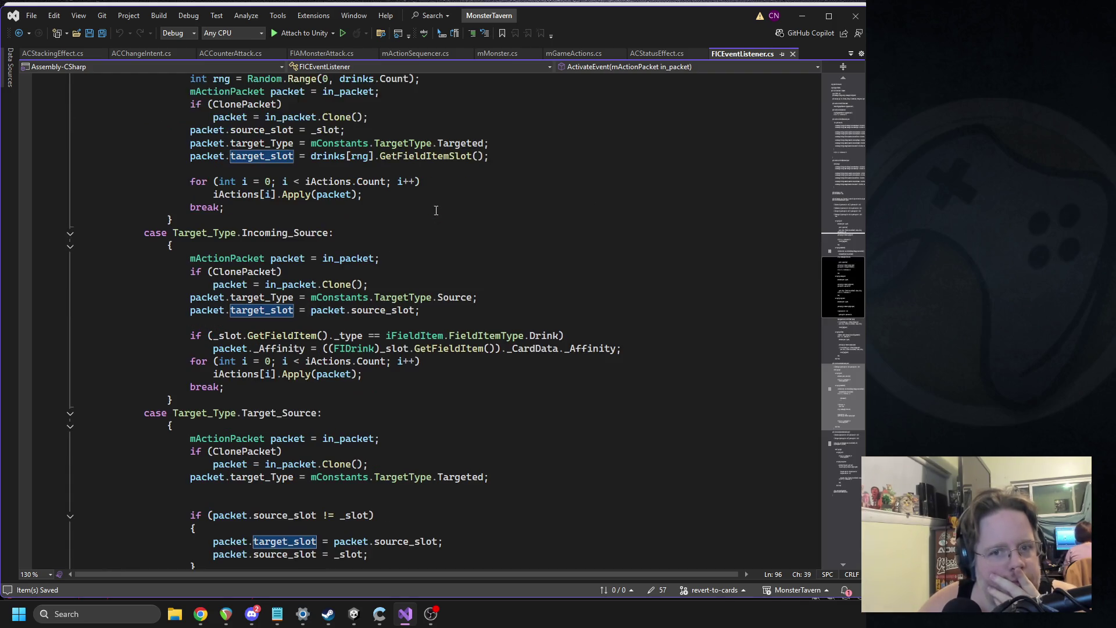
scroll(440, 208, up, 2)
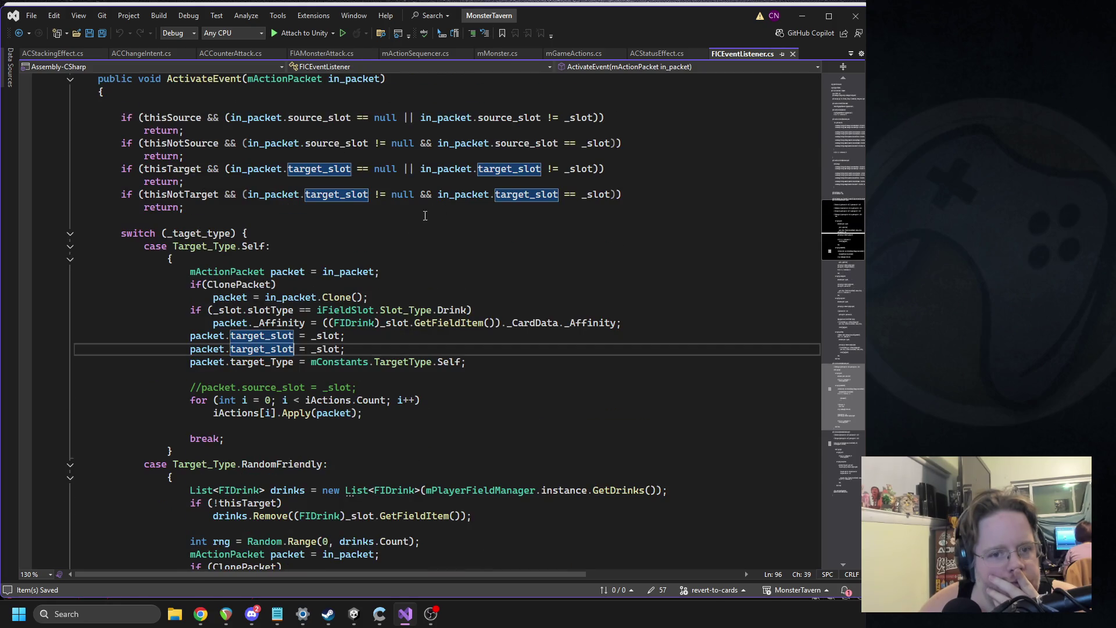
click(247, 337)
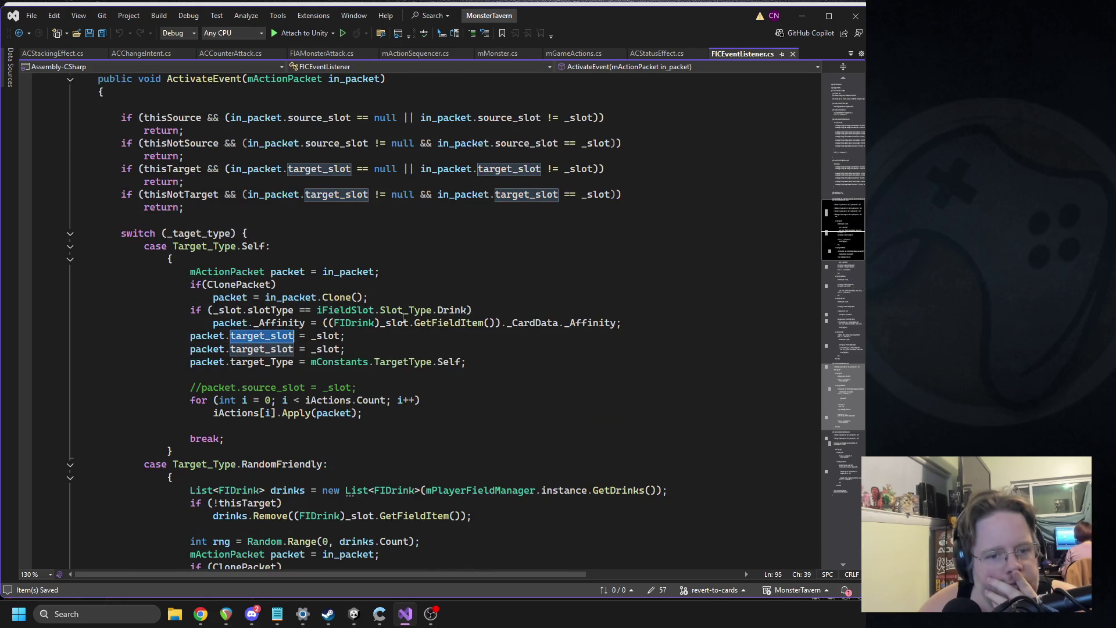
triple_click(264, 338)
double_click(261, 337)
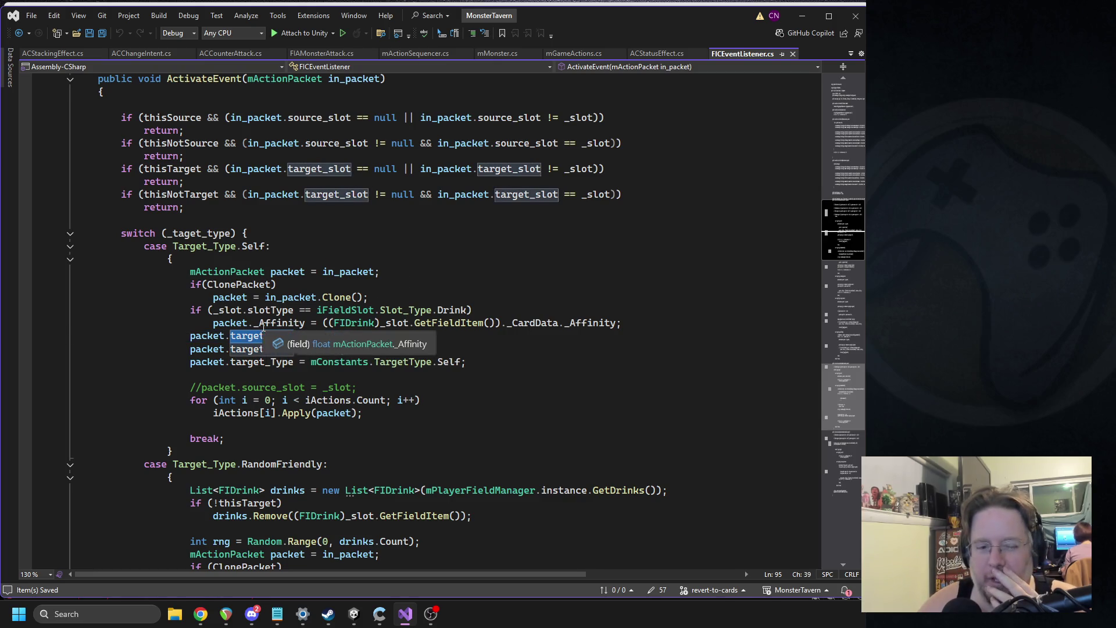
text(sour)
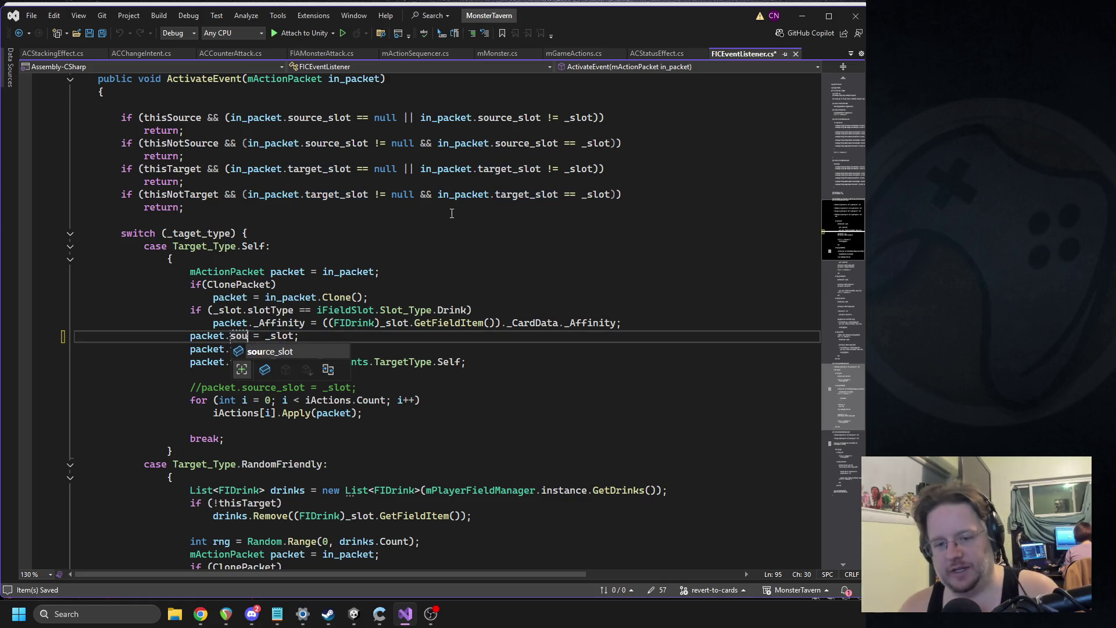
key(Tab)
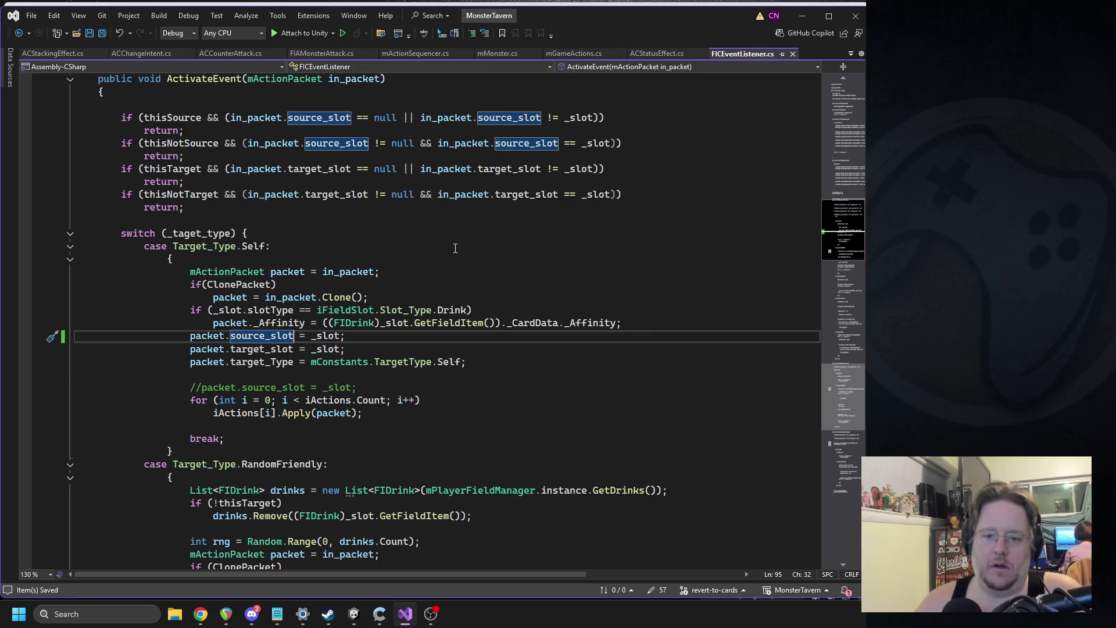
triple_click(262, 337)
key(Delete)
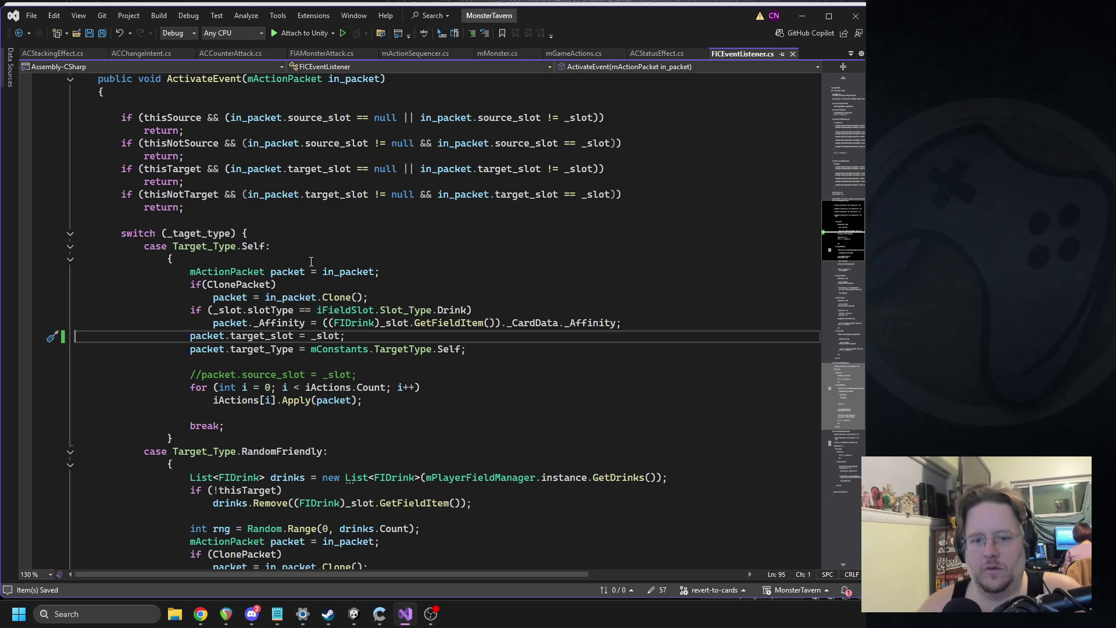
Back in Unity, review the Jukebox's AC Change Intent component, leaving its target as Targeted.
click(354, 614)
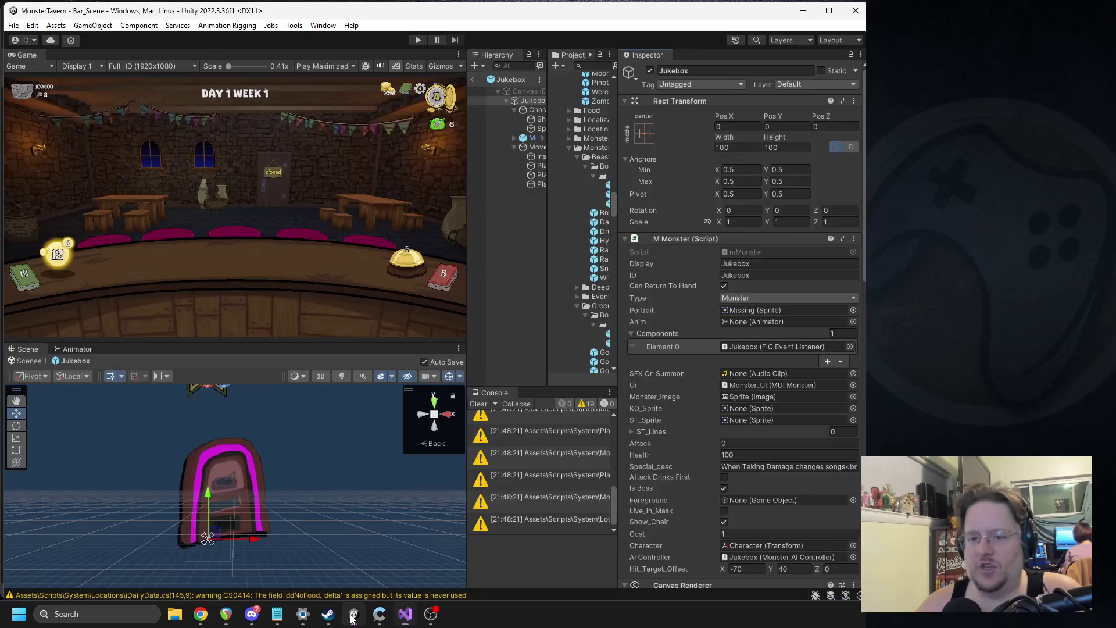
scroll(716, 379, down, 10)
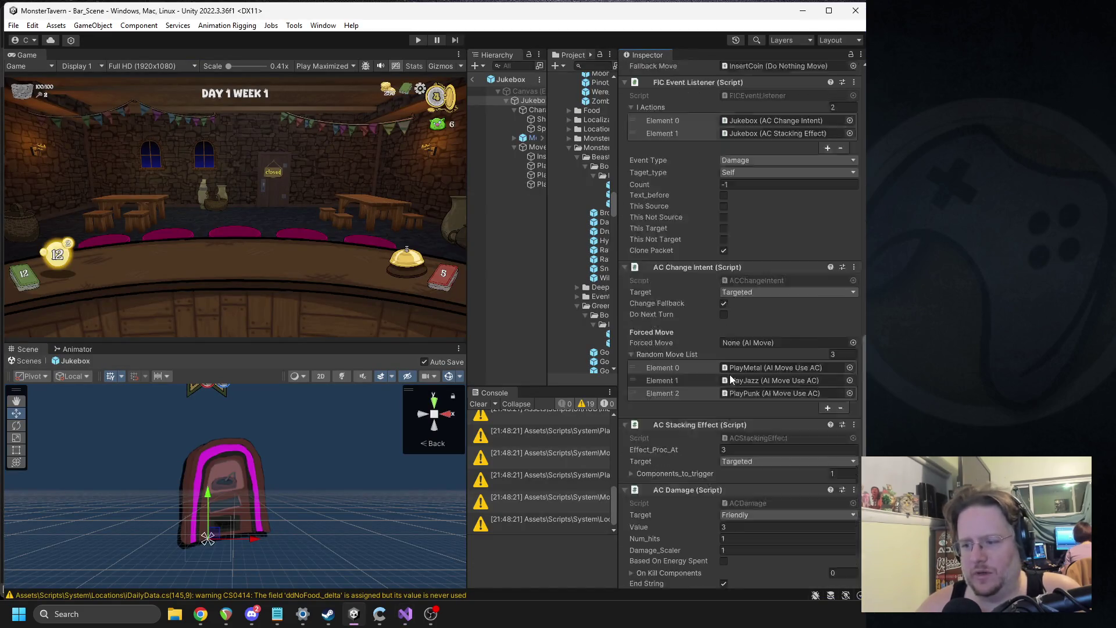
scroll(731, 374, down, 1)
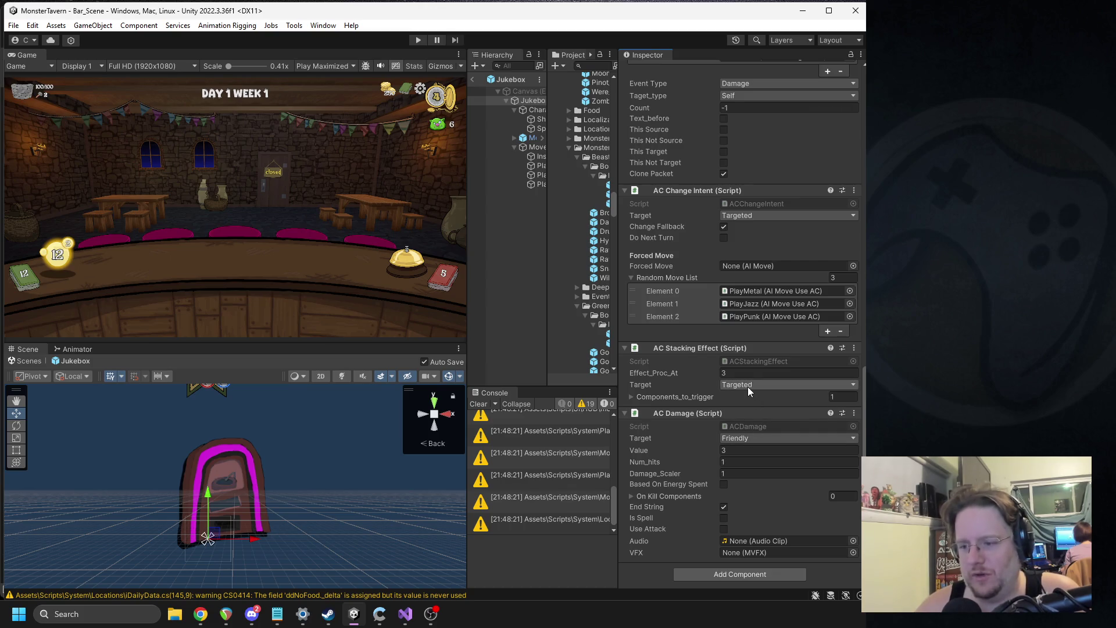
click(757, 215)
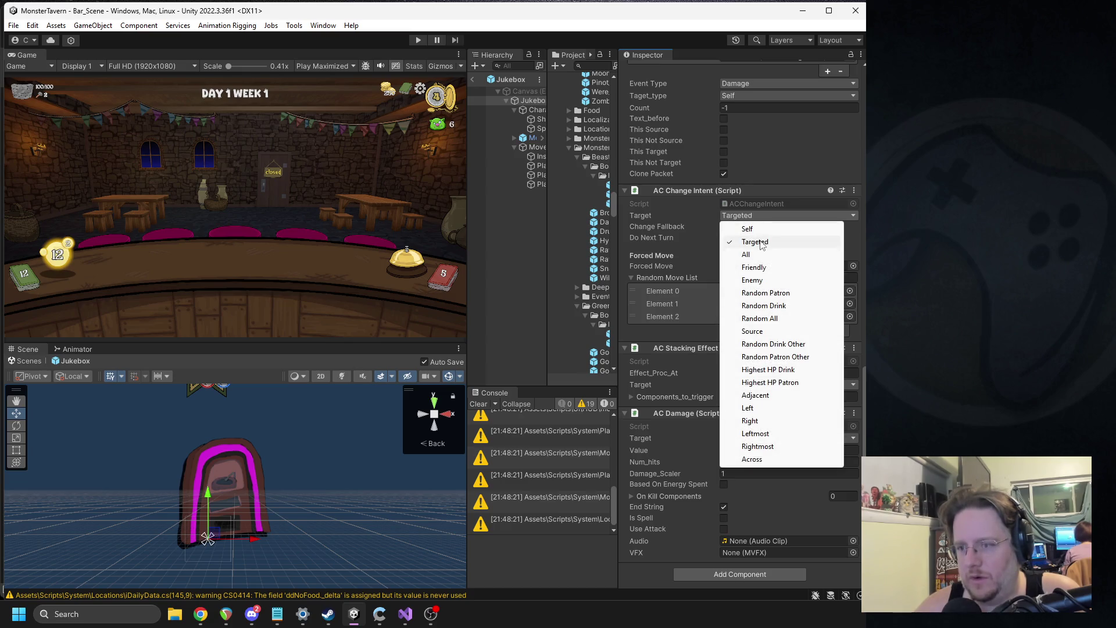
click(755, 242)
scroll(783, 338, up, 5)
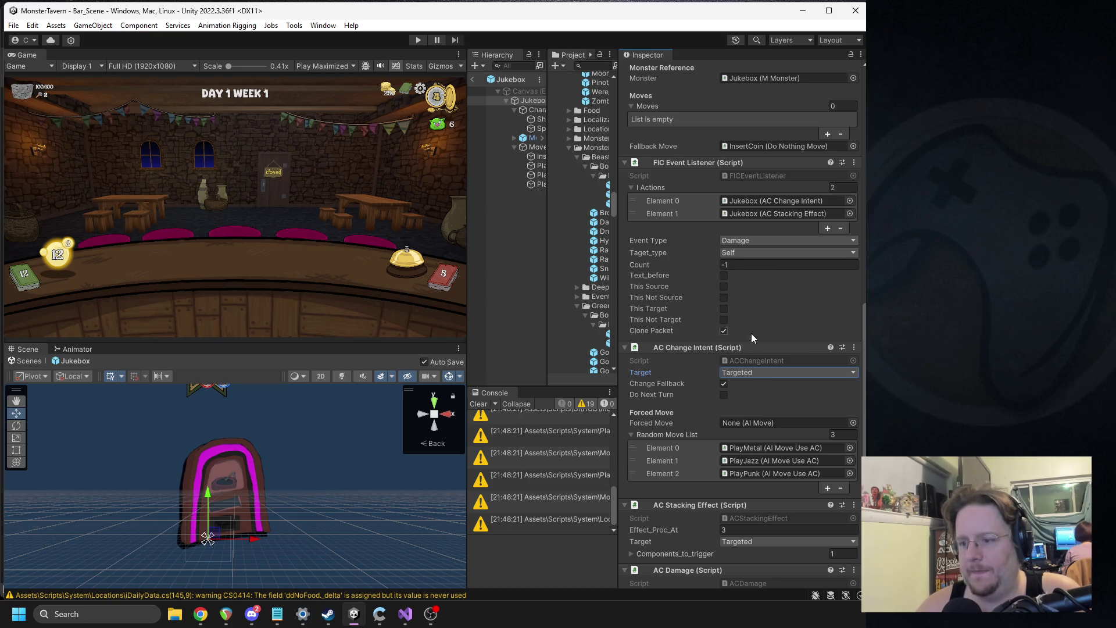
click(734, 349)
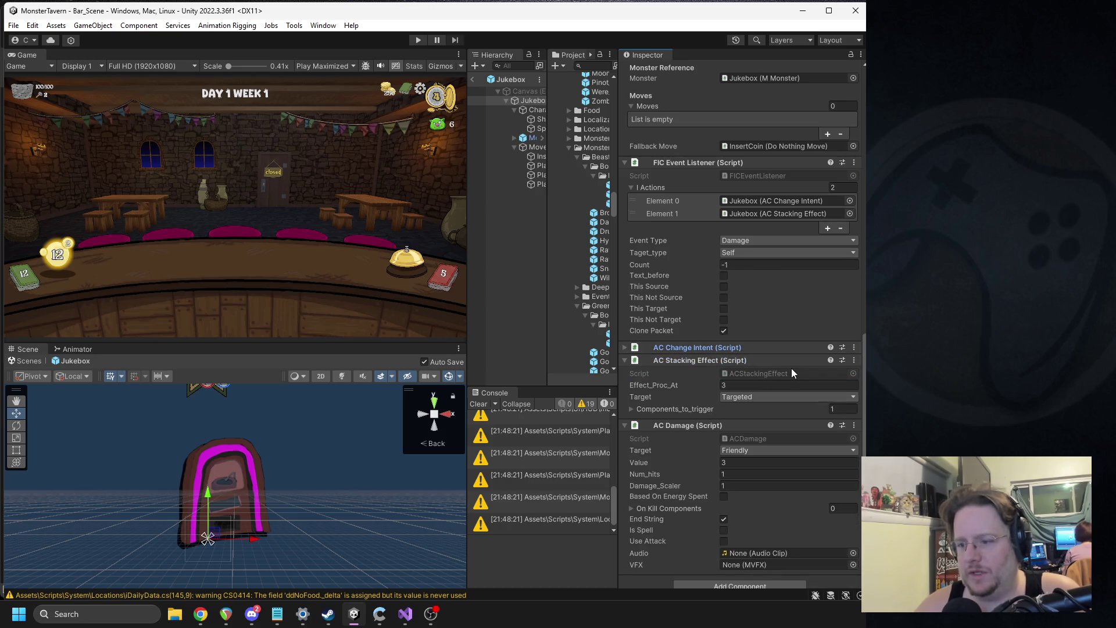
scroll(791, 365, down, 1)
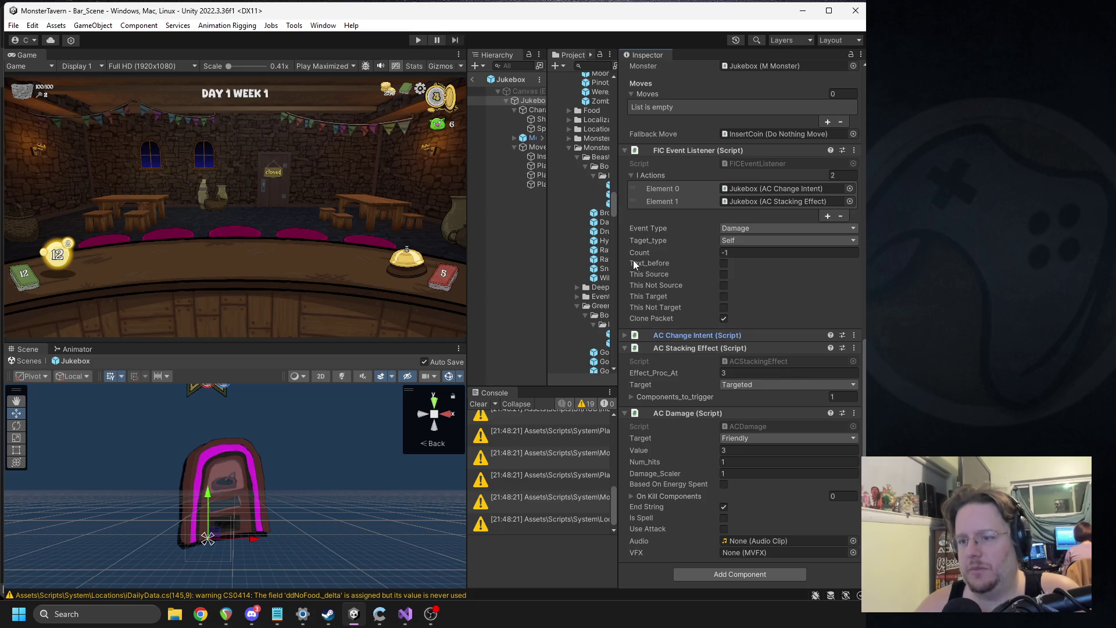
click(716, 335)
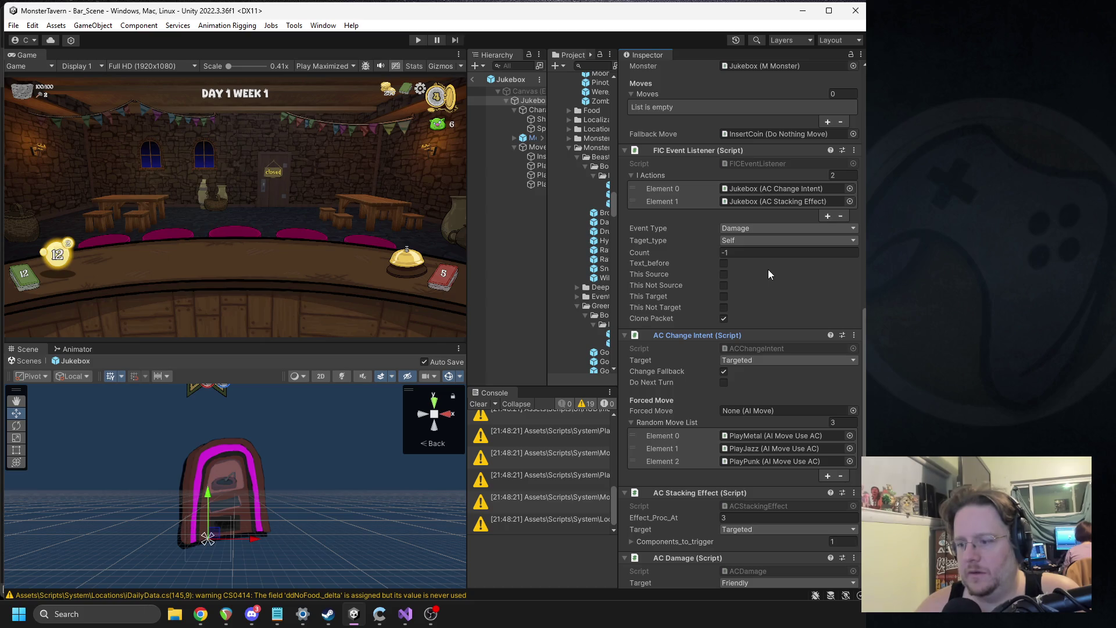
Set AC Stacking Effect's target to Self and exit the prefab to the bar scene.
scroll(768, 269, down, 5)
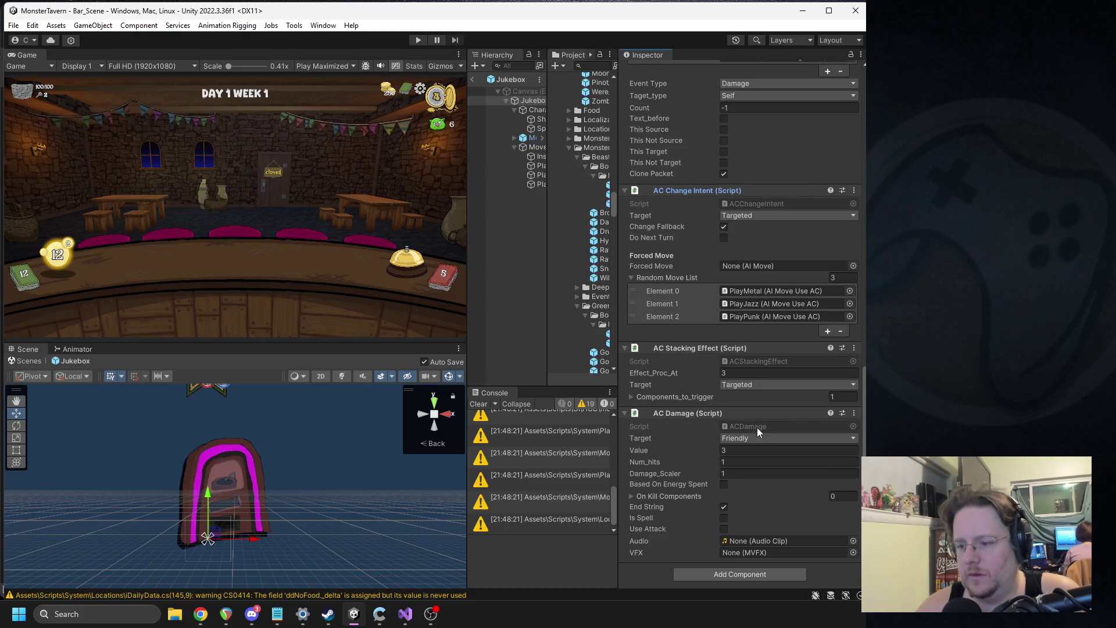
click(748, 385)
click(753, 150)
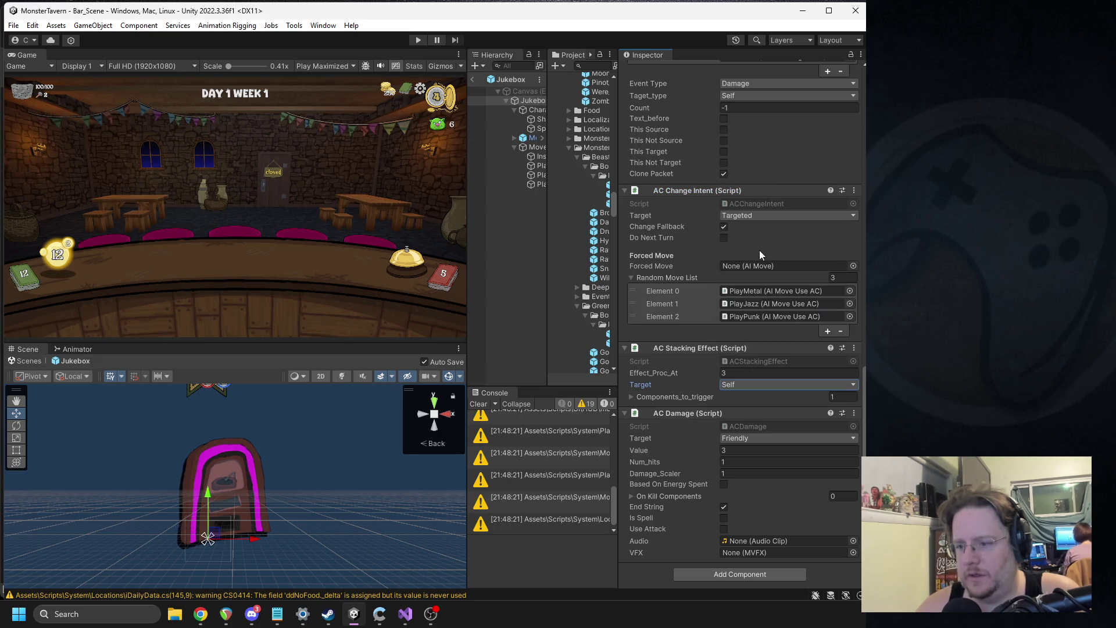
click(473, 79)
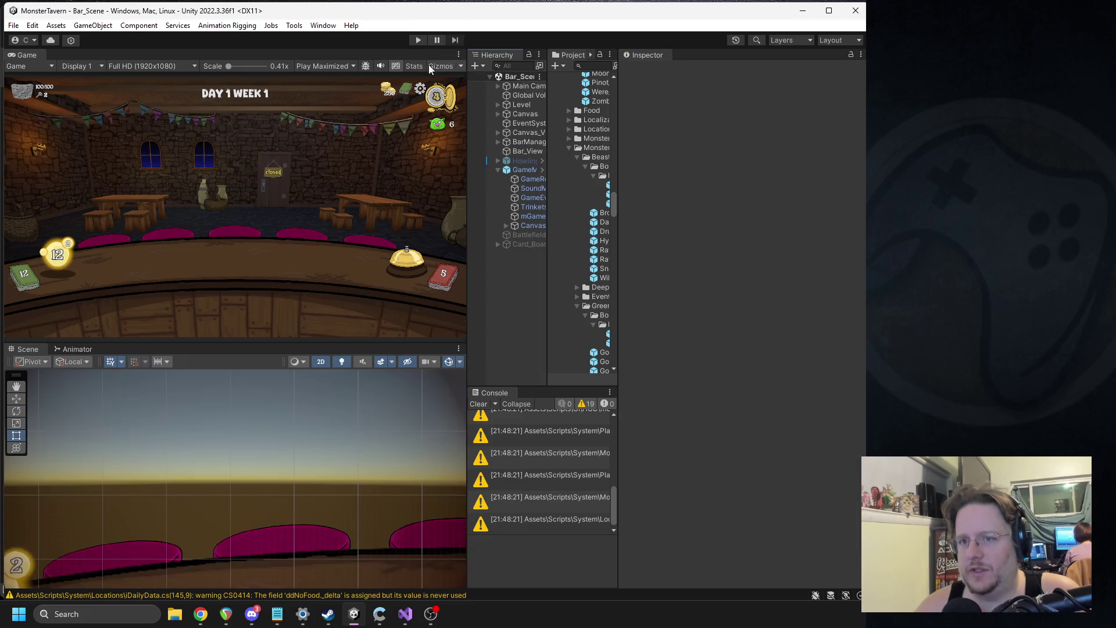
Play Regenerating Seeds onto the table drink, open the bar, and stop once the Jukebox appears.
click(419, 40)
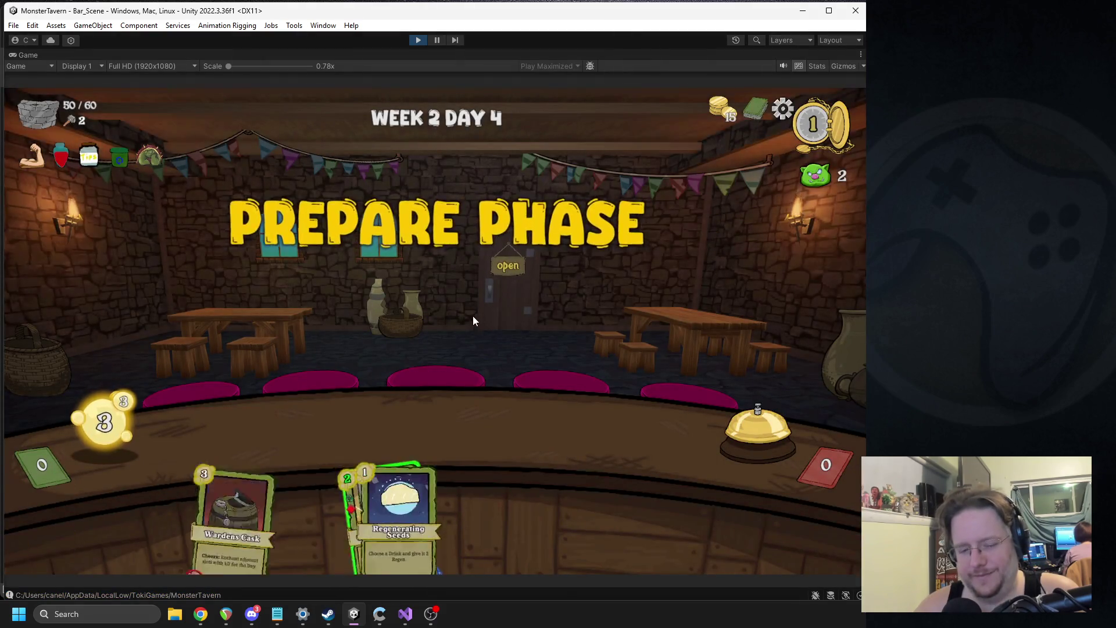
drag(313, 487, 270, 435)
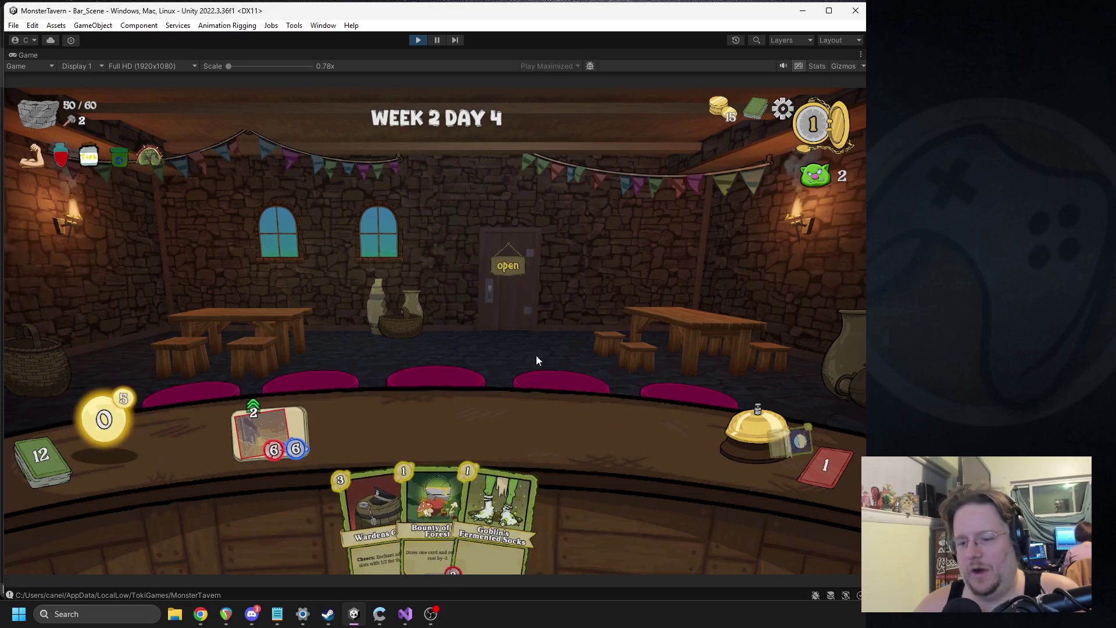
click(492, 323)
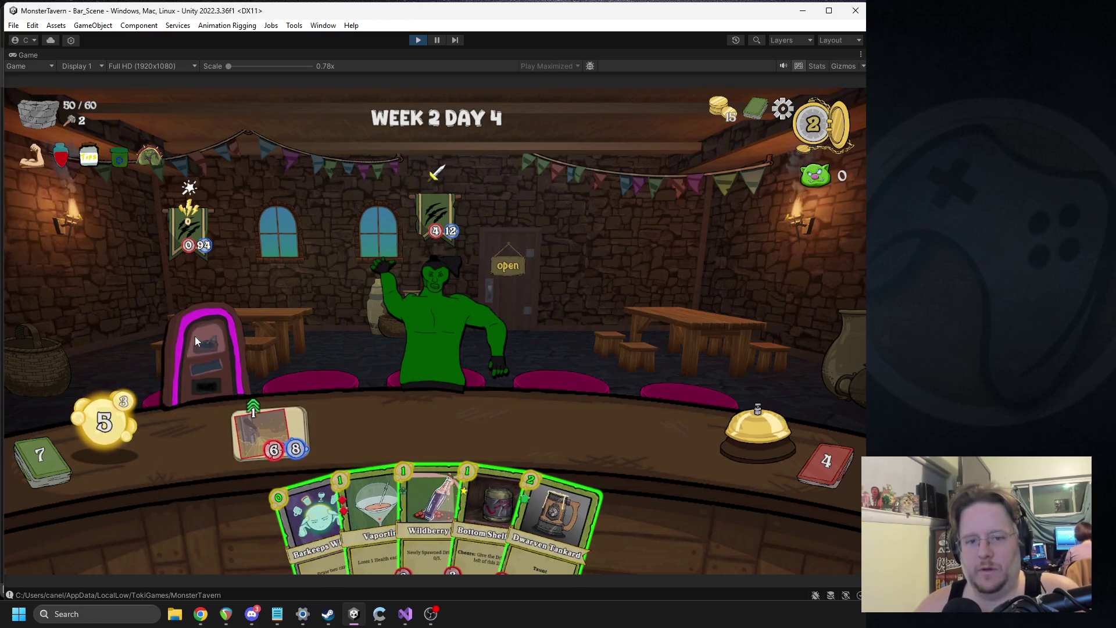
click(418, 40)
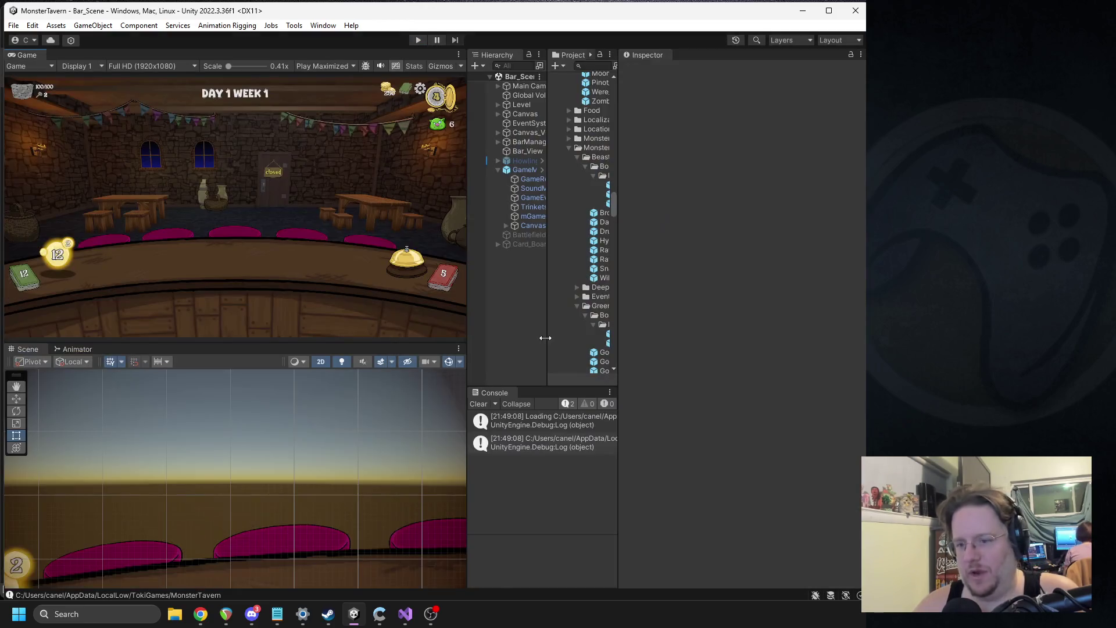
Resize the editor panes and open the Jukebox prefab for editing.
drag(621, 319, 721, 326)
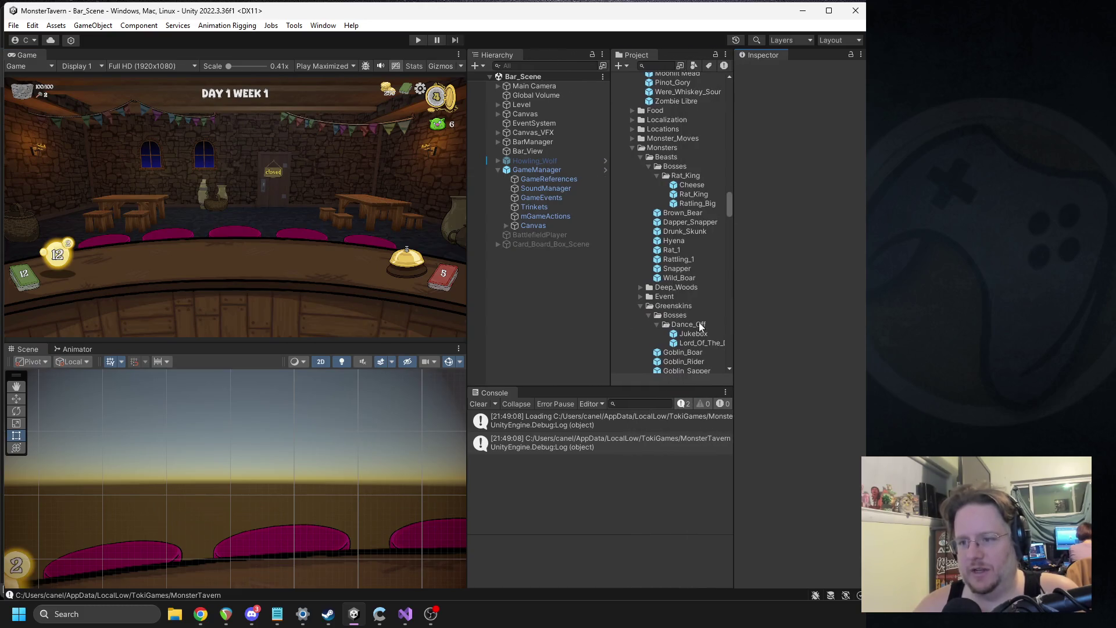
drag(468, 213, 414, 213)
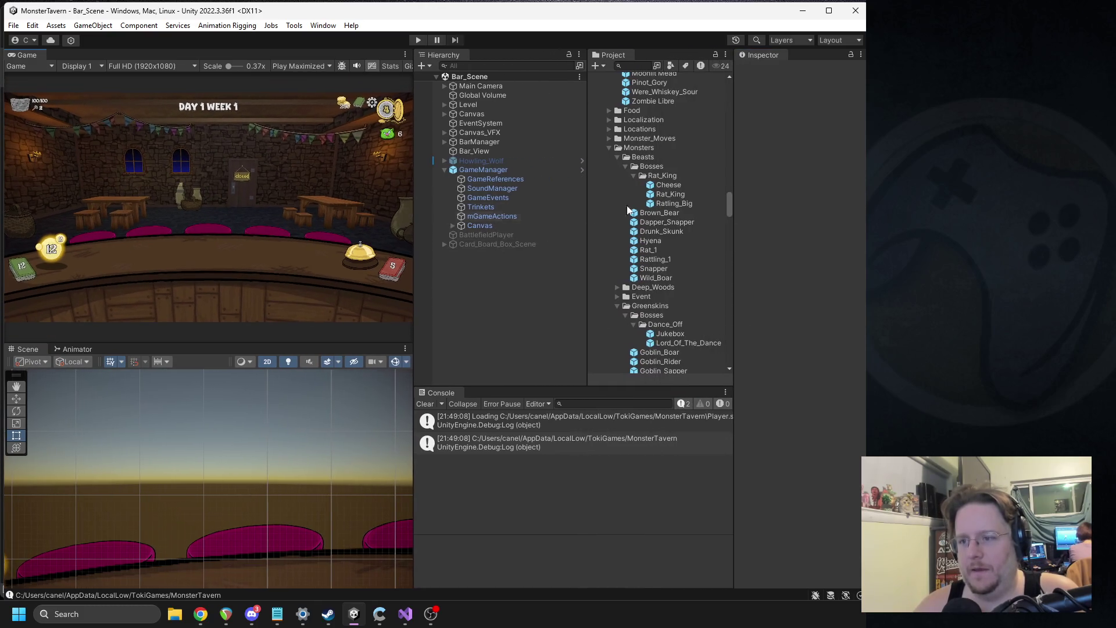
double_click(669, 335)
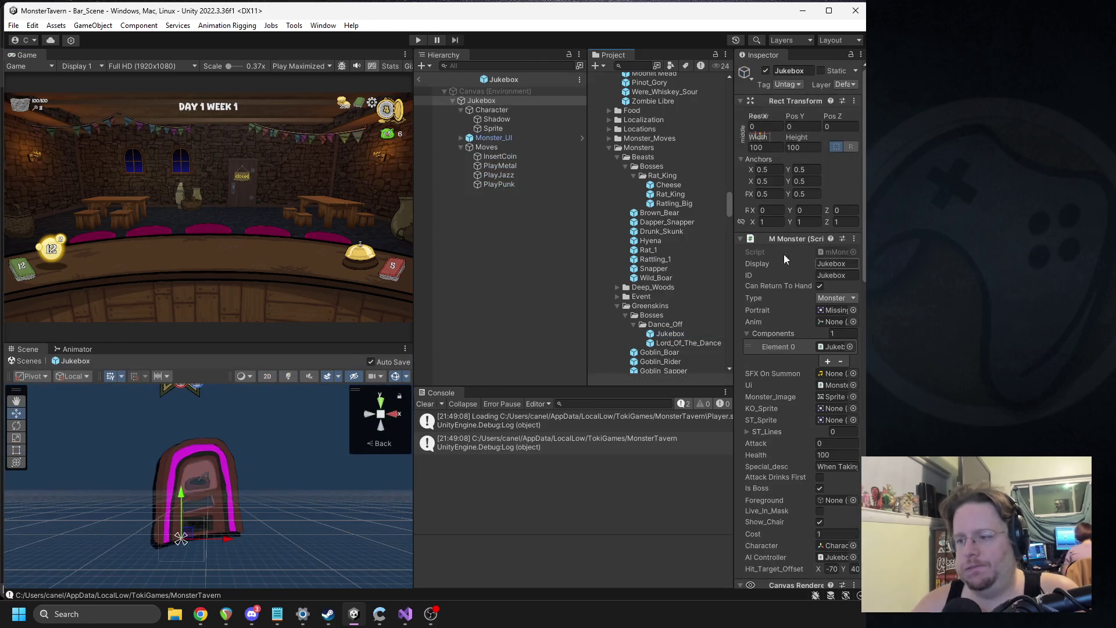
Open the Jukebox's FIC Event Listener script in Visual Studio with Edit Script.
drag(733, 237, 621, 236)
scroll(686, 281, down, 10)
scroll(692, 343, down, 2)
right_click(685, 336)
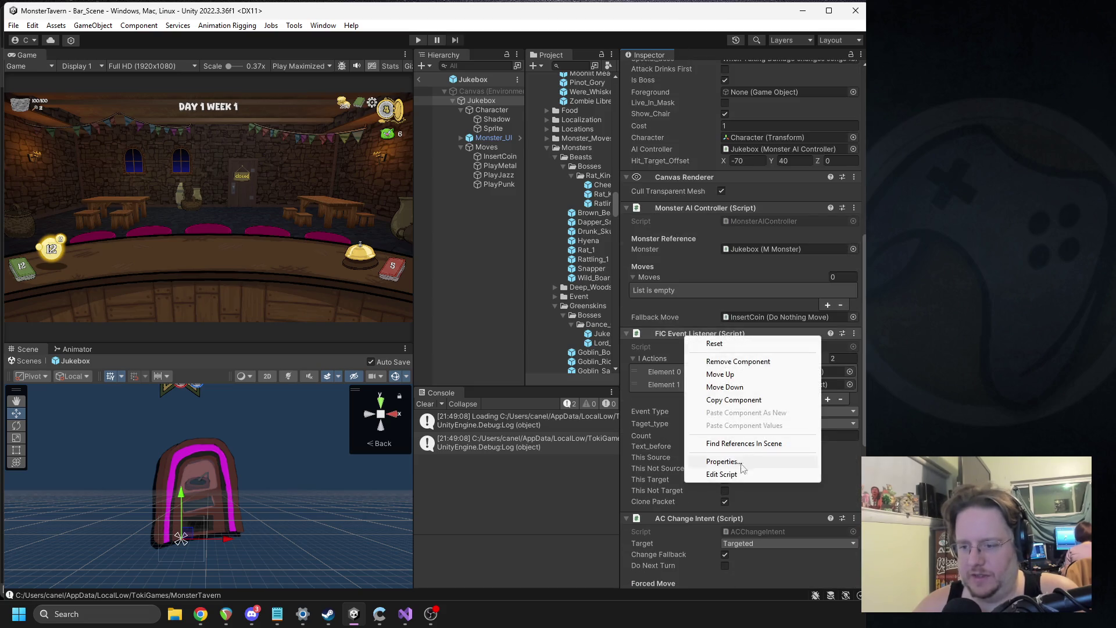
click(734, 476)
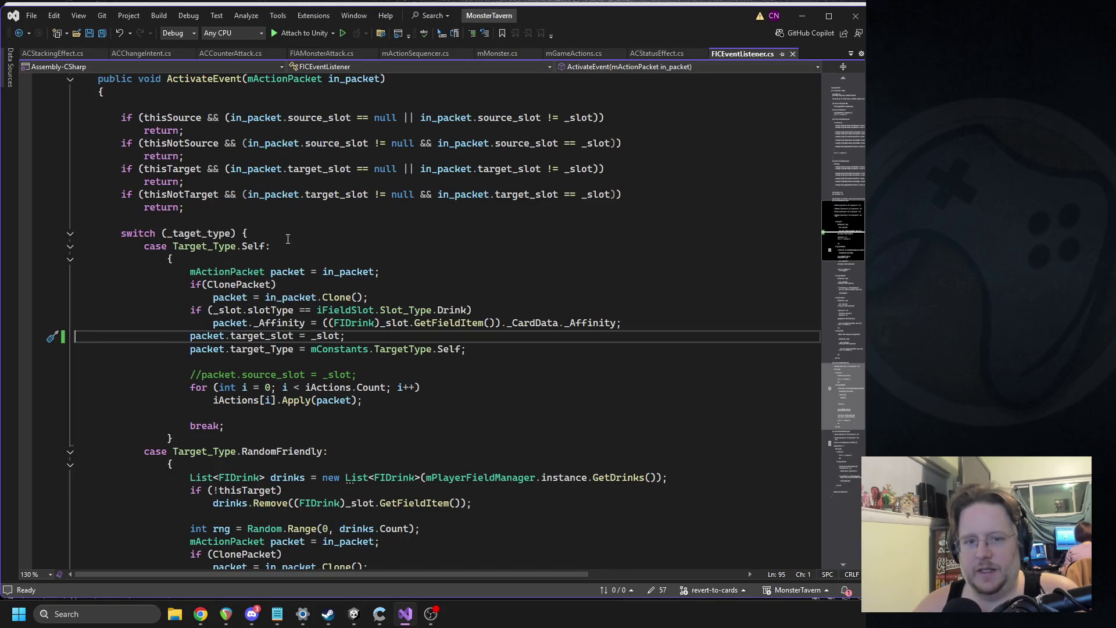
Find the Self case in ActivateEvent and locate where packet is declared.
click(288, 235)
scroll(303, 255, up, 5)
click(182, 267)
scroll(302, 315, down, 7)
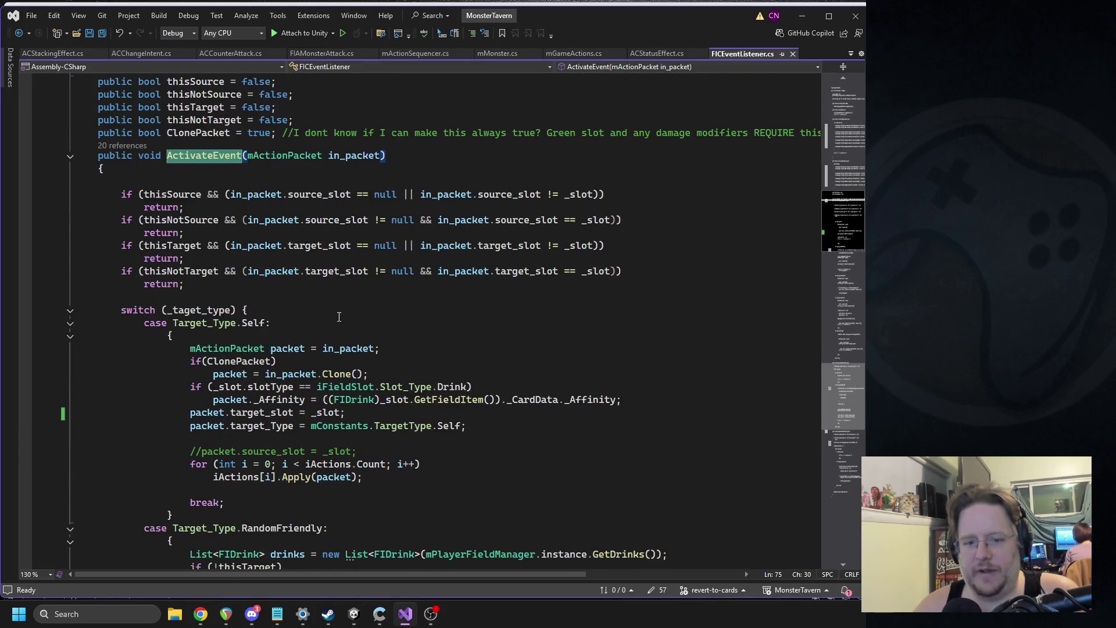
click(250, 181)
key(Return)
text(Debug.Log)
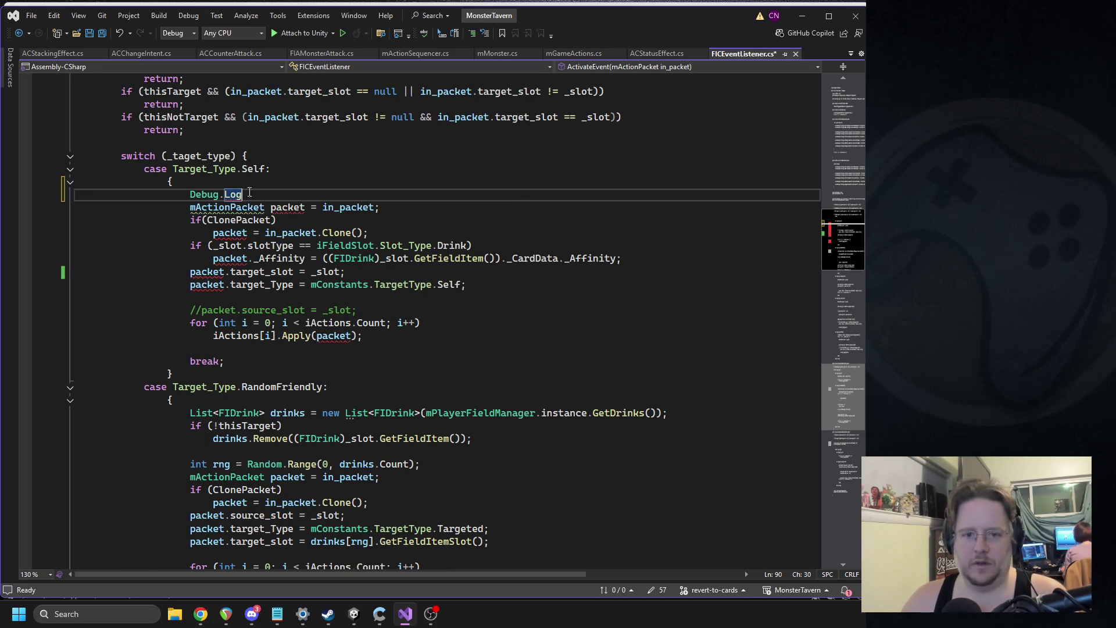
key(shift+Home)
key(shift+Home)
key(BackSpace)
key(BackSpace)
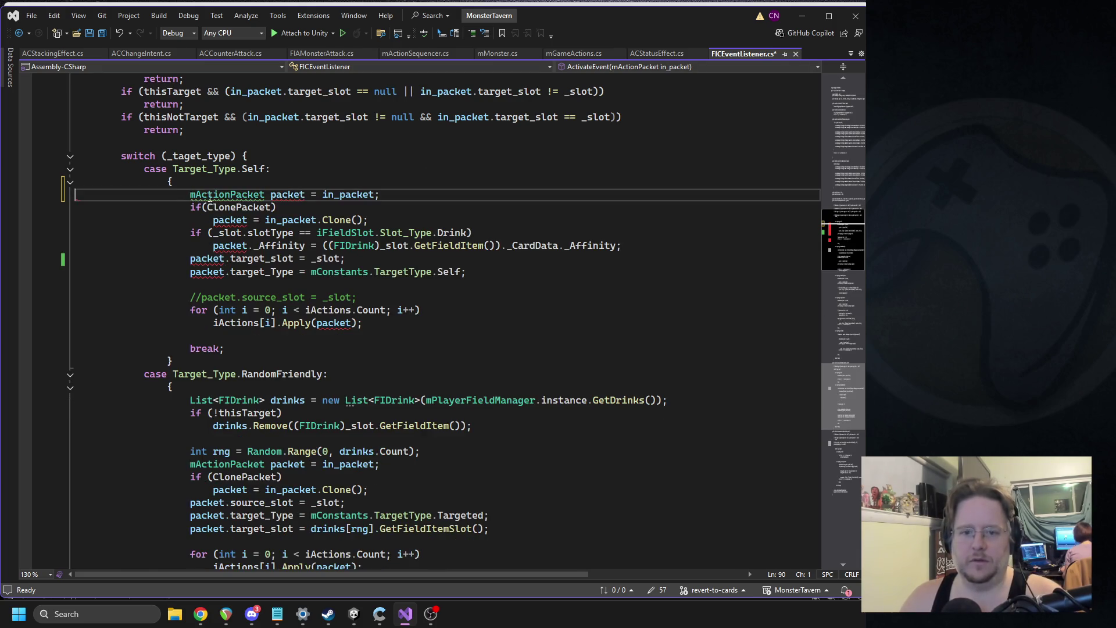
click(224, 259)
key(ctrl+shift+Up)
key(ctrl+shift+Up)
key(ctrl+shift+Up)
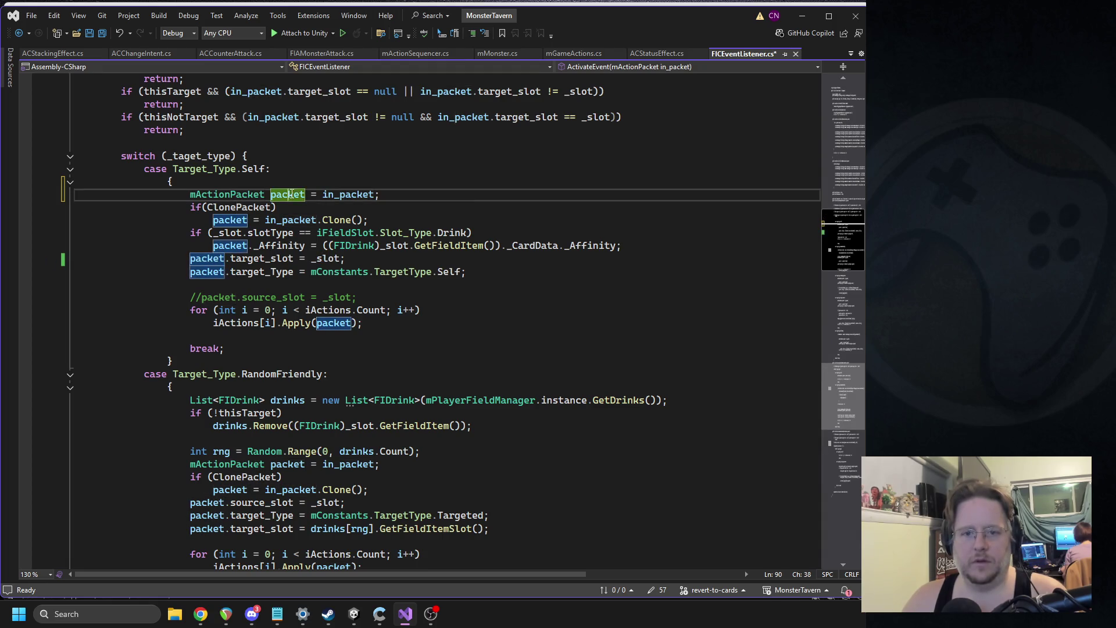
Add a packet.source_slot = _slot line below the _Affinity line and save.
click(638, 245)
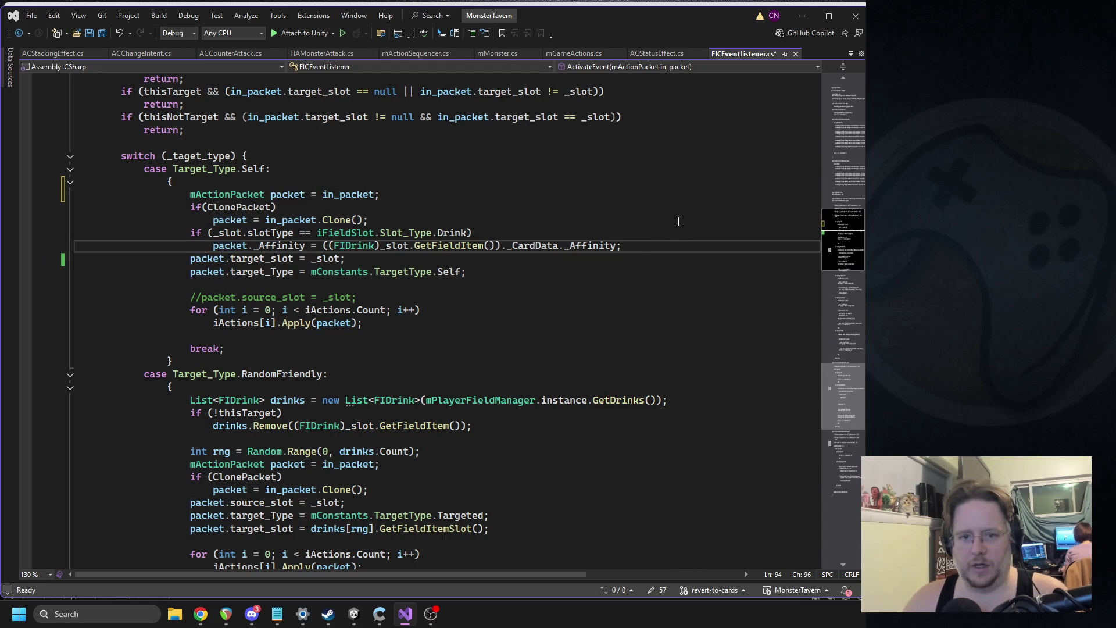
key(Return)
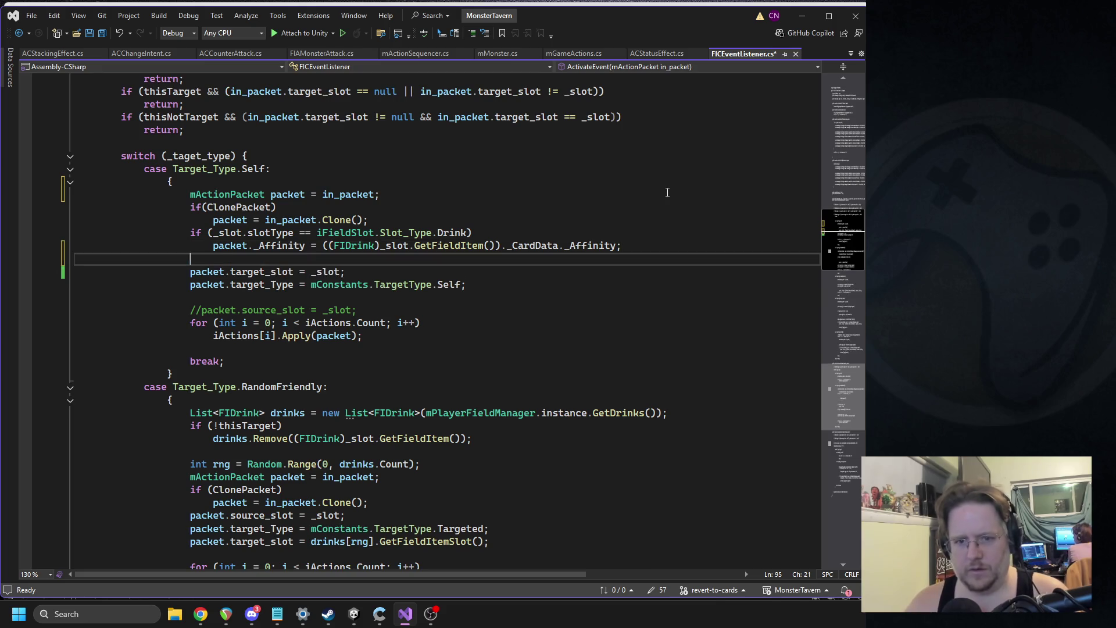
text(packet.s)
key(Tab)
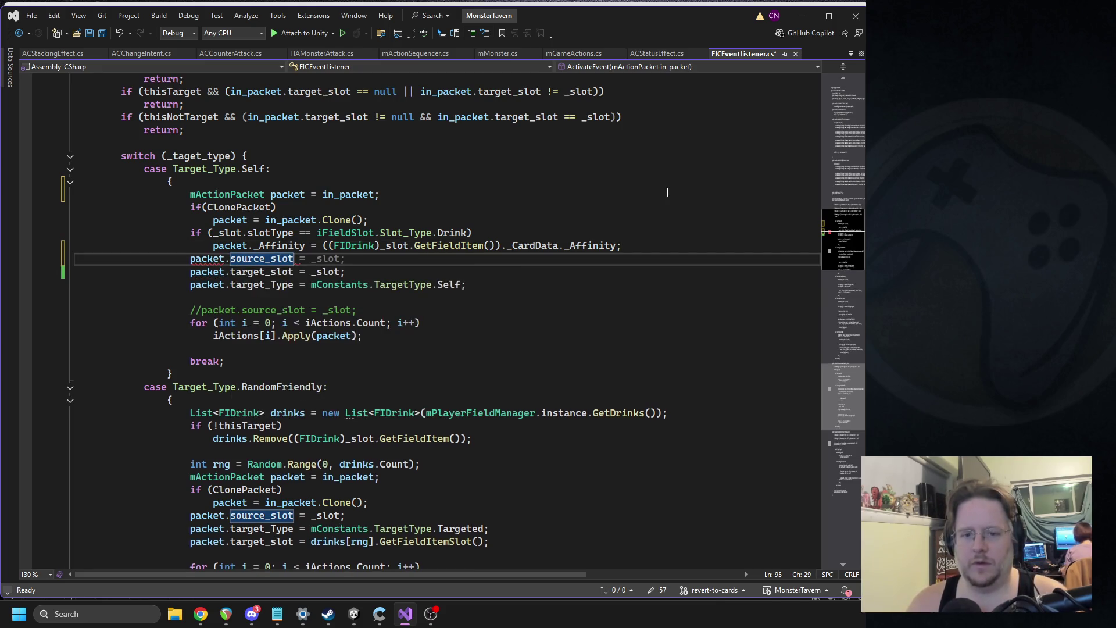
key(Tab)
key(ctrl+s)
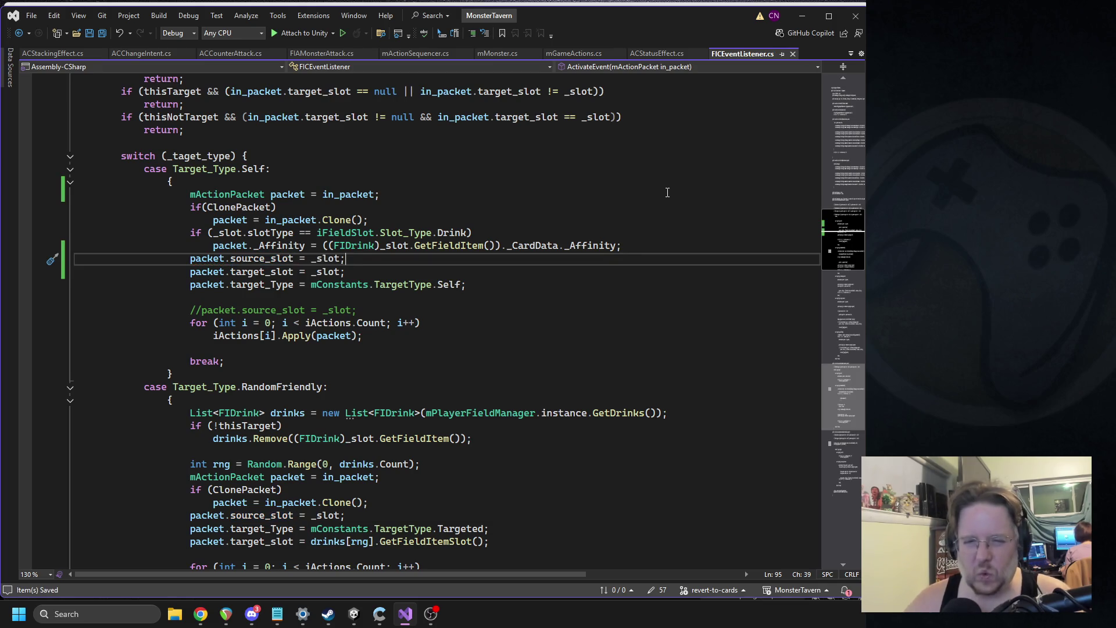
Change the assignment to packet.source_slot = in_packet.source_slot, save, and return to Unity.
click(319, 260)
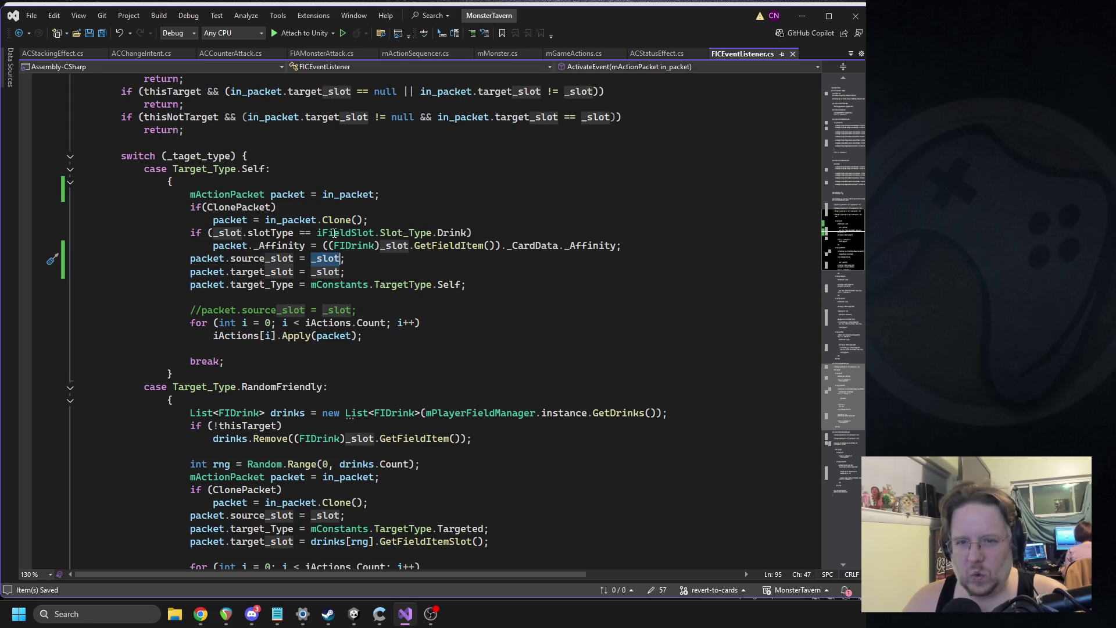
double_click(319, 260)
text(in_packet,si)
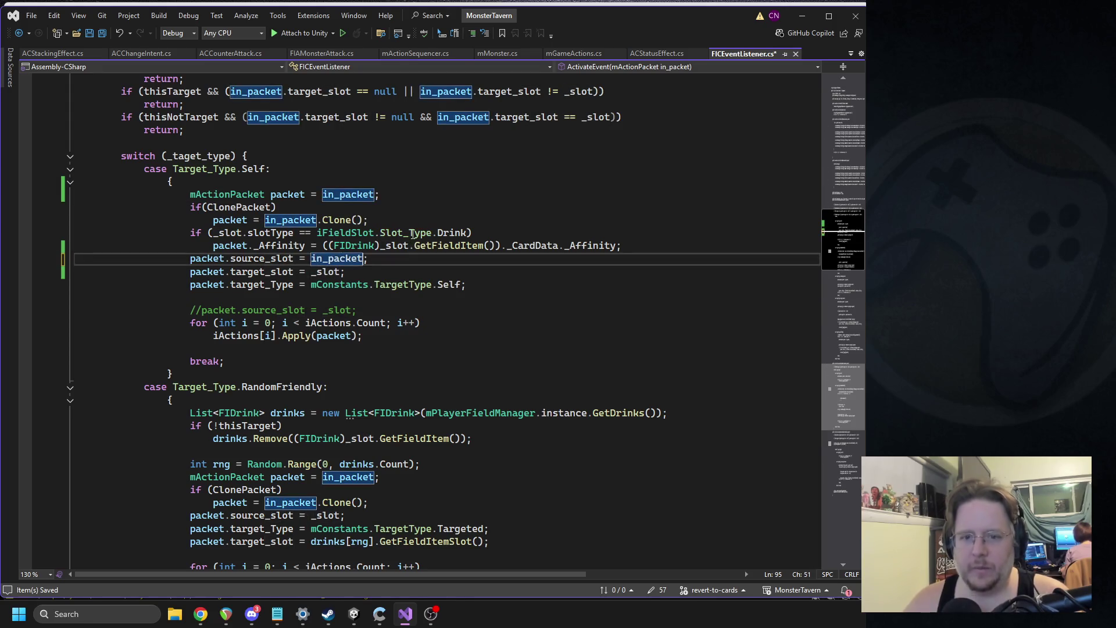
key(BackSpace)
key(BackSpace)
text(.)
key(Tab)
key(ctrl+s)
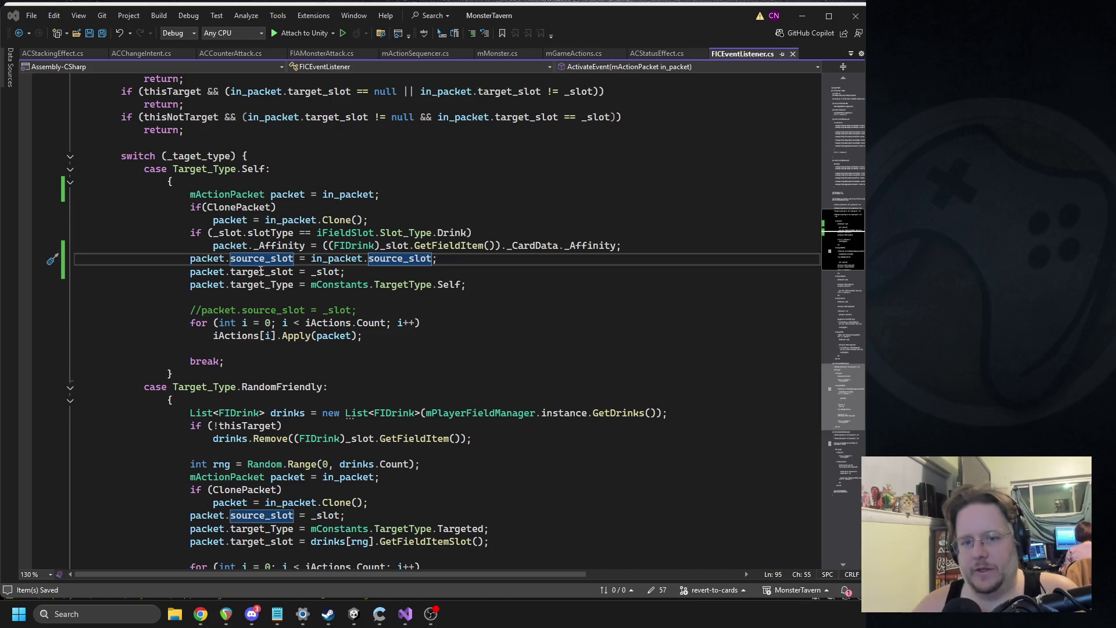
key(alt+Tab)
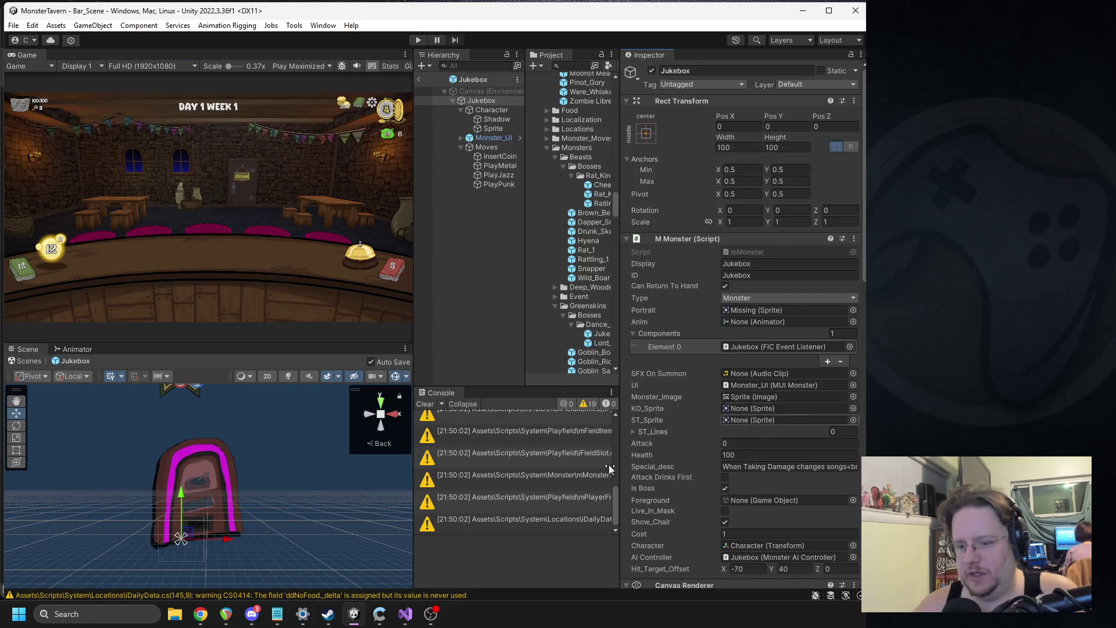
Set the Jukebox's AC Change Intent target to Self and exit the prefab to Bar_Scene.
scroll(814, 420, down, 10)
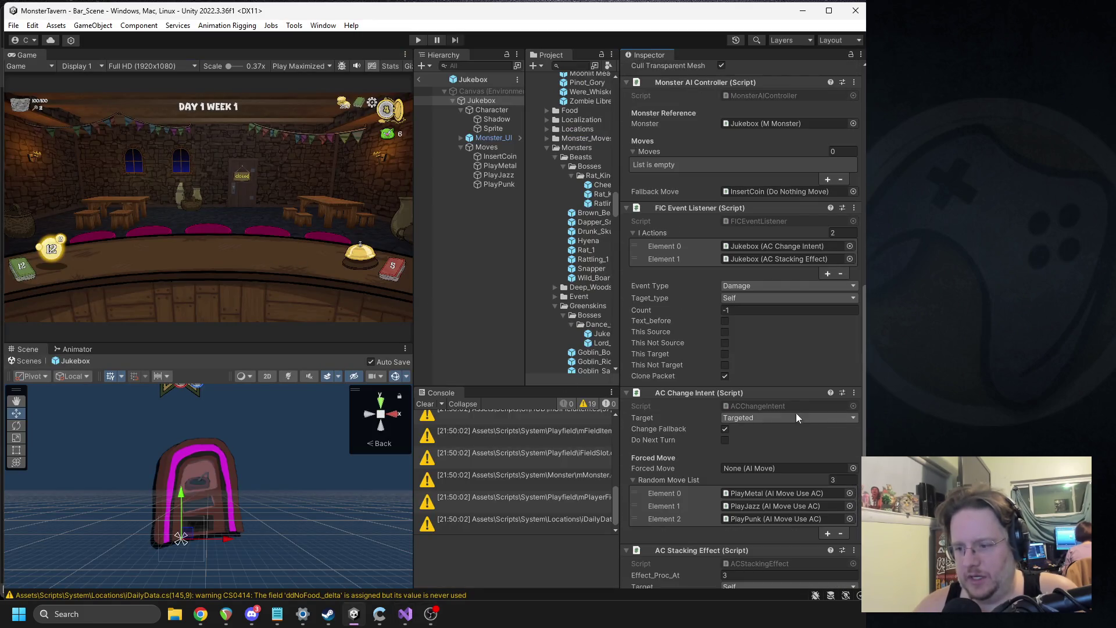
click(748, 415)
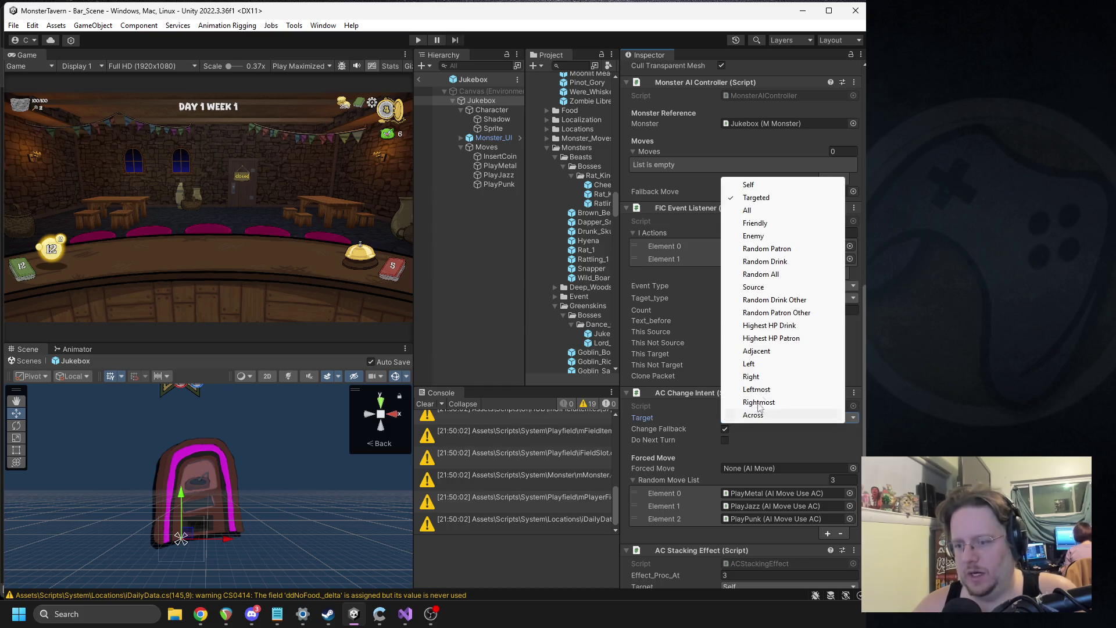
click(749, 185)
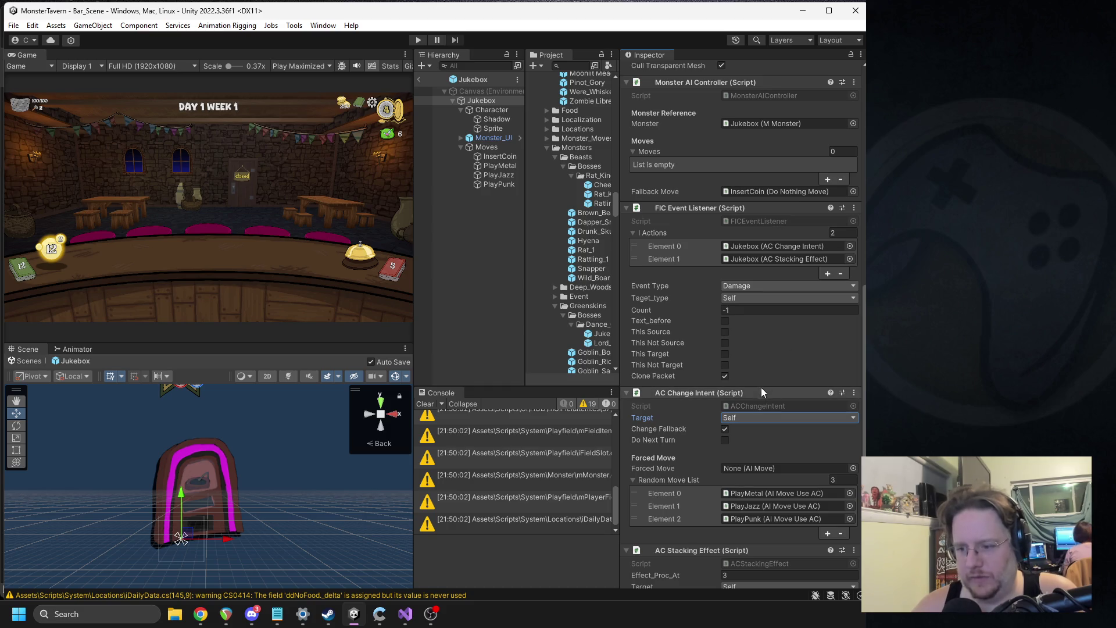
click(419, 79)
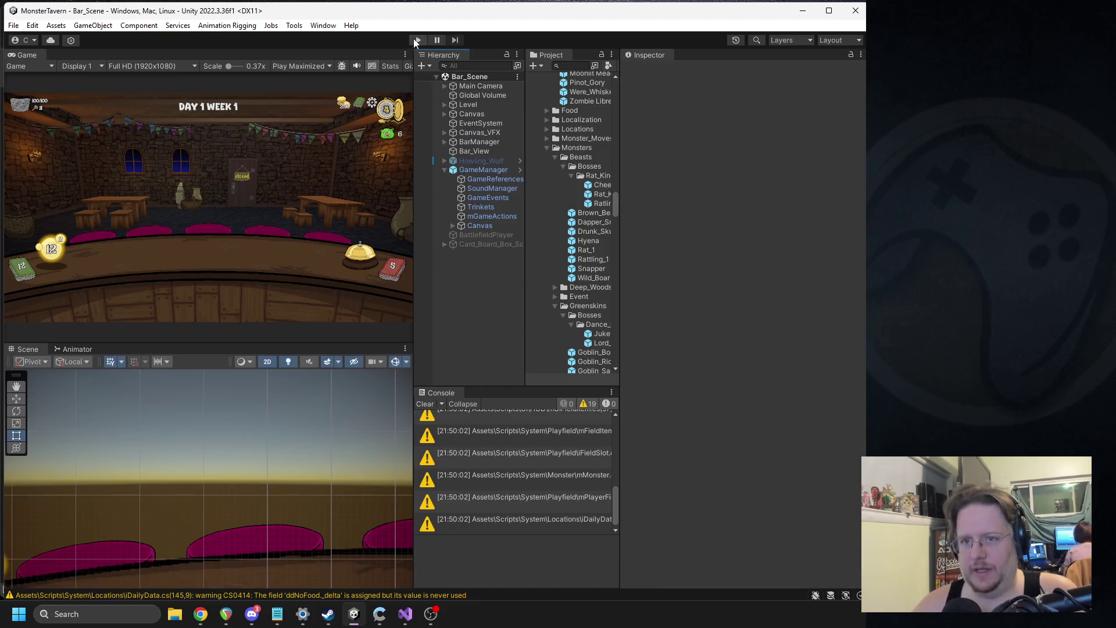
Play Wildberry Fizz and Bottom Shelf Buzz until the Jukebox arrives, then open the InvalidCastException's line.
click(416, 40)
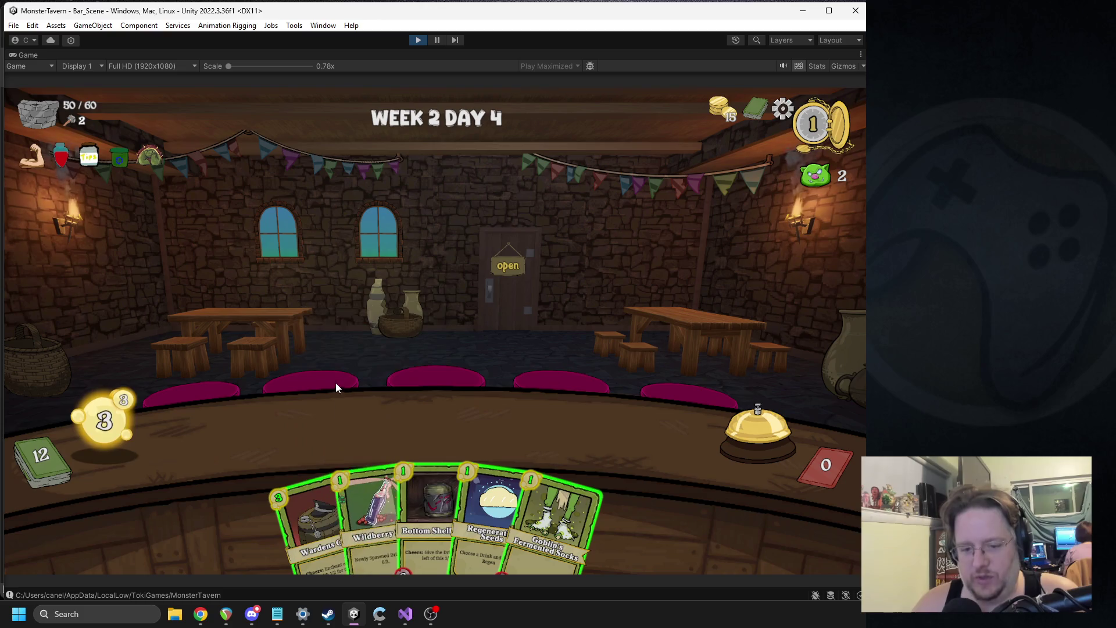
mouse_move(372, 511)
mouse_down()
mouse_move(354, 383)
mouse_move(288, 424)
mouse_move(347, 419)
mouse_up()
mouse_move(433, 506)
mouse_down()
mouse_move(374, 411)
mouse_move(364, 419)
mouse_up()
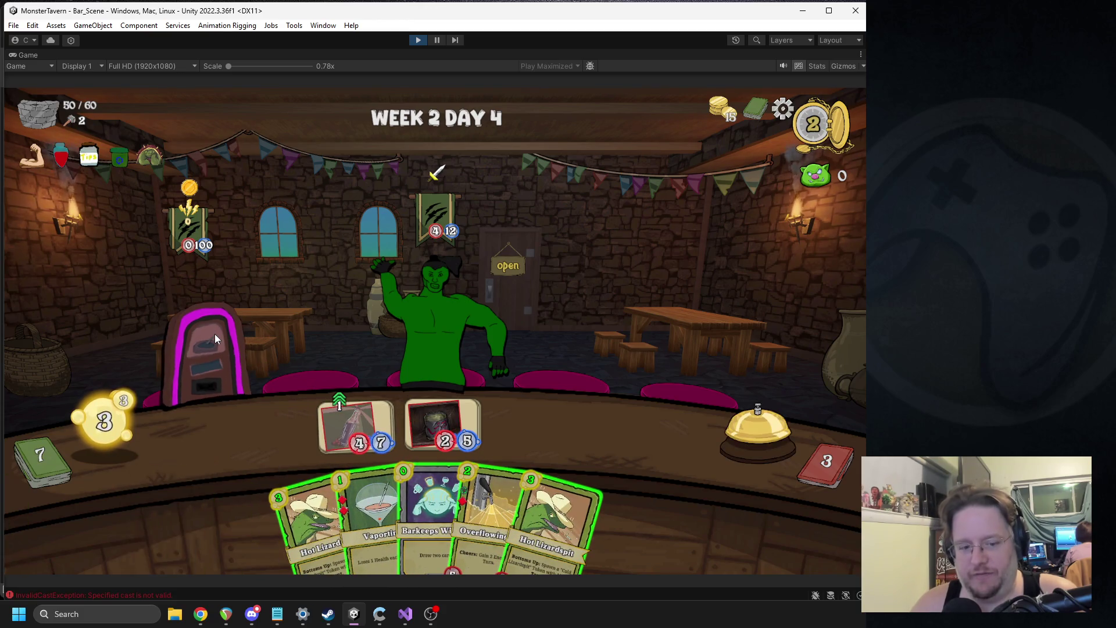
click(418, 39)
double_click(483, 471)
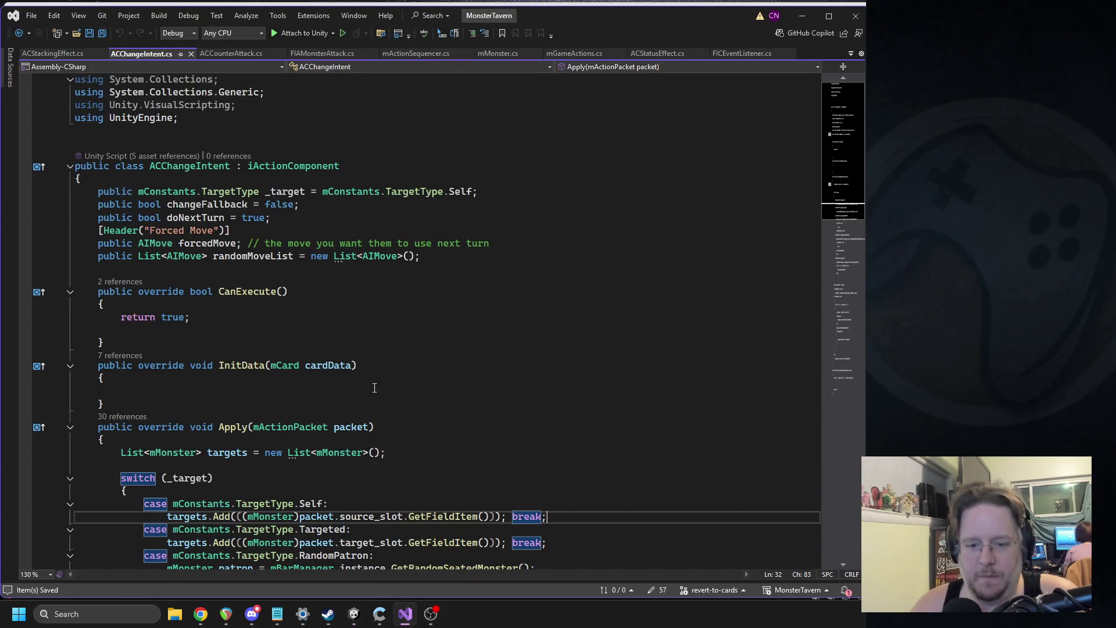
Select source_slot in the Self case, then place the cursor on the empty line above switch (_target).
double_click(365, 516)
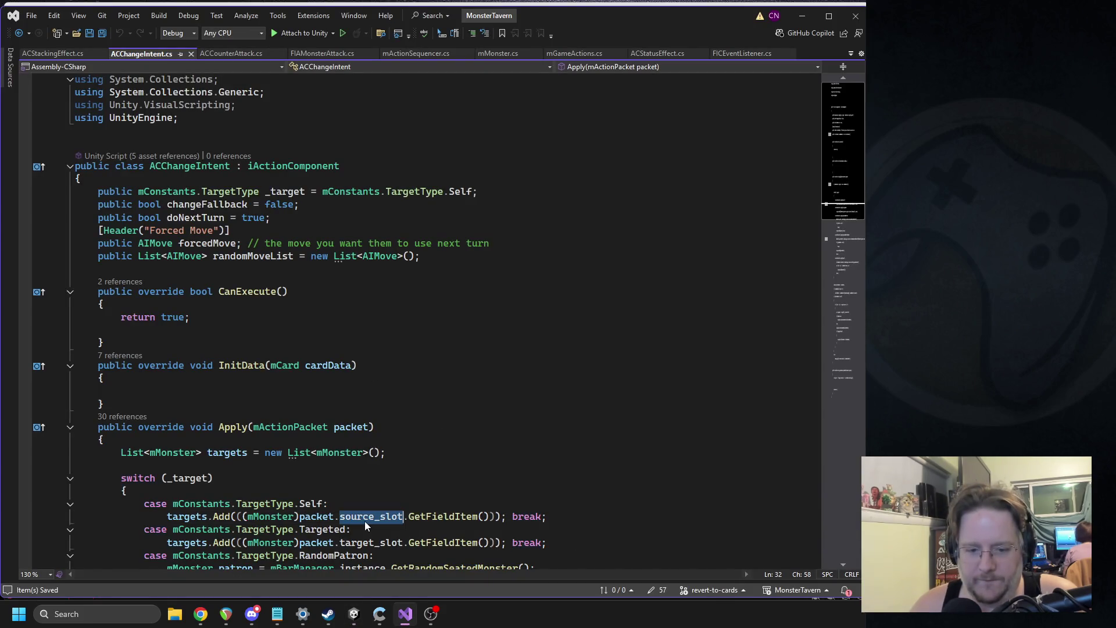
scroll(327, 451, down, 1)
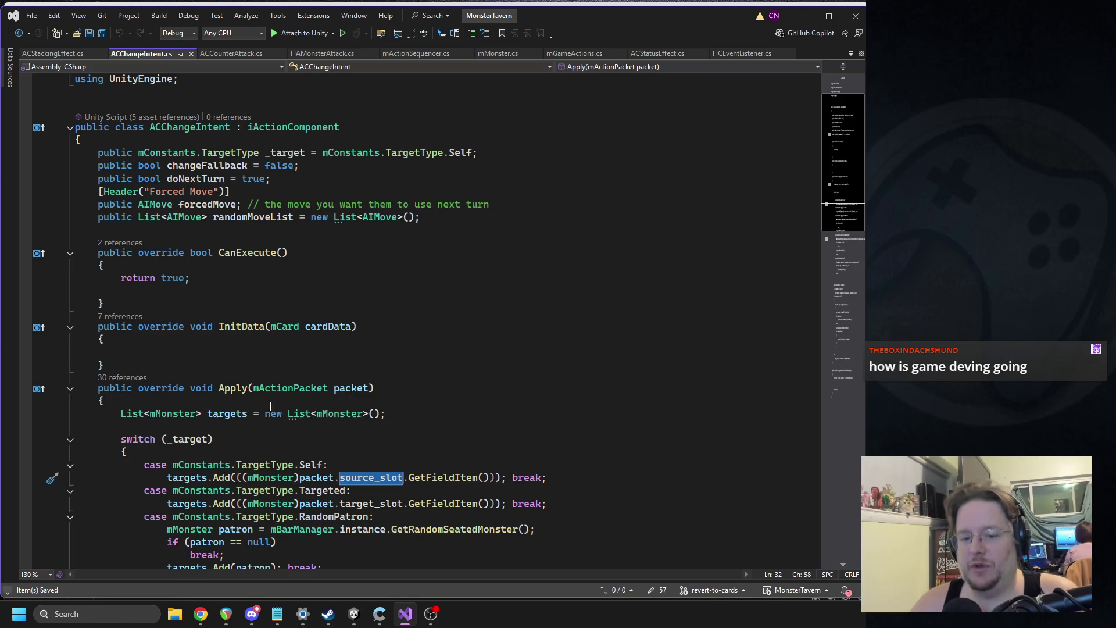
click(193, 425)
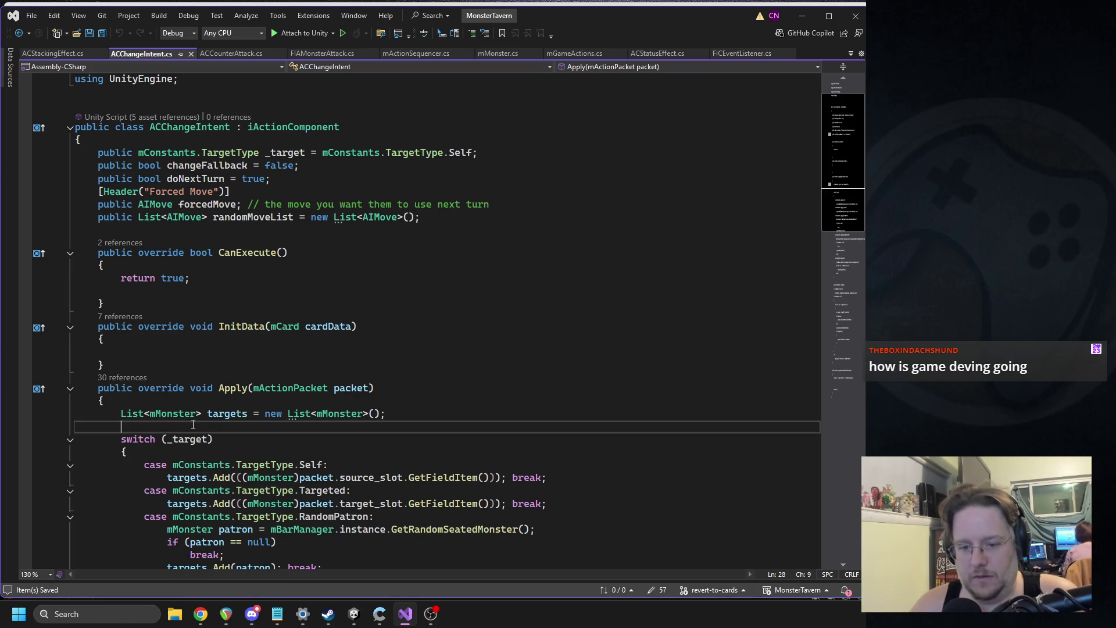
Write Debug.Log(packet.source_slot + " " + ) before the switch, copying the source_slot expression.
text(Debug.Log();)
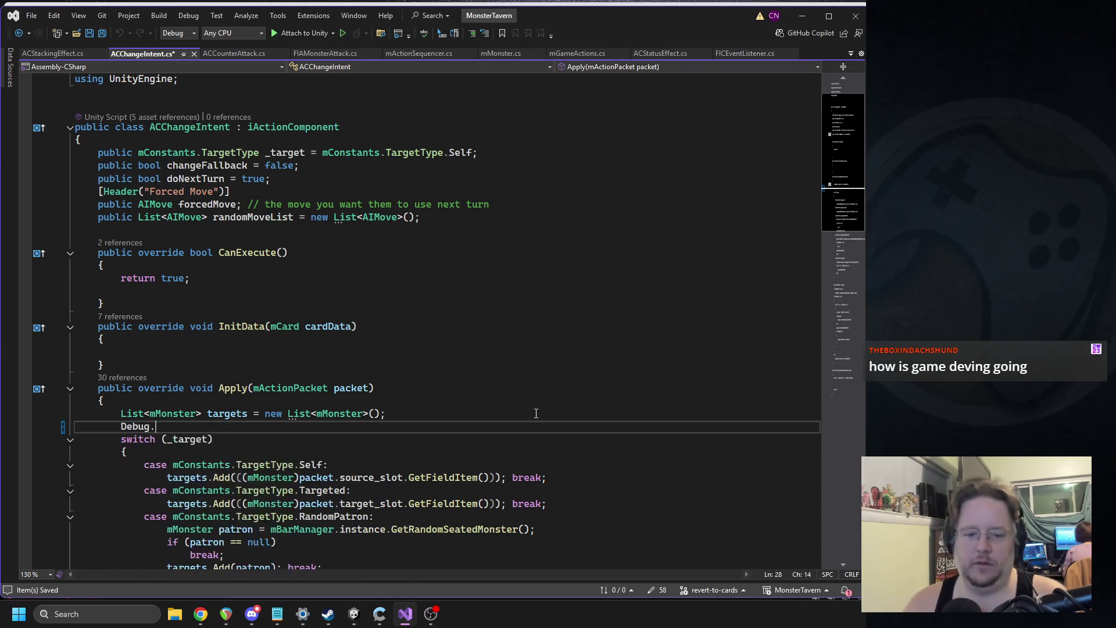
key(Left)
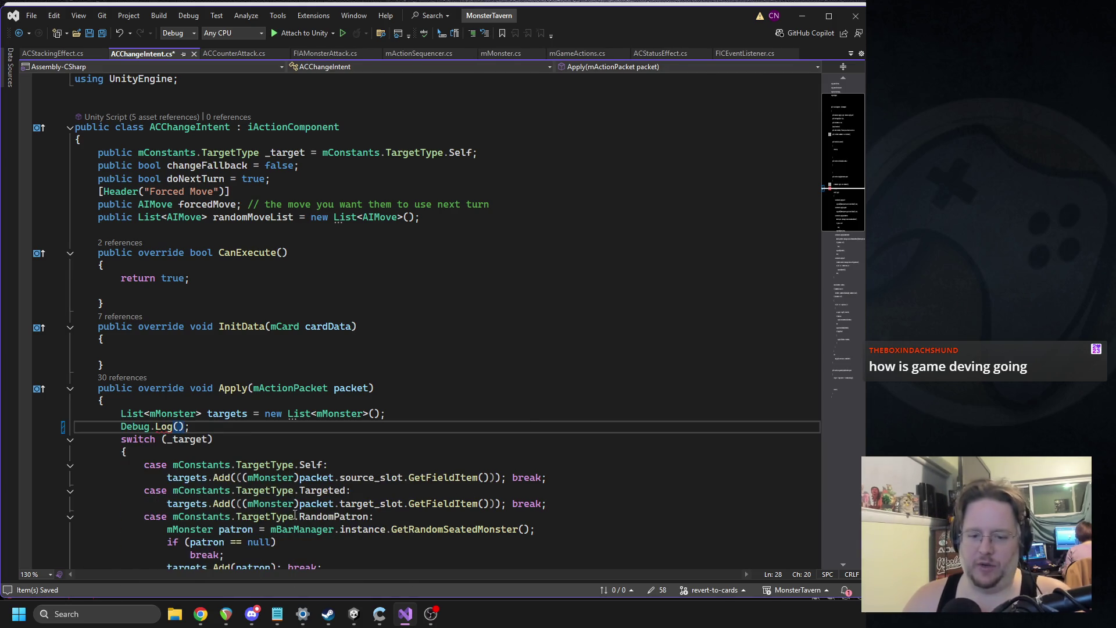
mouse_move(299, 477)
mouse_down()
mouse_move(145, 465)
mouse_move(403, 477)
mouse_up()
key(ctrl+c)
click(176, 427)
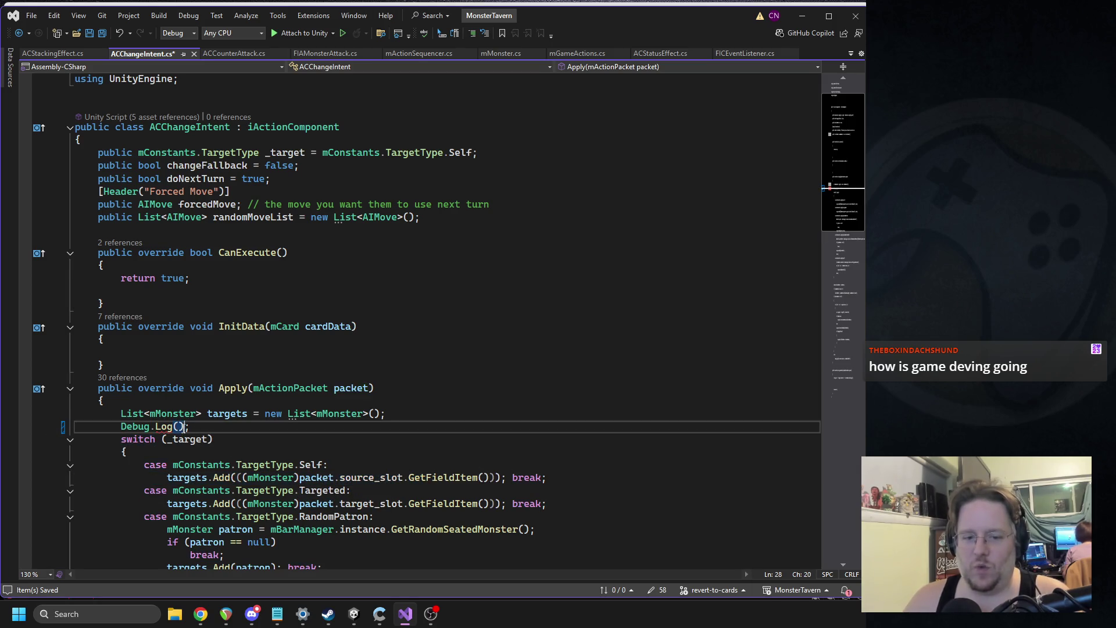
key(ctrl+v)
text(+ " " +)
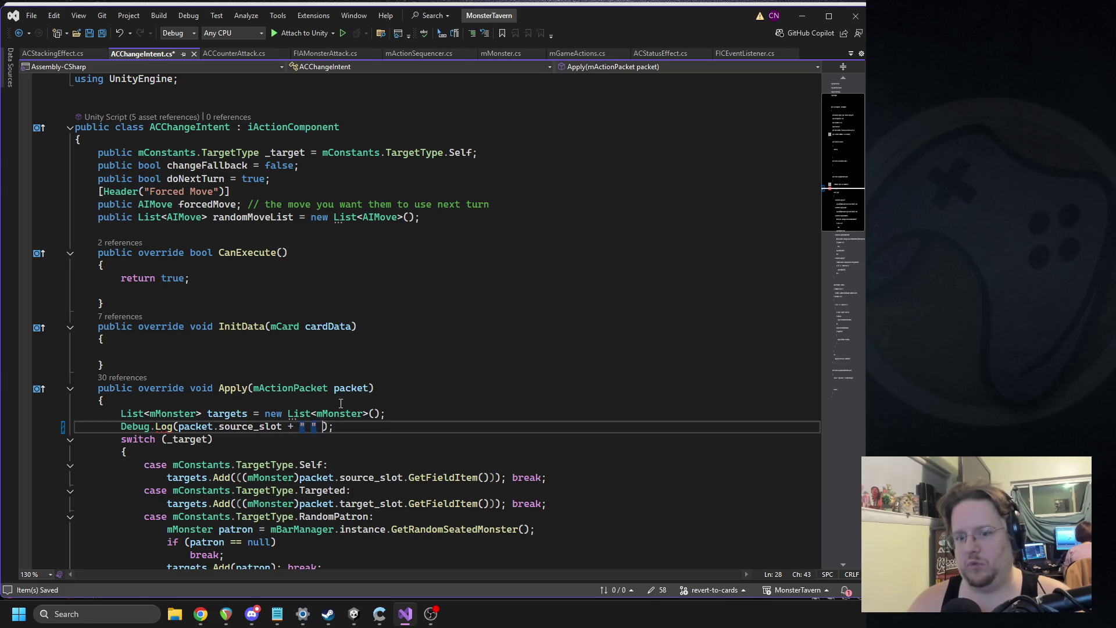
Paste packet.target_slot into the log call and hand over to Unity to recompile.
drag(299, 504, 403, 504)
key(ctrl+c)
click(336, 426)
key(ctrl+v)
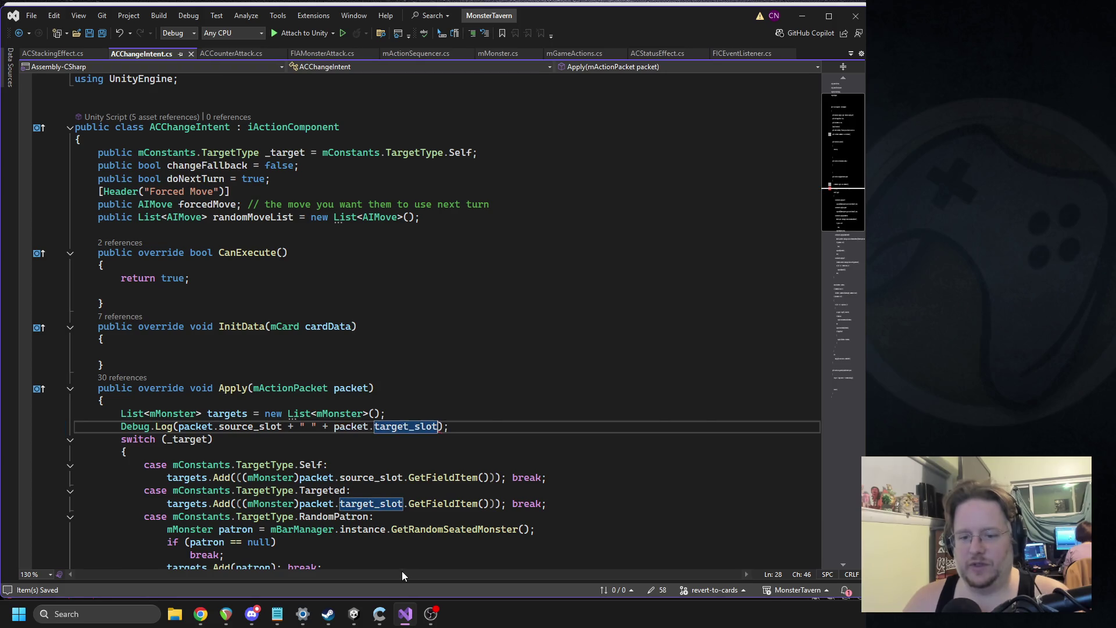
click(356, 617)
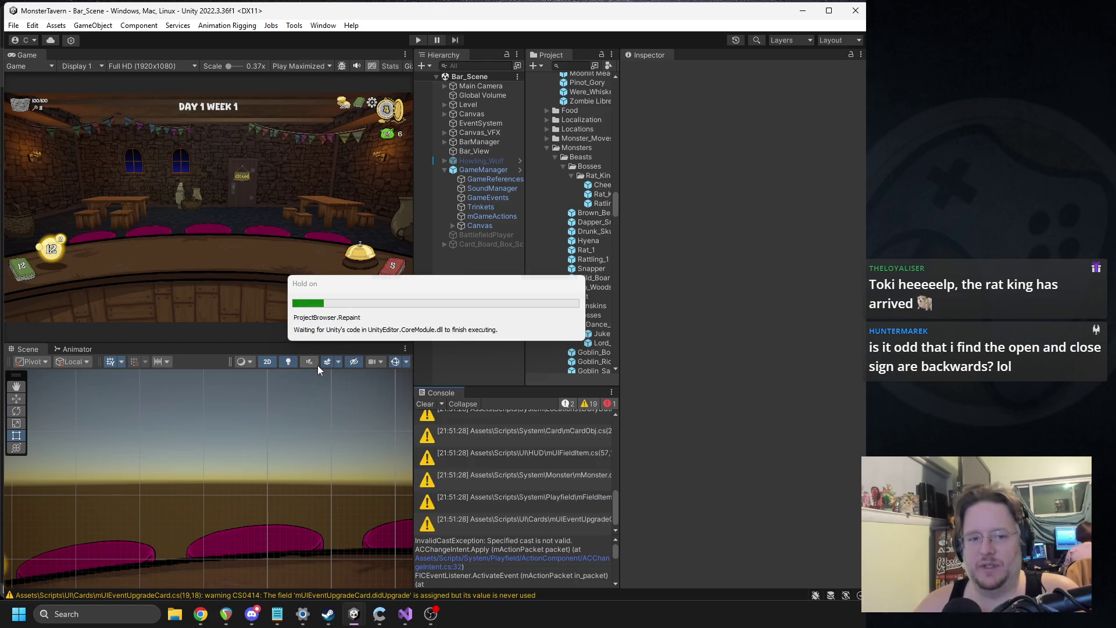
Play a 3-cost card onto the bar, ring the bell, stop, and open the new slot log entry.
click(419, 39)
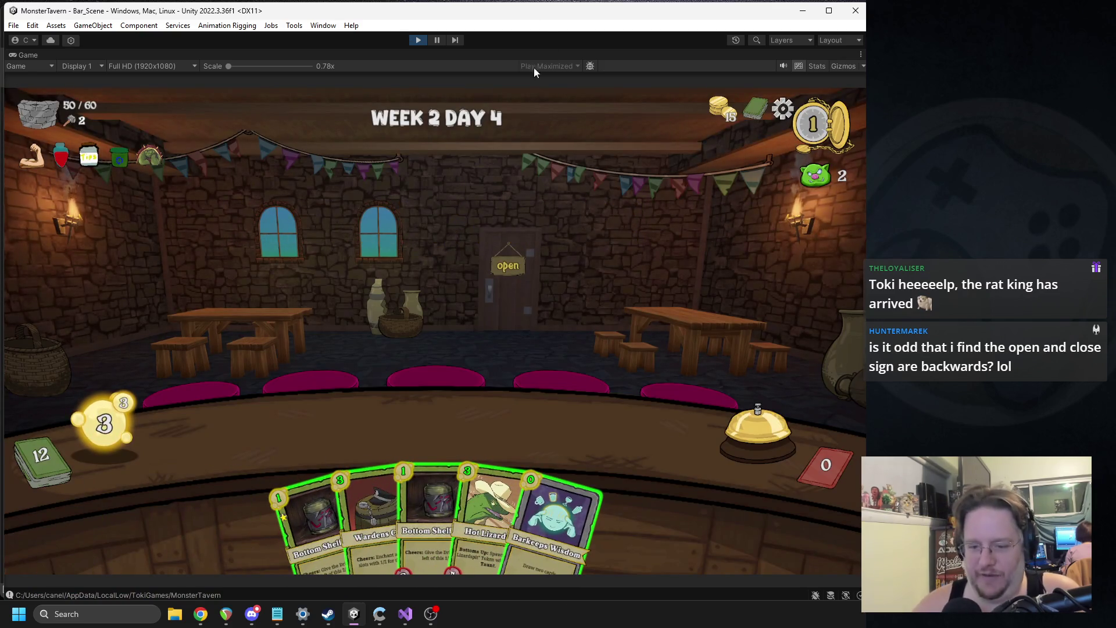
drag(372, 511, 355, 430)
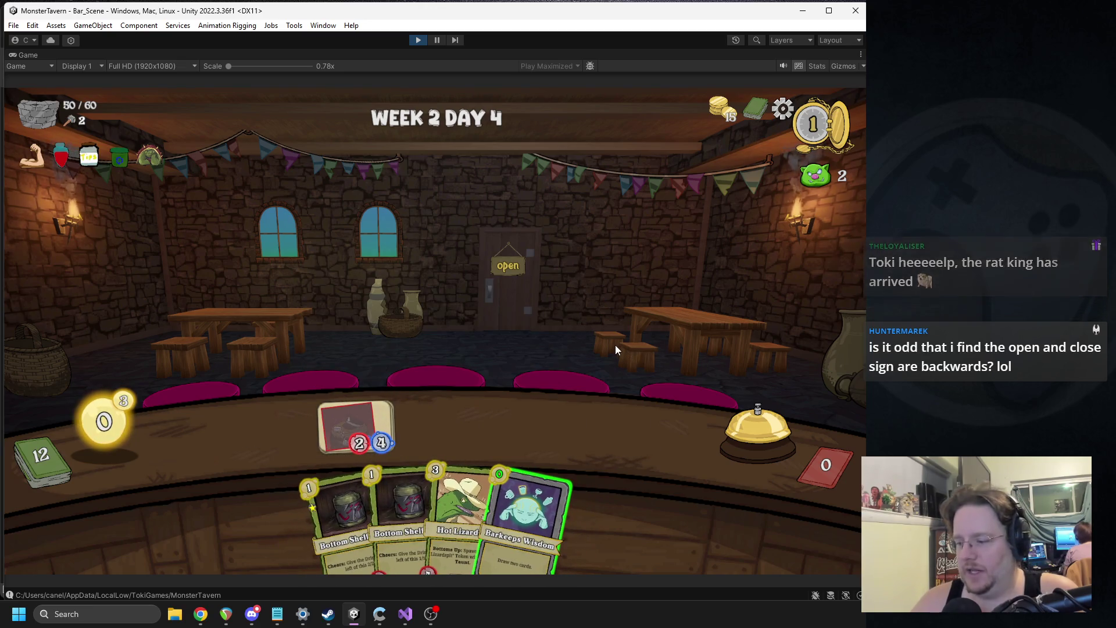
click(749, 443)
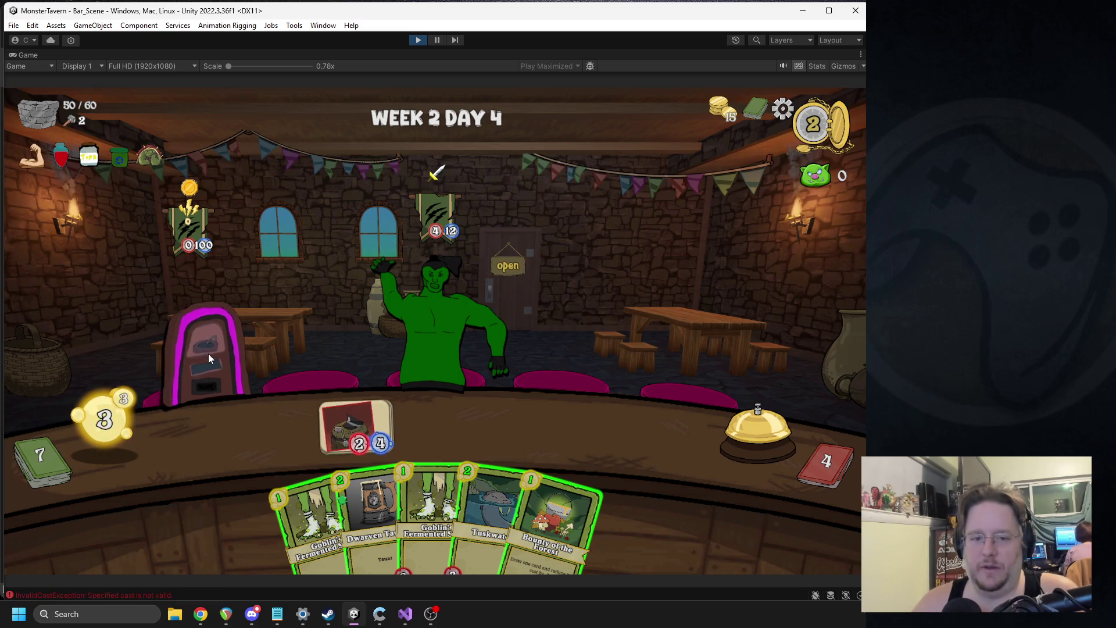
click(418, 39)
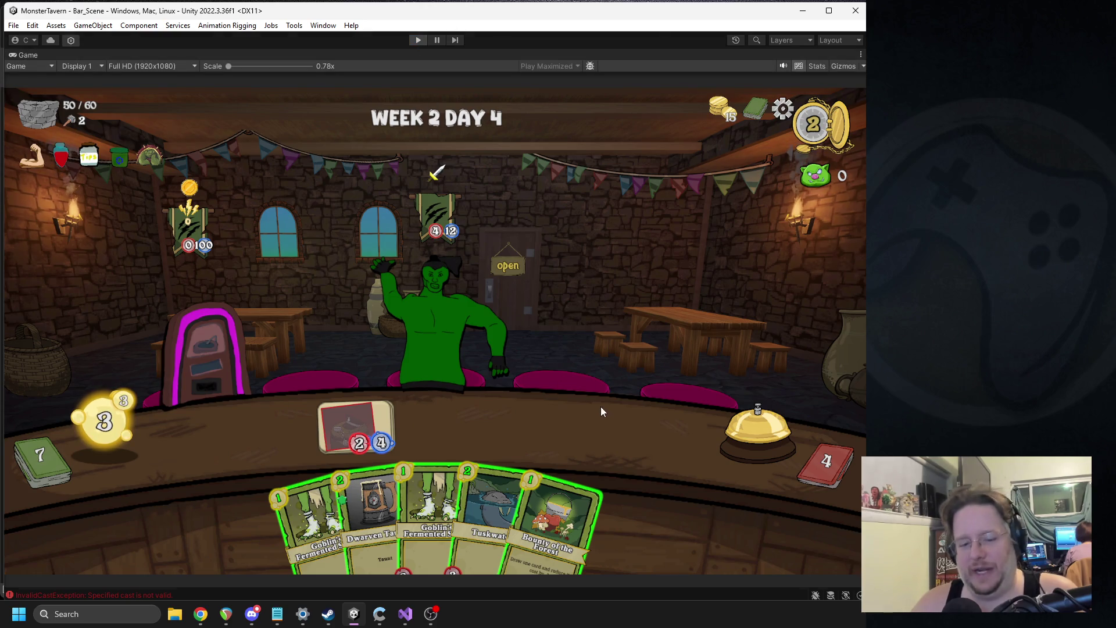
double_click(511, 464)
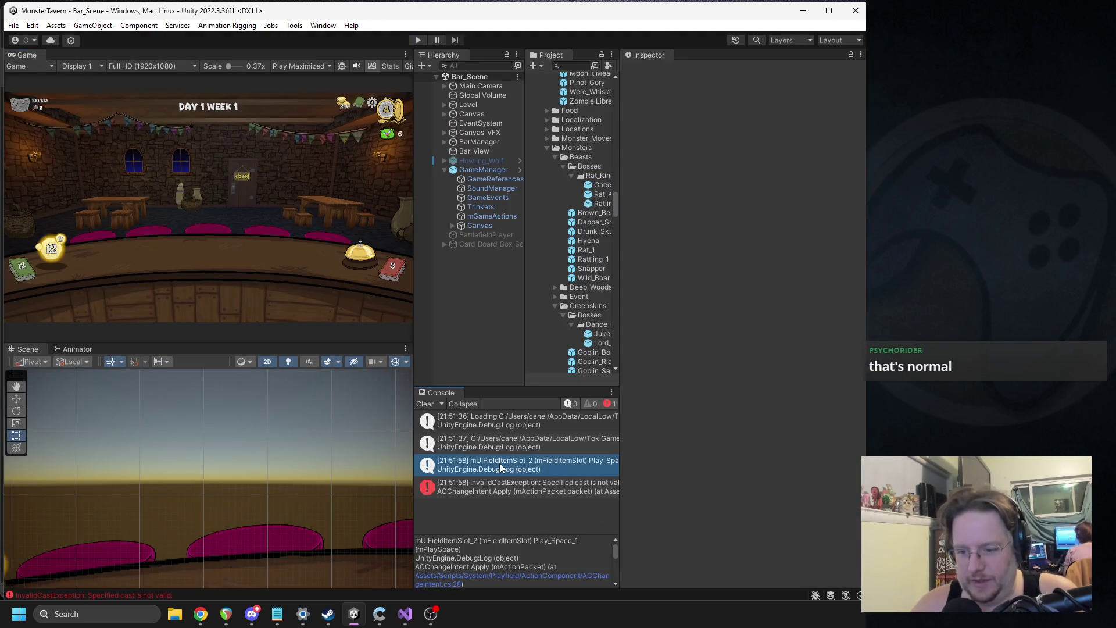
Widen the console to read the log (mUIFieldItemSlot_2, Play_Space_1) and check its ACChangeIntent line.
click(365, 617)
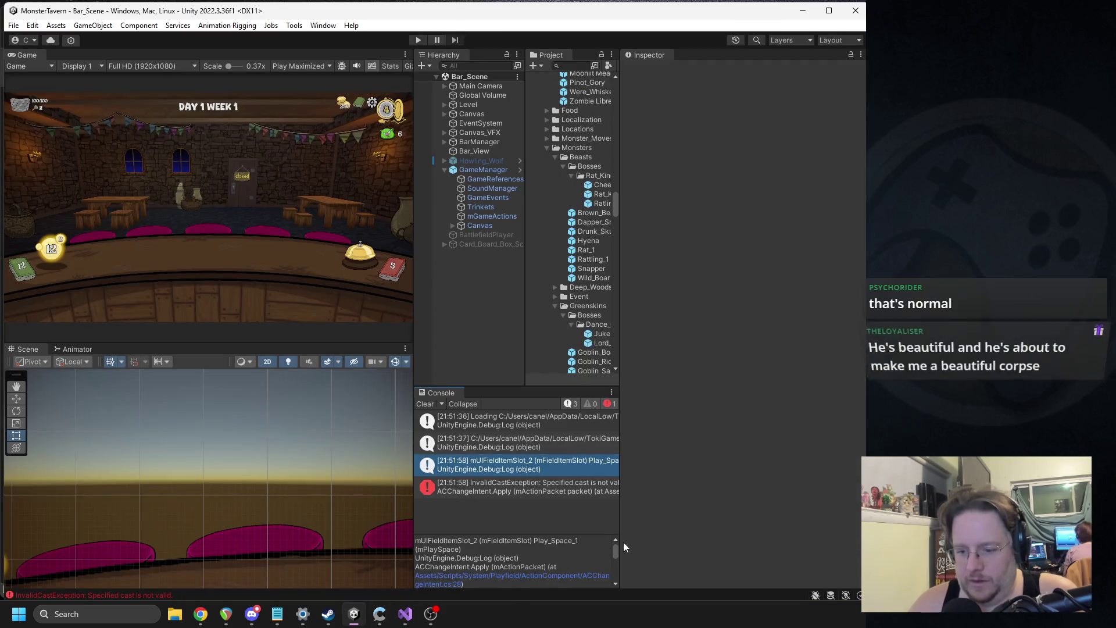
drag(535, 549, 416, 543)
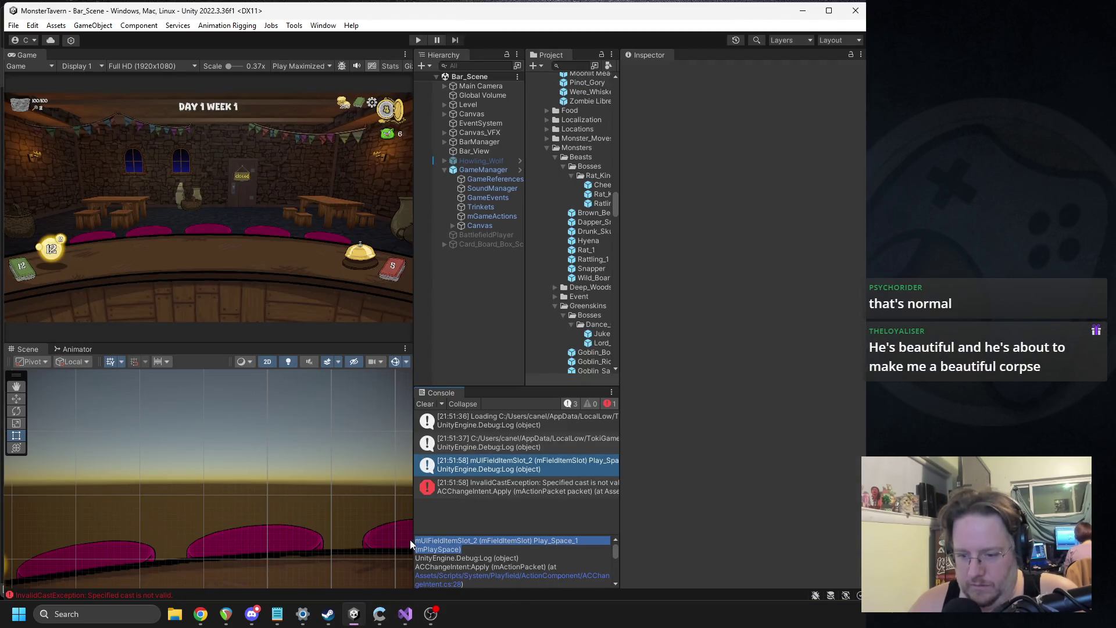
drag(621, 458, 771, 465)
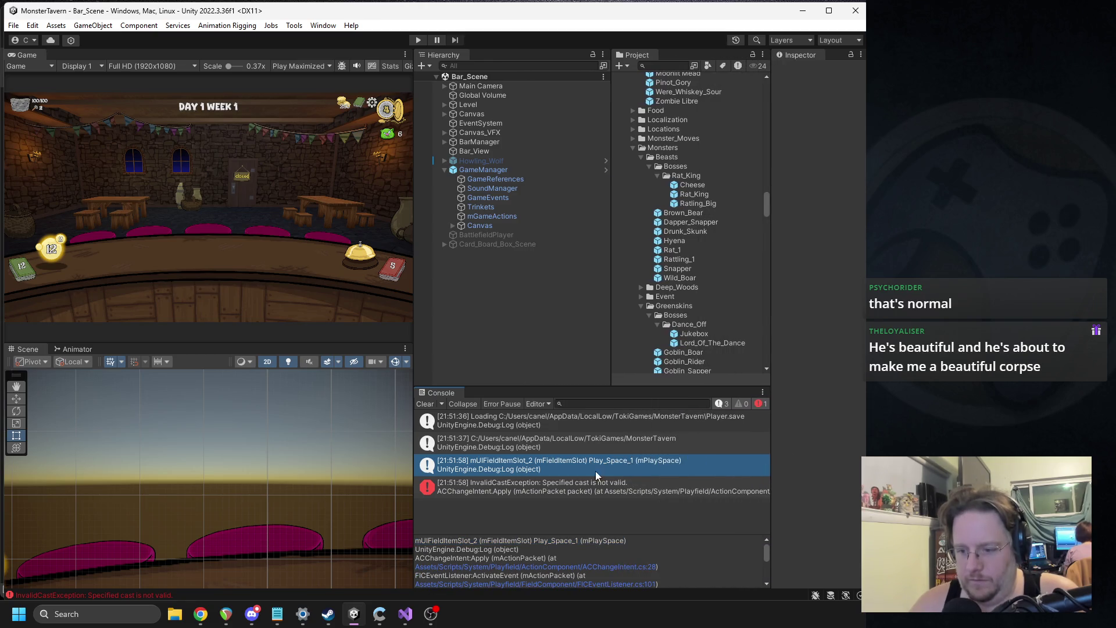
double_click(524, 466)
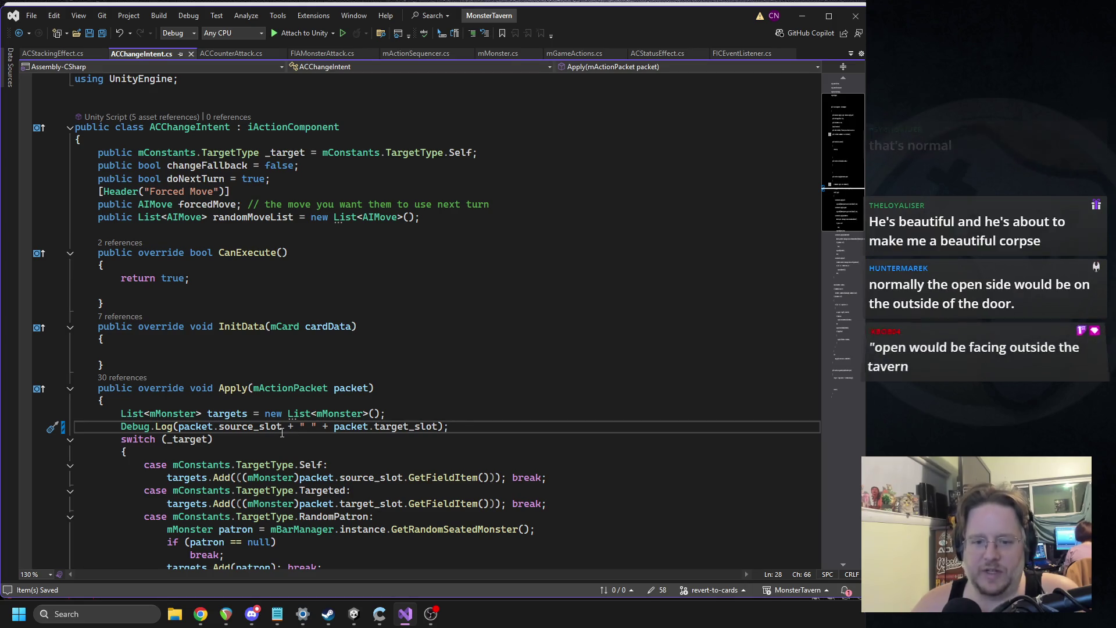
click(259, 427)
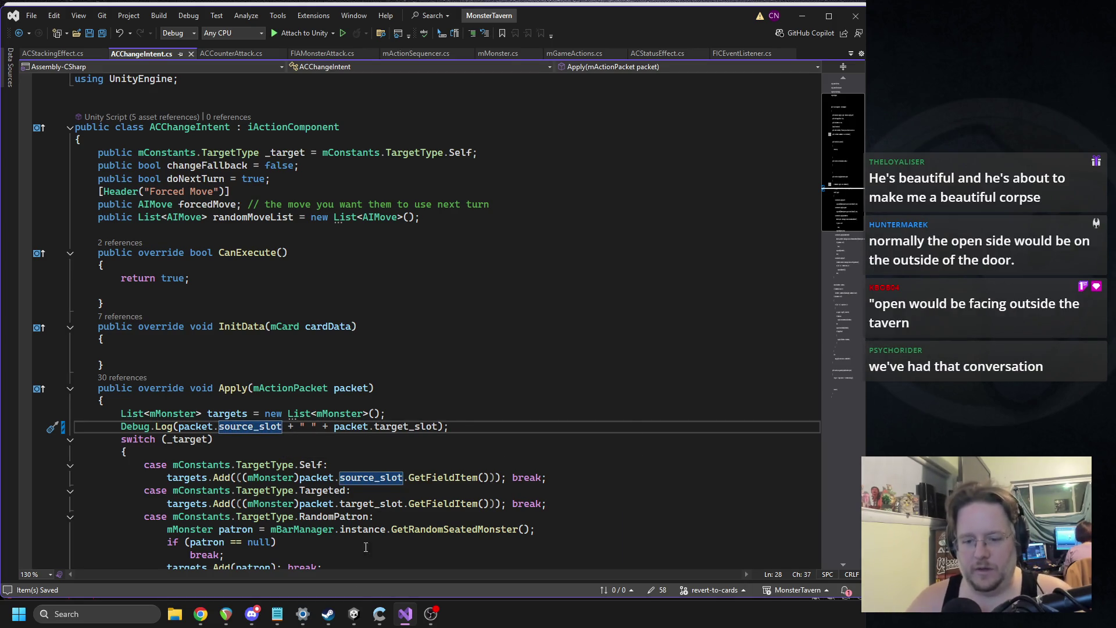
click(362, 616)
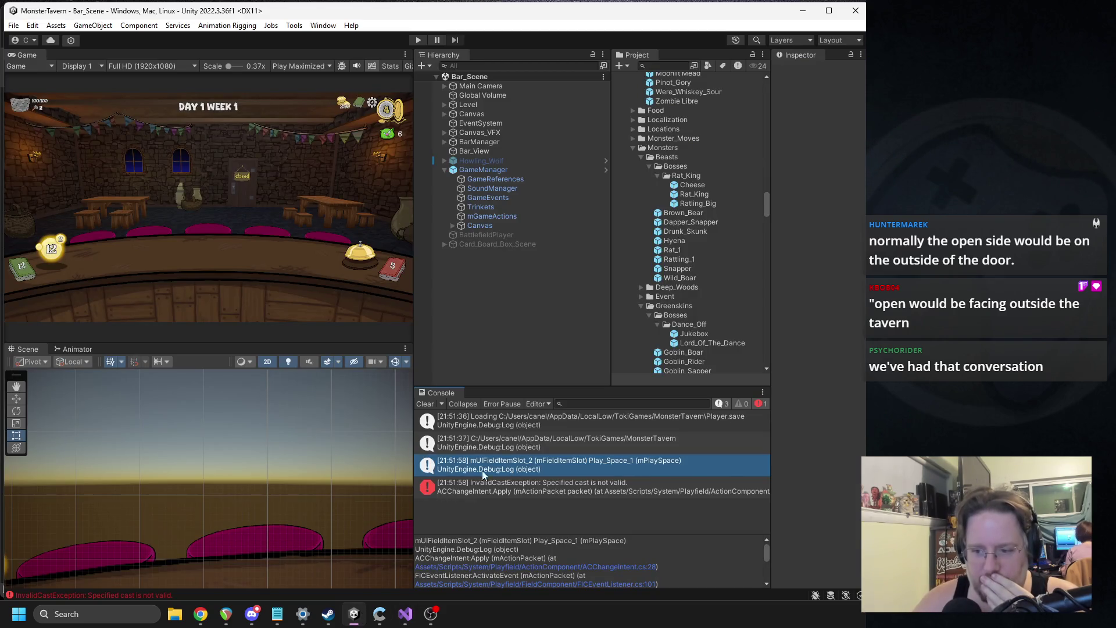
Open the Jukebox prefab, resize the panels, and scroll its root's components down to AC Change Intent.
double_click(691, 335)
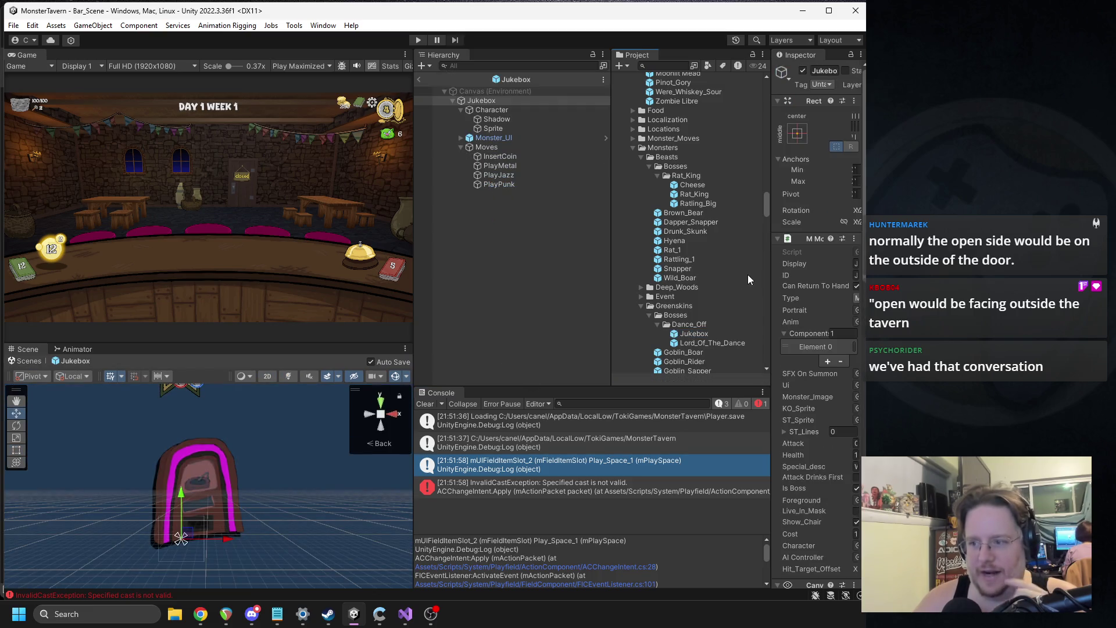
drag(772, 284, 632, 284)
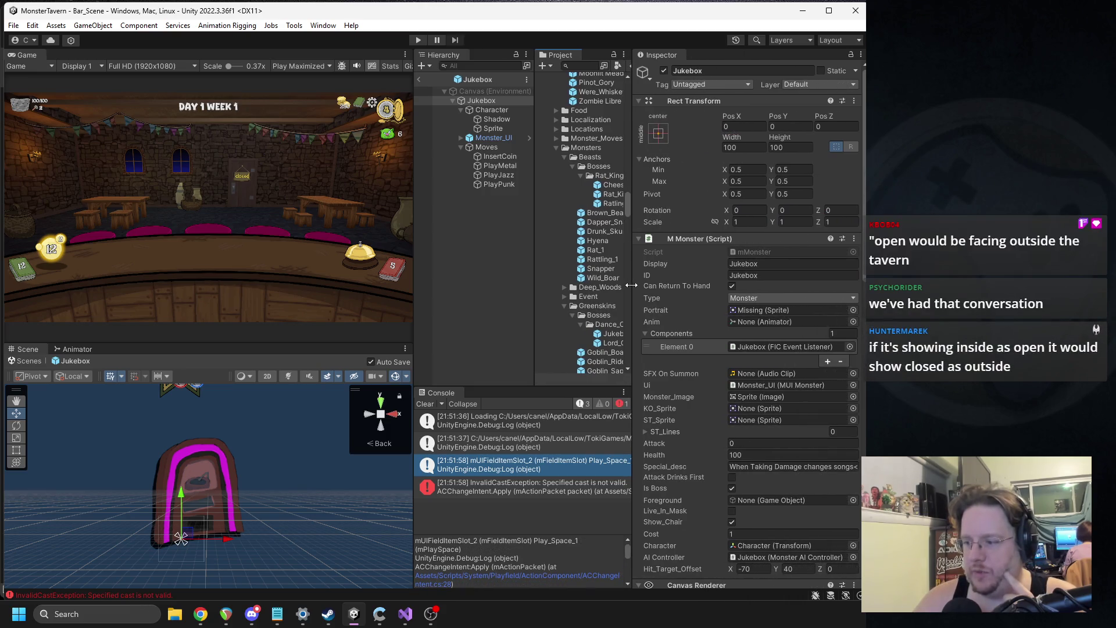
drag(631, 285, 683, 301)
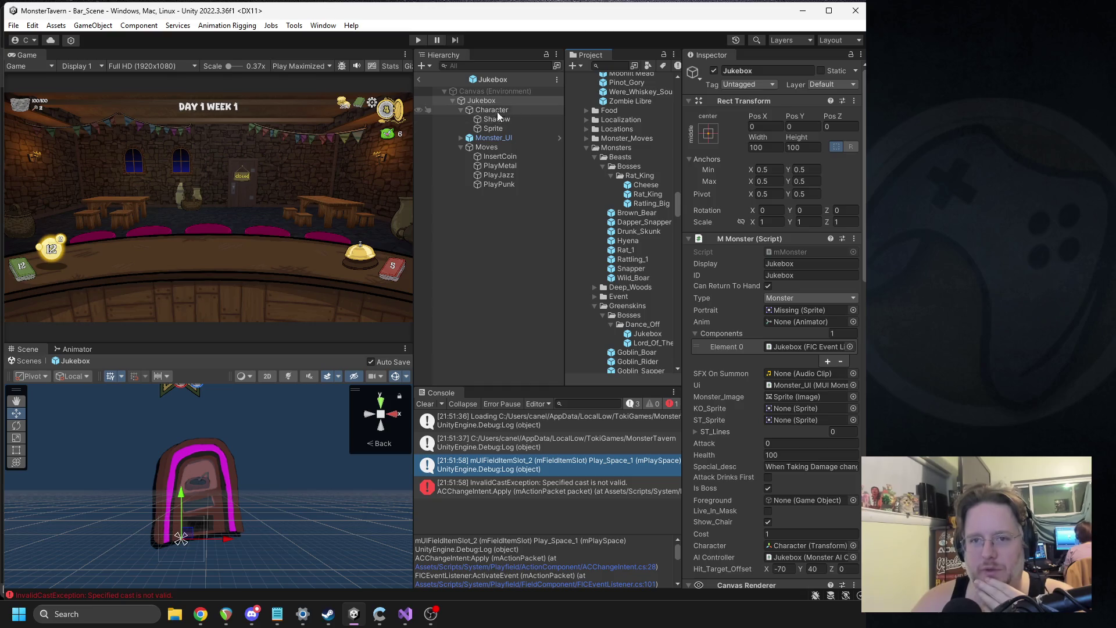
click(475, 102)
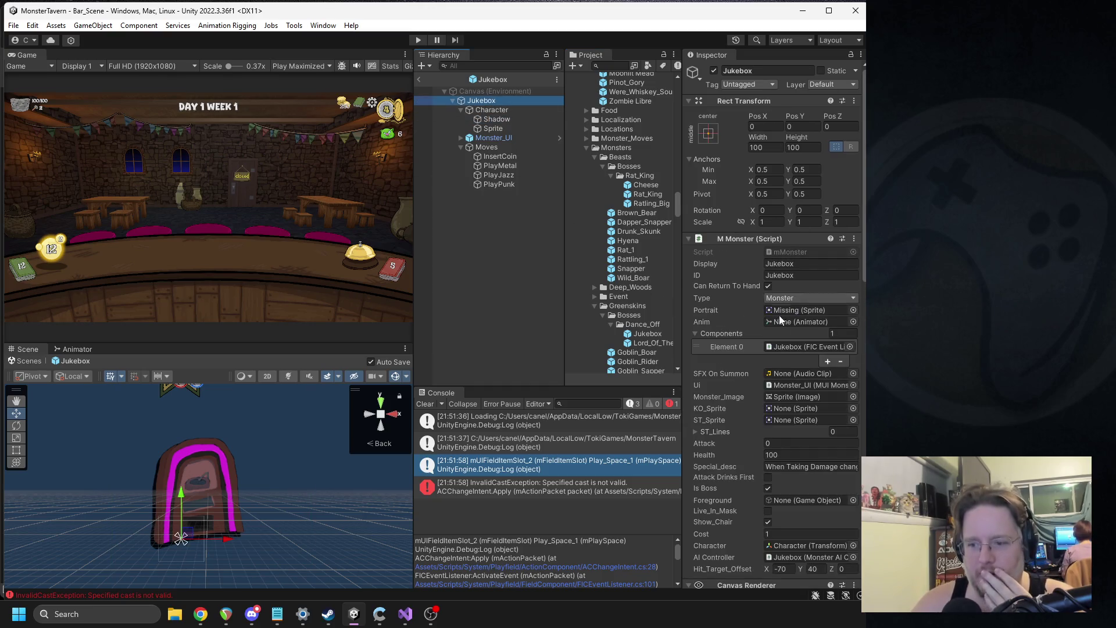
scroll(779, 308, down, 6)
scroll(779, 308, down, 6)
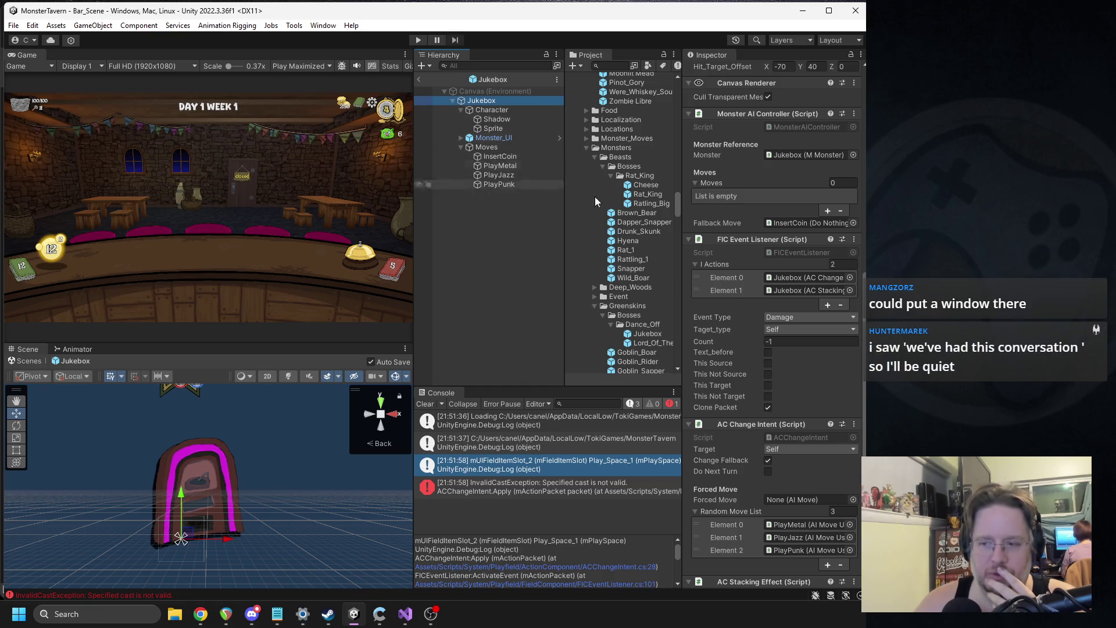
Set AC Stacking Effect's Effect_Proc_At to 3 and target to Targeted, then exit the prefab and play.
scroll(744, 303, down, 5)
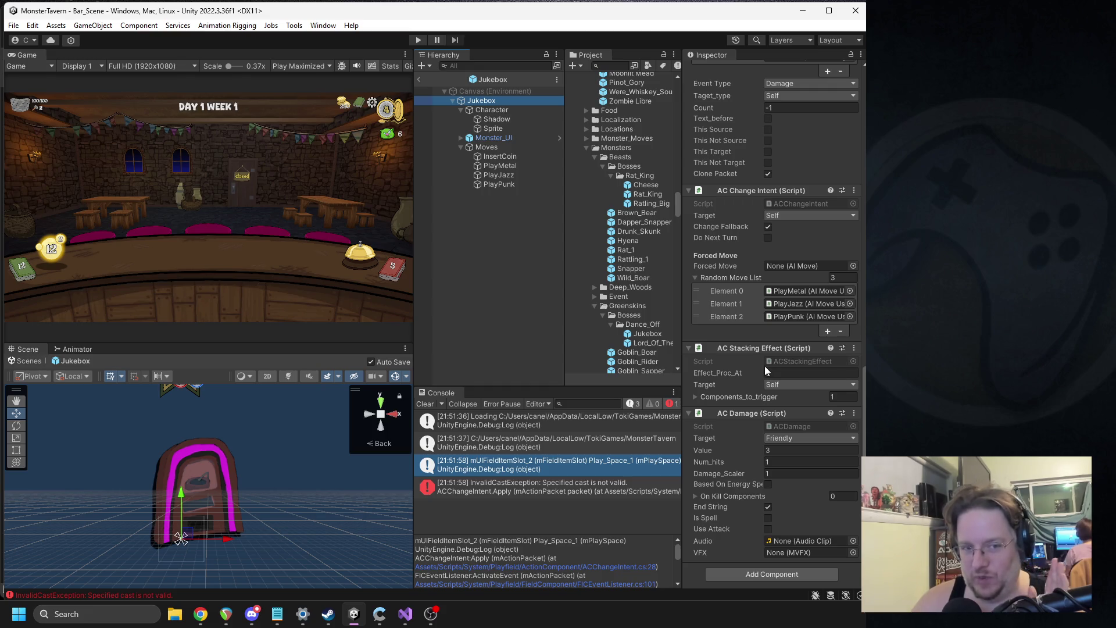
text(3)
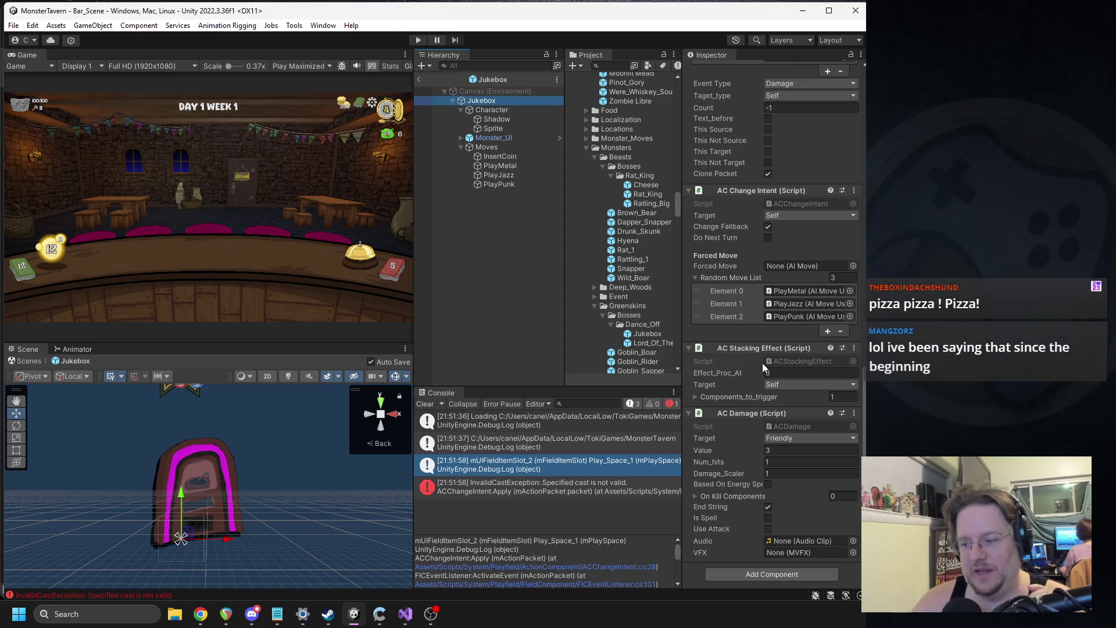
text(3)
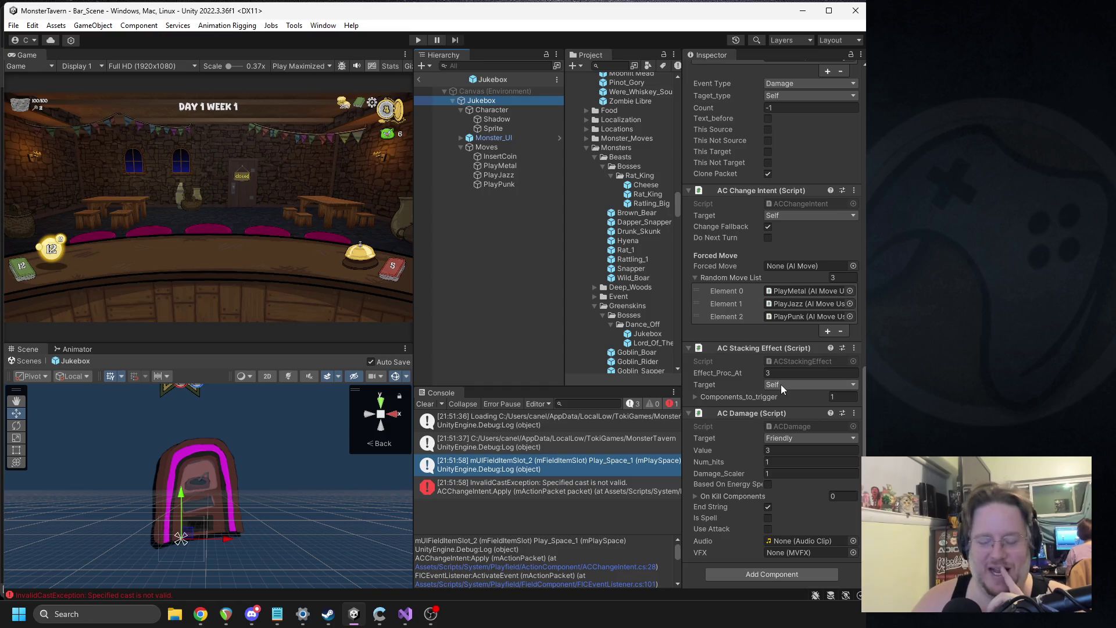
click(781, 385)
click(805, 165)
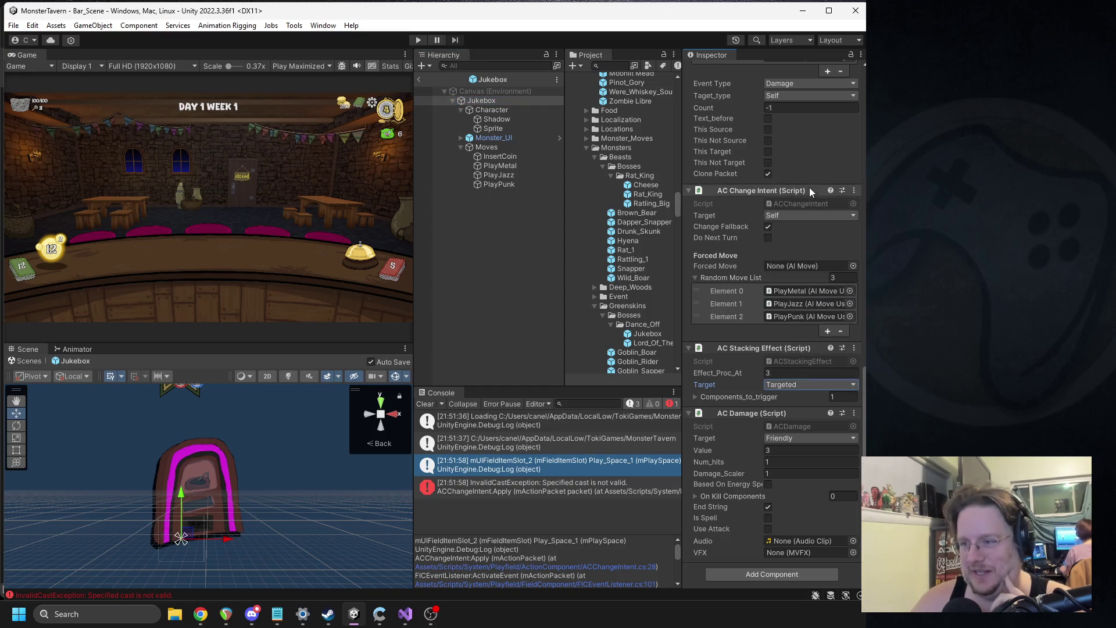
click(419, 79)
click(418, 41)
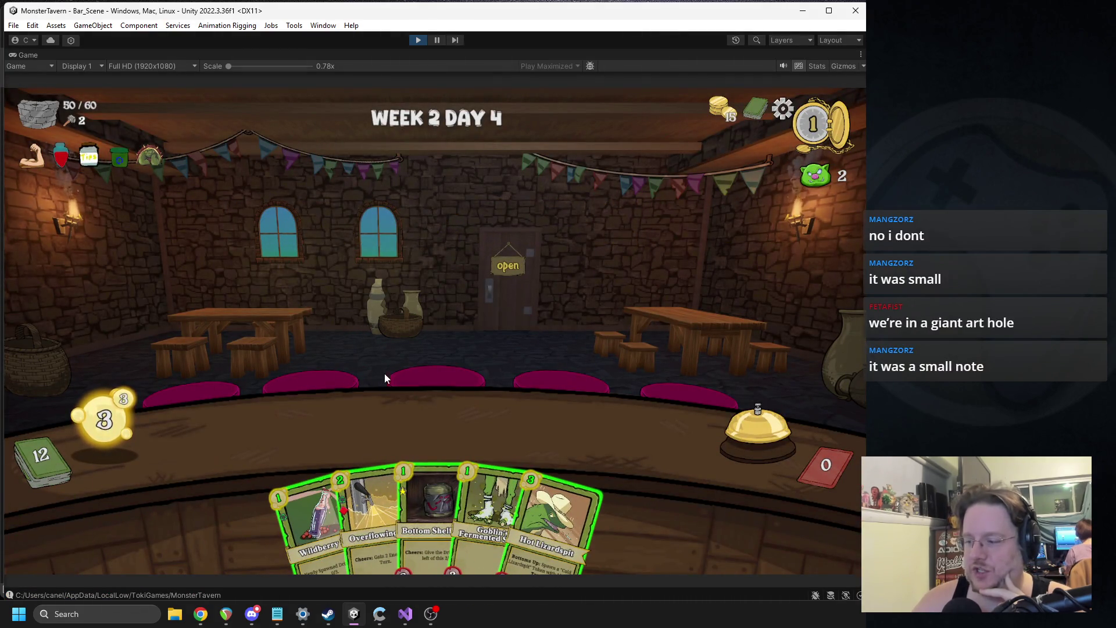
Play Overflowing Tap into the left bar slot and ring the bell, then stop and open the NullReferenceException line.
mouse_move(358, 481)
mouse_down()
mouse_move(351, 444)
mouse_move(325, 452)
mouse_move(431, 413)
mouse_move(595, 414)
mouse_move(602, 424)
mouse_up()
drag(335, 512, 336, 417)
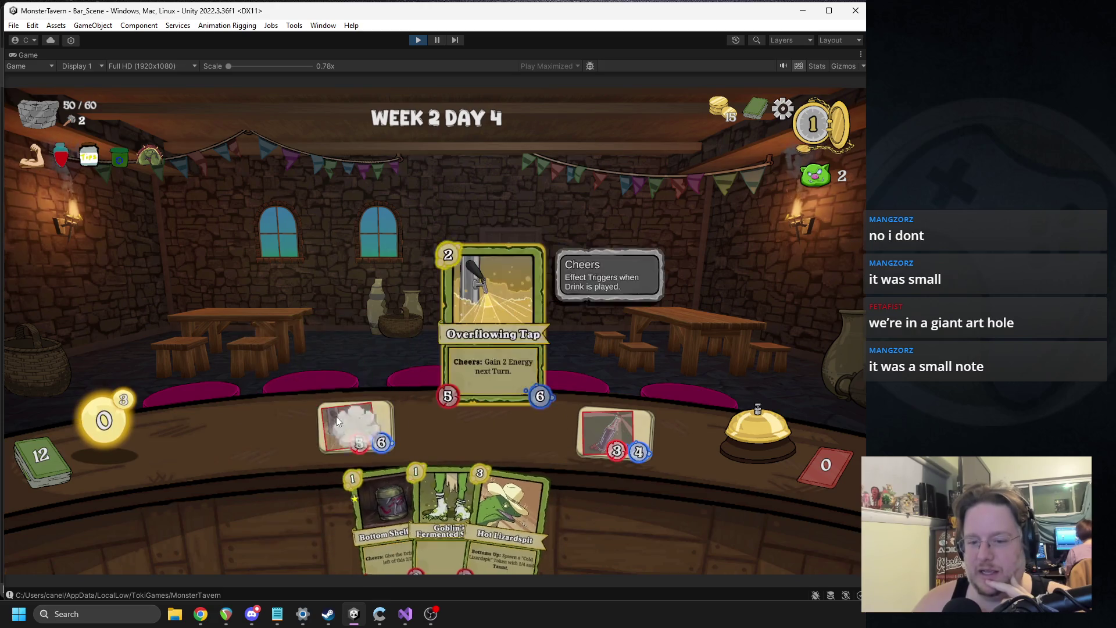
click(728, 429)
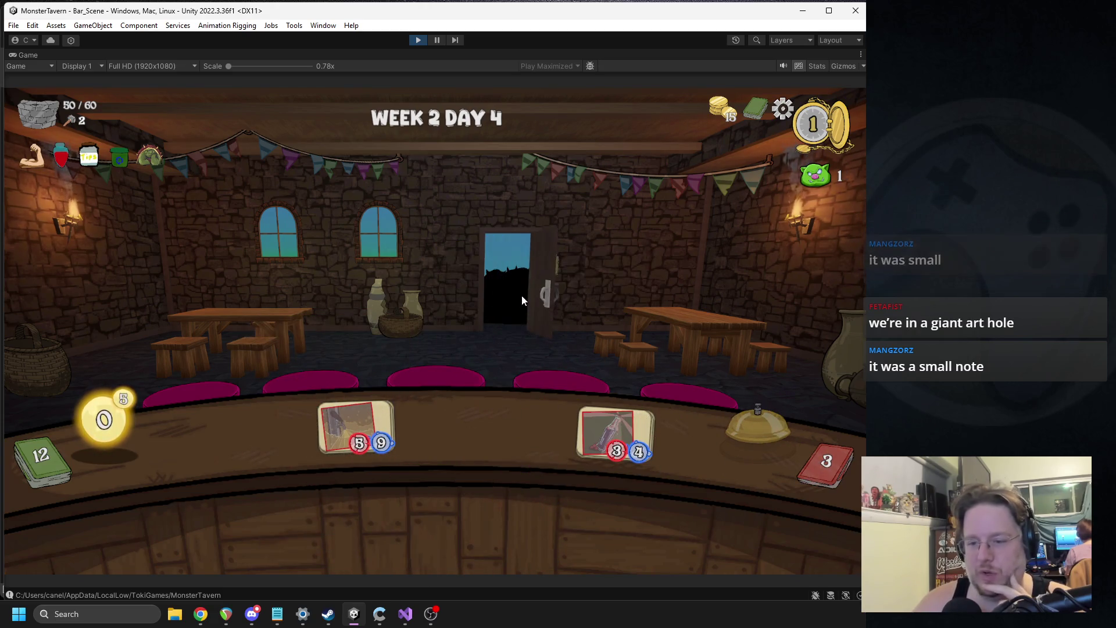
mouse_move(435, 173)
click(417, 41)
double_click(512, 464)
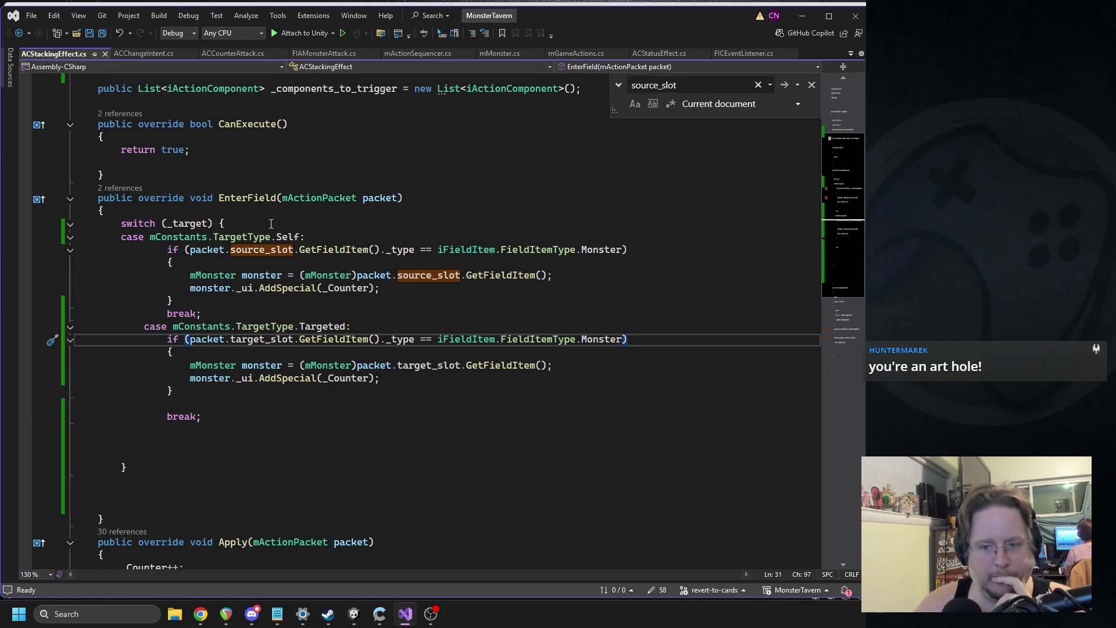
Undo then redo the Targeted case edit, save ACStackingEffect.cs, and return to Unity.
click(289, 227)
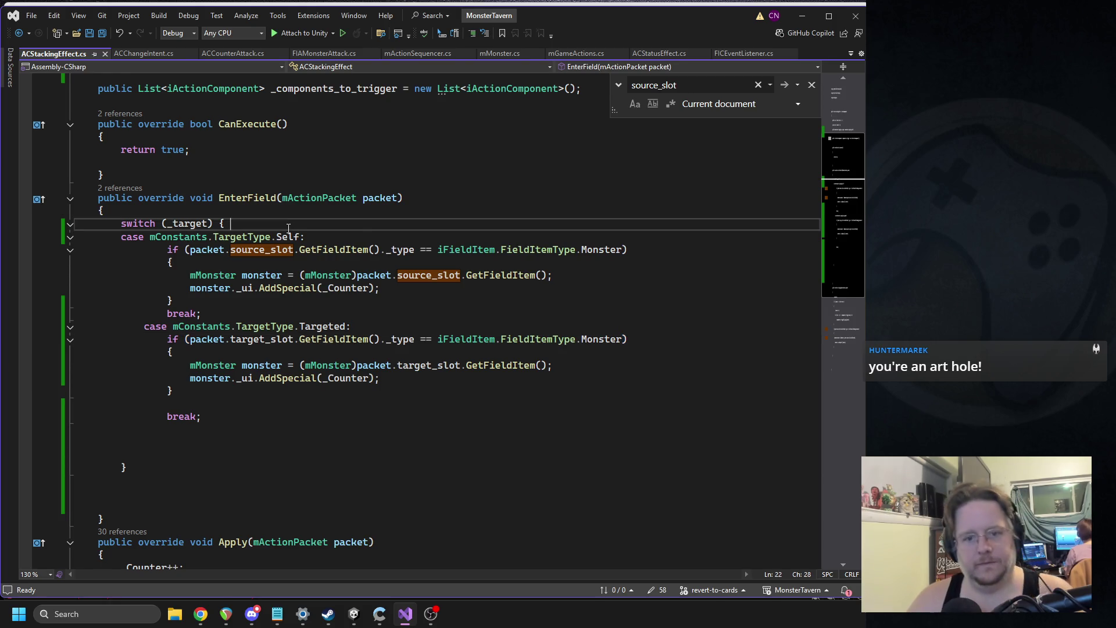
key(ctrl+z)
key(ctrl+y)
key(ctrl+s)
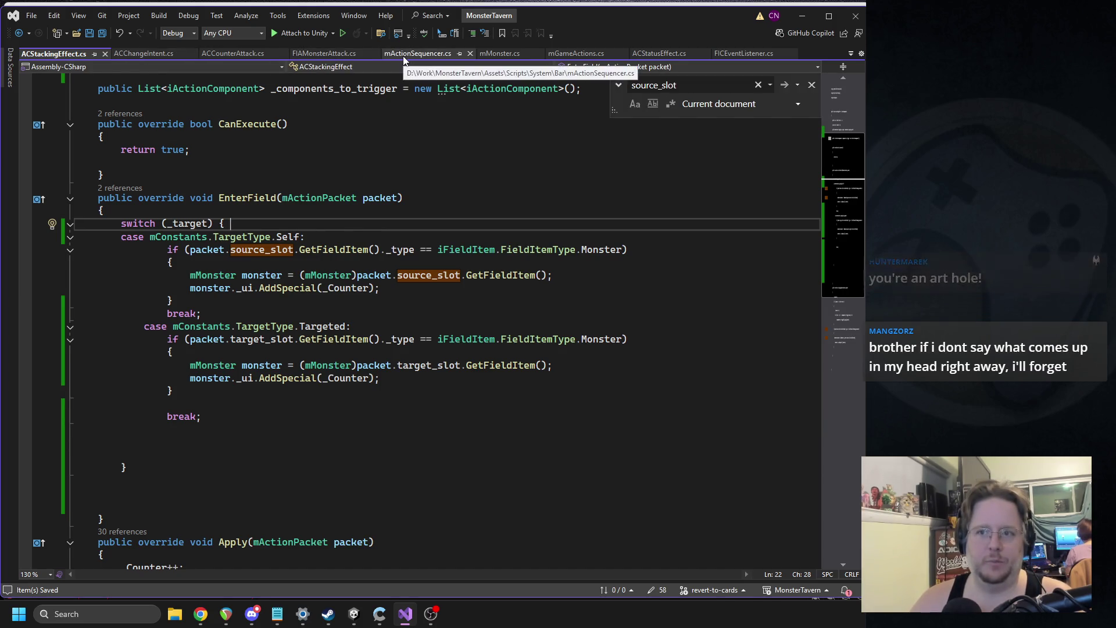
click(354, 614)
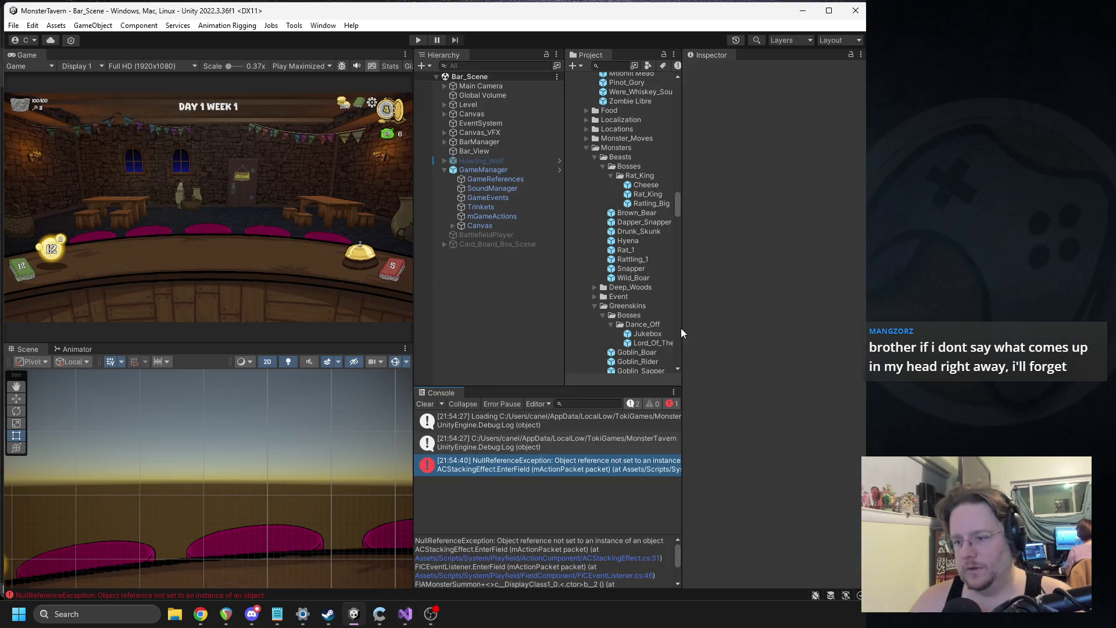
Inspect the Lord_Of_The_Dance prefab's components, folding away its monster stats component.
click(637, 341)
scroll(736, 397, down, 8)
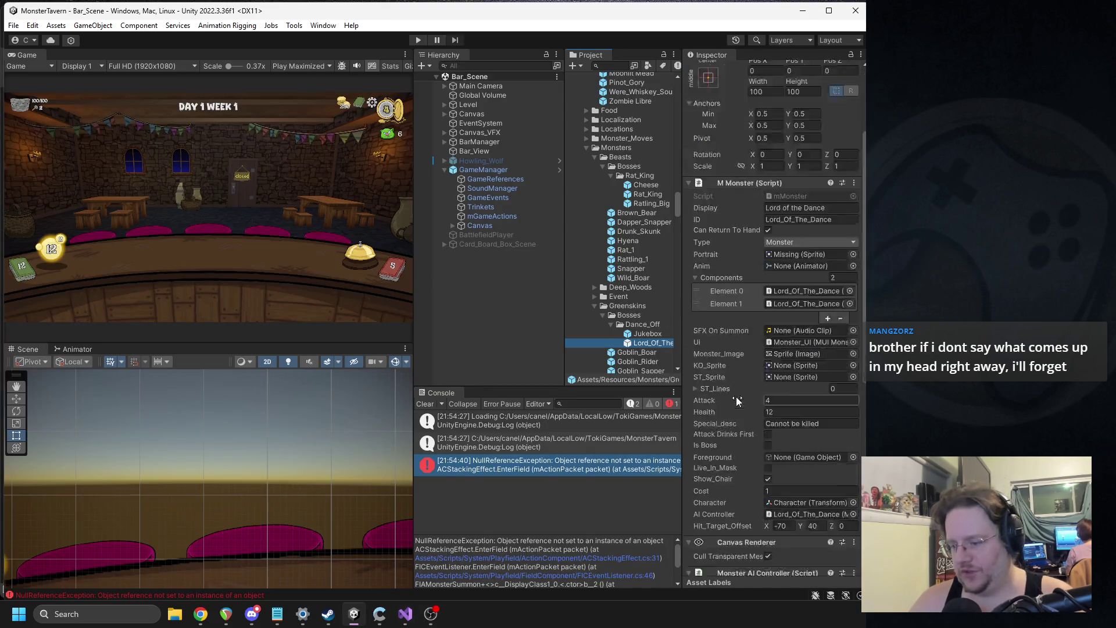
text(1)
scroll(762, 171, up, 3)
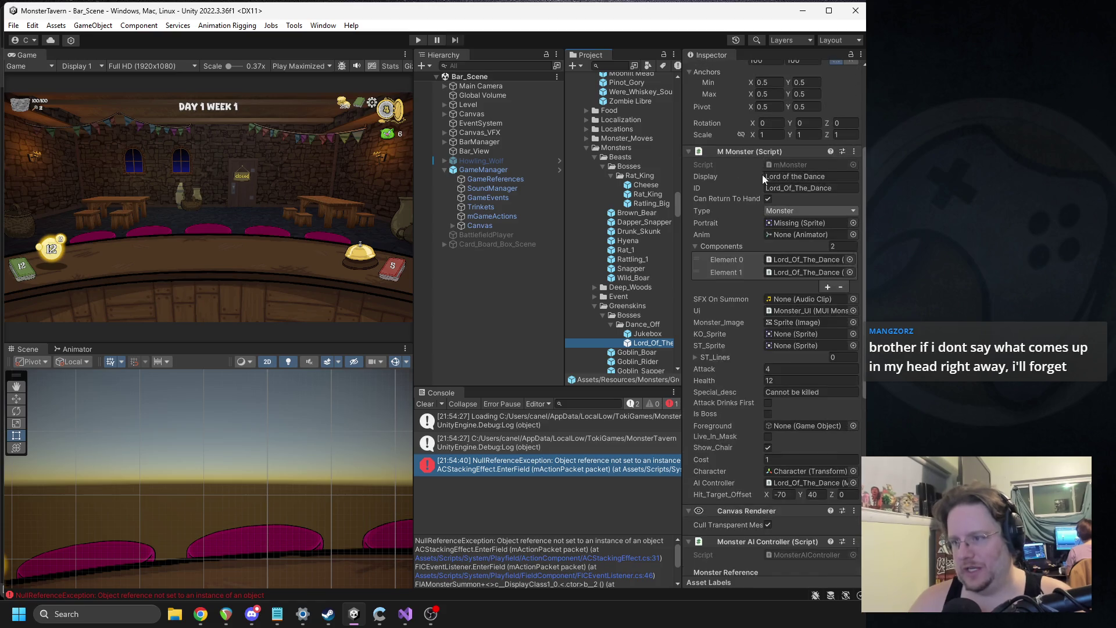
click(747, 153)
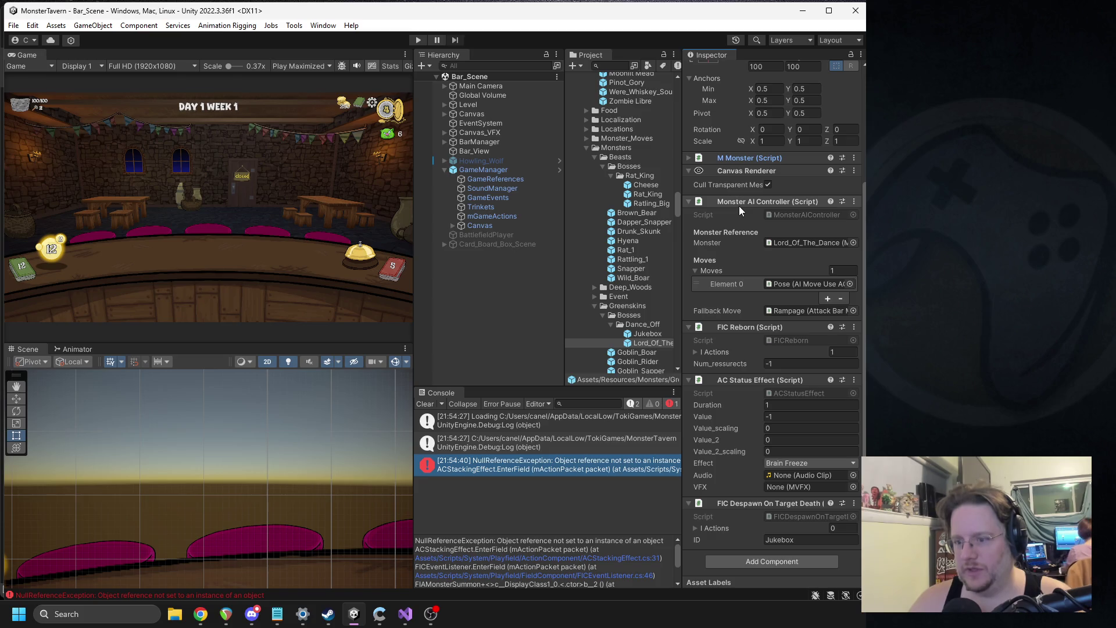
click(647, 333)
click(653, 343)
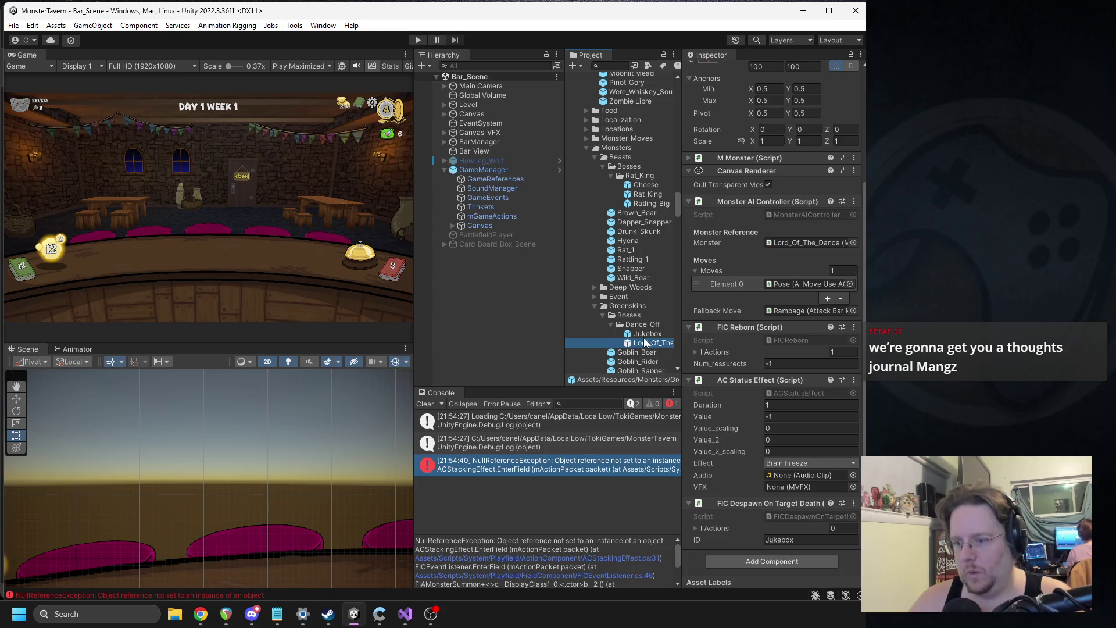
Select the Jukebox prefab and open its FIC Event Listener script via Edit Script.
click(644, 334)
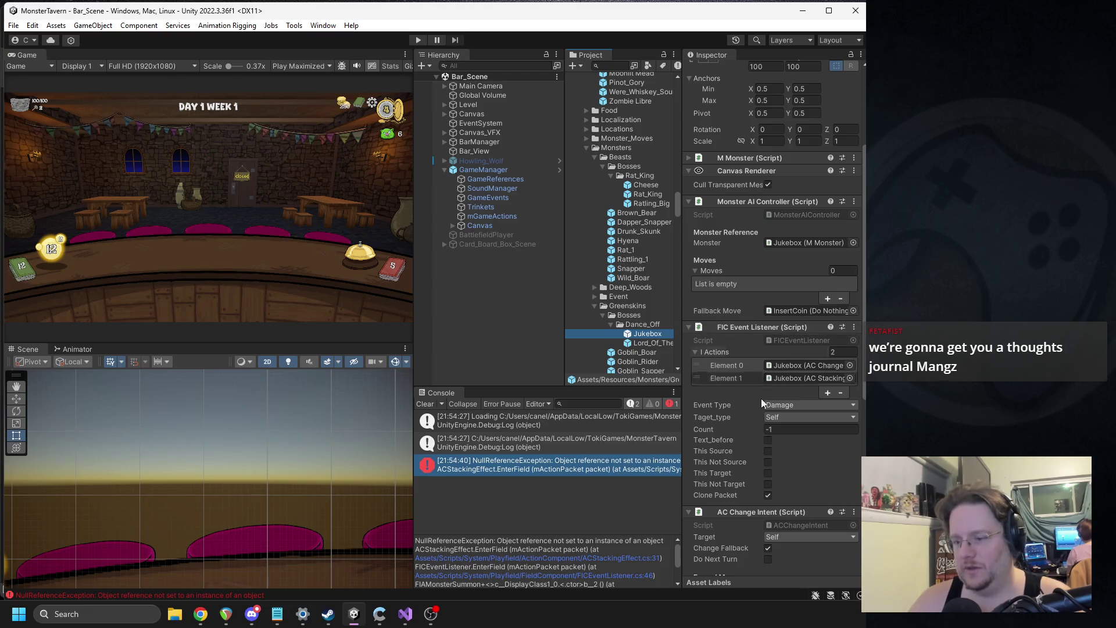
right_click(738, 330)
click(773, 470)
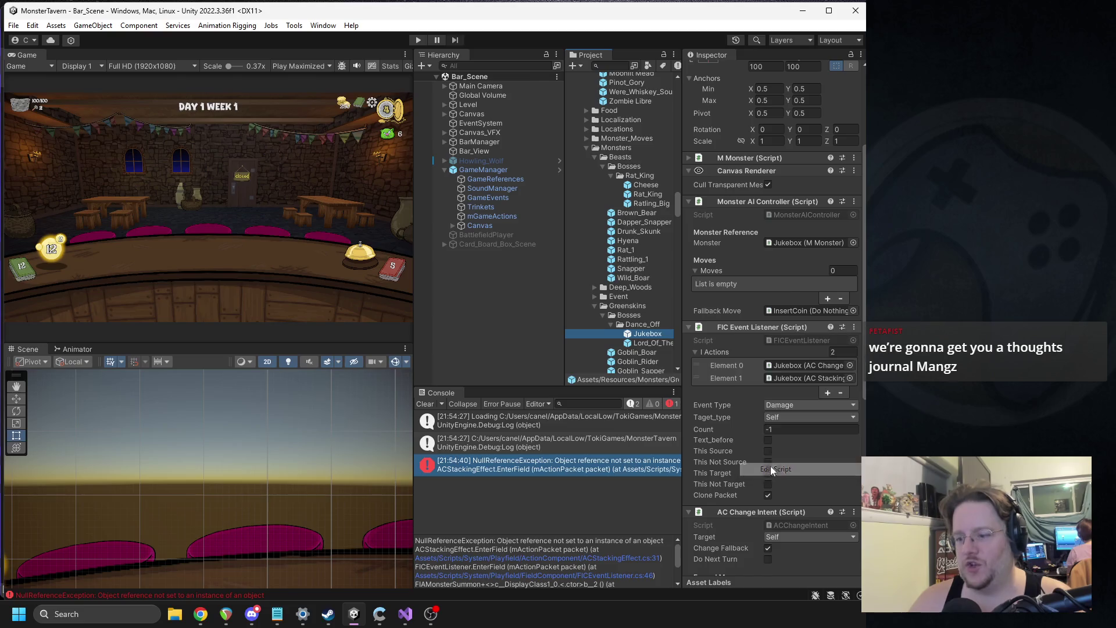
scroll(260, 208, up, 5)
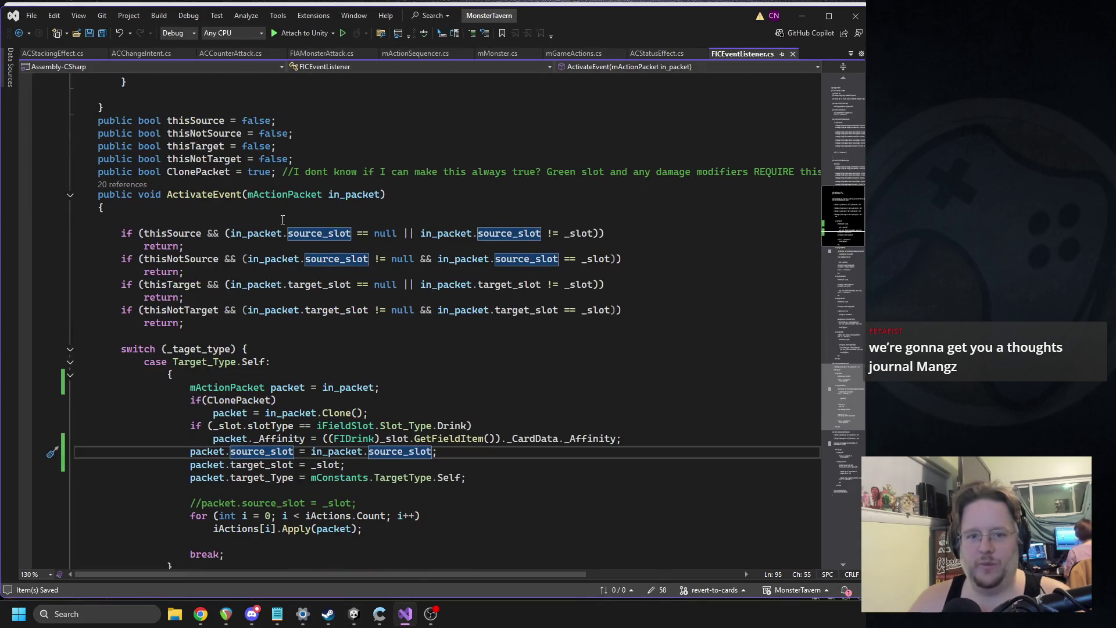
click(401, 337)
key(ctrl+z)
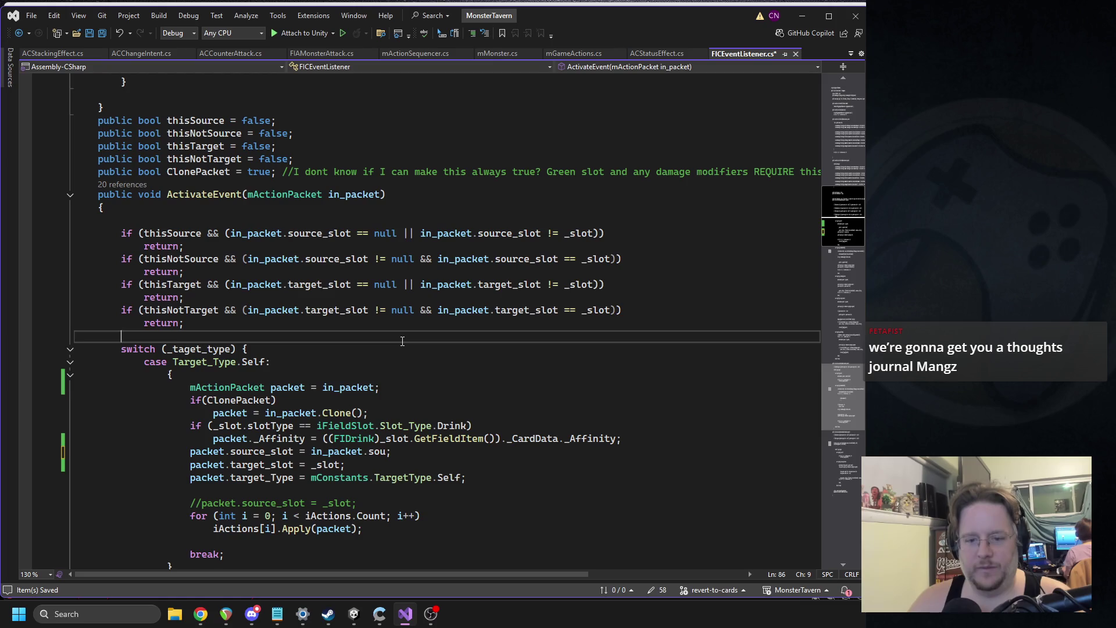
key(ctrl+z)
key(ctrl+z)
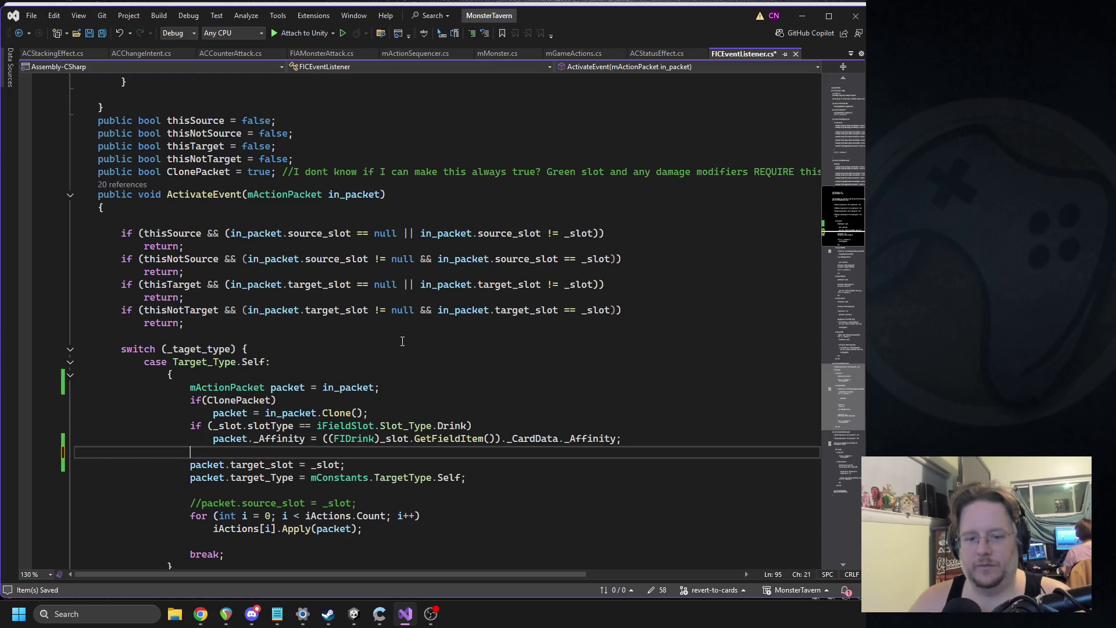
key(ctrl+z)
key(ctrl+z)
key(ctrl+z)
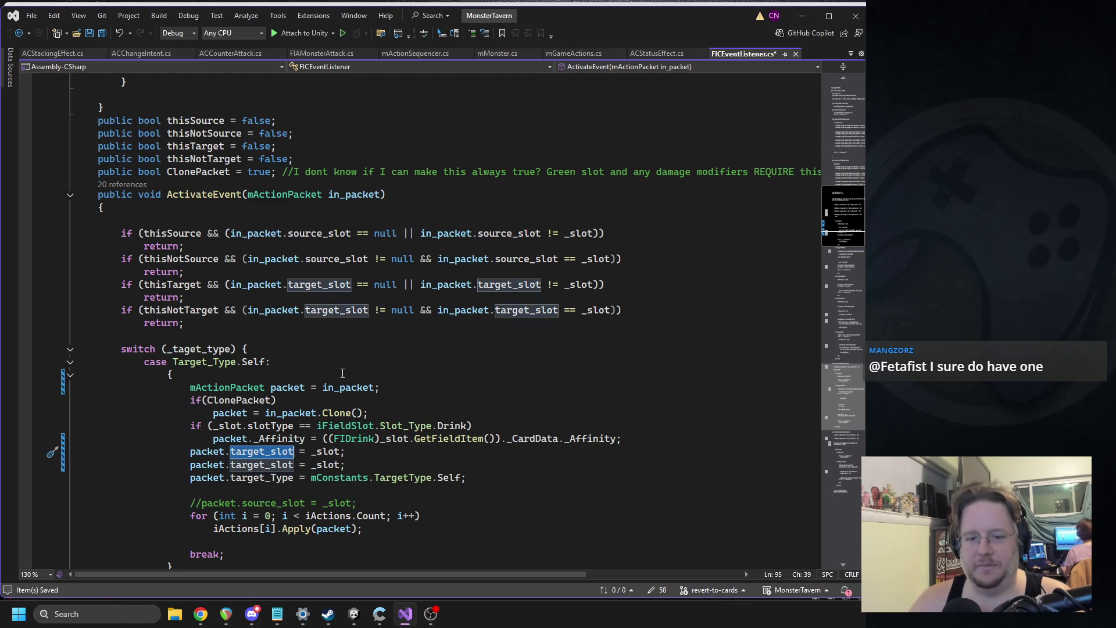
key(ctrl+y)
key(ctrl+y)
key(ctrl+y)
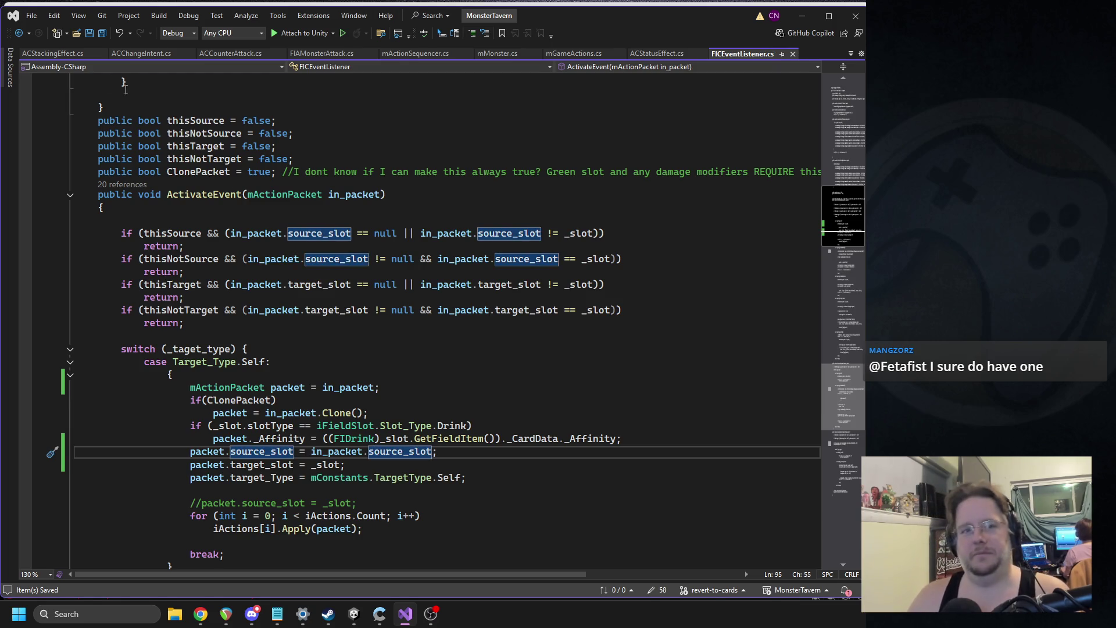
Back in Unity, scroll to the Jukebox's AC Stacking Effect and open its script via Edit Script.
click(356, 613)
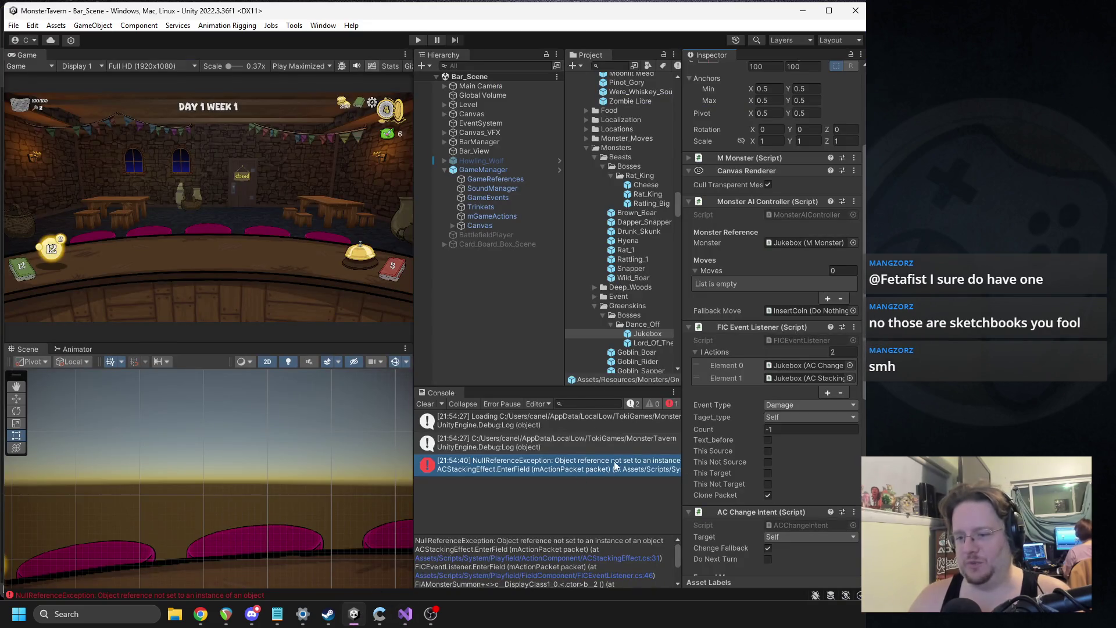
scroll(746, 385, down, 10)
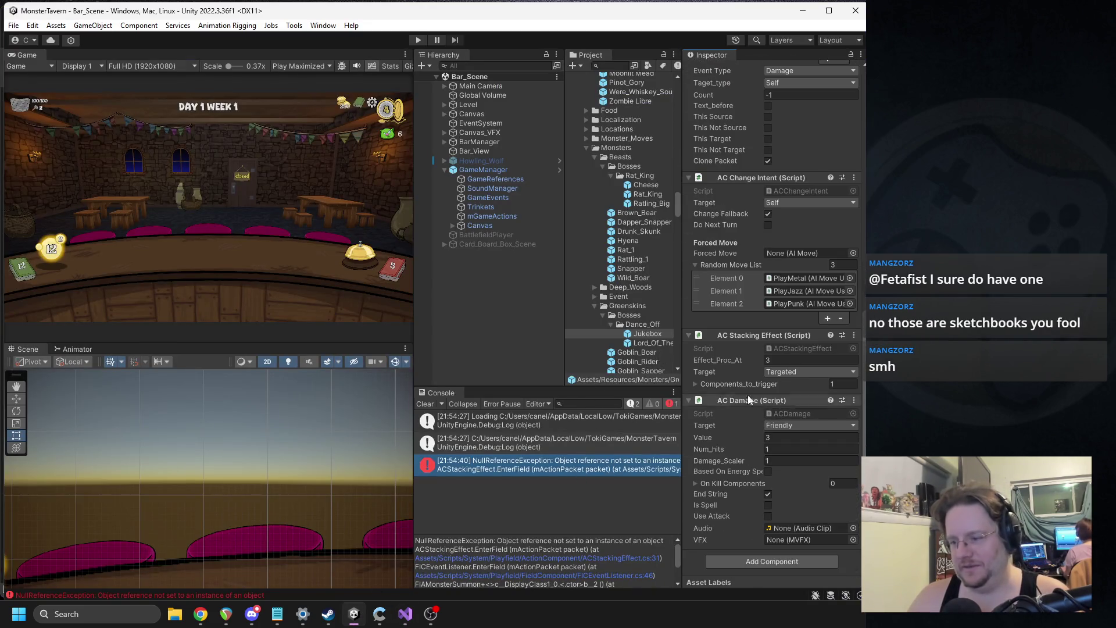
right_click(751, 337)
click(785, 474)
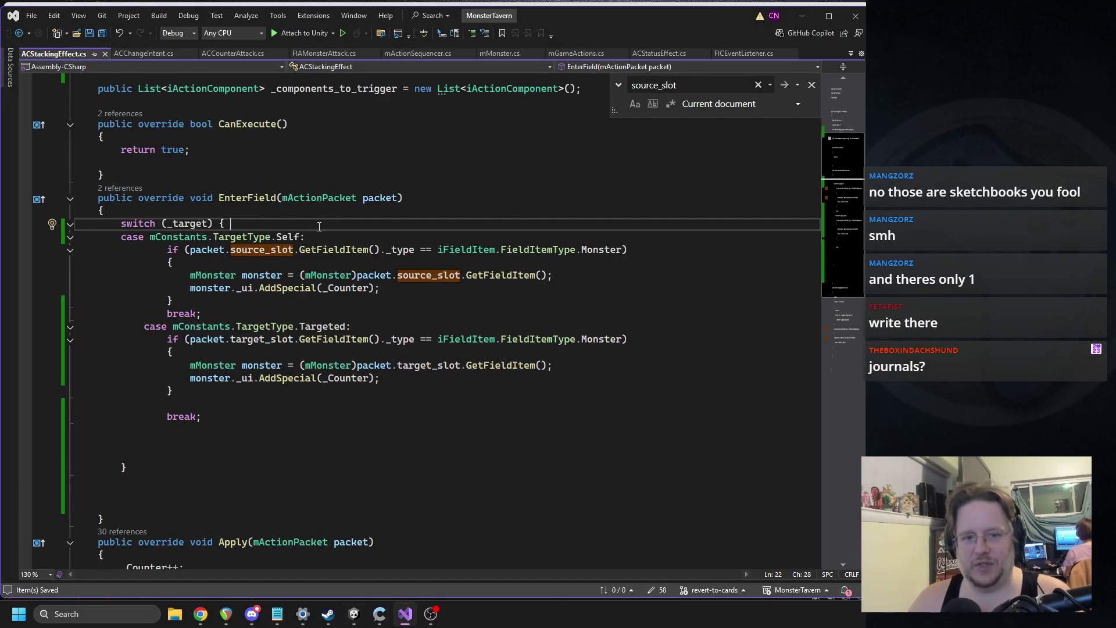
Insert Debug.Log(packet.source_slot + " " + packet.target_slot); above the switch in EnterField.
click(187, 209)
key(Return)
text(Debug)
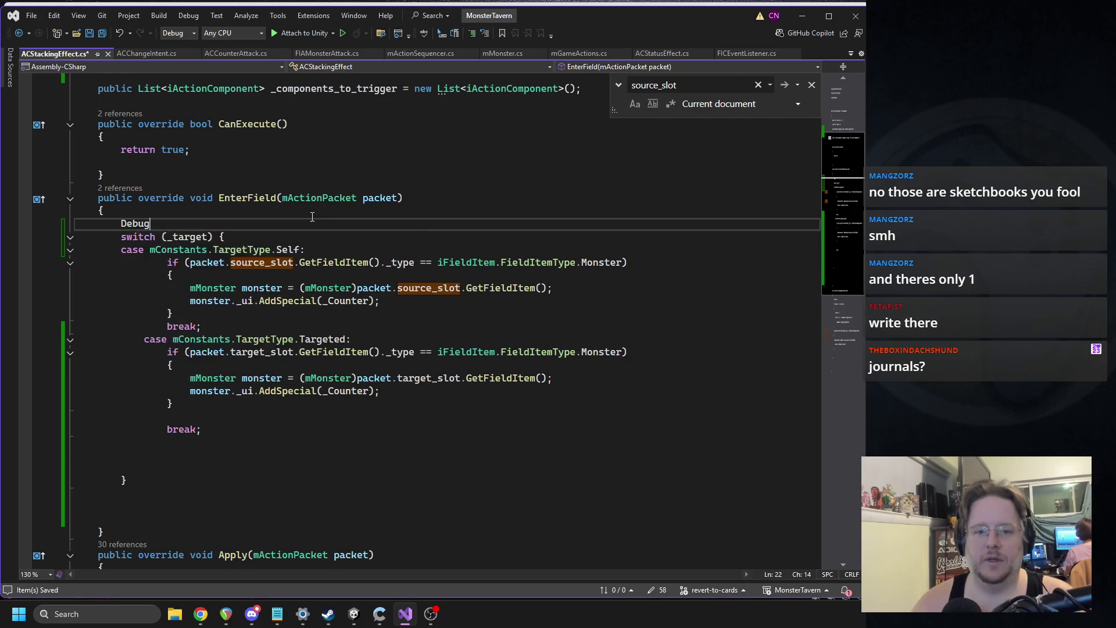
text(.log())
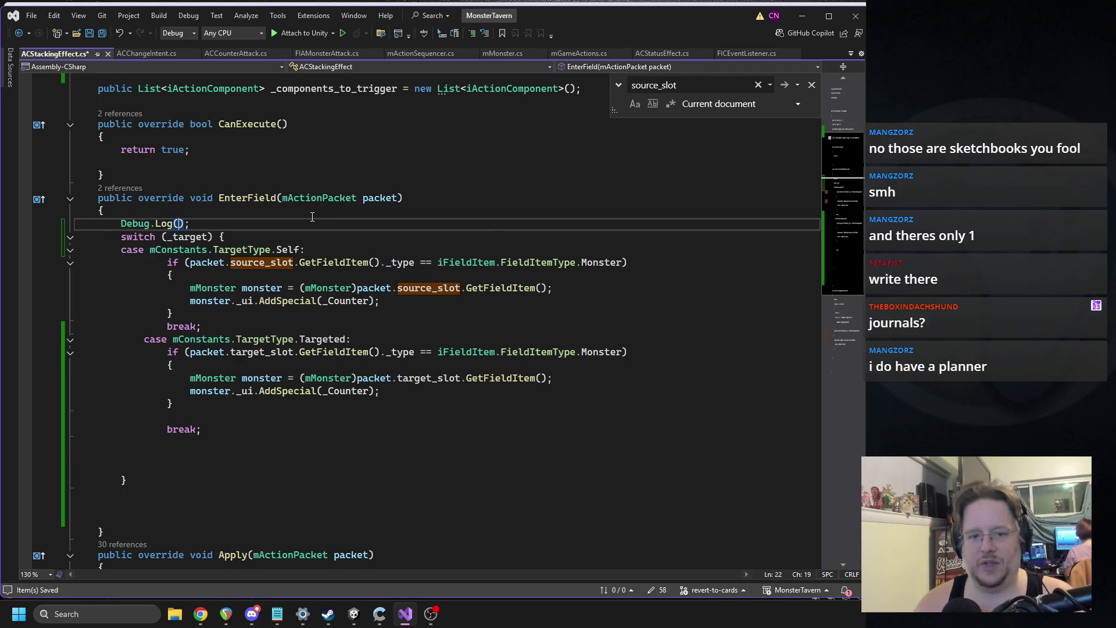
text(packet.source_slot + )
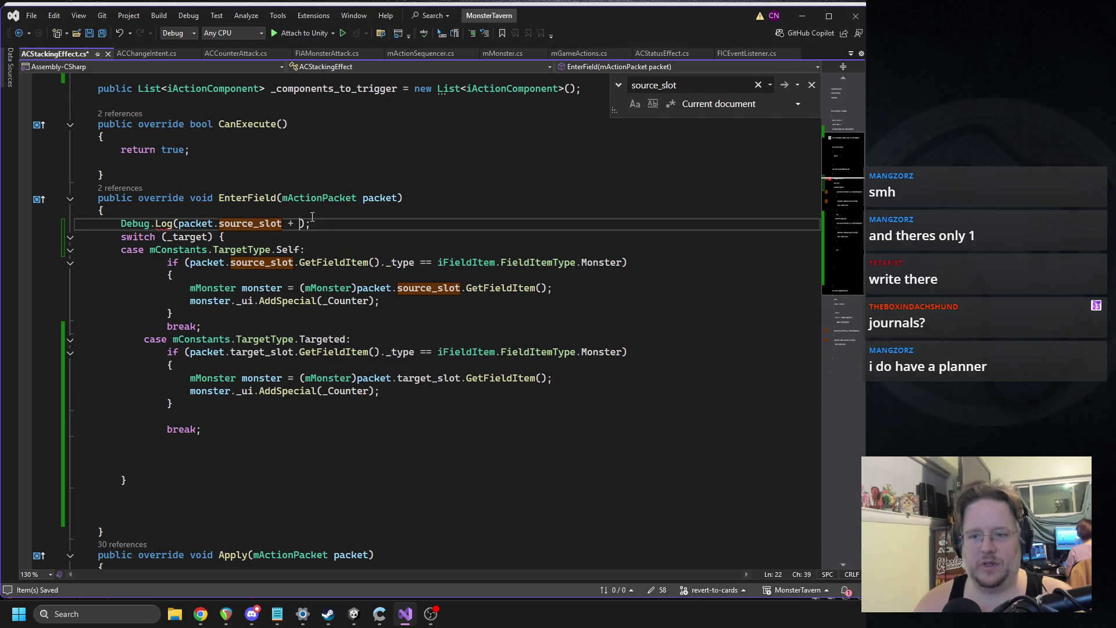
text(" " packe)
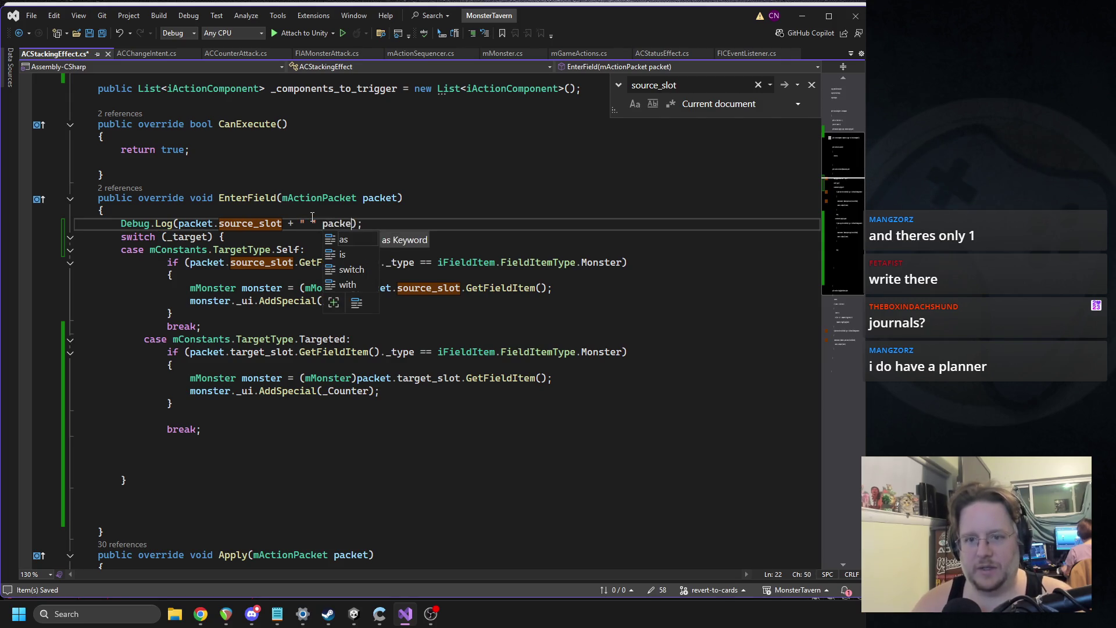
key(BackSpace)
key(BackSpace)
text(+ packet.targe)
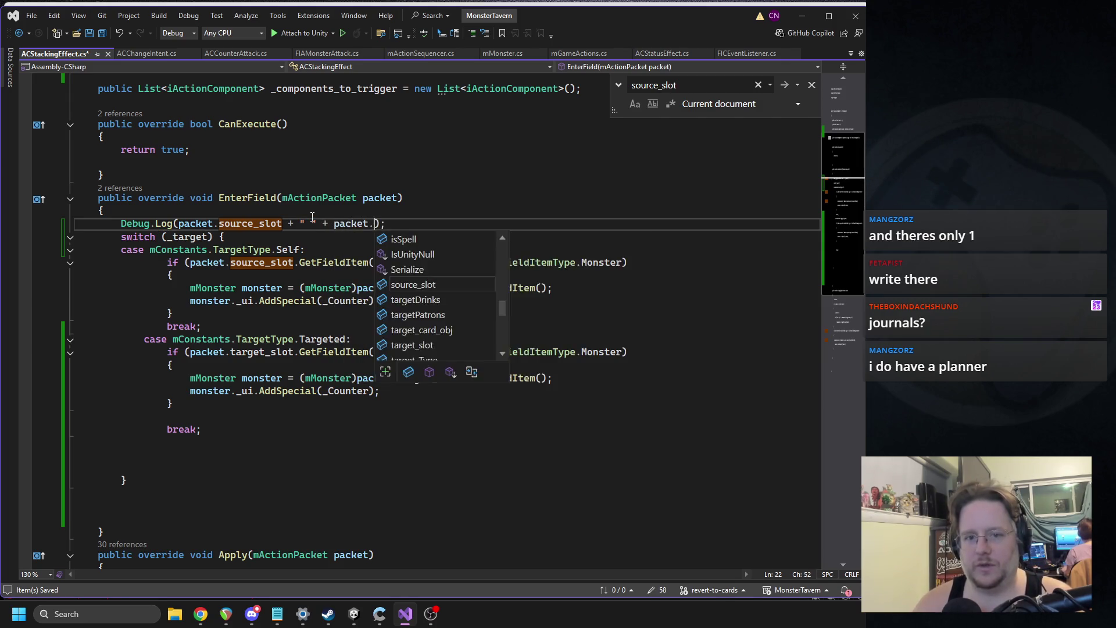
text(t_slot)
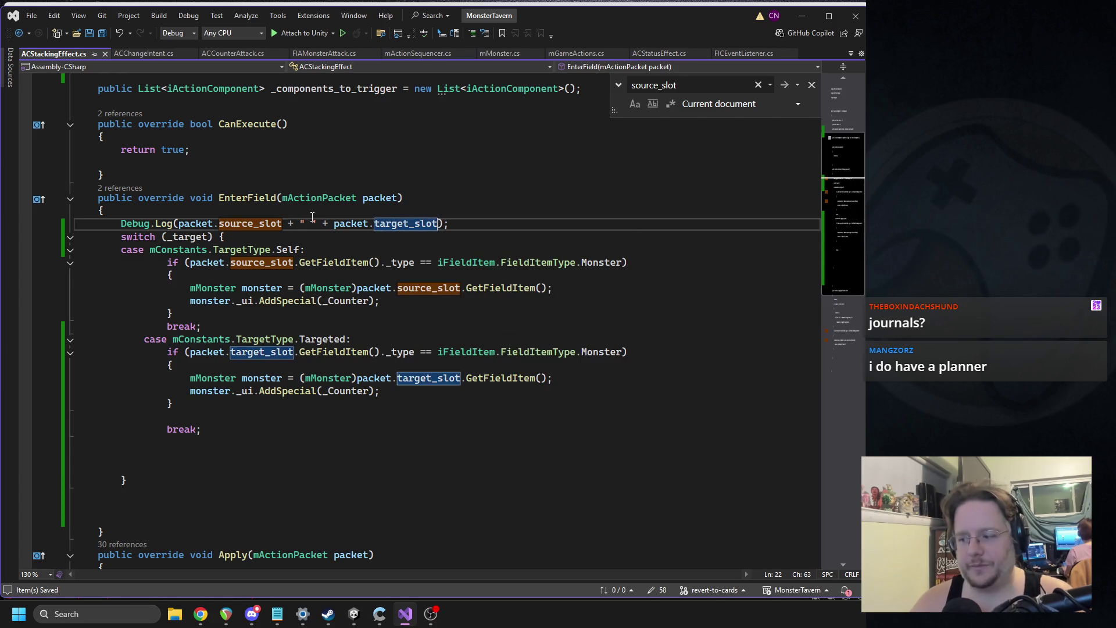
click(354, 614)
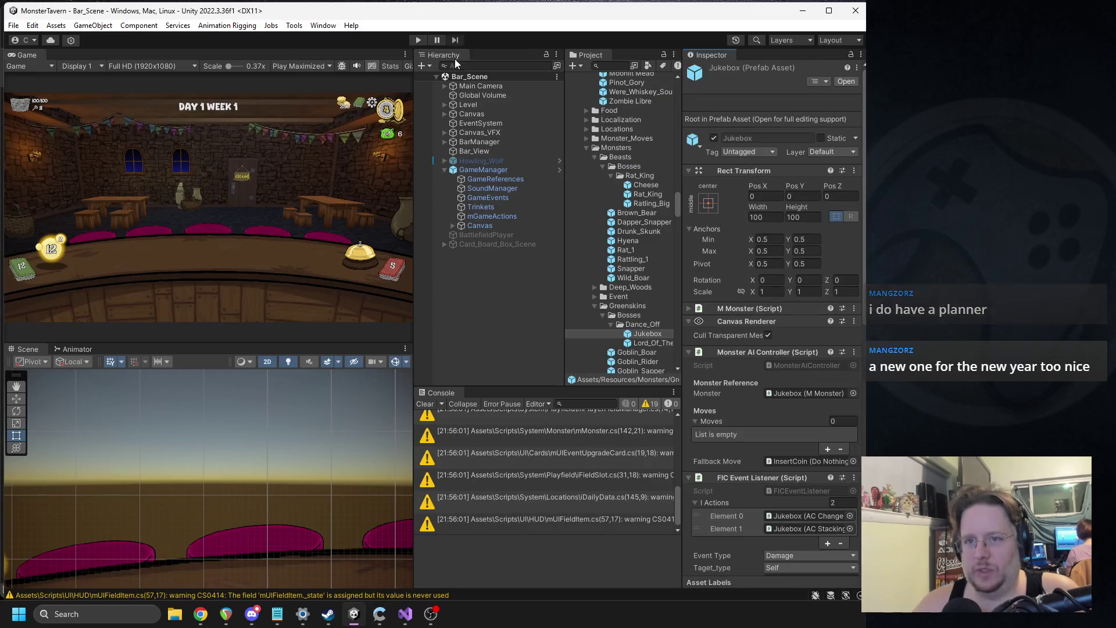
Play two cards onto bar slots and ring the bell, then stop and select the Play_Space_1 log.
click(416, 42)
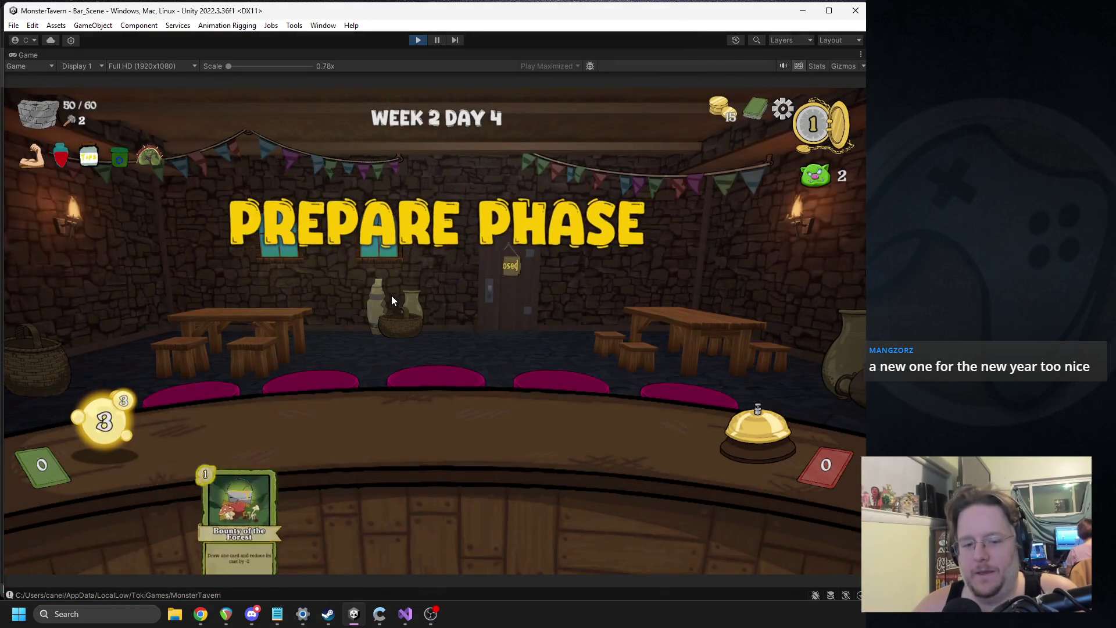
mouse_move(444, 441)
mouse_down()
mouse_move(234, 415)
mouse_move(264, 424)
mouse_up()
drag(381, 511, 357, 430)
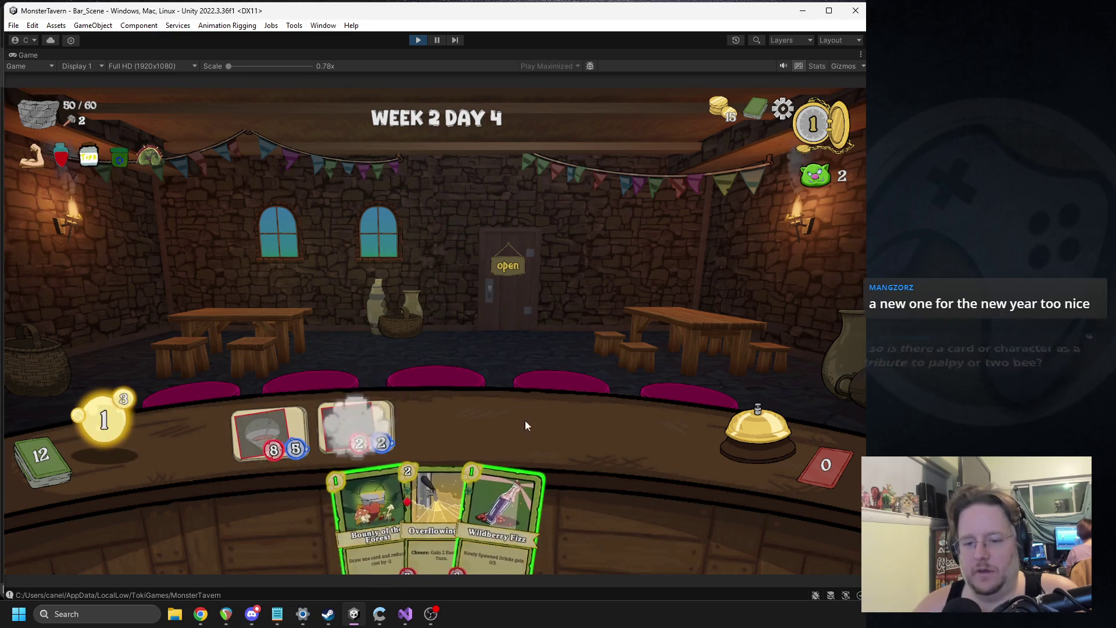
click(726, 424)
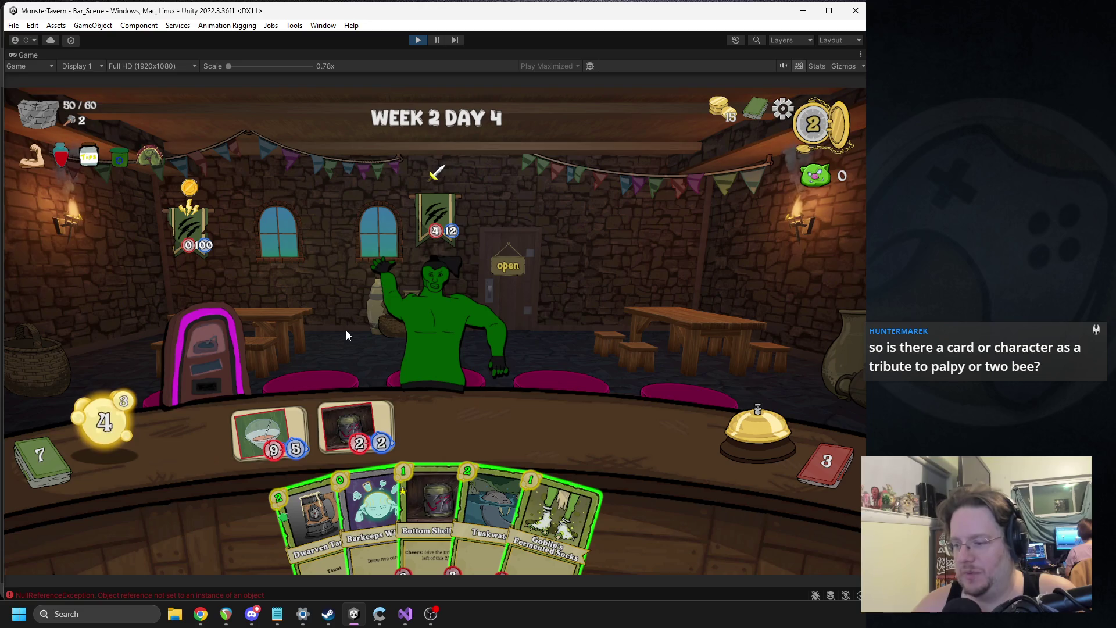
click(419, 41)
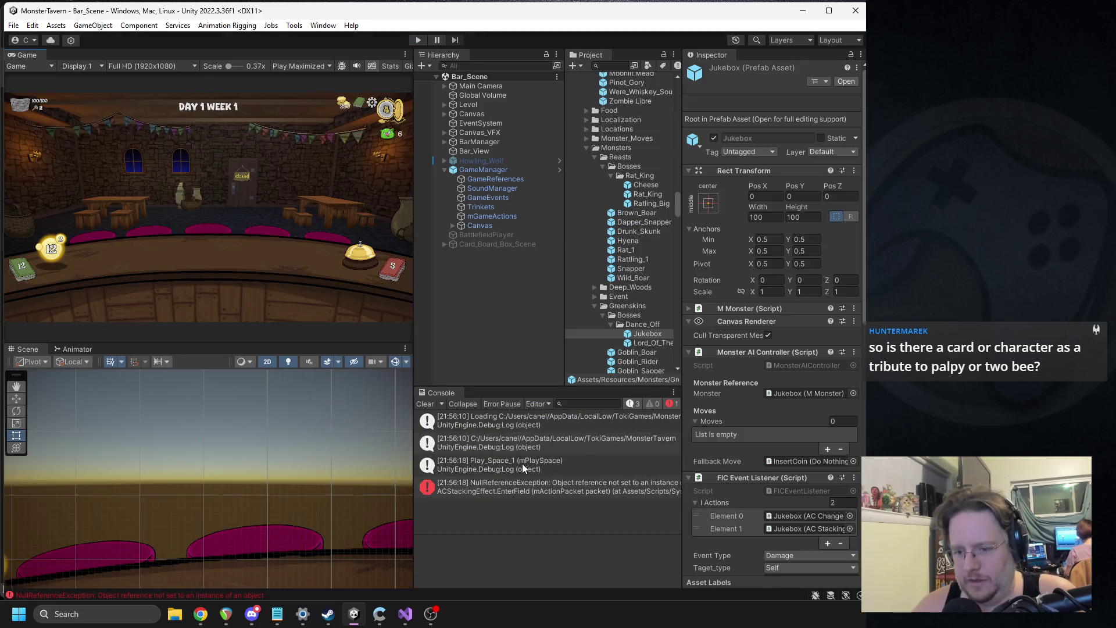
click(521, 466)
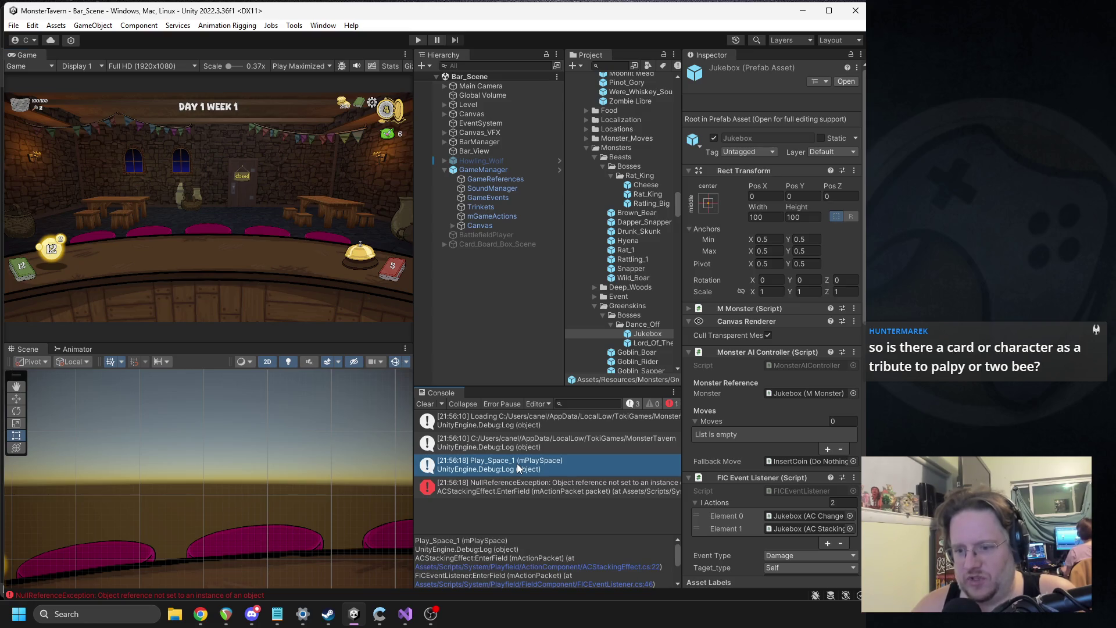
Jump to the code that printed the Play_Space_1 log, then return to the Jukebox's components in Unity.
double_click(517, 468)
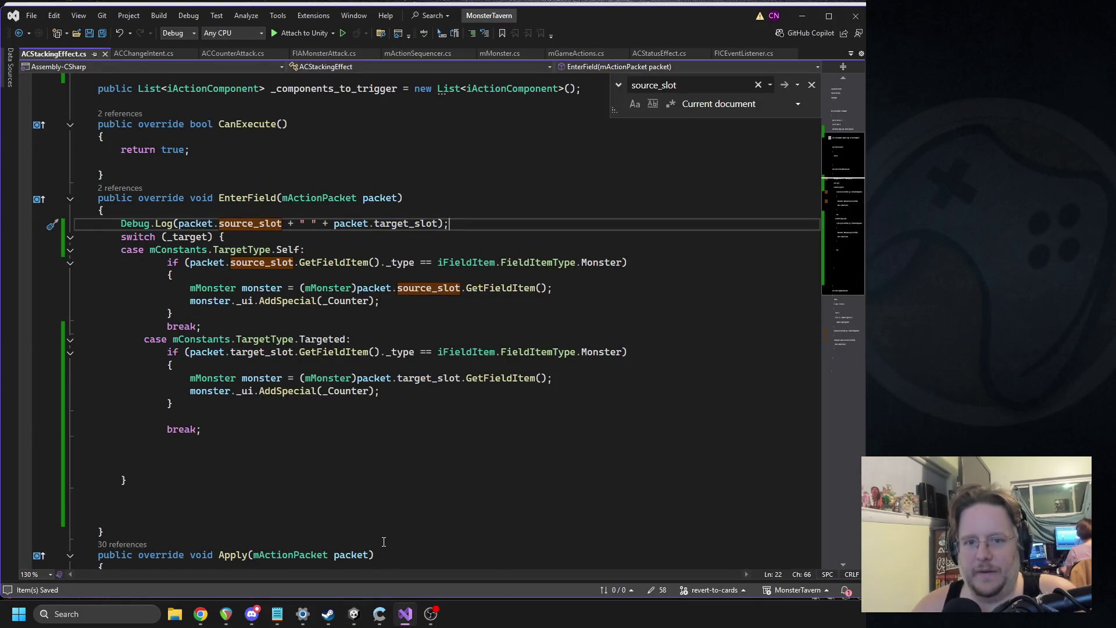
click(354, 614)
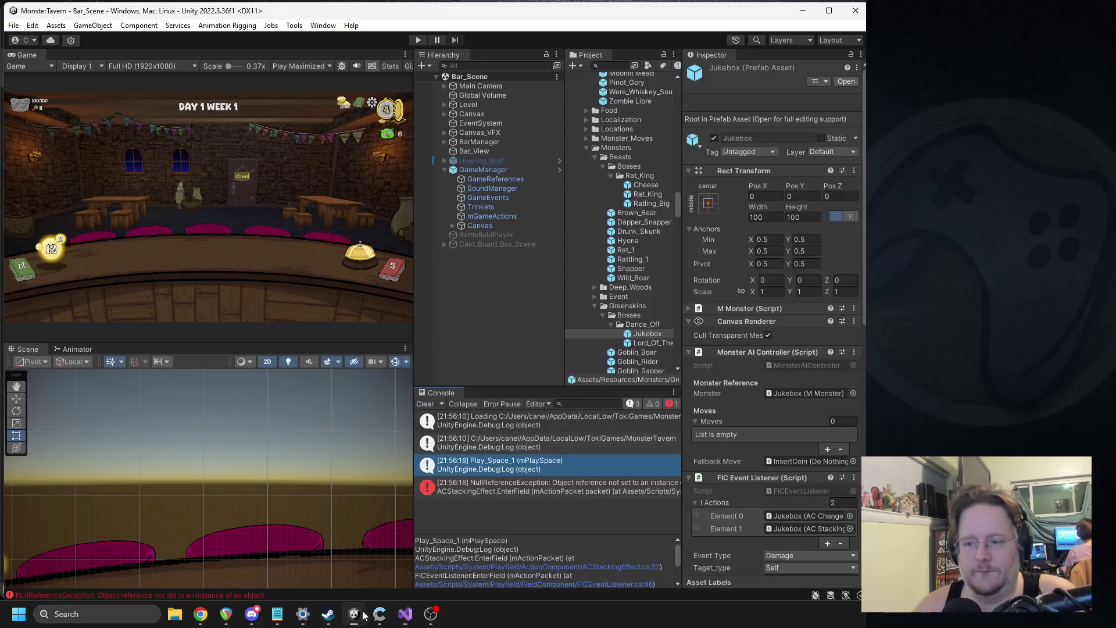
scroll(778, 399, down, 9)
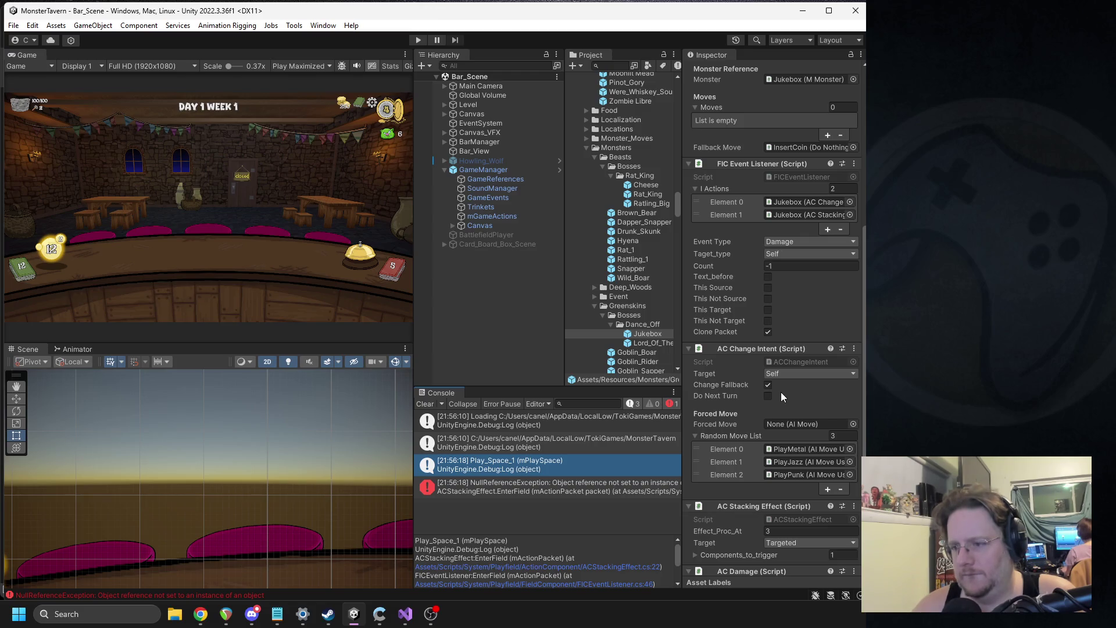
scroll(811, 266, down, 1)
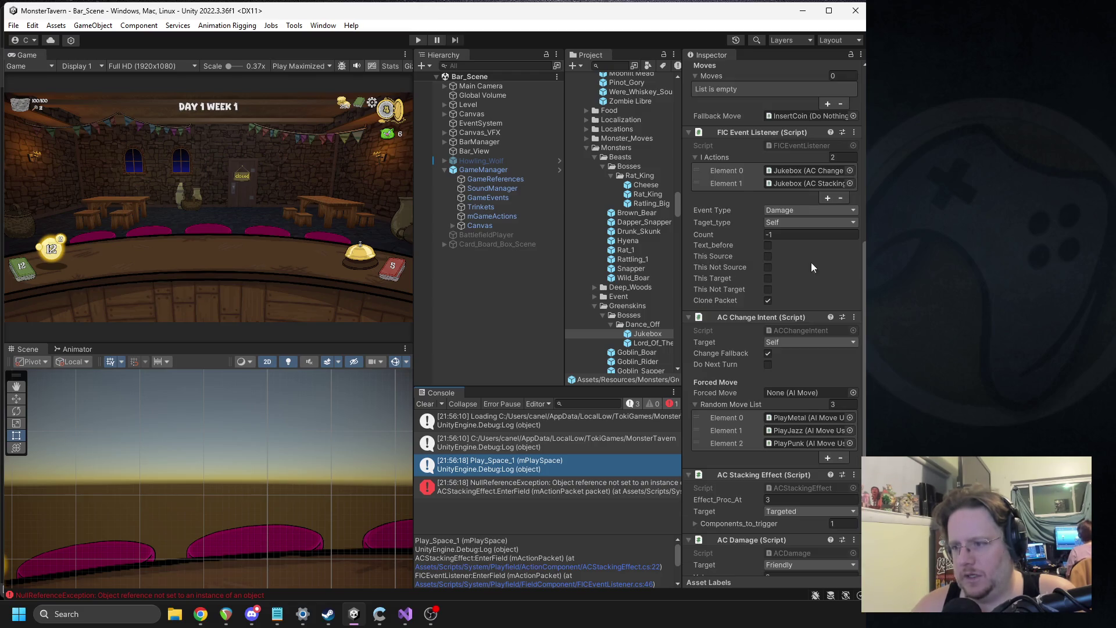
Keep both the listener's Taget_type and the AC Change Intent's Target set to Self.
click(790, 223)
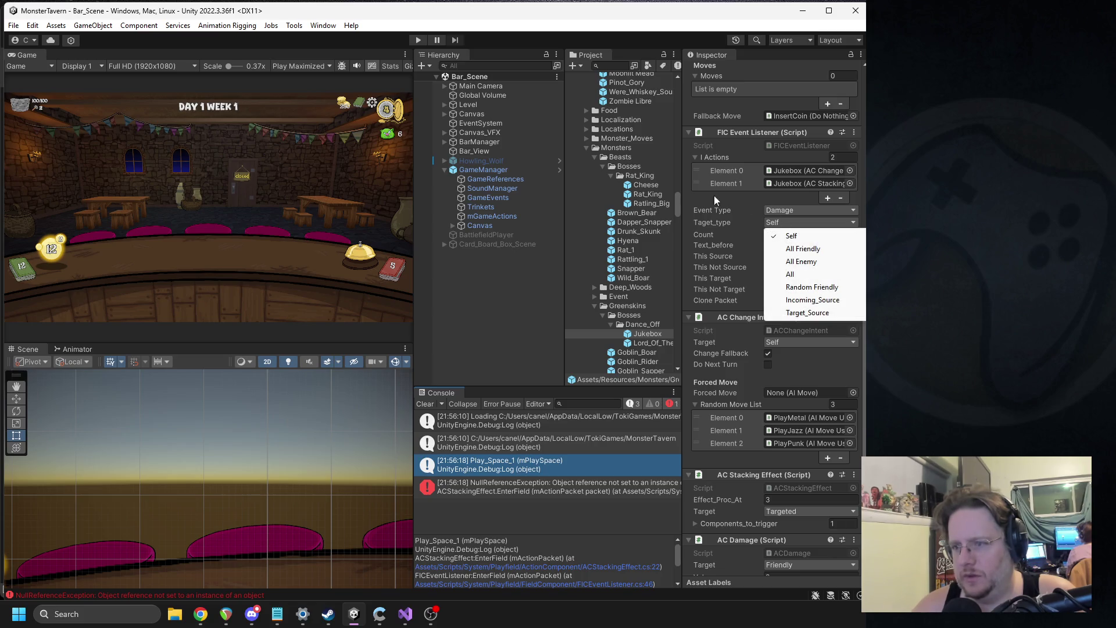
click(688, 208)
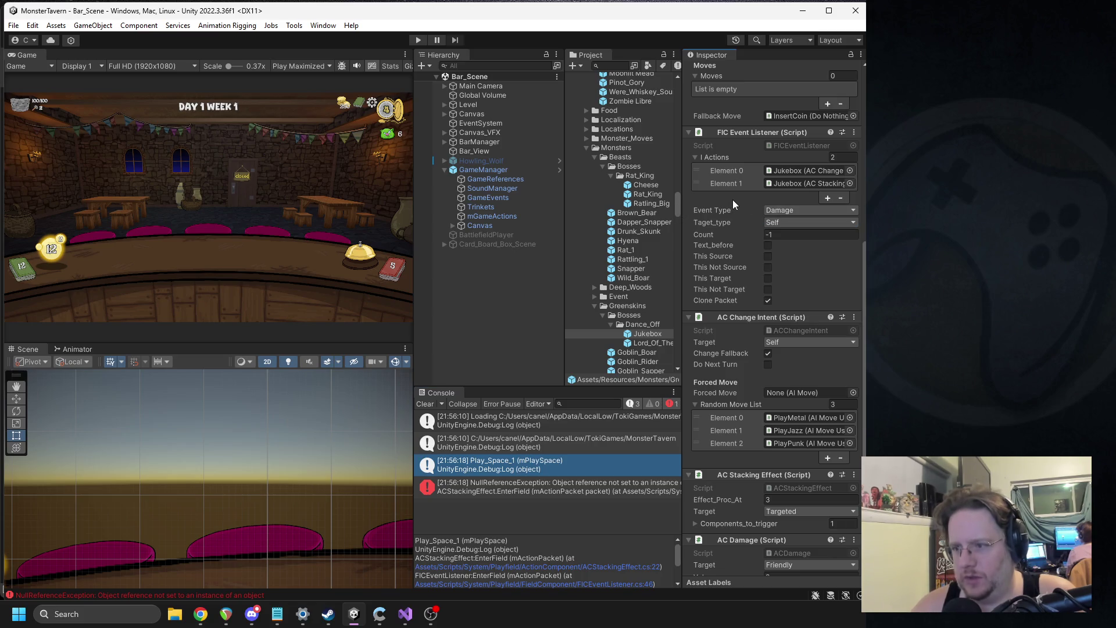
click(782, 343)
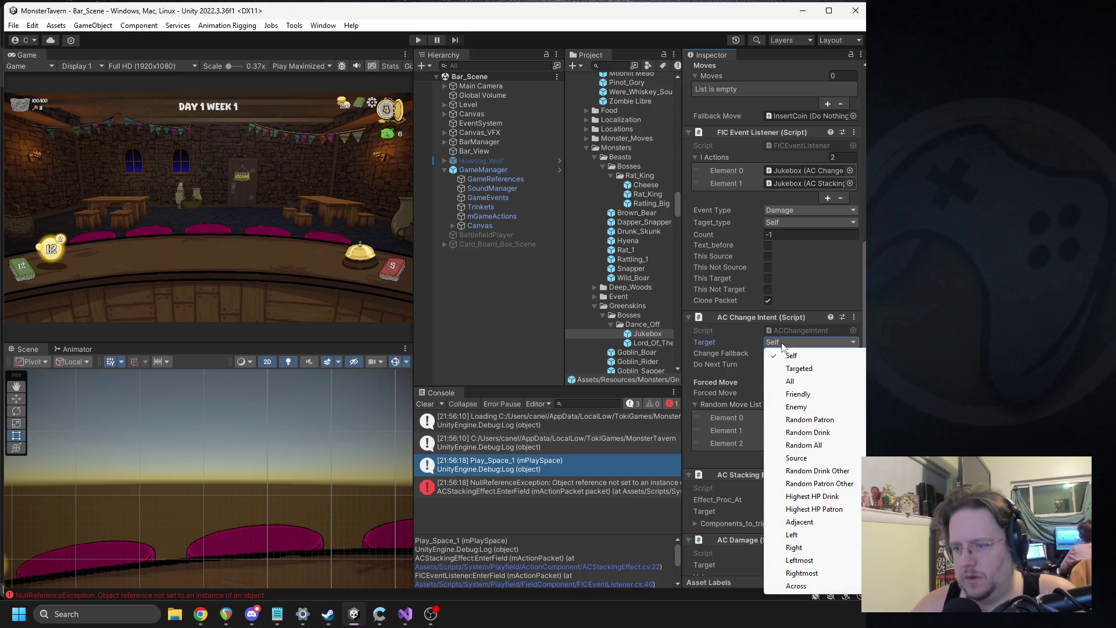
click(792, 356)
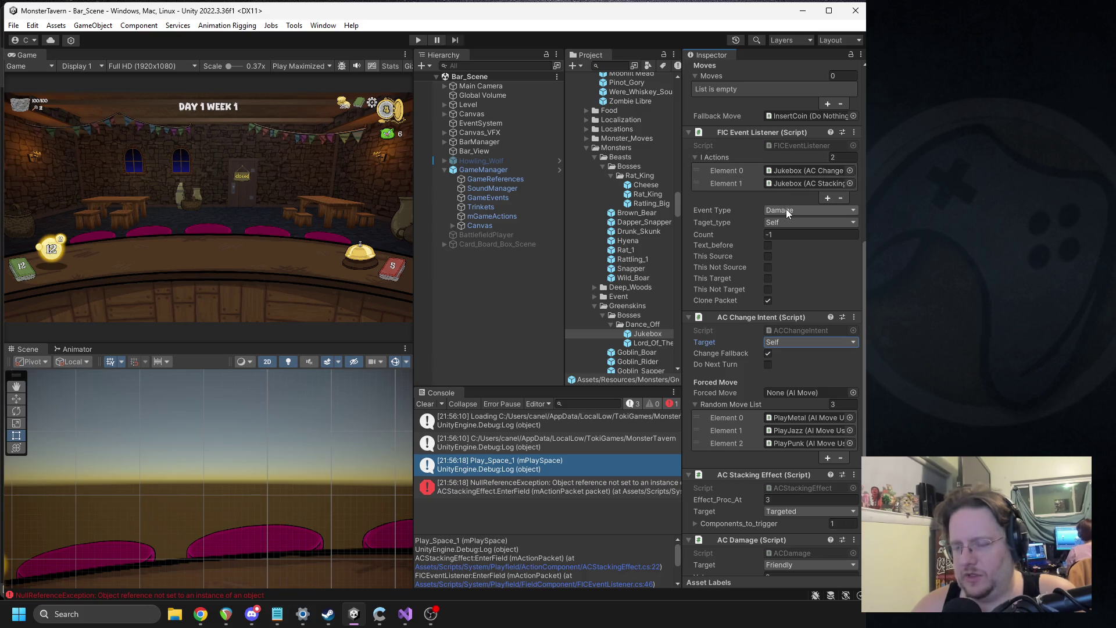
Open the FIC Event Listener script in Visual Studio via Edit Script.
right_click(755, 139)
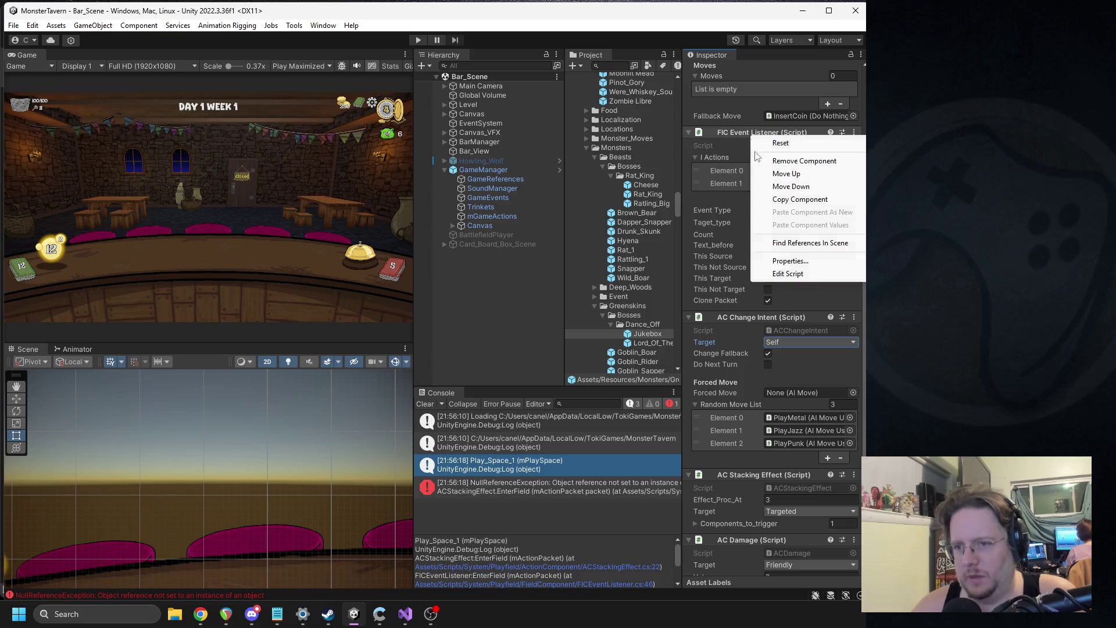
click(786, 274)
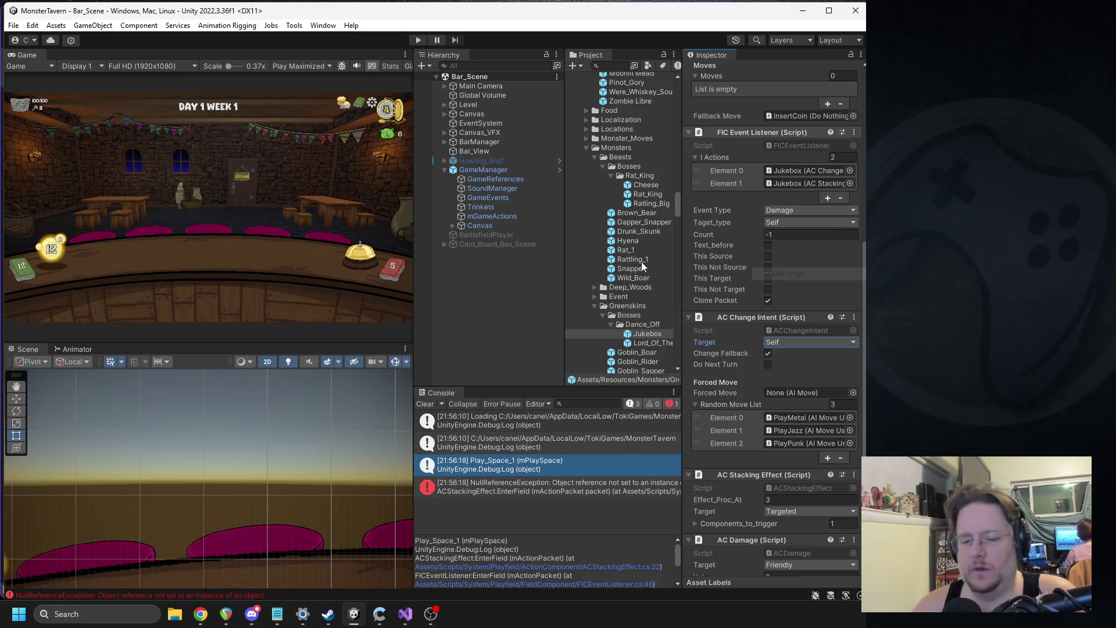
scroll(511, 302, up, 2)
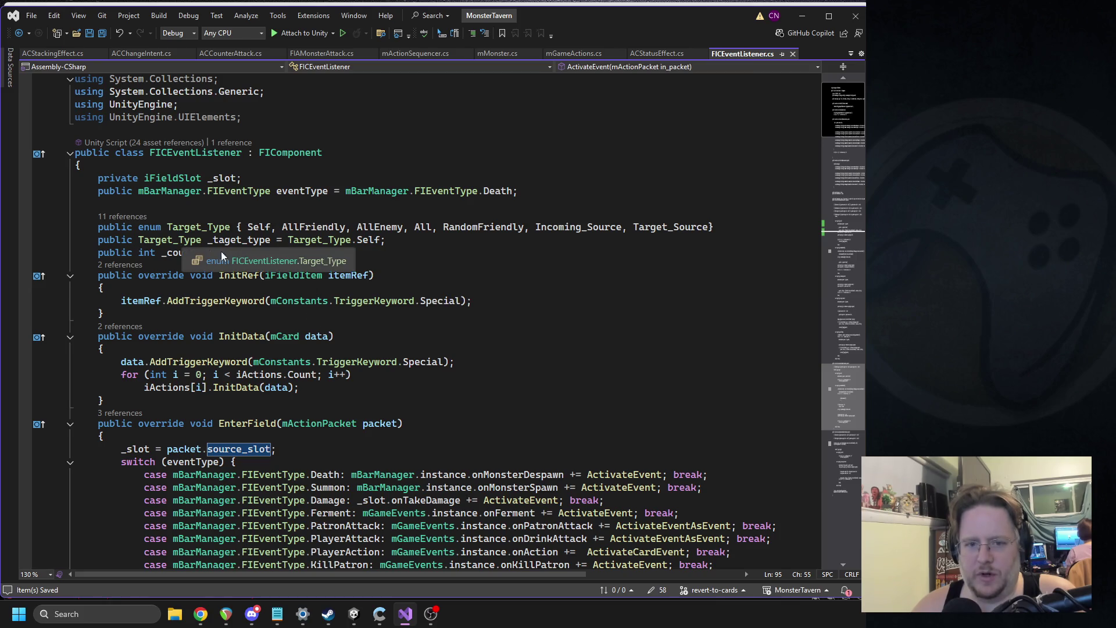
Review FICEventListener's Target_Type values Target_Source and Incoming_Source, then go back to Unity.
click(258, 256)
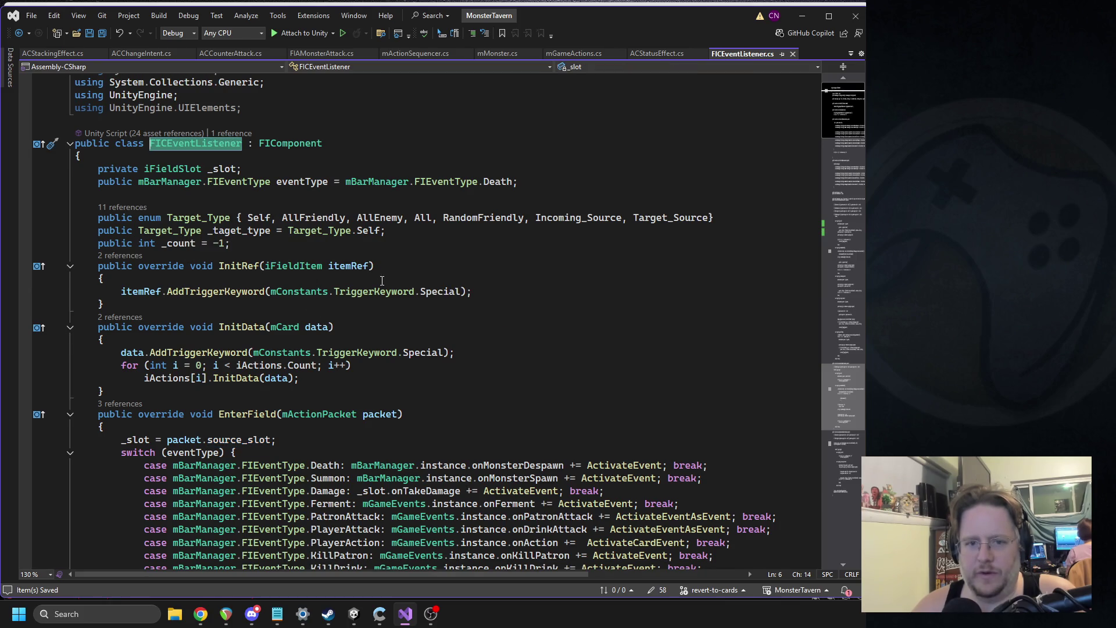
click(684, 218)
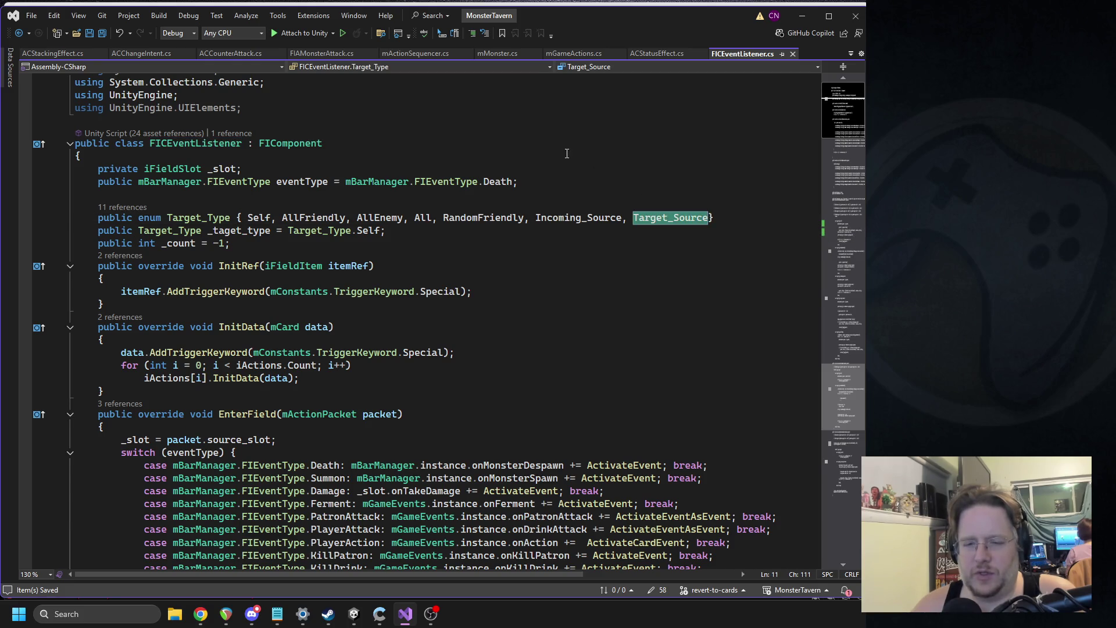
key(ctrl+Left)
key(ctrl+Left)
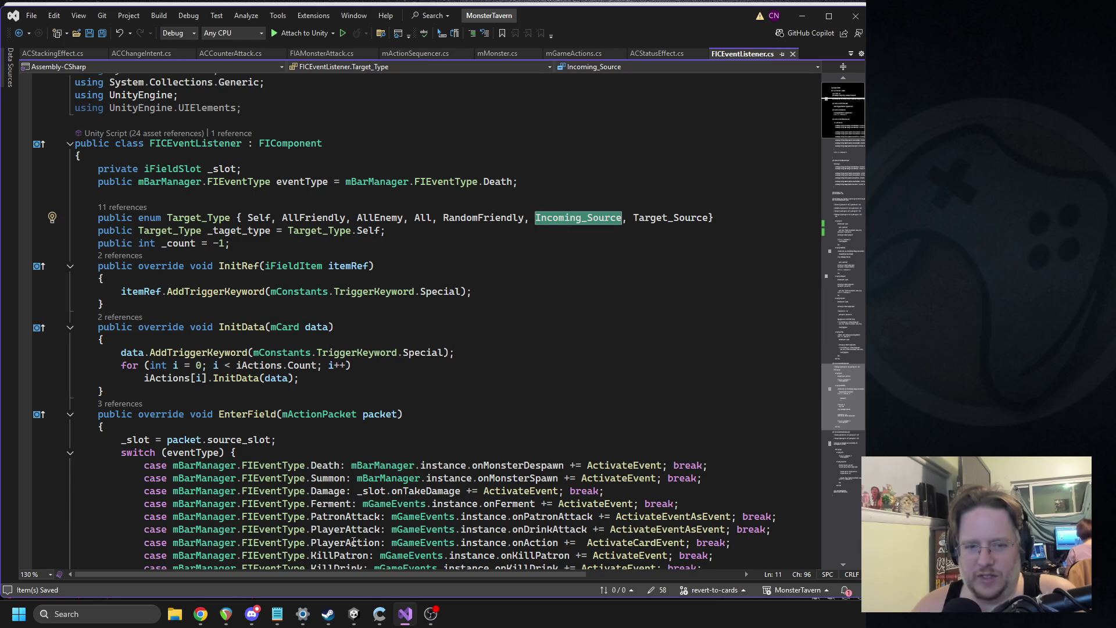
key(alt+Tab)
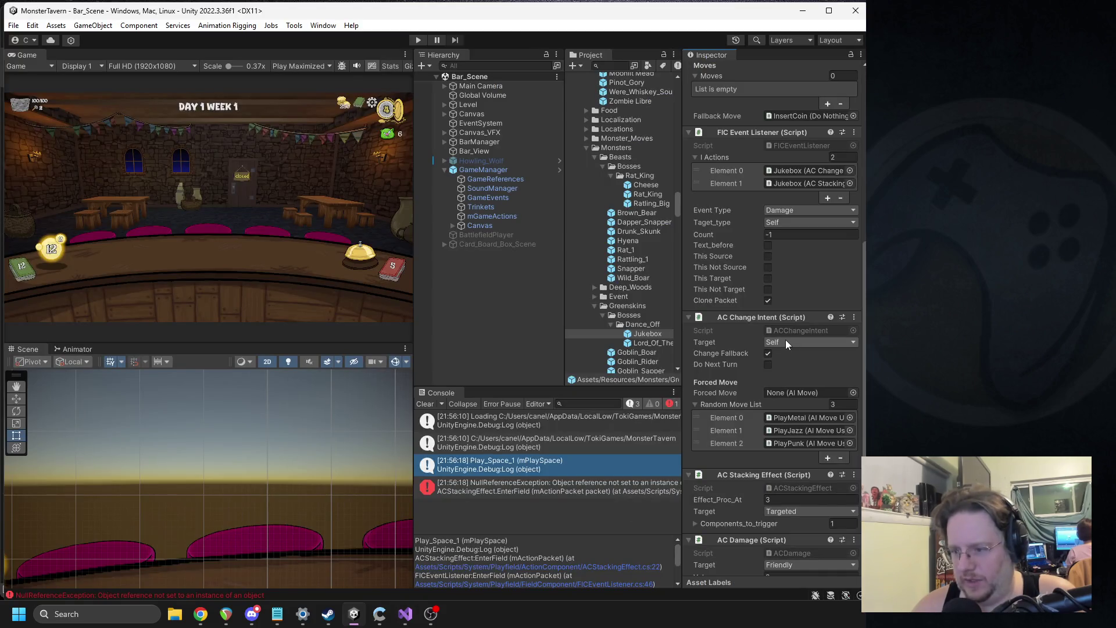
Check the change intent's target options, then set the FIC Event Listener target type to Incoming_Source.
click(786, 342)
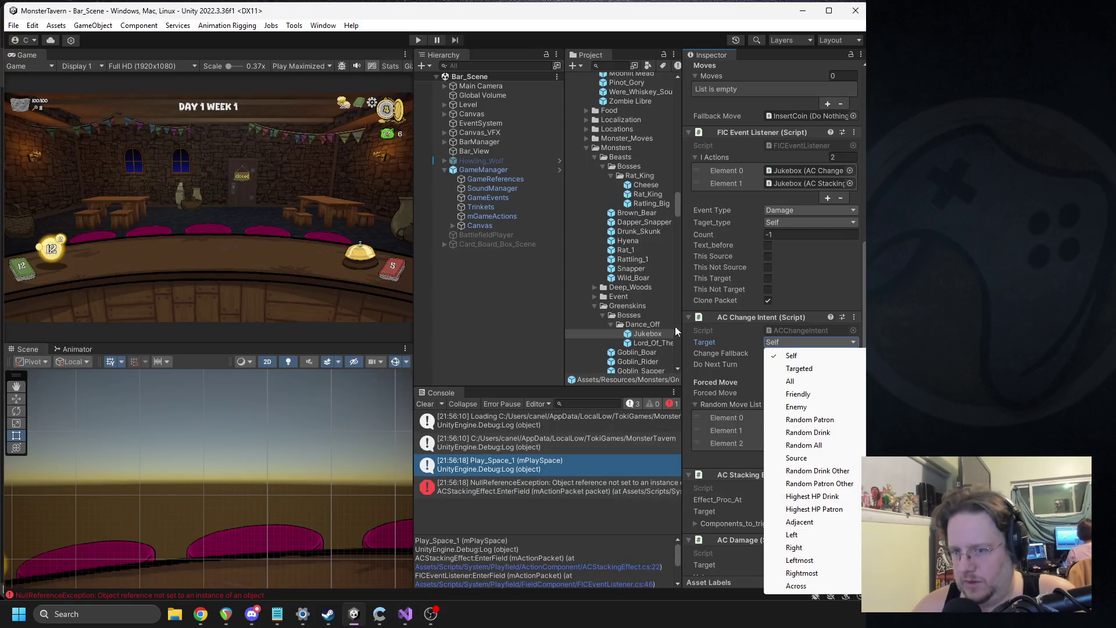
click(626, 339)
scroll(793, 386, down, 5)
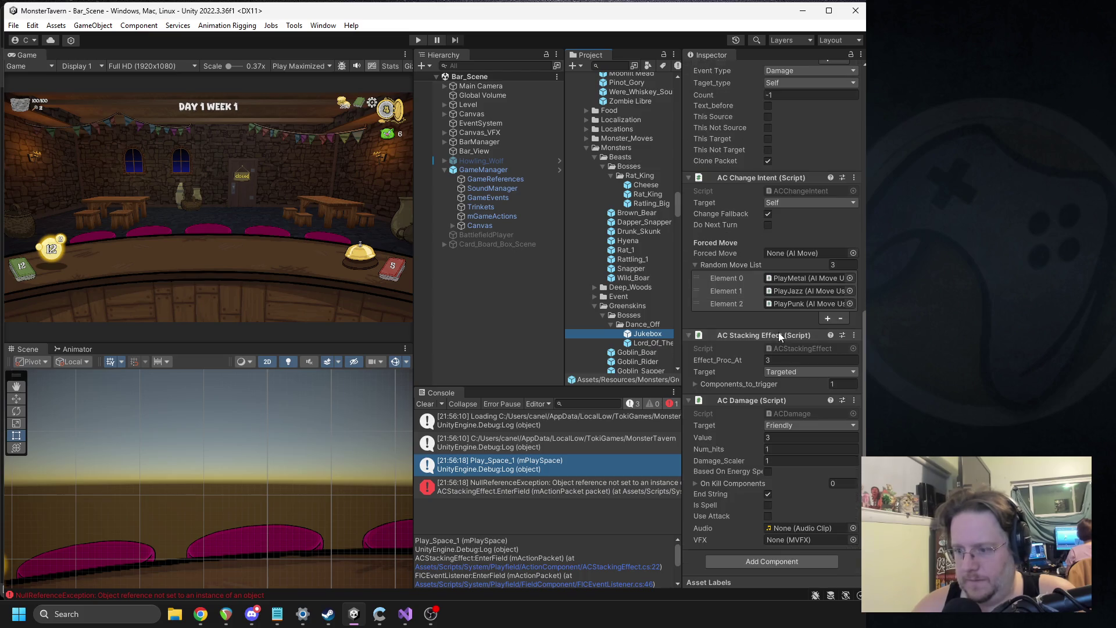
scroll(784, 232, up, 4)
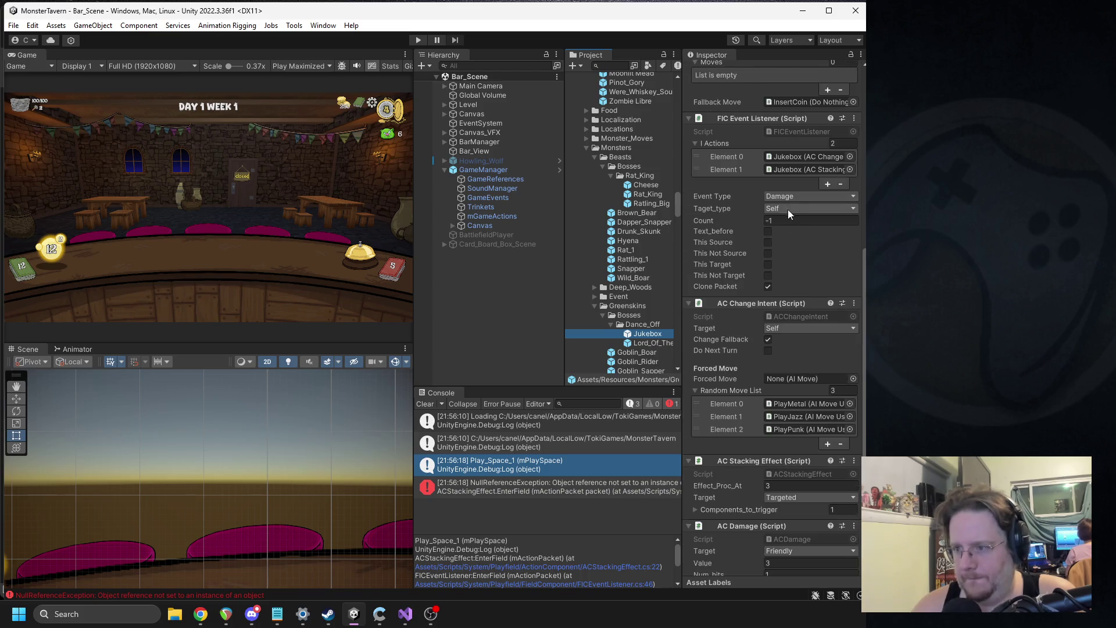
click(784, 208)
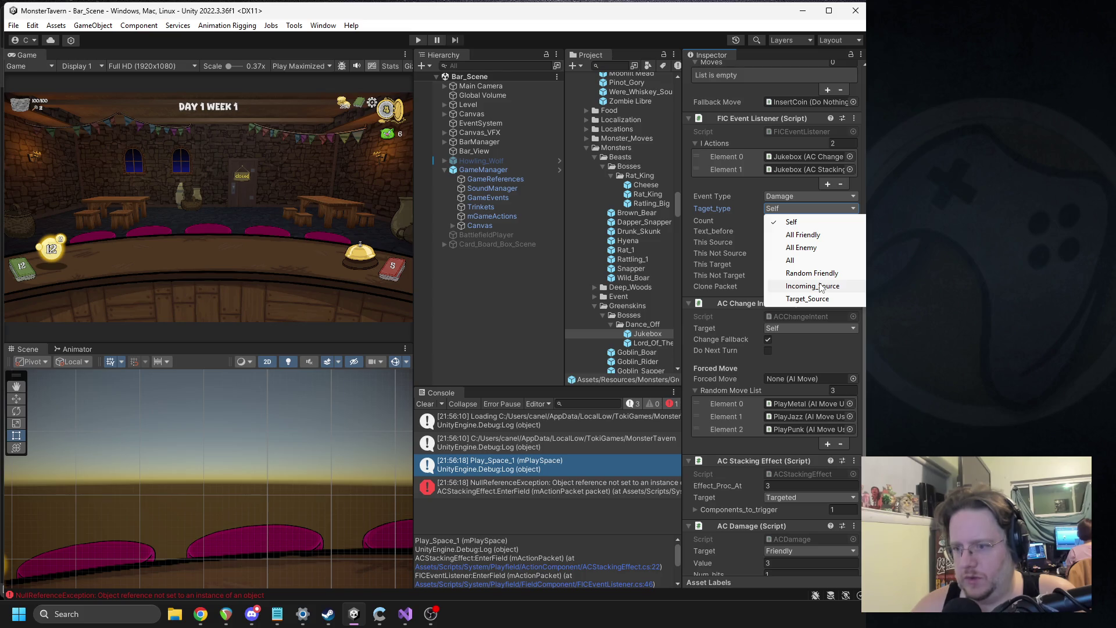
click(821, 287)
Open FICEventListener.cs in Visual Studio via Edit Script from the listener header.
right_click(722, 120)
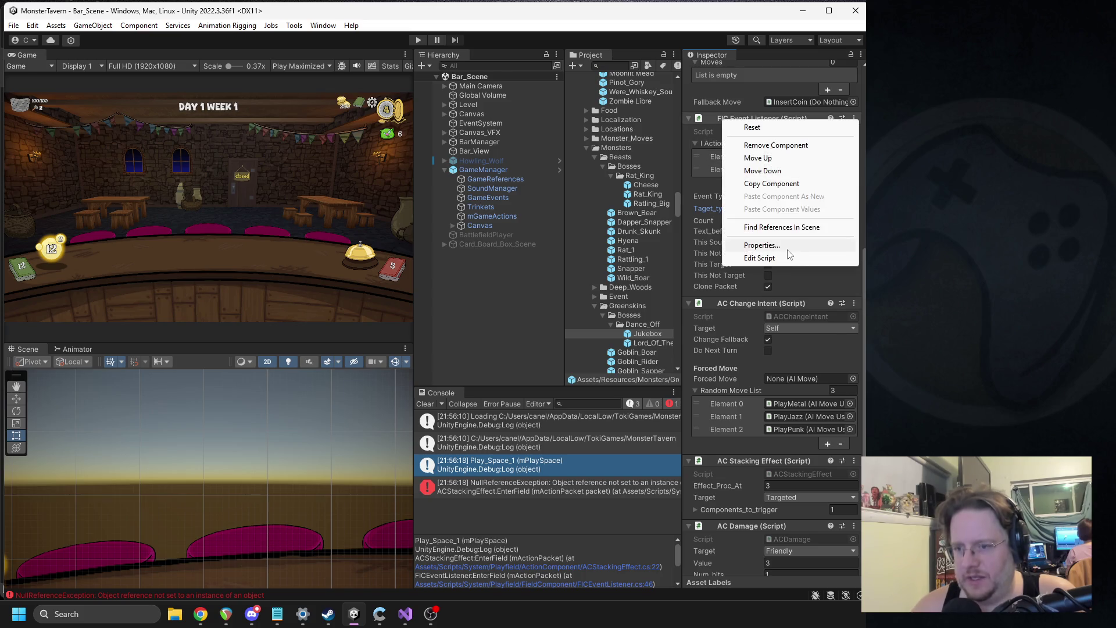
click(759, 258)
scroll(459, 280, down, 4)
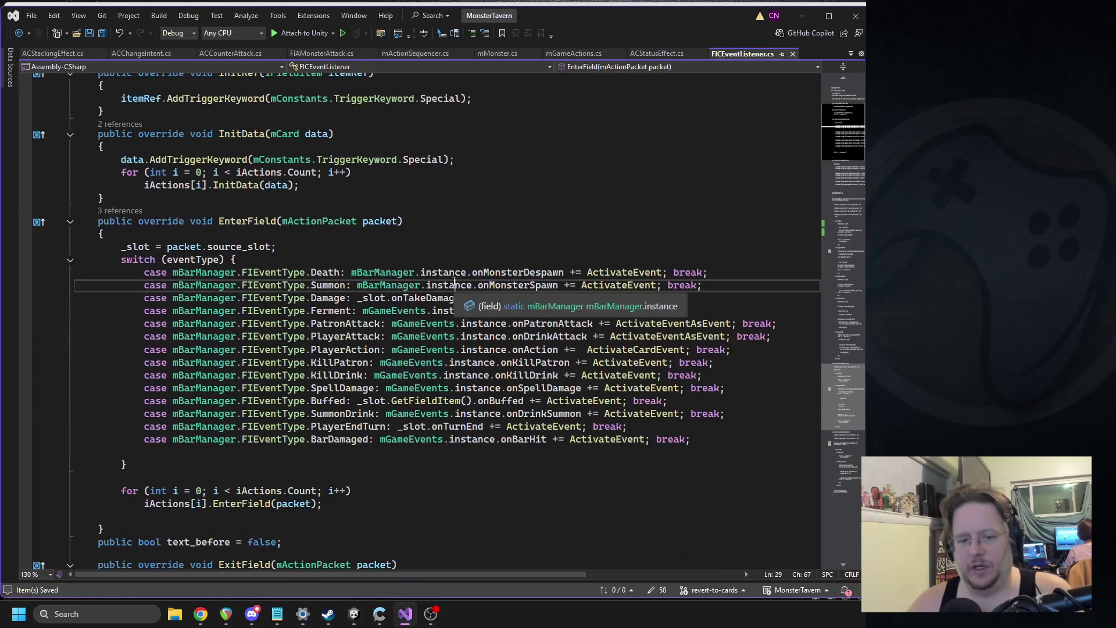
Search 'incoming' and examine how the Incoming_Source case assigns target type and target_slot.
click(458, 282)
key(ctrl+f)
text(incoming)
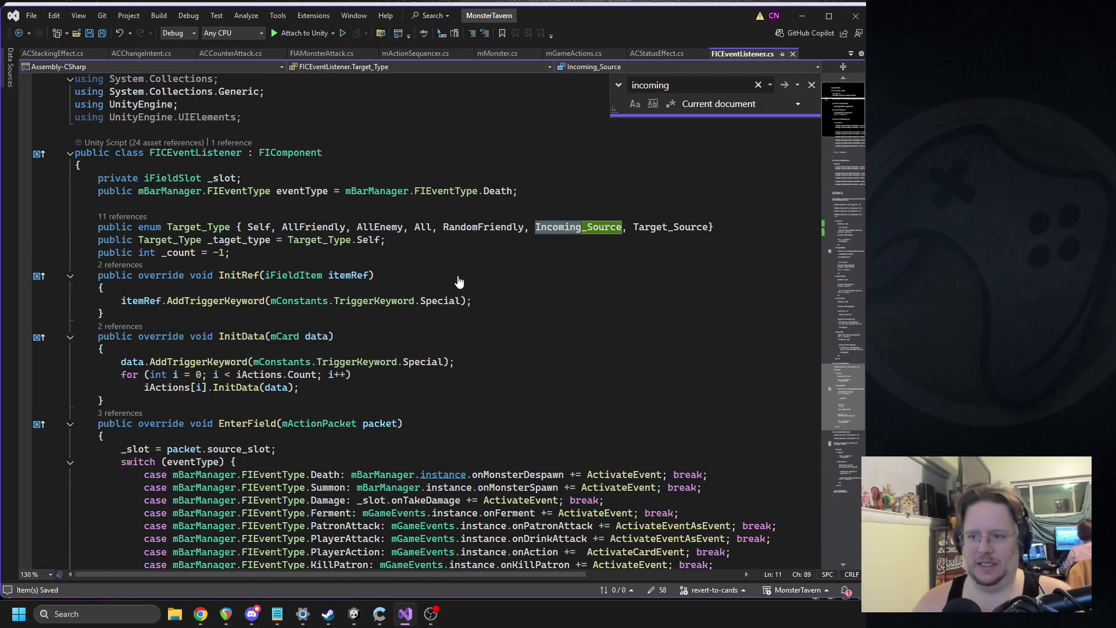
click(831, 278)
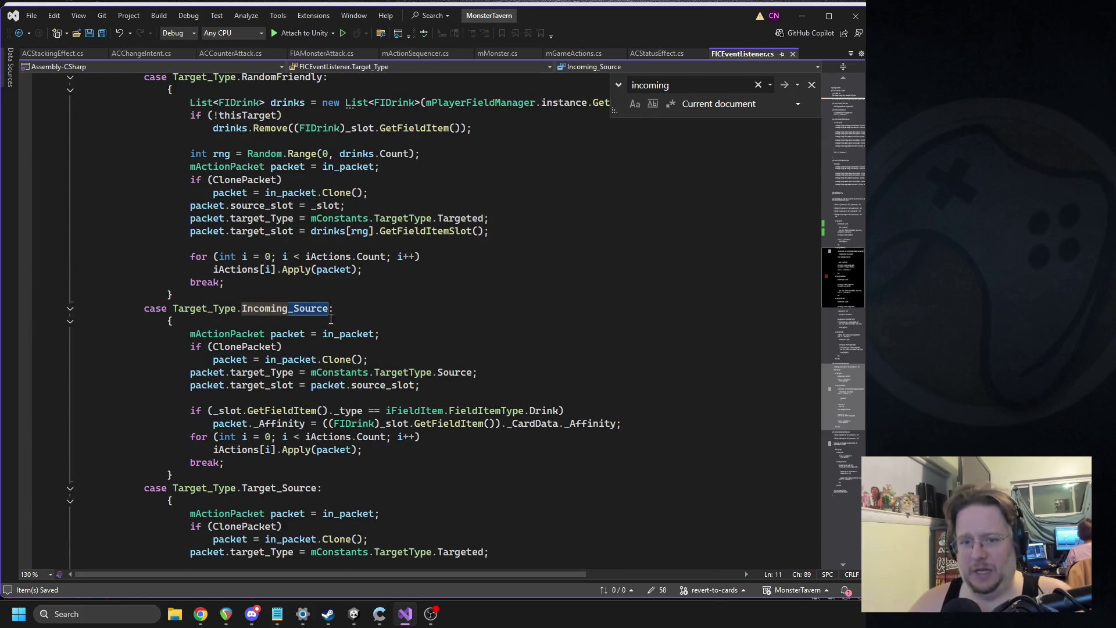
triple_click(396, 371)
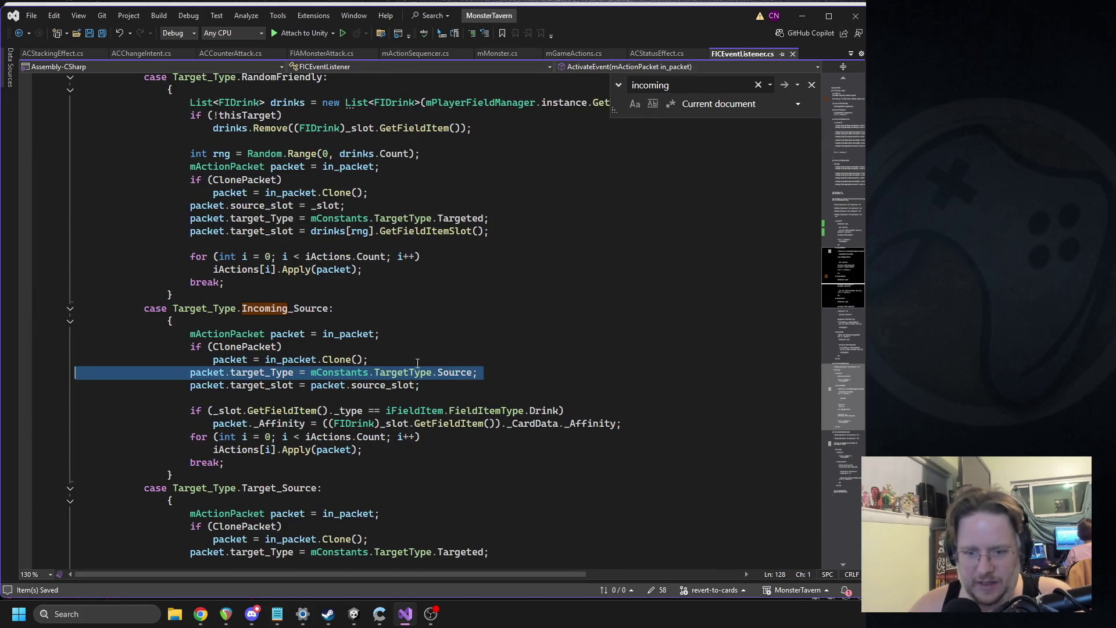
click(378, 384)
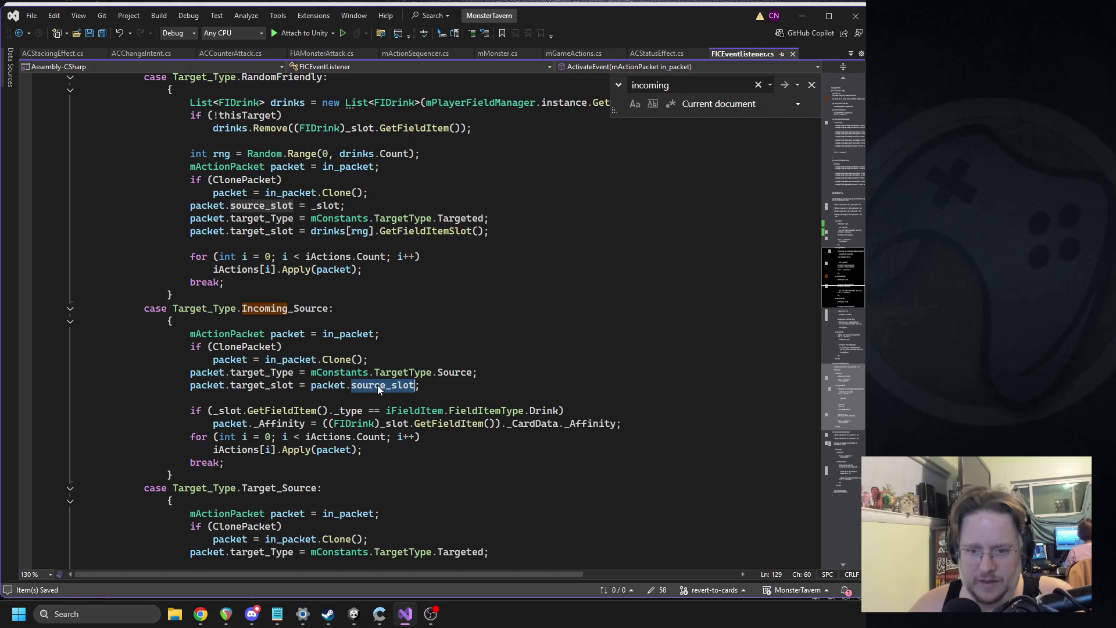
double_click(445, 372)
triple_click(444, 372)
click(328, 385)
triple_click(337, 385)
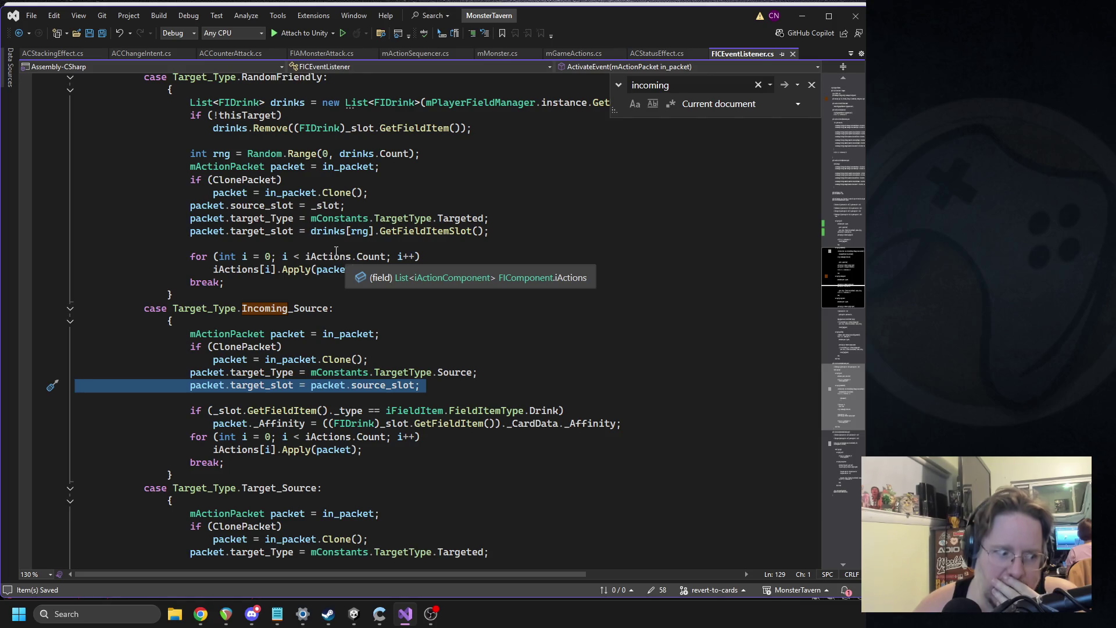
Review the Target_Source case's packet clone, then return to Unity Editor.
scroll(358, 525, down, 2)
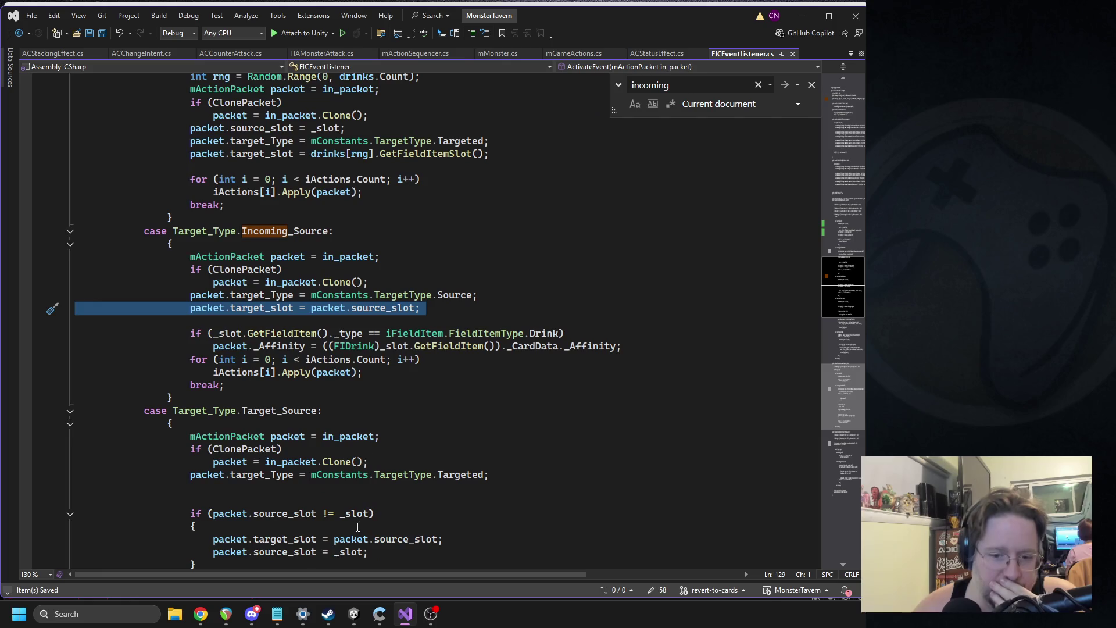
click(392, 463)
click(326, 487)
scroll(512, 376, down, 2)
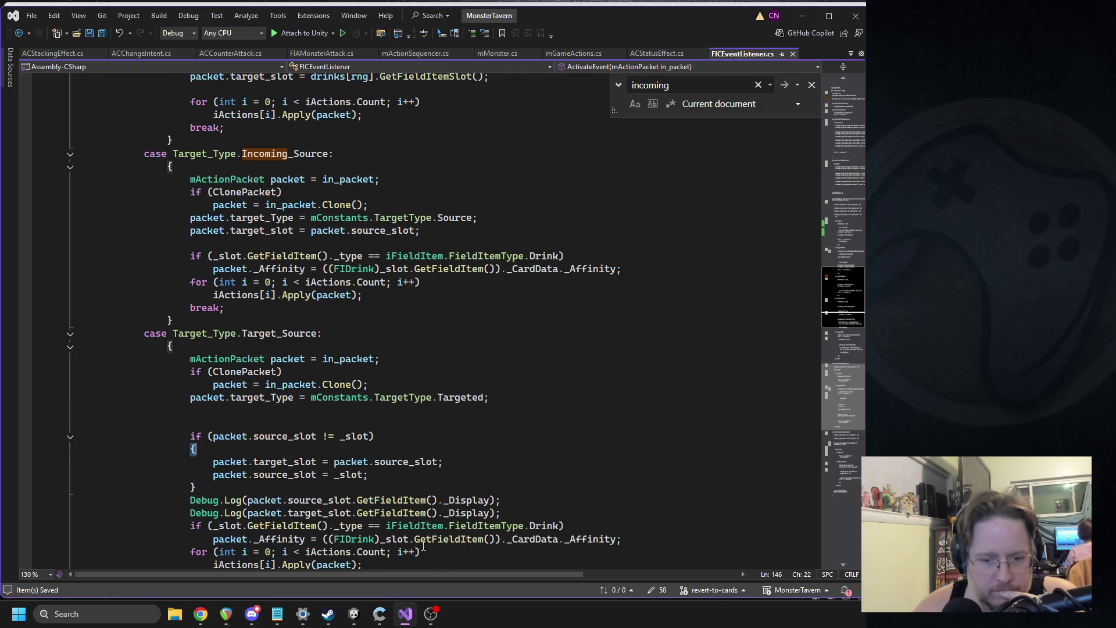
click(354, 614)
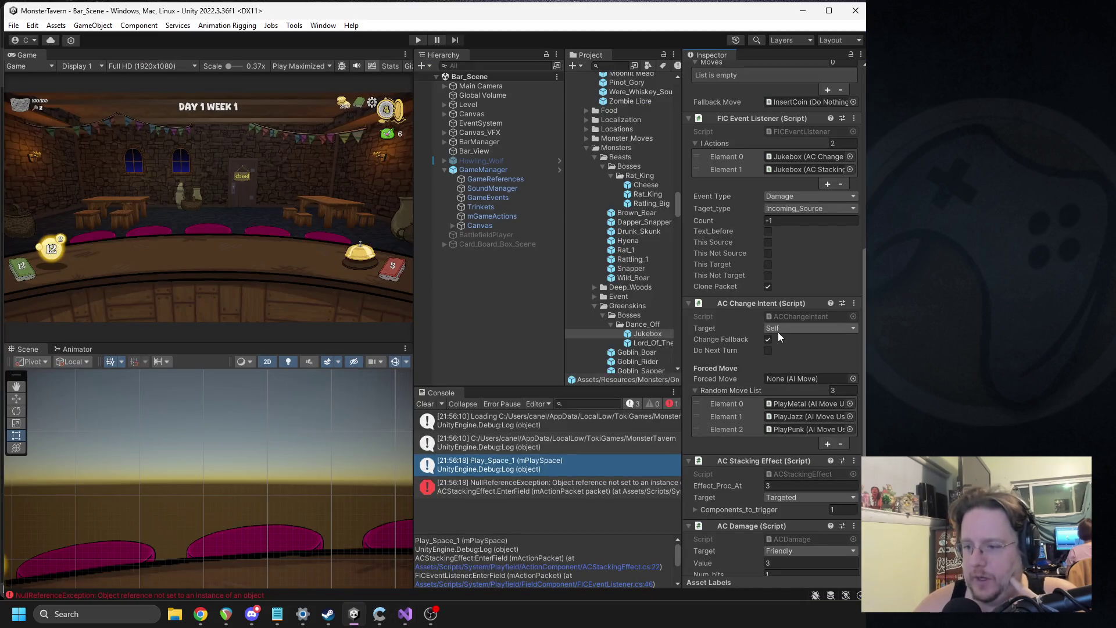
Switch the listener to Target_Source, play Vaportini and Hot Lizardspit, then open the NullReferenceException's code.
click(802, 208)
click(807, 299)
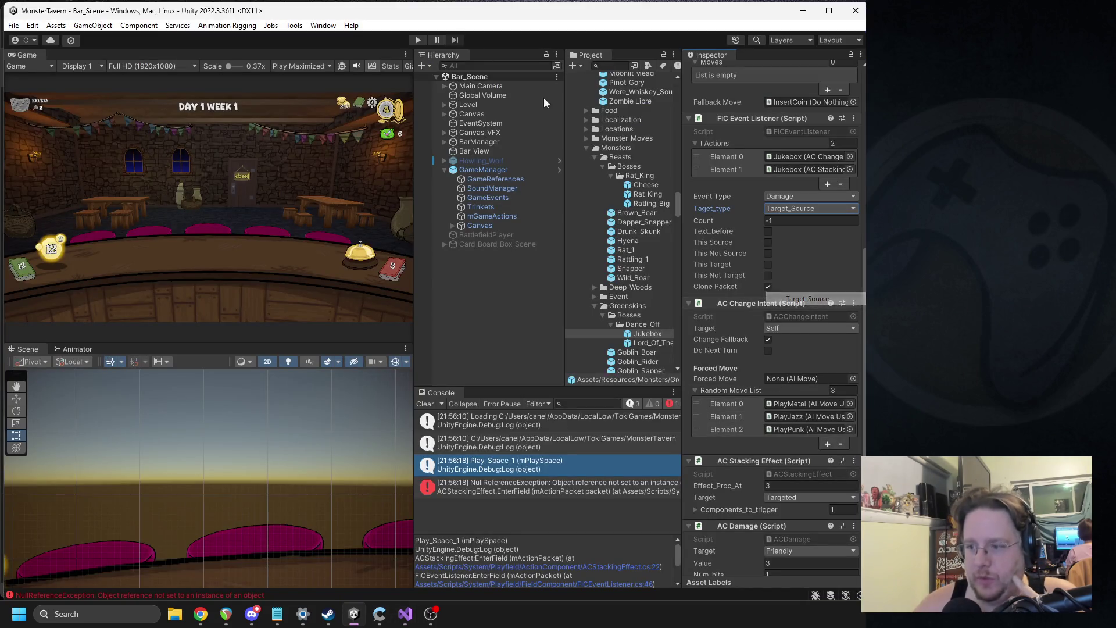
click(418, 41)
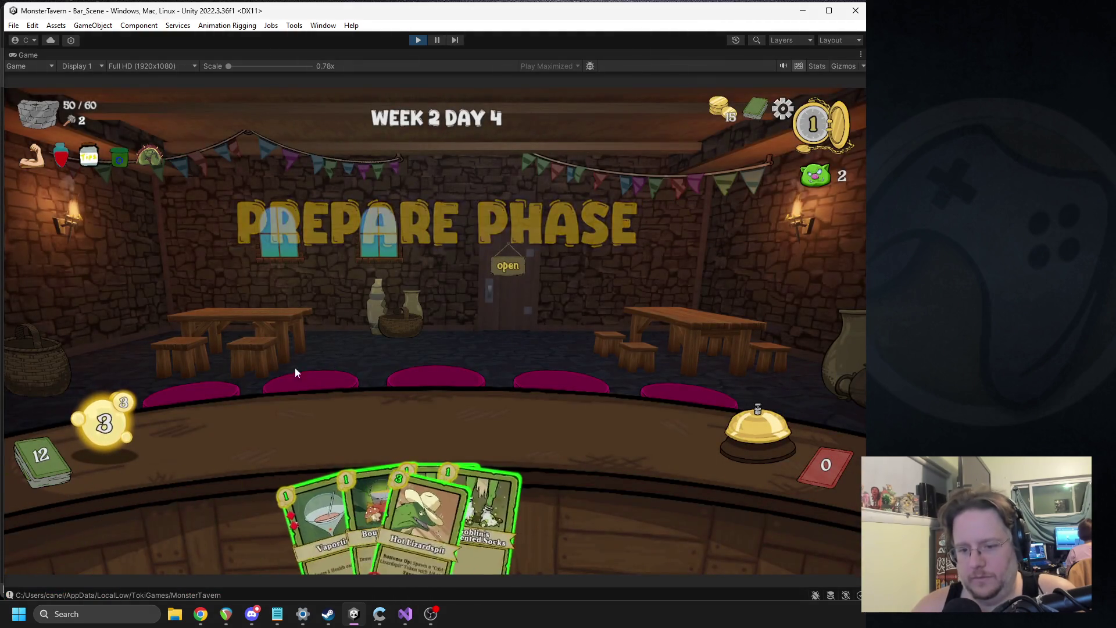
drag(326, 506, 270, 435)
drag(524, 501, 493, 369)
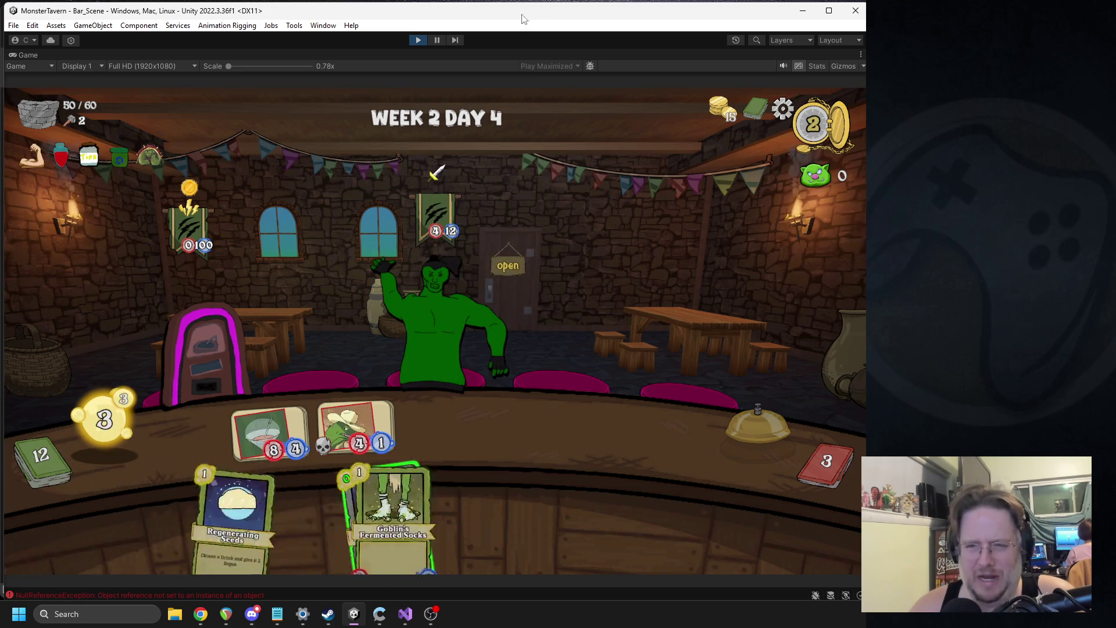
click(437, 40)
double_click(512, 482)
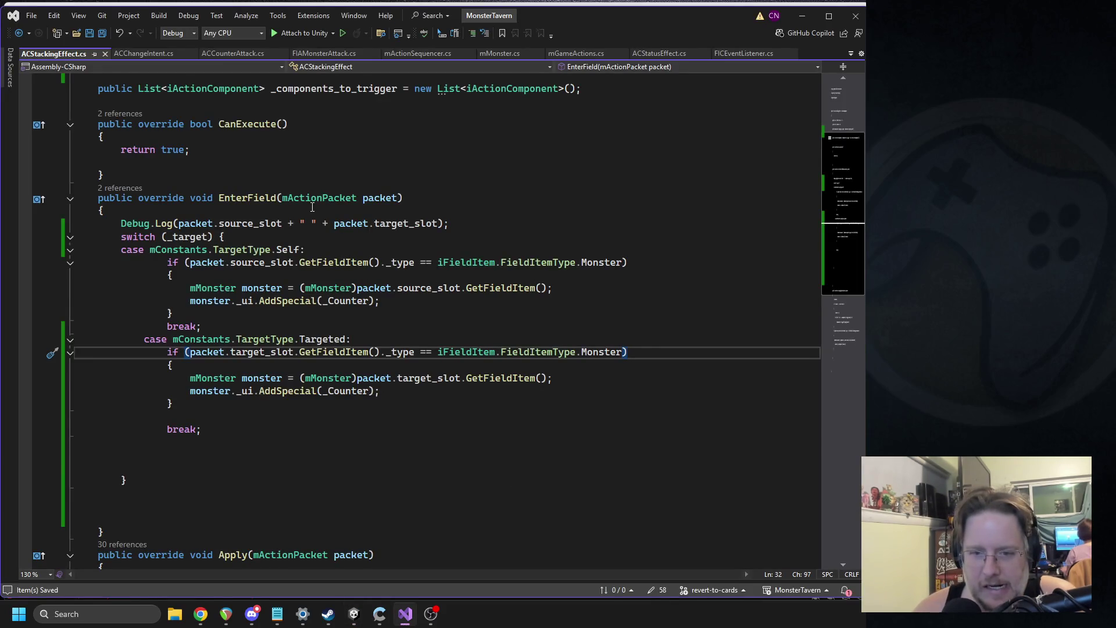
Inspect the Play_Space_1 log entry's stack trace and logging code, then return to Unity.
mouse_move(354, 614)
click(392, 598)
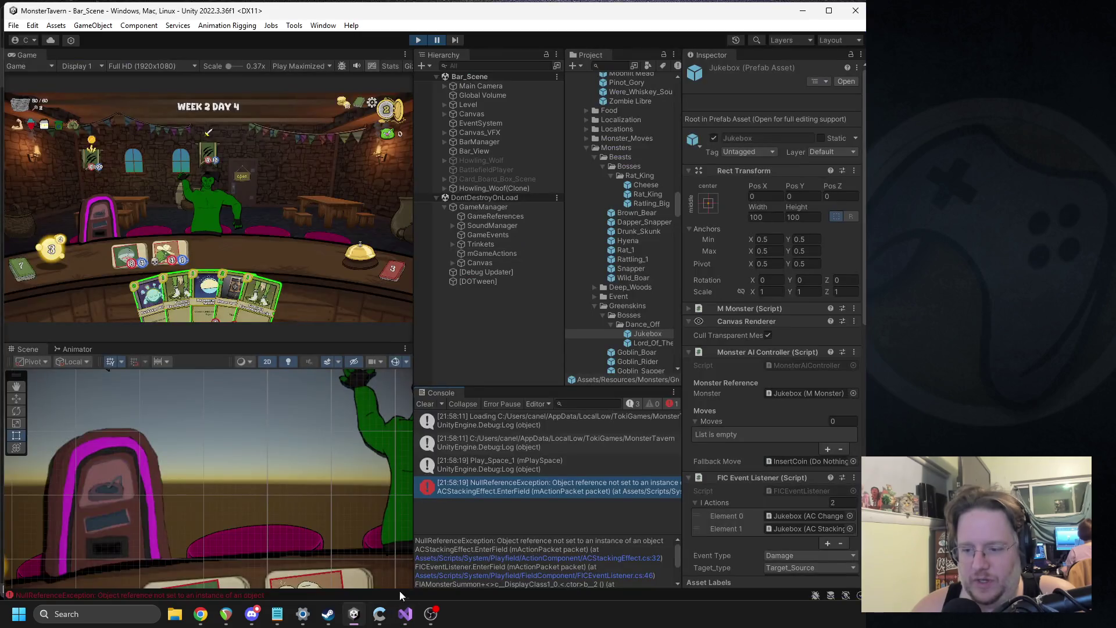
click(507, 469)
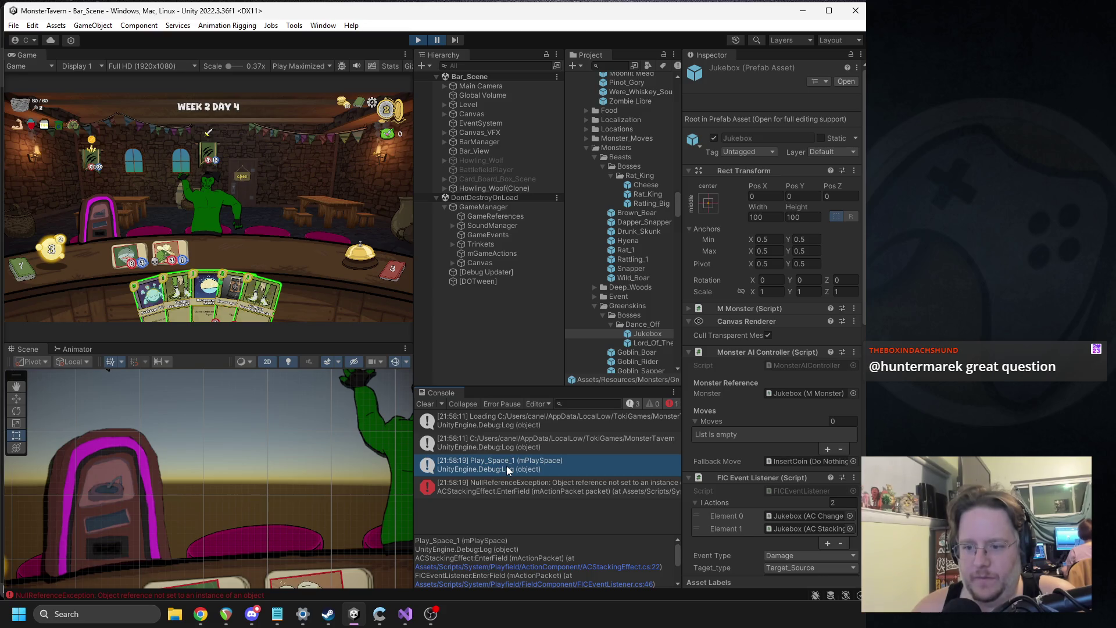
double_click(507, 469)
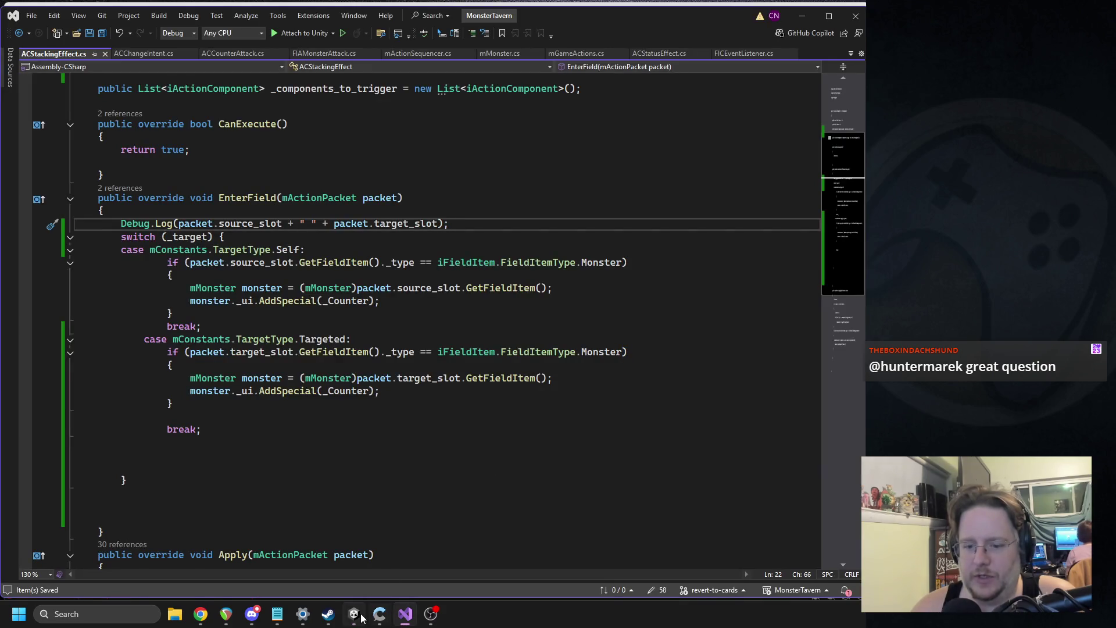
click(361, 617)
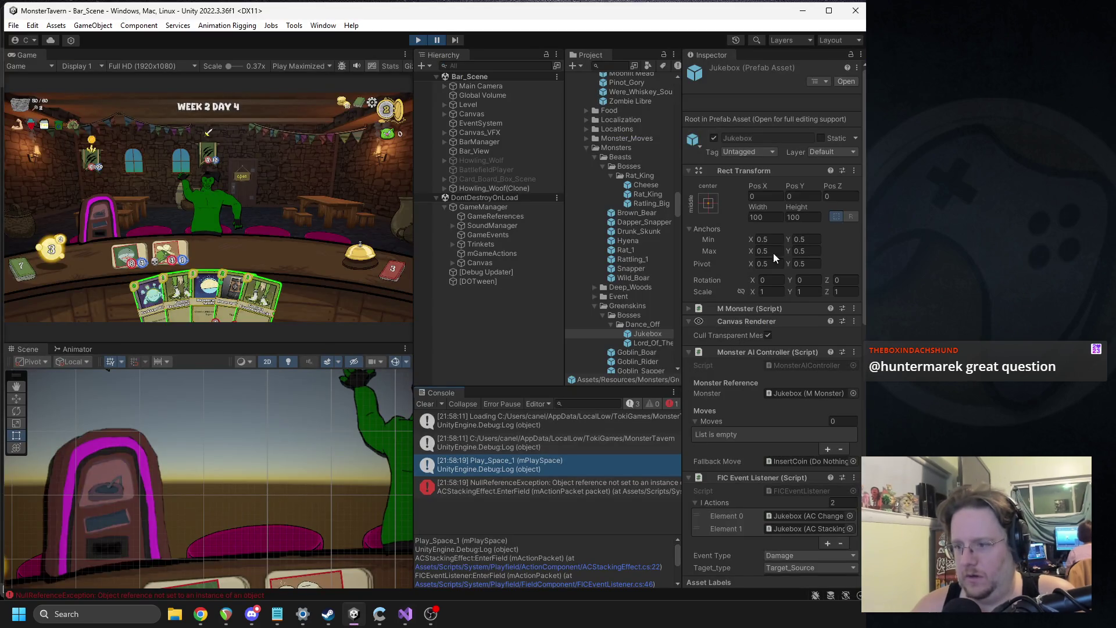
Try the FIC Event Listener's Properties window, close it, then open its script via Edit Script.
scroll(819, 397, down, 3)
right_click(746, 416)
click(770, 543)
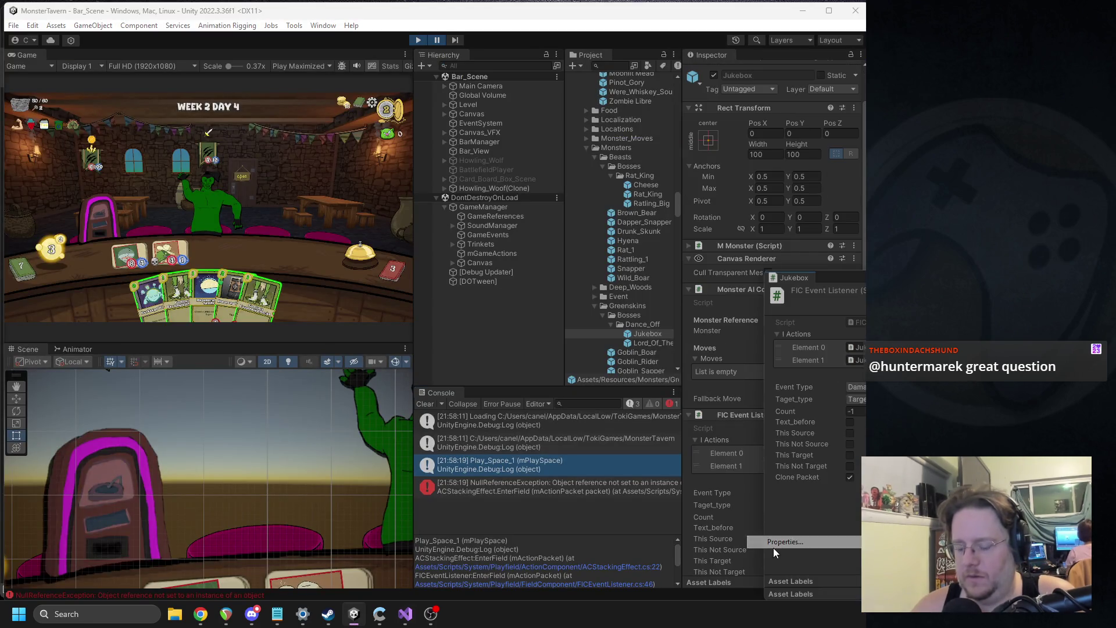
click(744, 314)
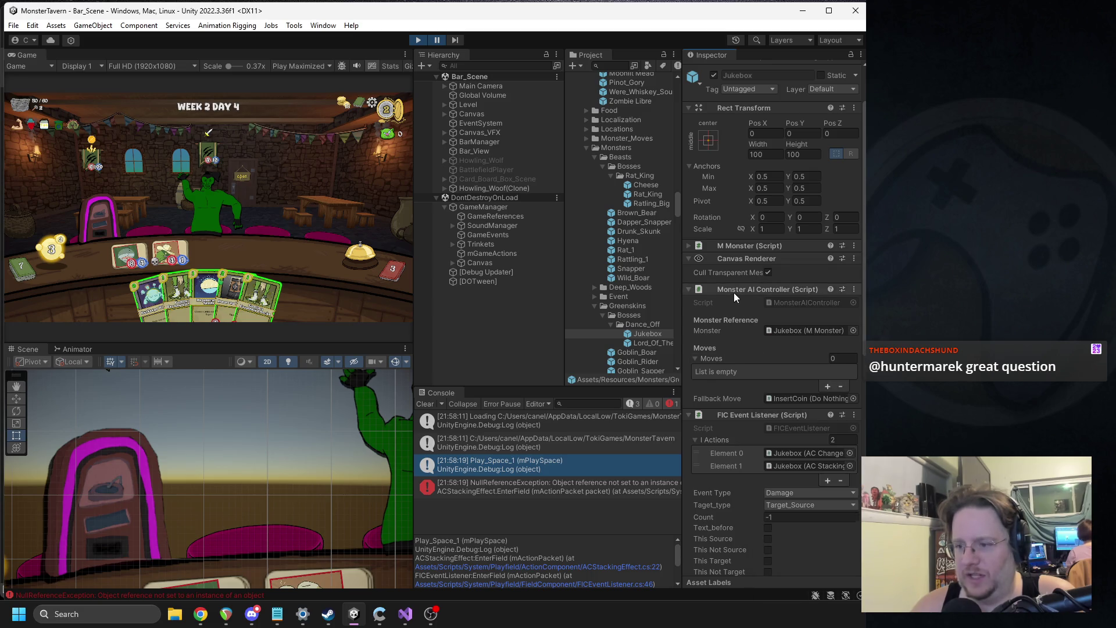
right_click(747, 414)
click(778, 554)
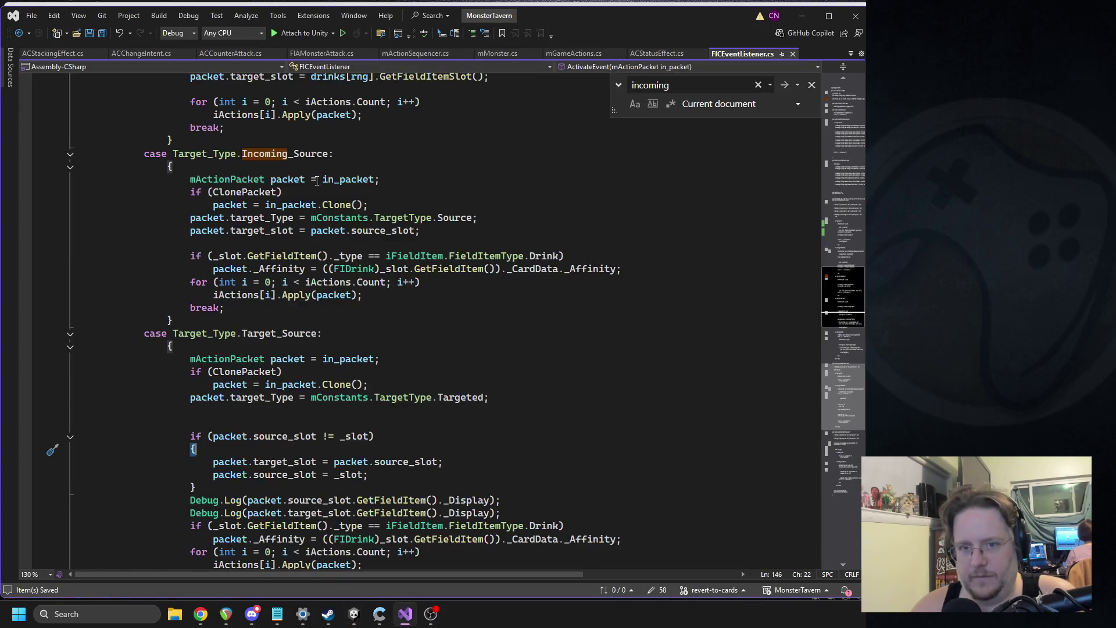
Inspect source_slot and ClonePacket uses and select the two slot-logging Debug.Log lines.
scroll(319, 182, down, 4)
double_click(285, 320)
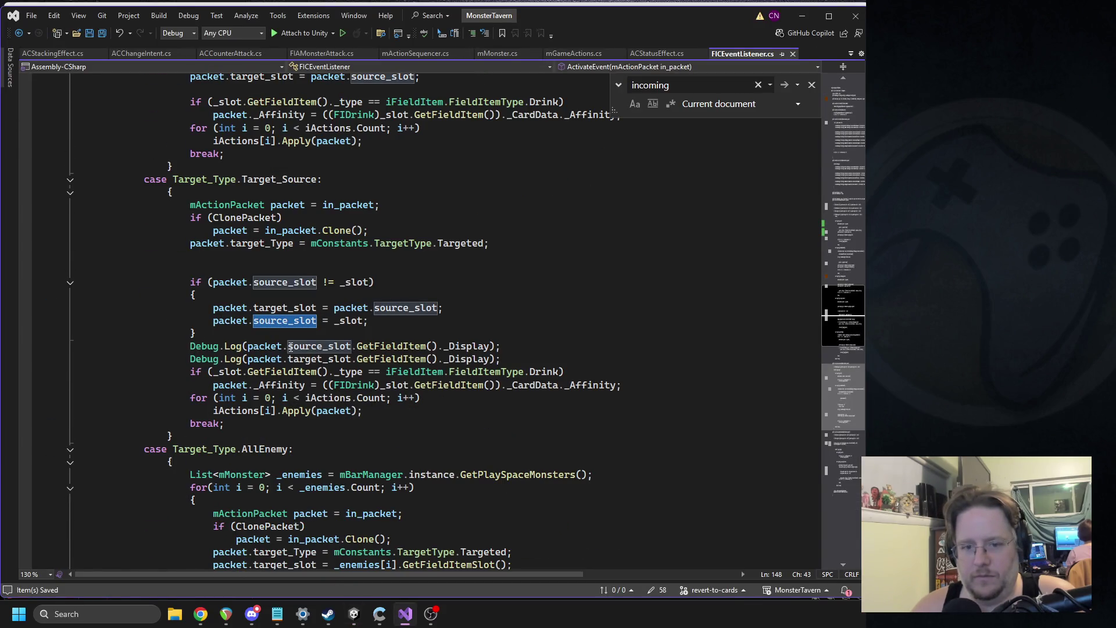
double_click(247, 218)
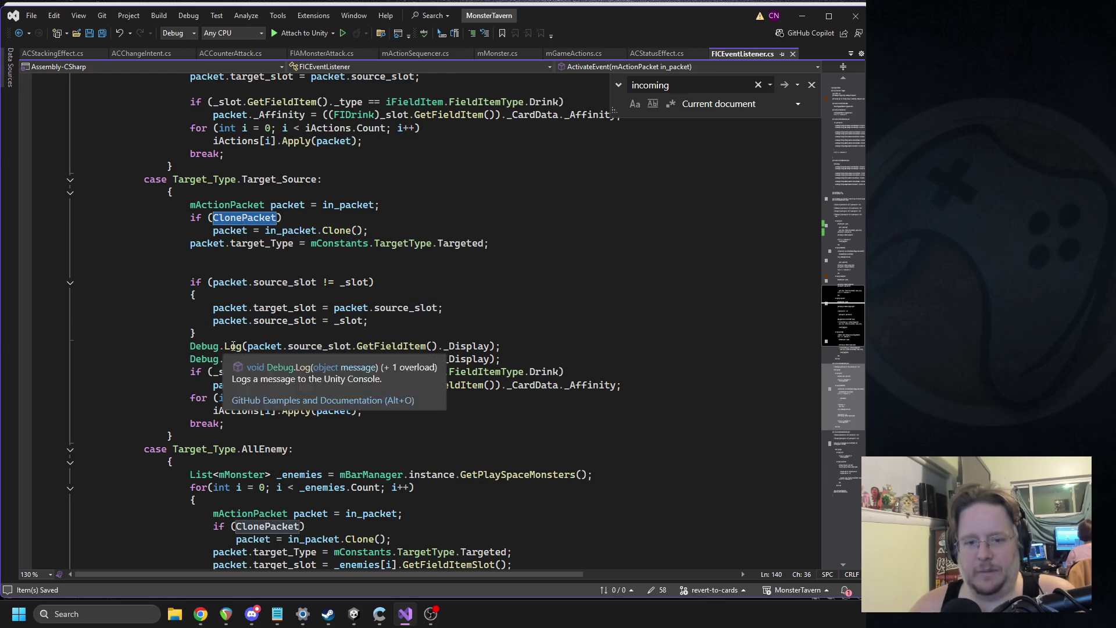
mouse_move(494, 350)
mouse_down()
mouse_move(382, 359)
mouse_move(74, 347)
mouse_up()
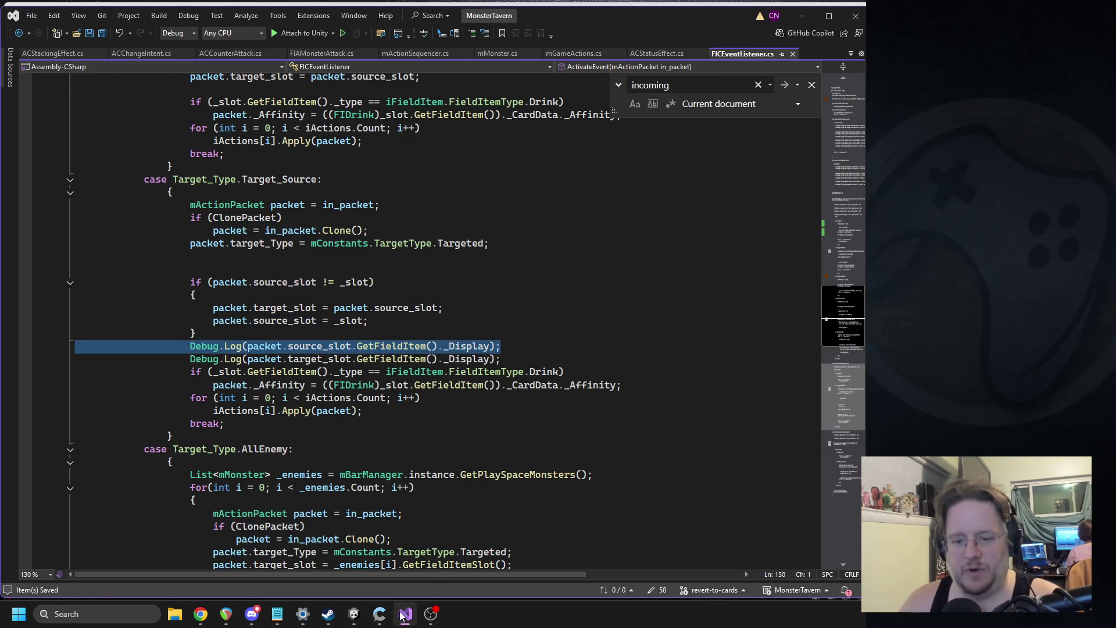
click(354, 614)
click(405, 614)
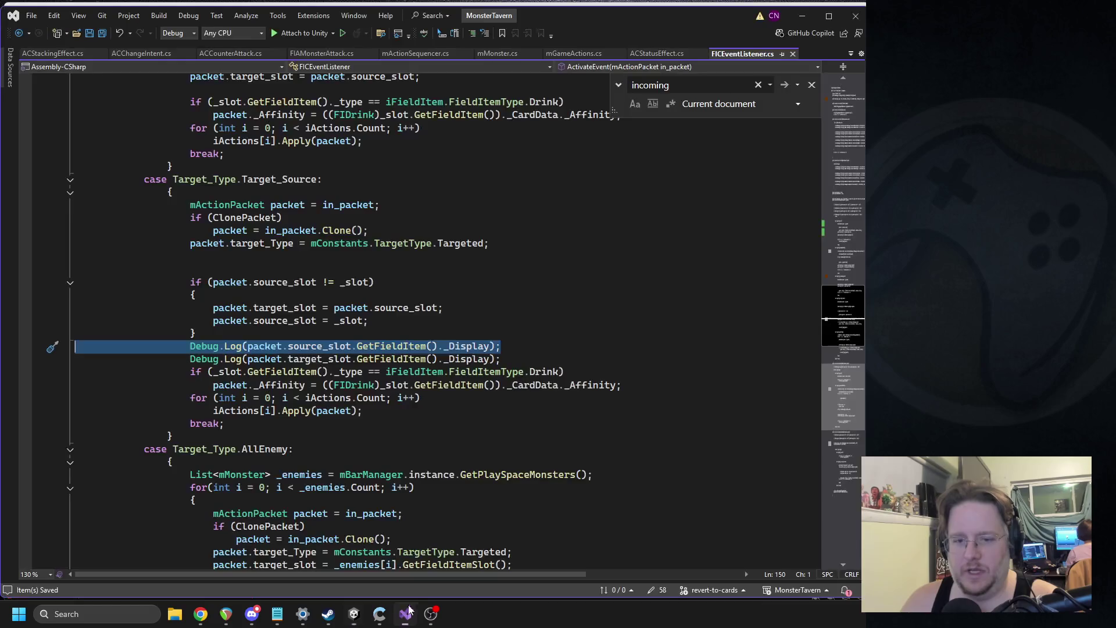
mouse_move(500, 347)
mouse_down()
mouse_move(233, 355)
mouse_move(109, 332)
mouse_up()
drag(498, 359, 60, 344)
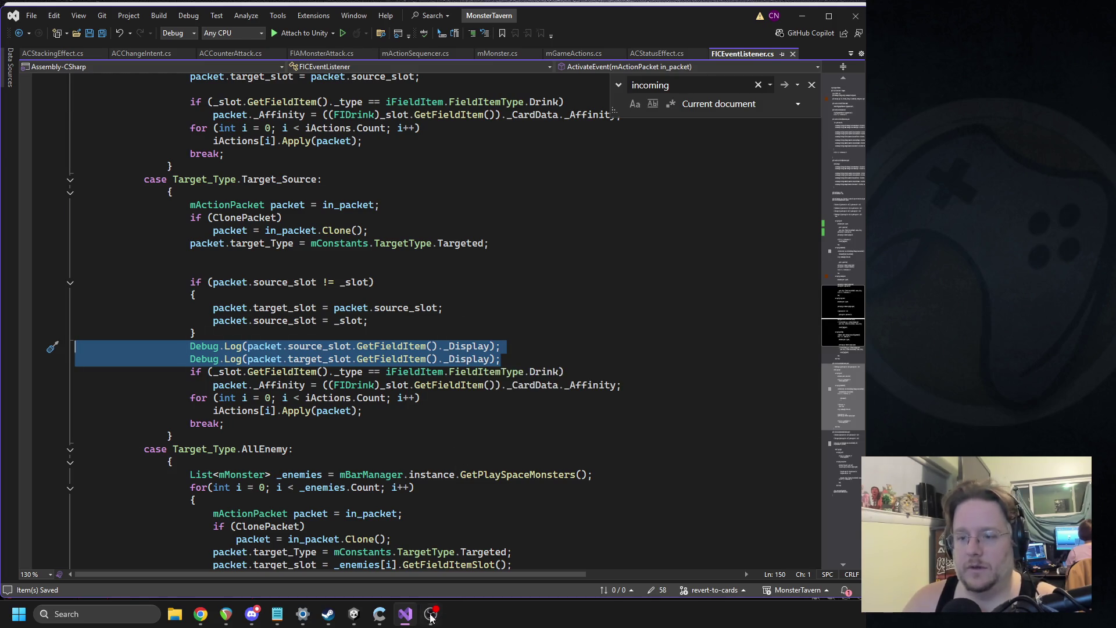
Delete the two Debug.Log lines from the Target_Source case.
click(354, 614)
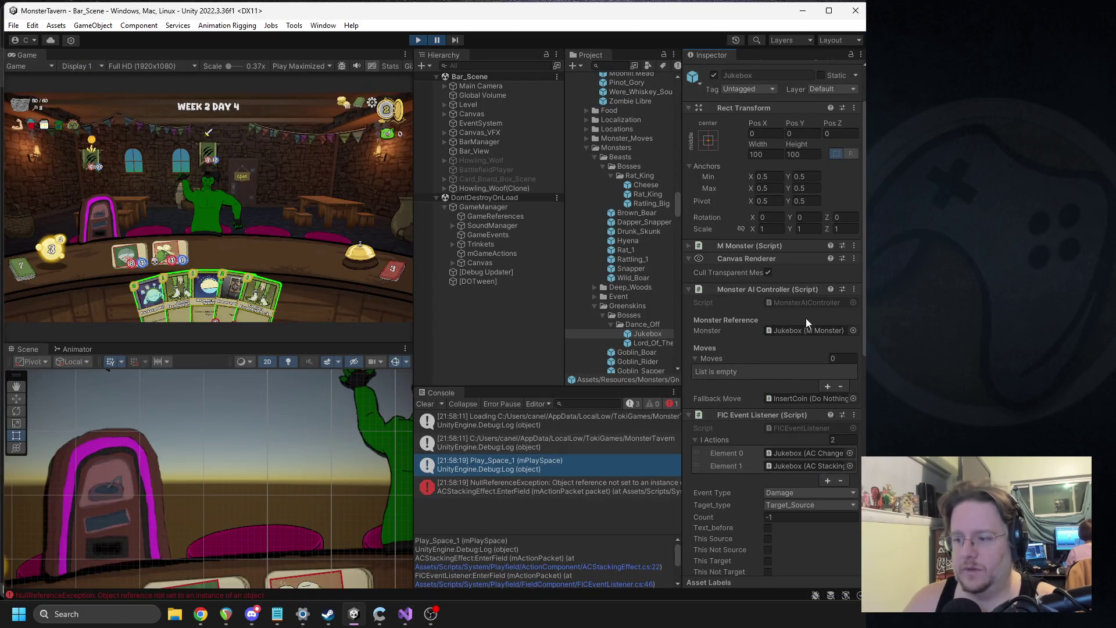
click(405, 614)
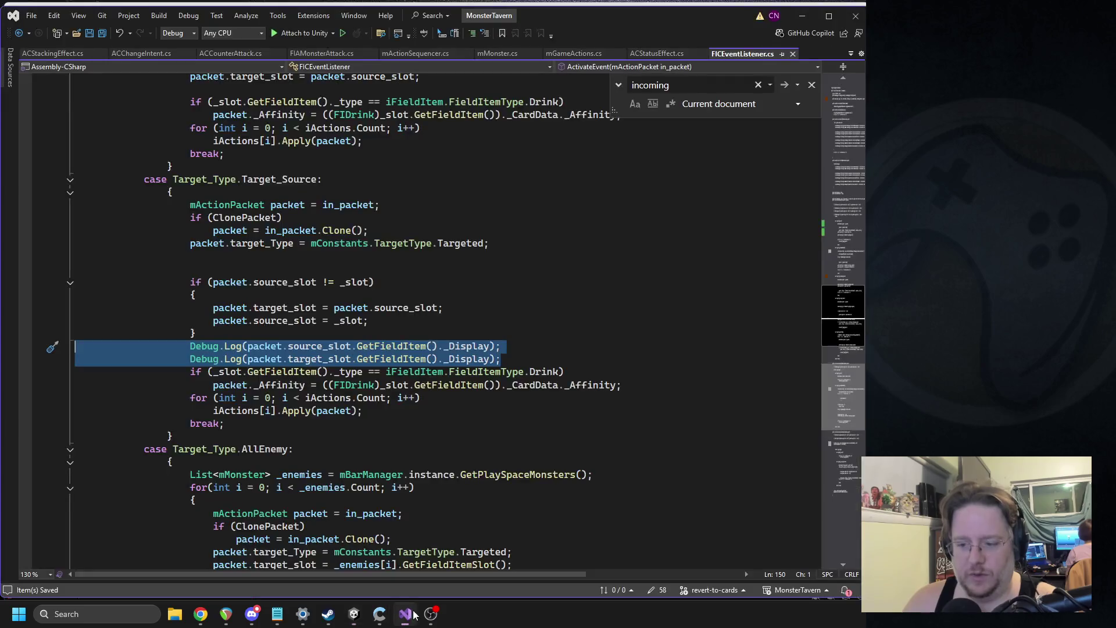
scroll(437, 369, down, 7)
scroll(437, 369, up, 6)
scroll(437, 369, up, 15)
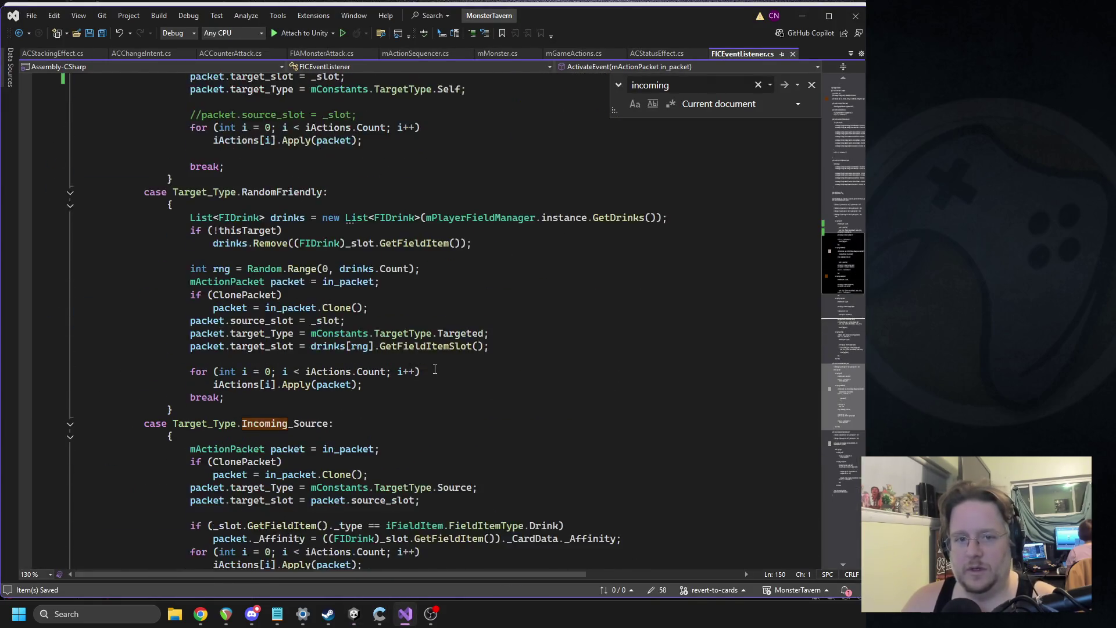
scroll(427, 374, down, 15)
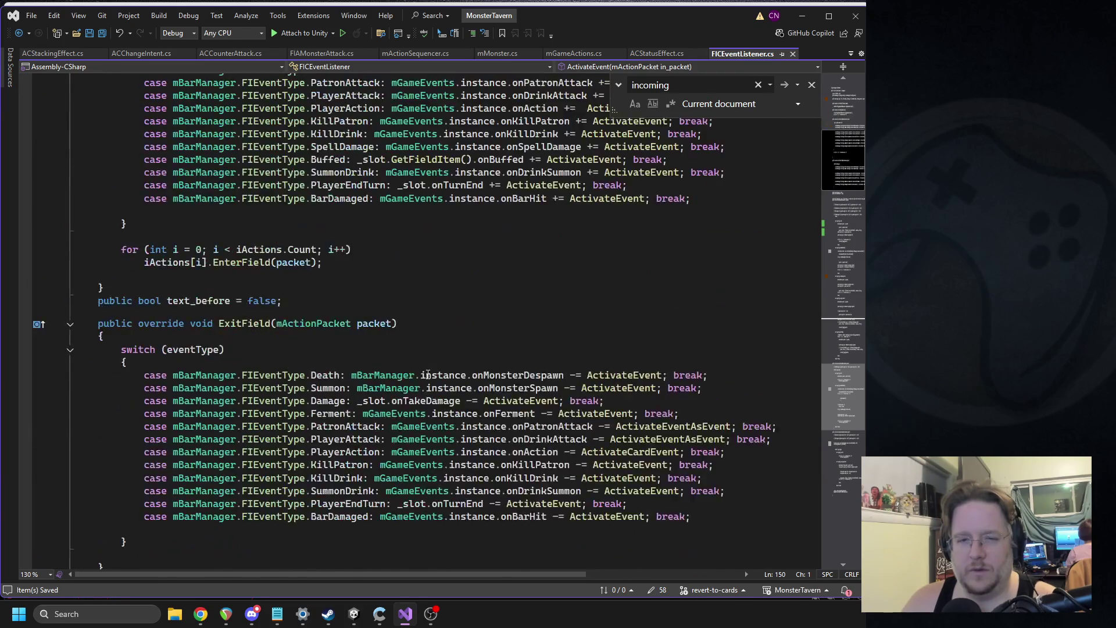
scroll(358, 330, down, 8)
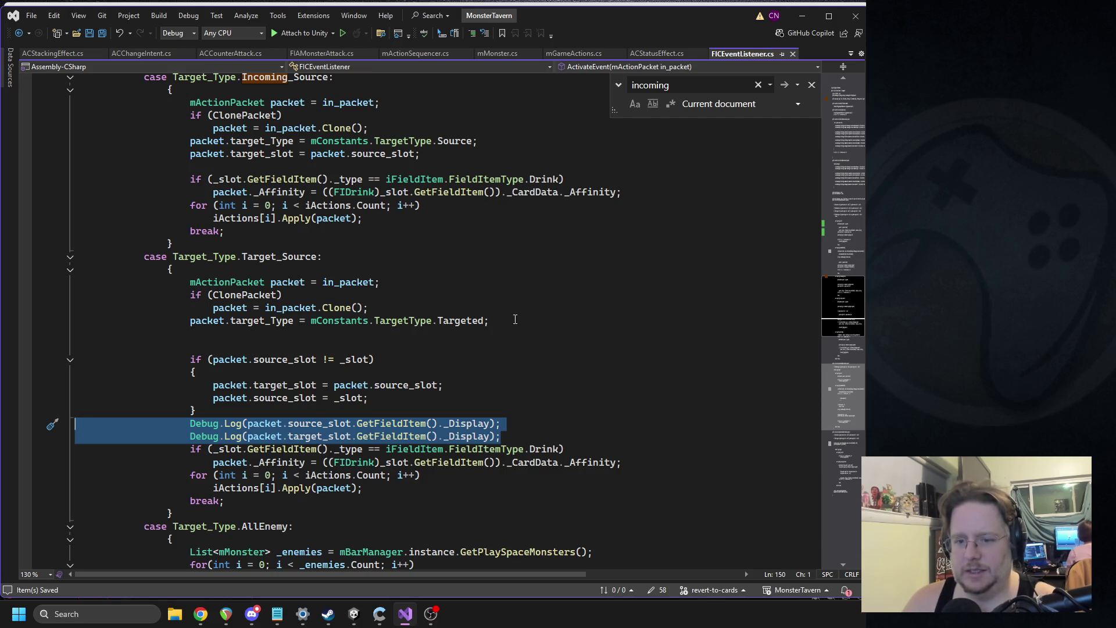
key(Delete)
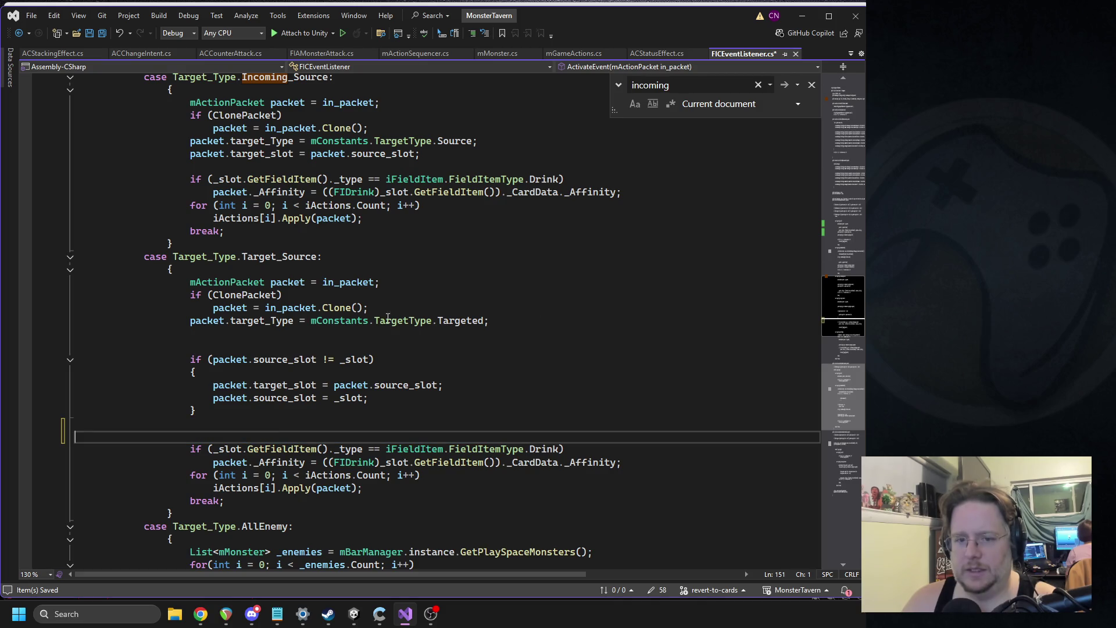
click(208, 321)
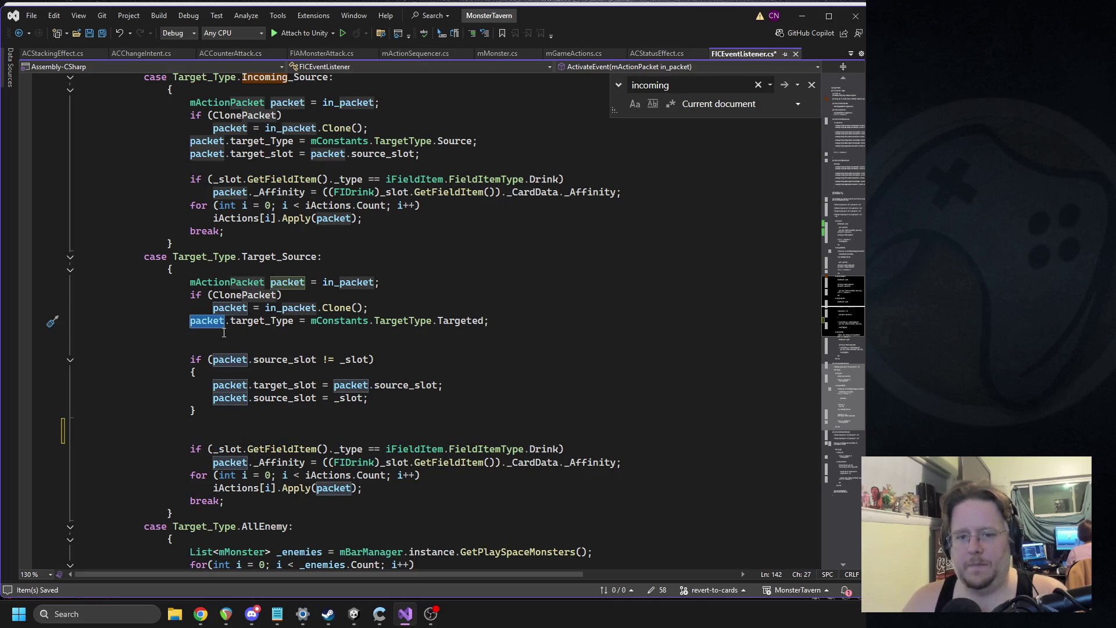
click(300, 338)
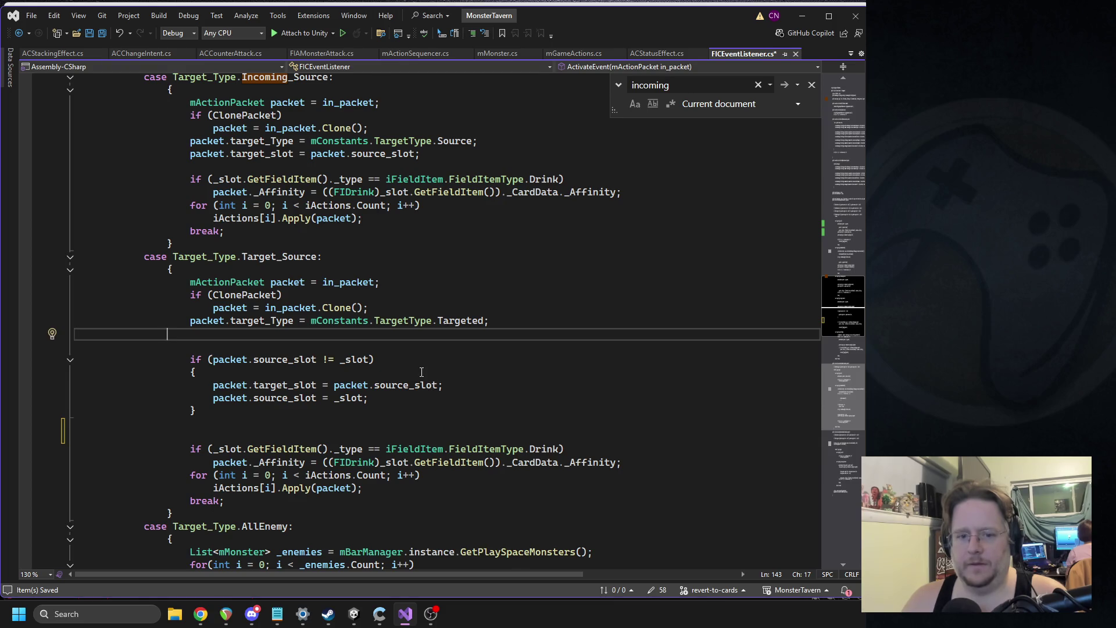
key(ctrl+z)
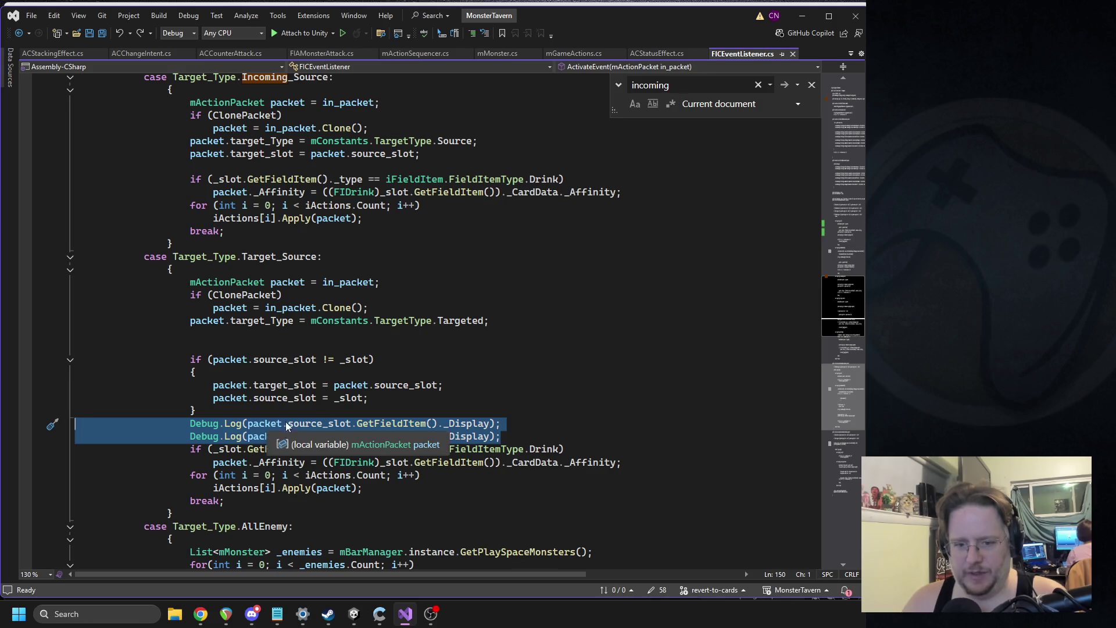
key(Delete)
Write Debug.Log("???????"); in their place and save so Unity recompiles.
text(debug.Log();)
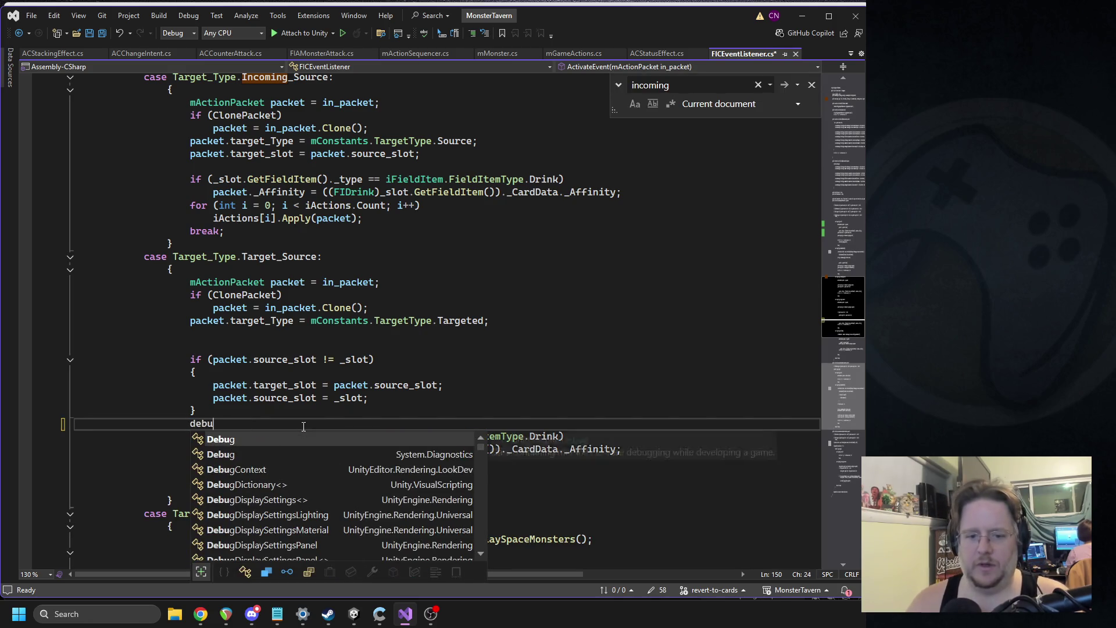
key(Left)
key(Left)
text("???????)
key(ctrl+s)
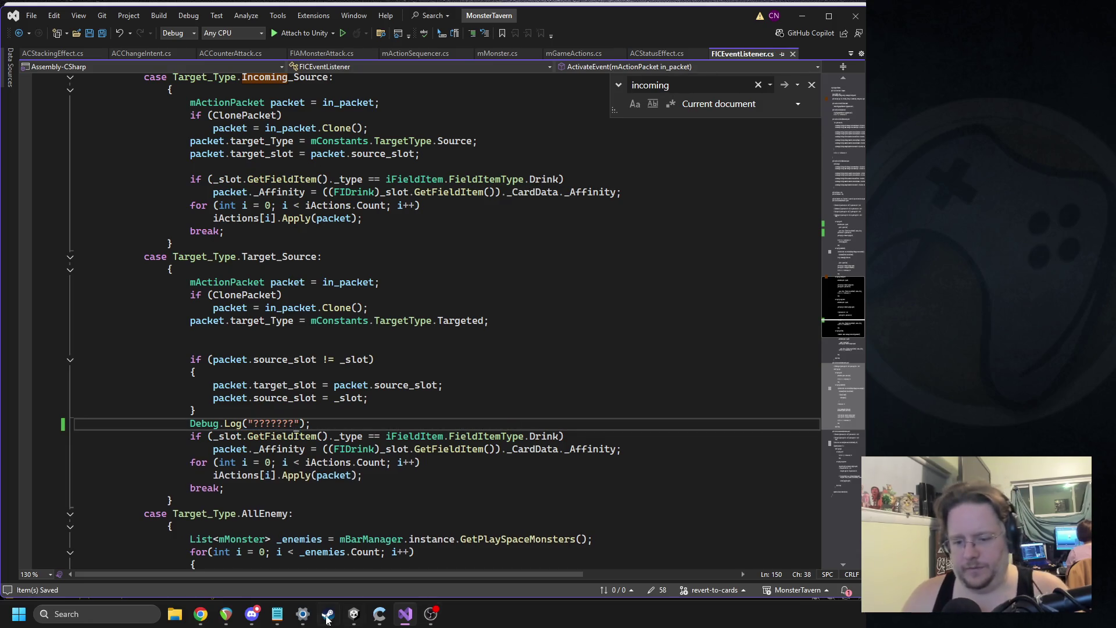
click(353, 617)
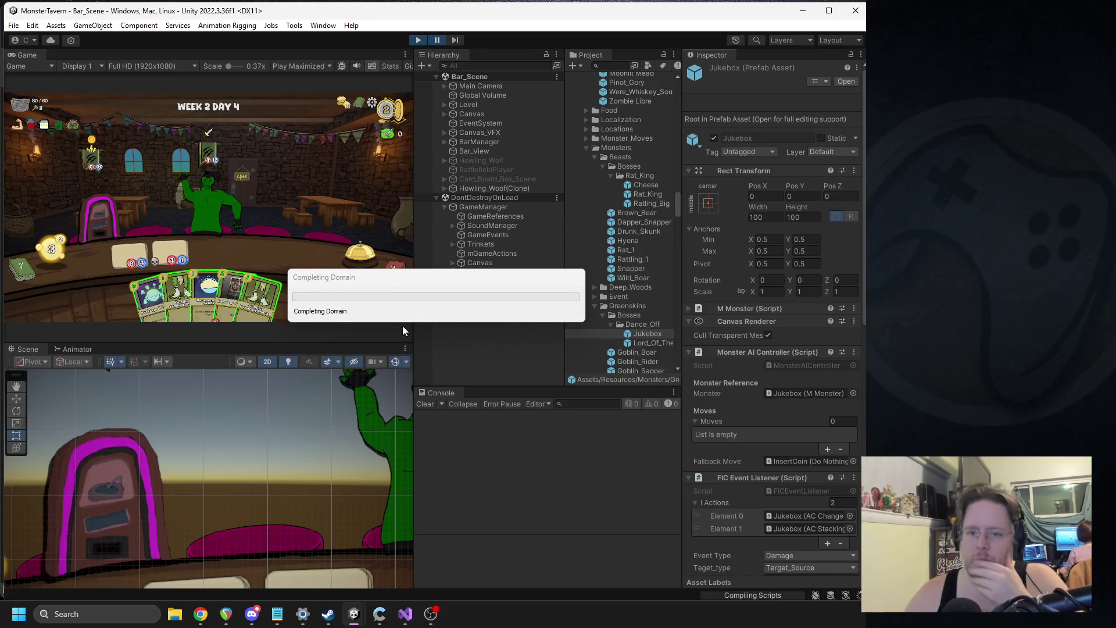
Restart Play mode, rerun the fight until the error, stop, and show Play_Space_1's stack trace.
click(417, 41)
click(417, 41)
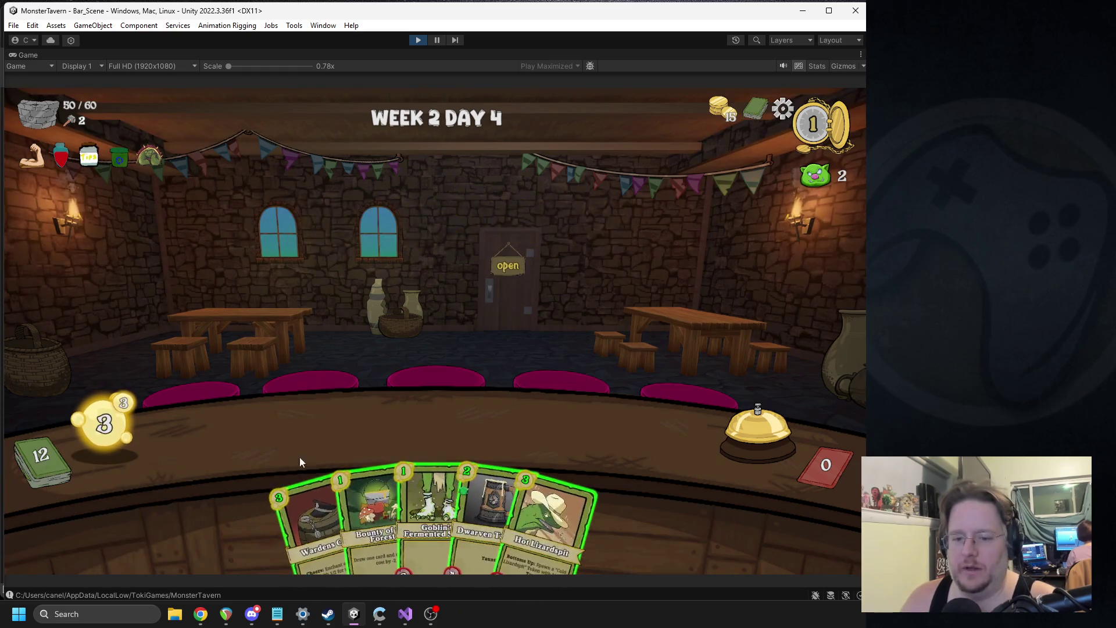
click(418, 40)
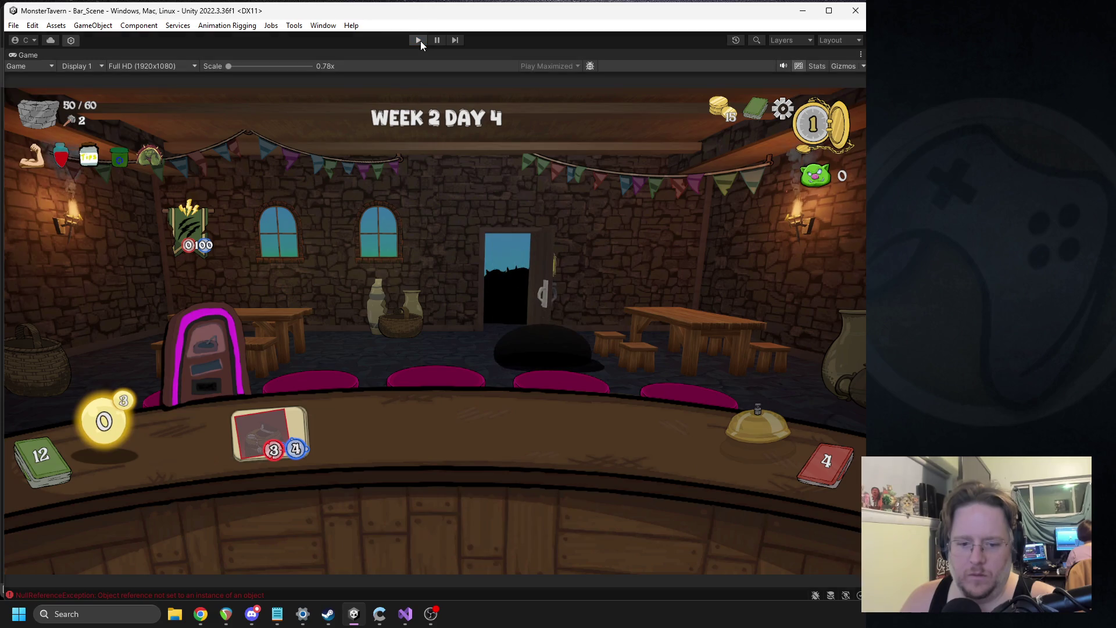
click(499, 467)
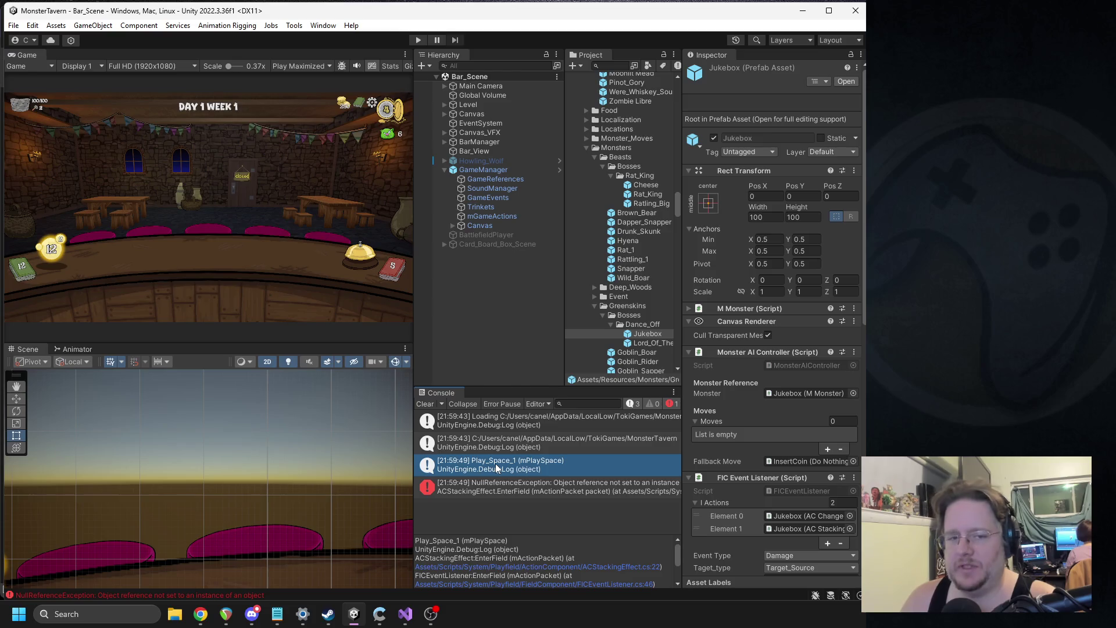
Open the code that logged Play_Space_1, then return to the Jukebox's Inspector.
double_click(497, 468)
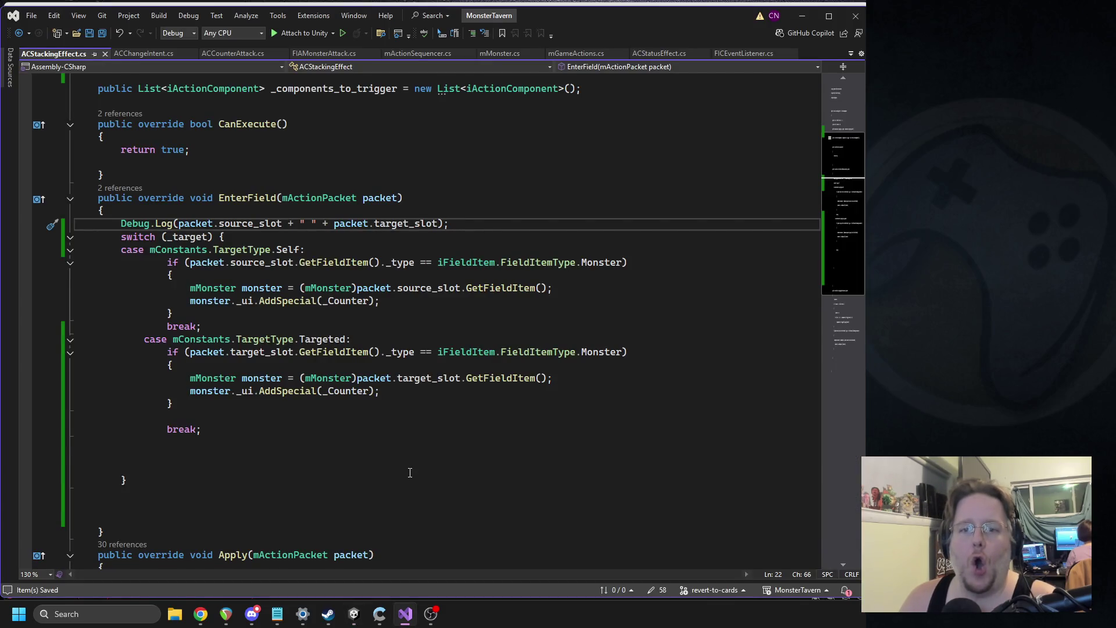
click(353, 613)
scroll(754, 402, down, 5)
scroll(791, 400, down, 5)
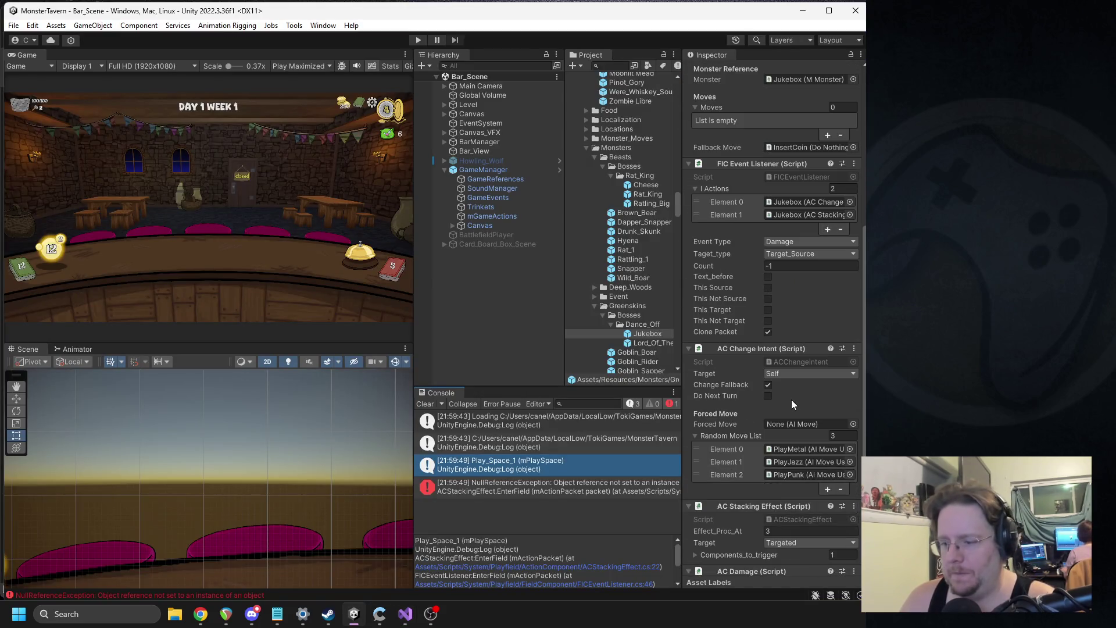
scroll(792, 404, down, 4)
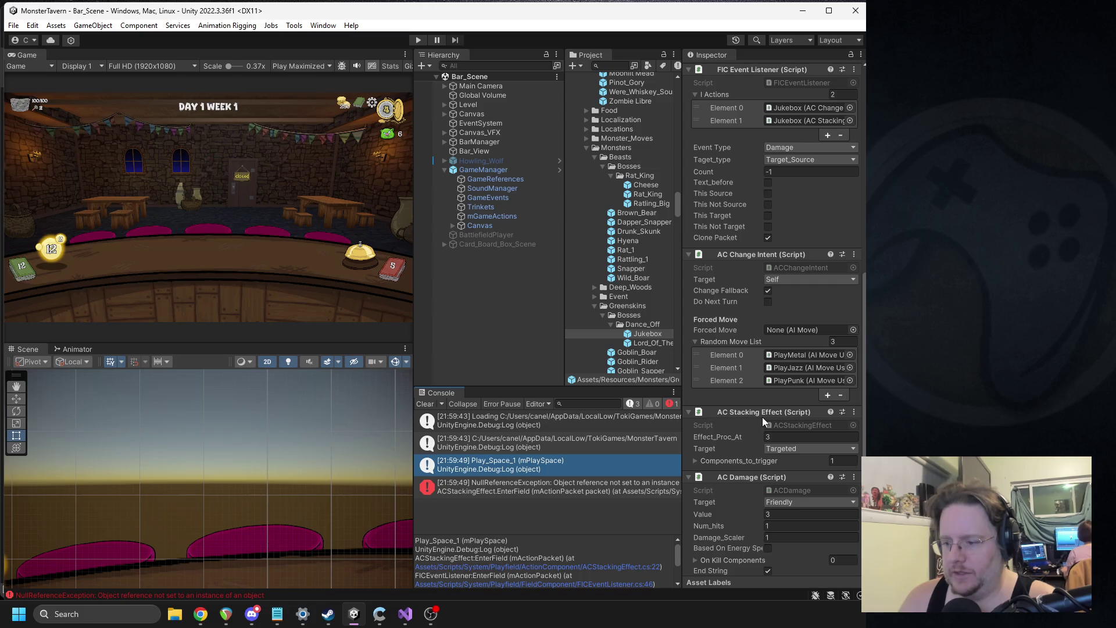
scroll(781, 343, up, 5)
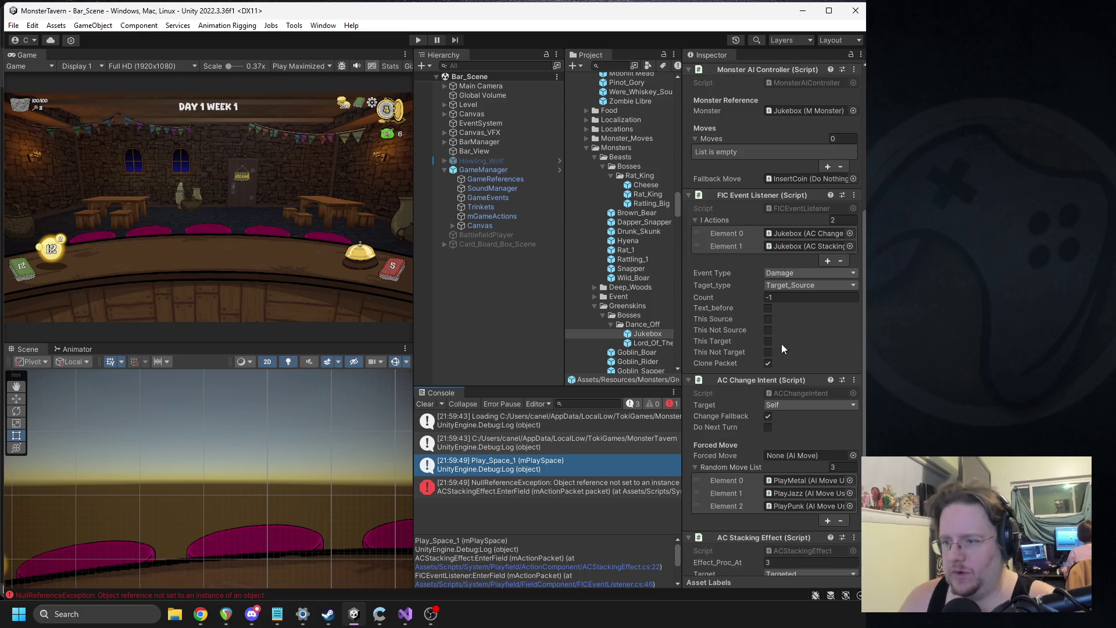
Inspect the listener's I Actions Element 1 asset and bring up the Taget_type choices.
click(793, 244)
scroll(791, 244, up, 1)
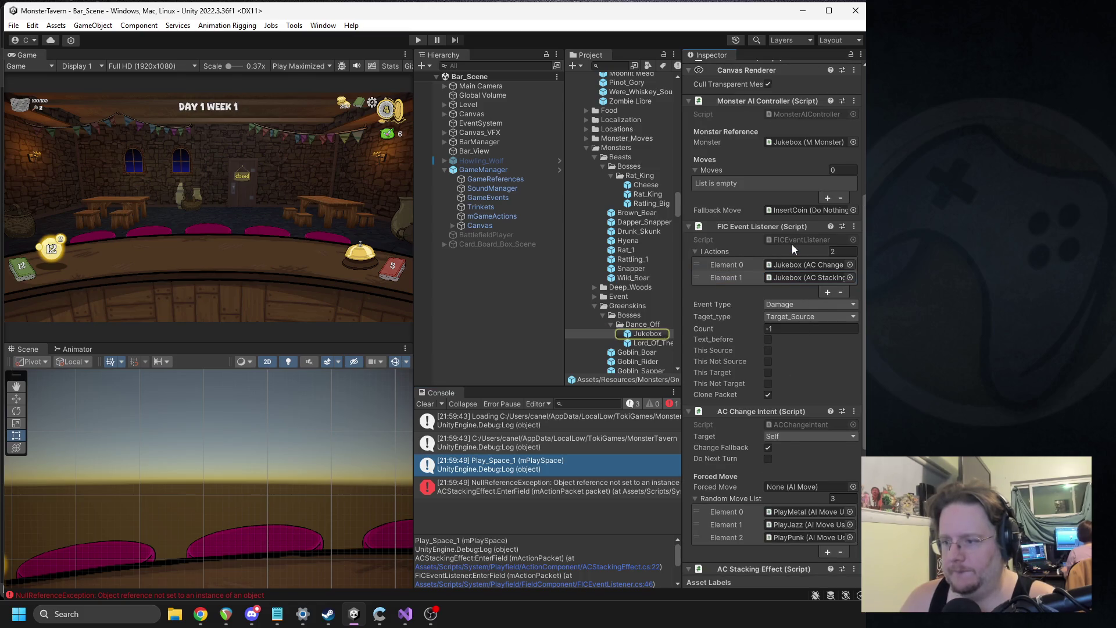
click(777, 278)
click(776, 276)
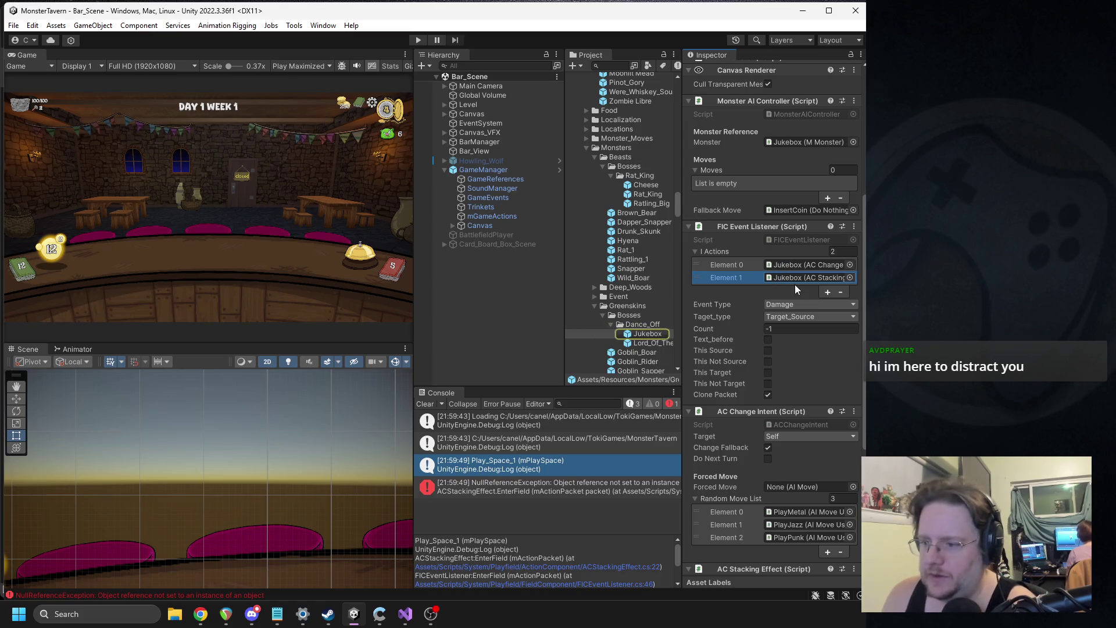
click(783, 316)
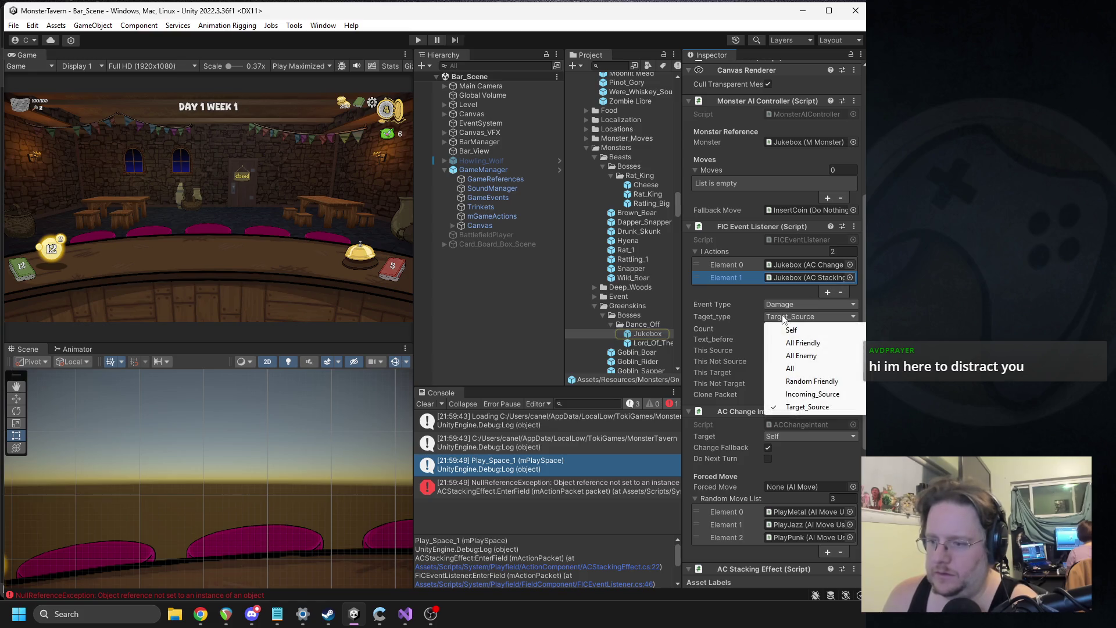
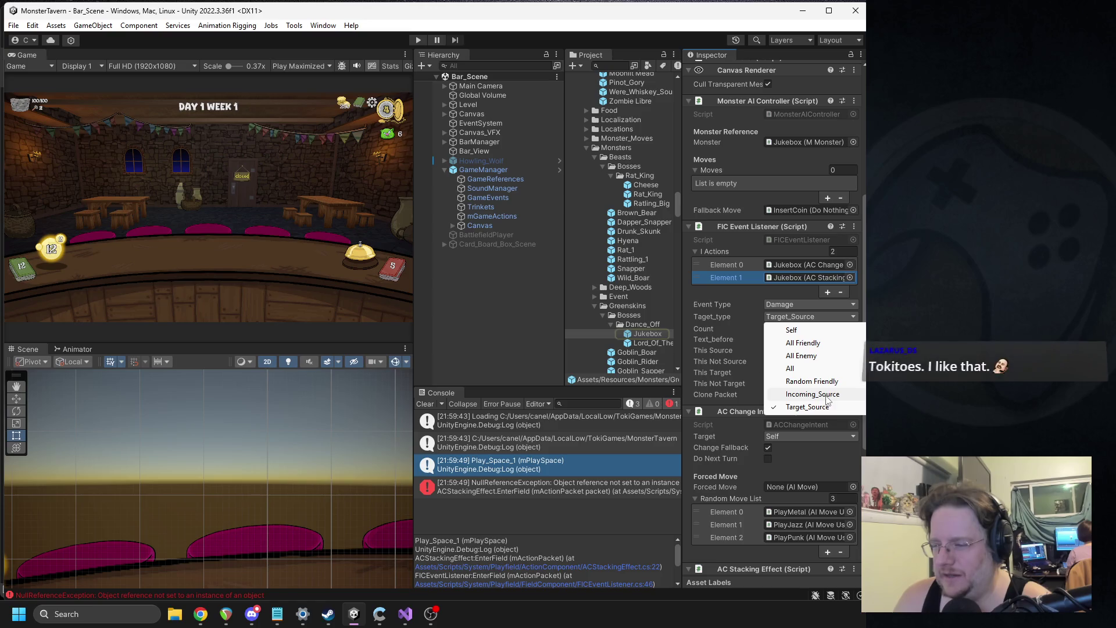
Set the Jukebox's FIC Event Listener target type to Self, then bring up ACStackingEffect.cs.
click(794, 330)
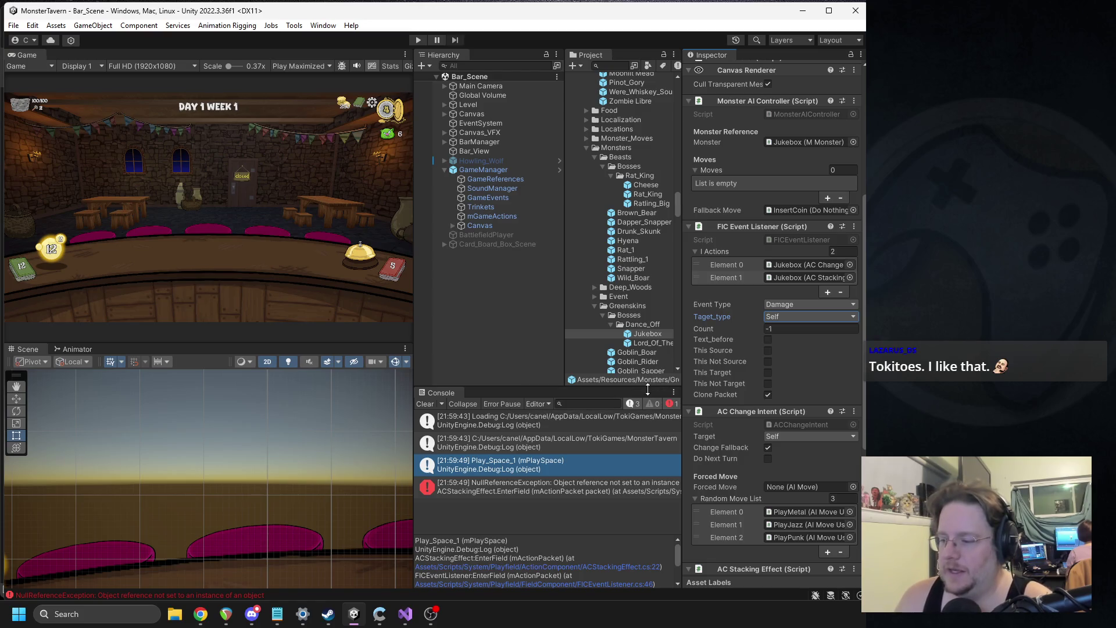
mouse_move(414, 616)
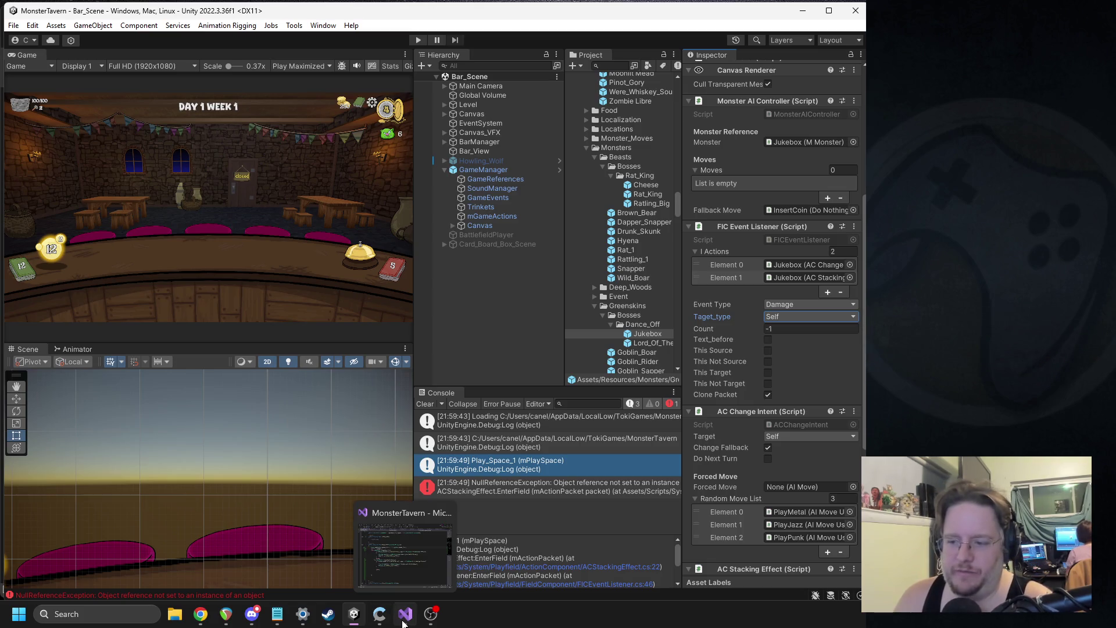
scroll(758, 412, down, 3)
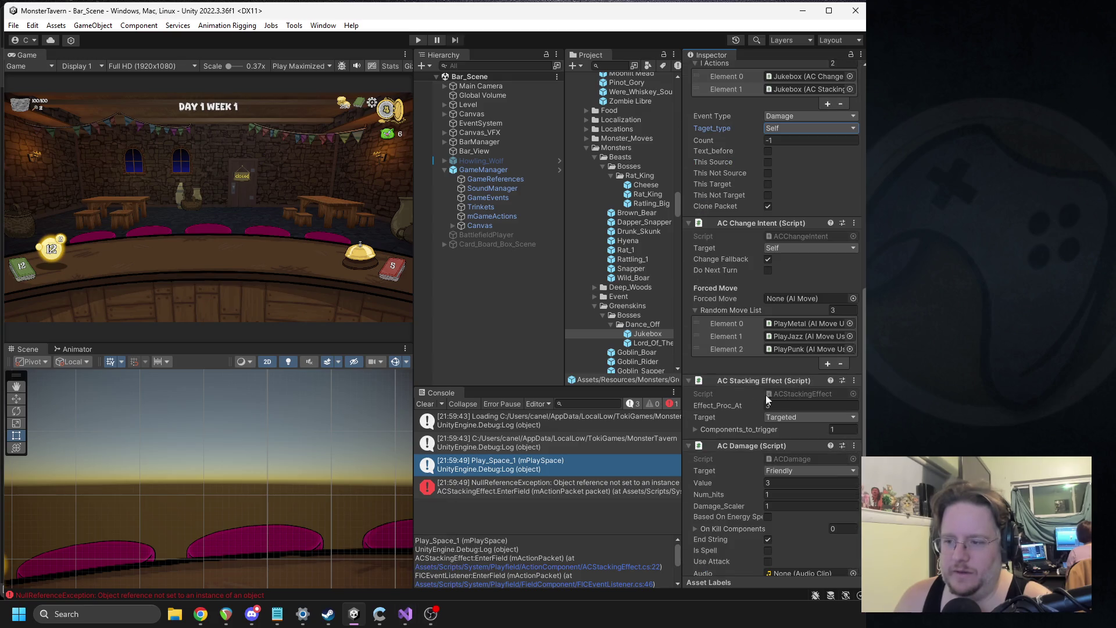
click(399, 618)
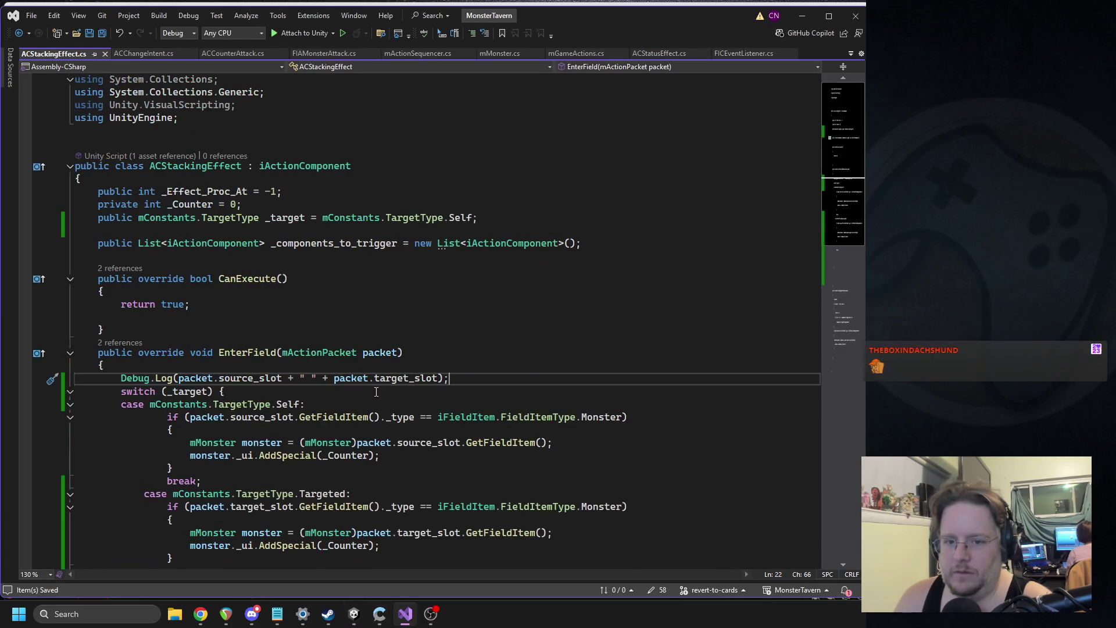
click(174, 166)
click(353, 614)
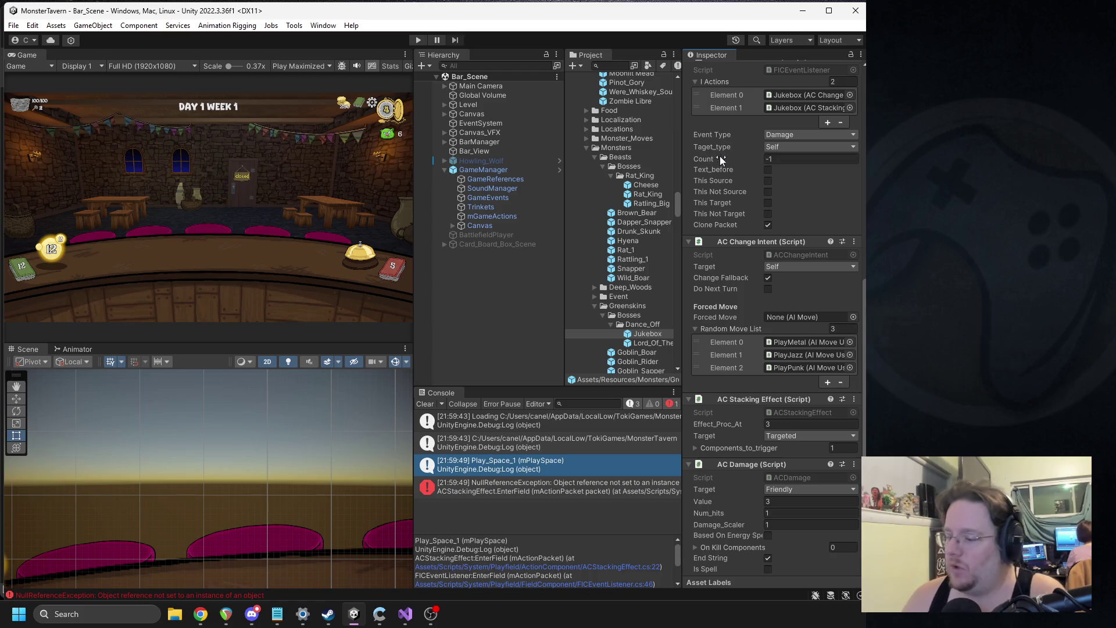
scroll(755, 225, up, 5)
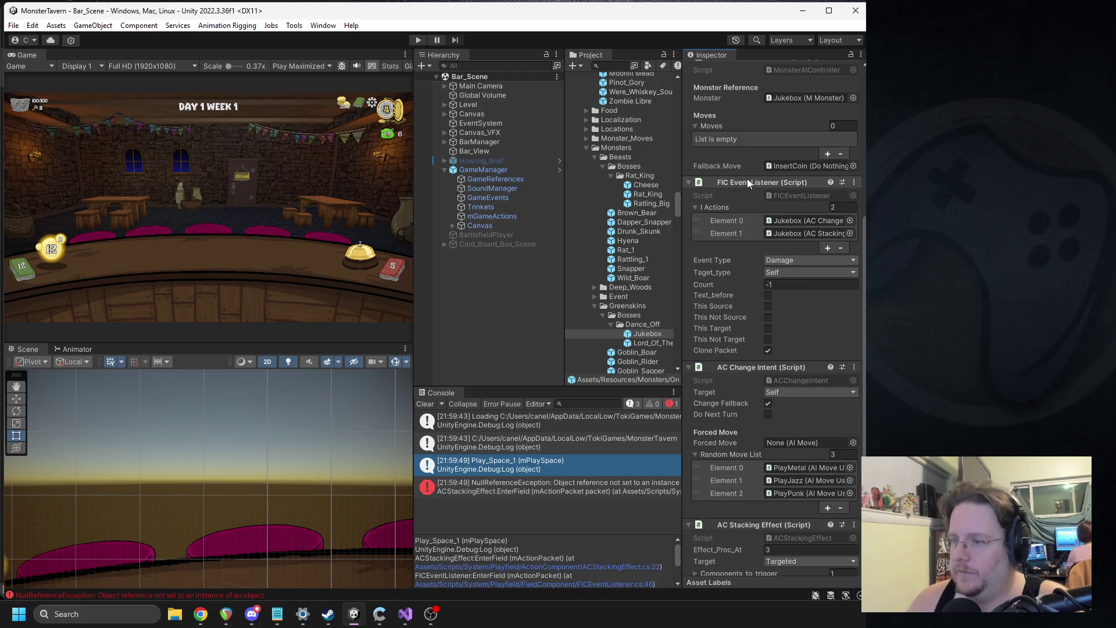
key(alt+Tab)
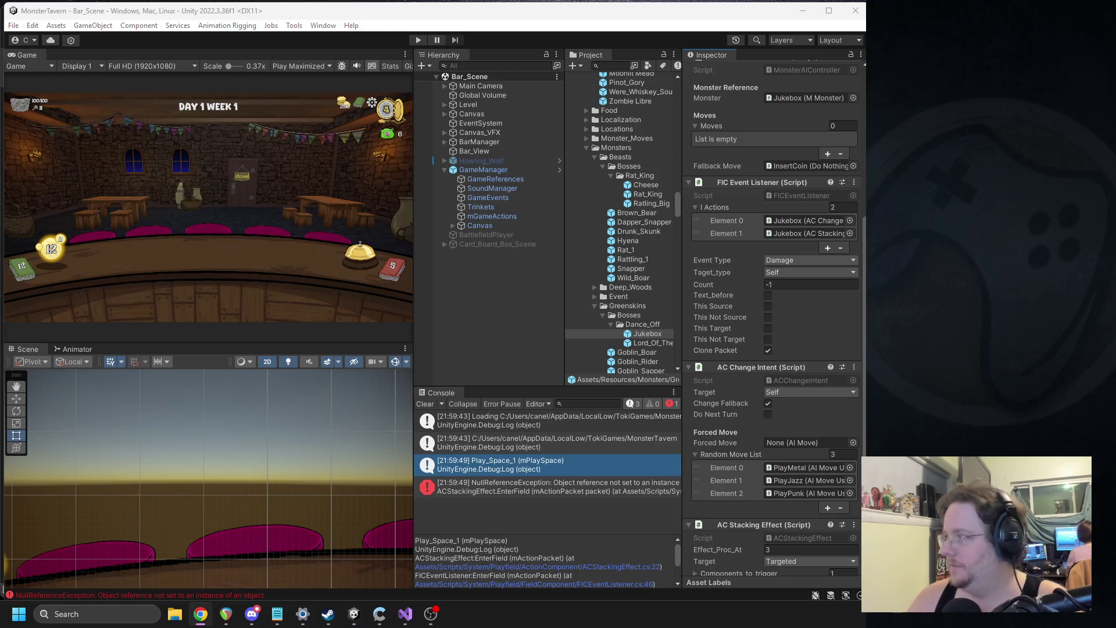
click(406, 614)
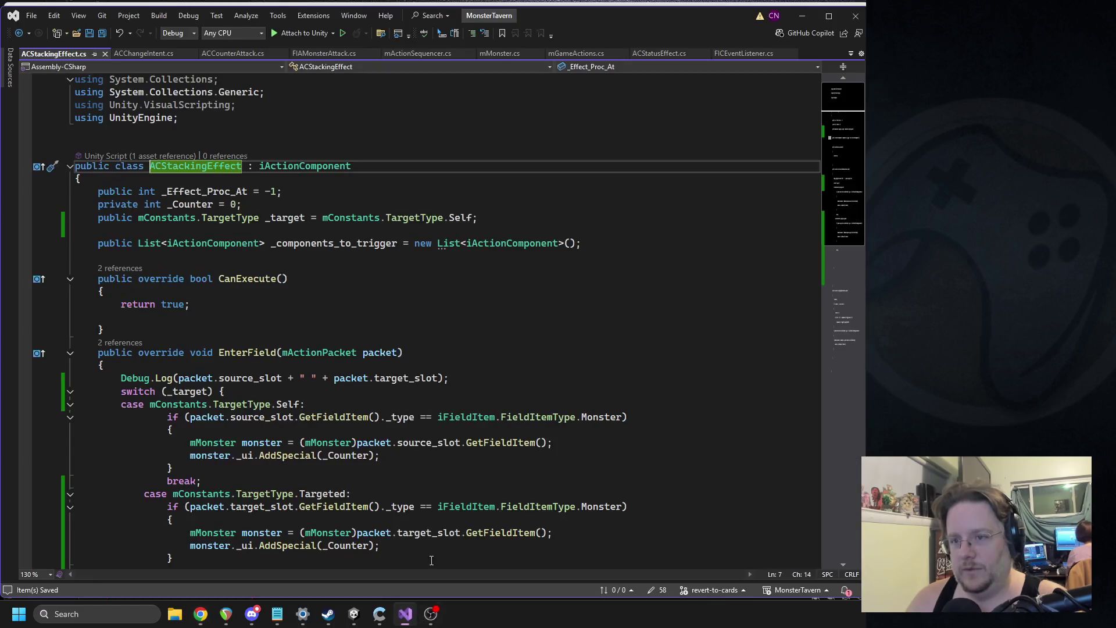
click(354, 614)
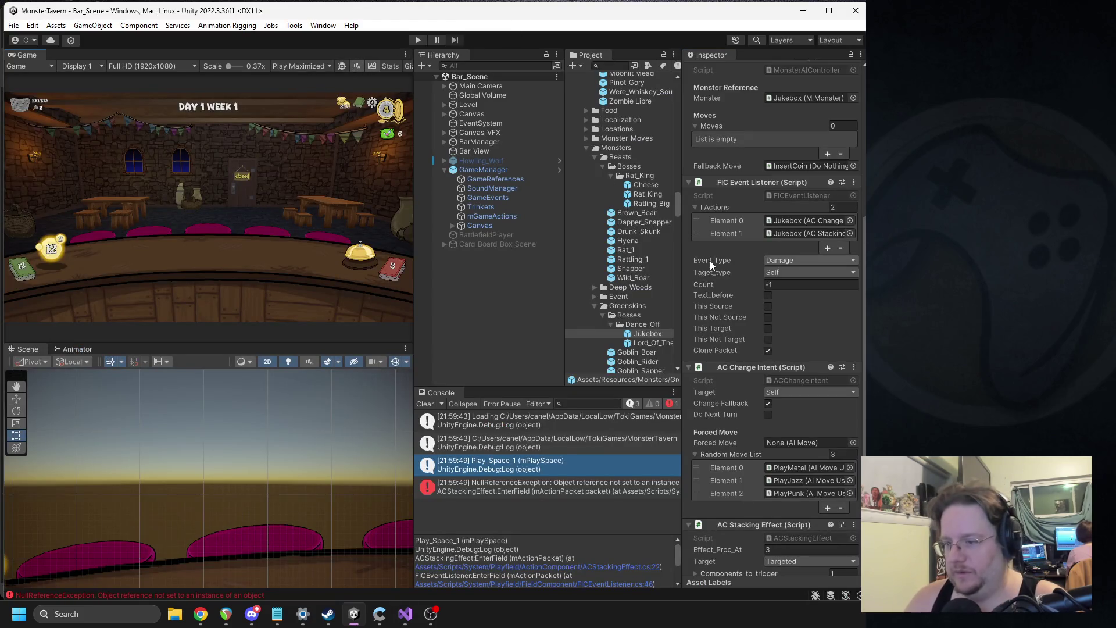
click(431, 611)
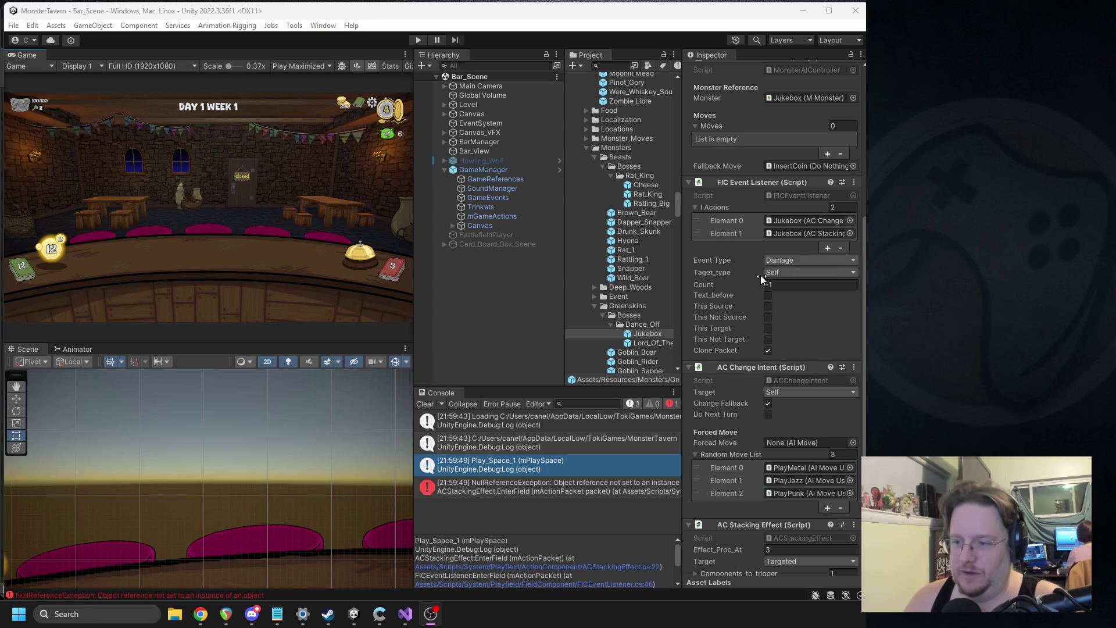
Playtest by playing a drink card onto the bar, then open ACStackingEffect at its Debug.Log line.
click(426, 41)
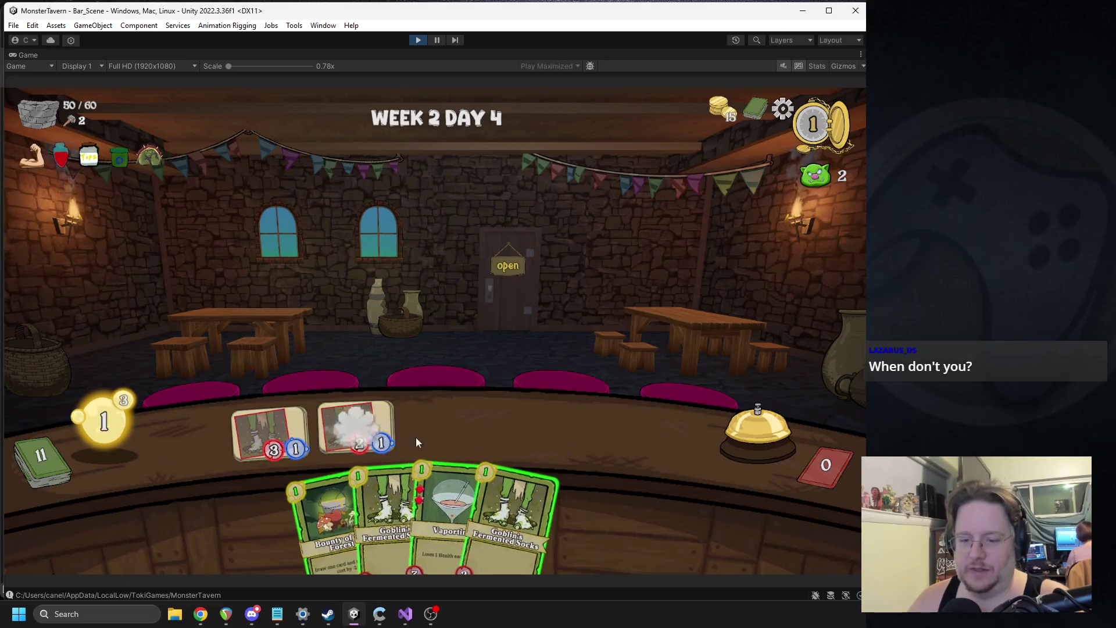
click(416, 442)
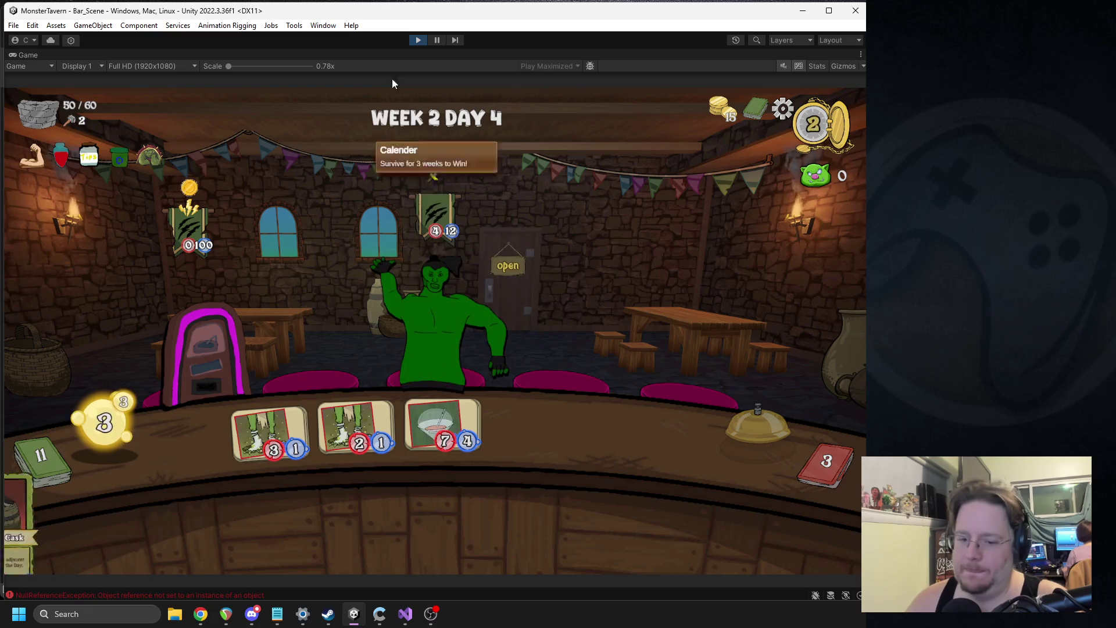
click(418, 39)
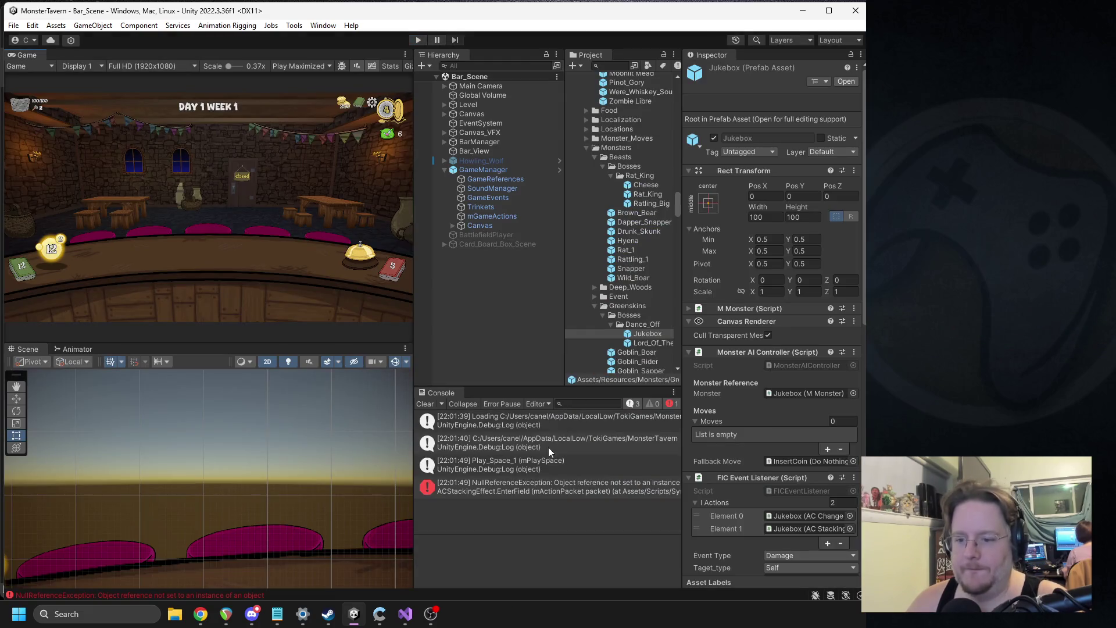
click(518, 464)
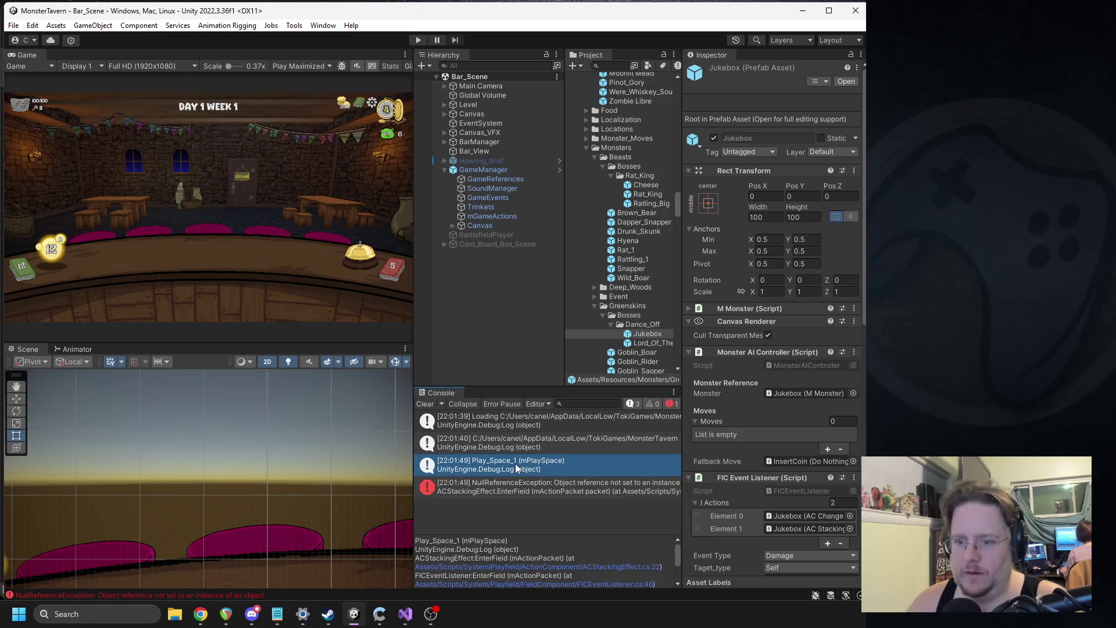
double_click(516, 468)
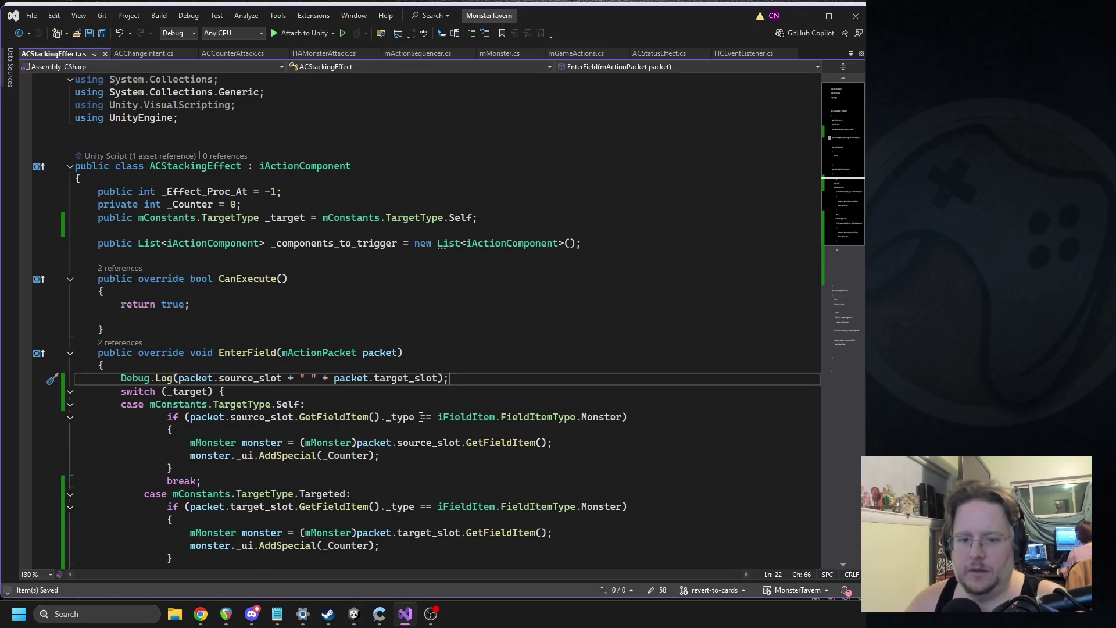
Add a " | " separator between source and target slots in the Debug.Log, then return to Unity.
click(304, 377)
text(|)
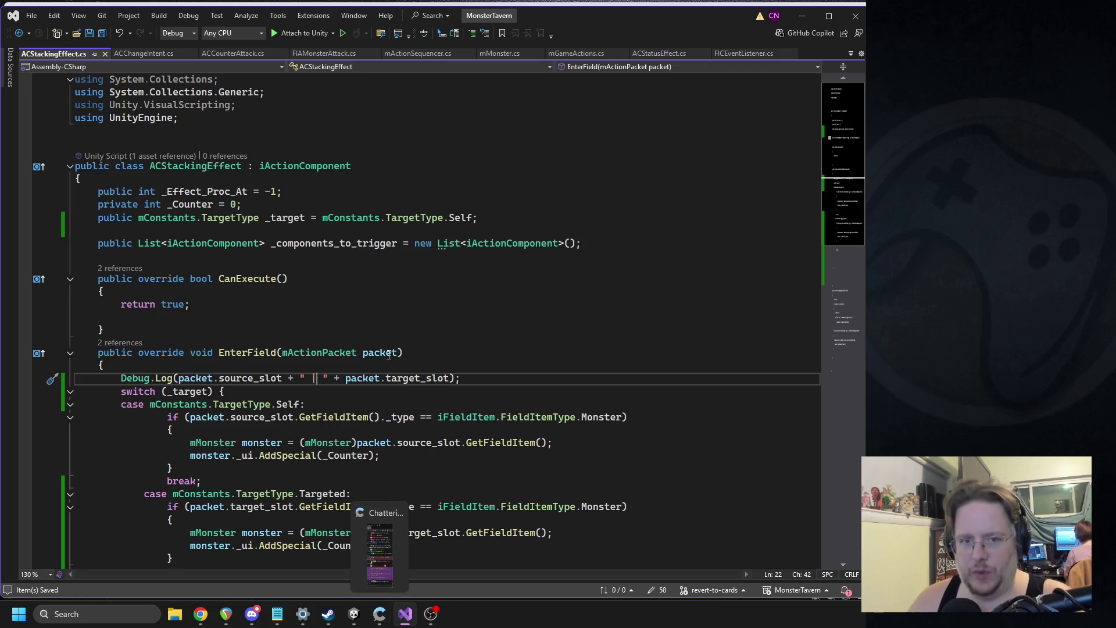
mouse_move(344, 618)
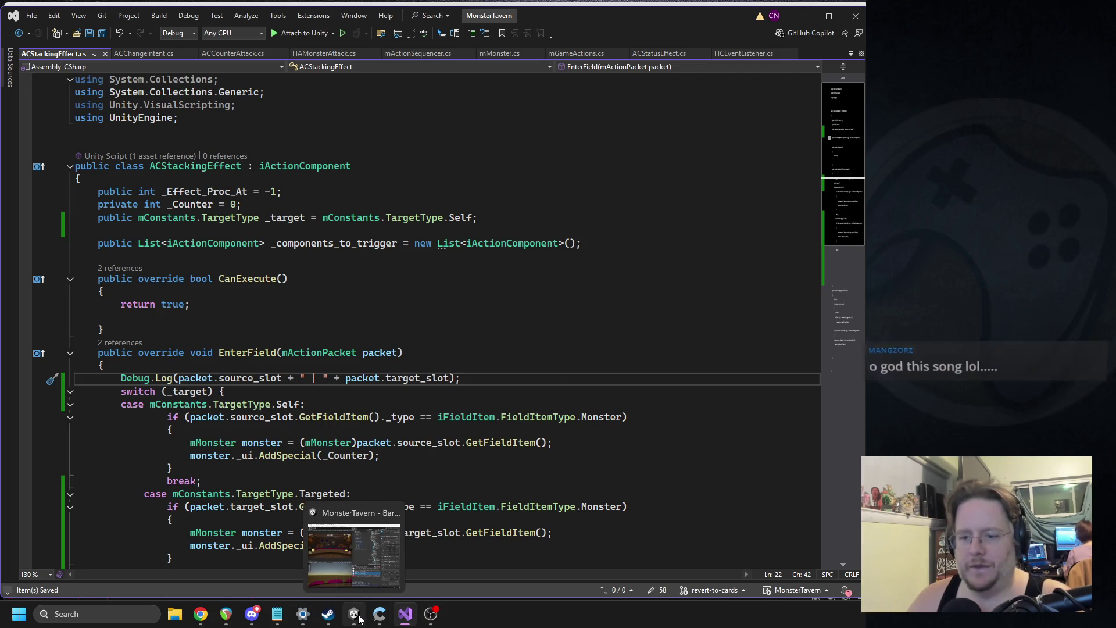
click(366, 555)
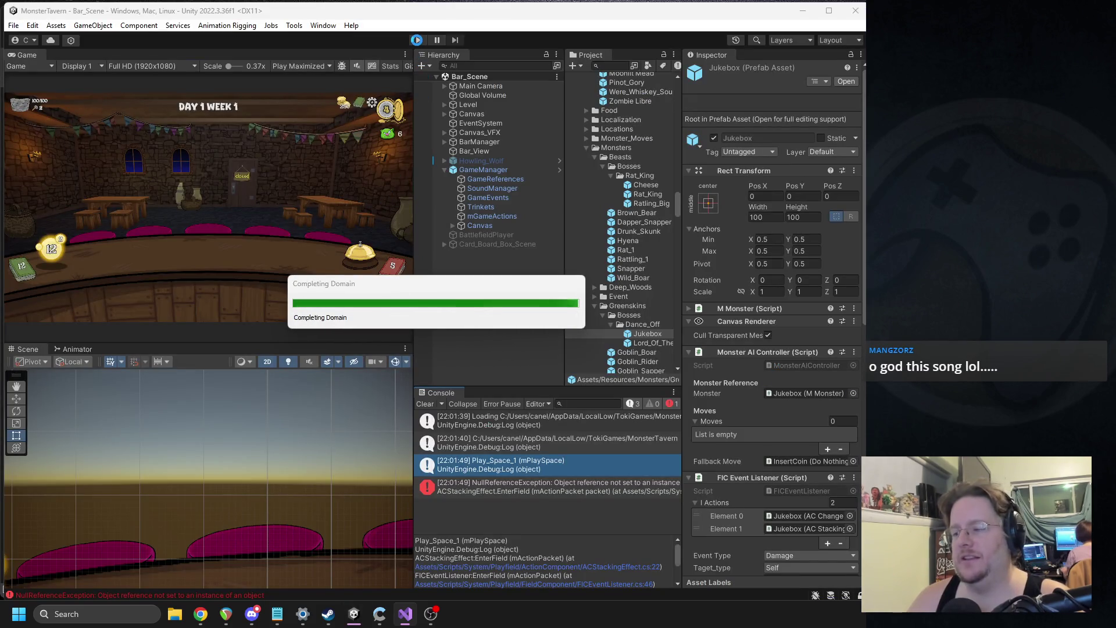
Replay with Vaporita and Overflowing Tap on the bar and check the latest Play_Space_1 log.
click(415, 41)
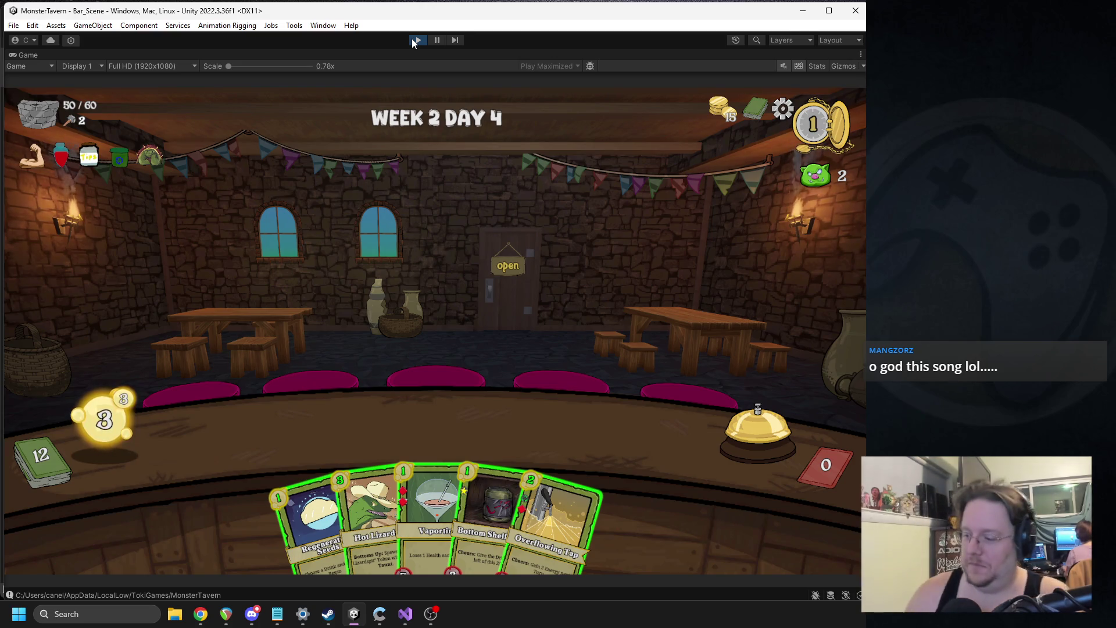
mouse_move(433, 512)
mouse_down()
mouse_move(253, 441)
mouse_move(262, 435)
mouse_up()
drag(508, 490, 683, 410)
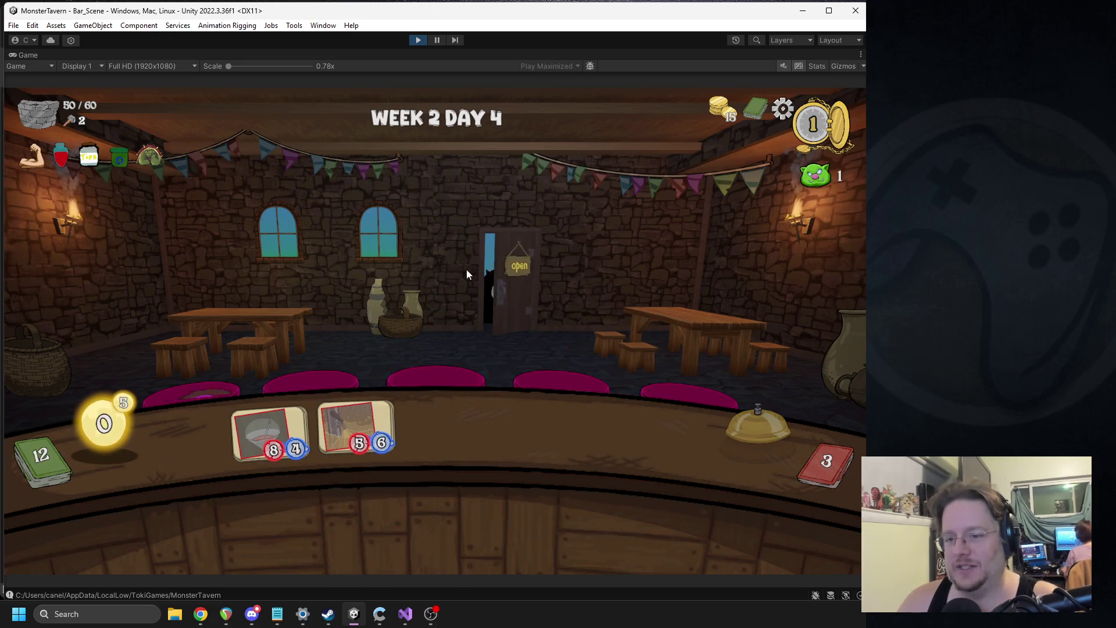
click(419, 39)
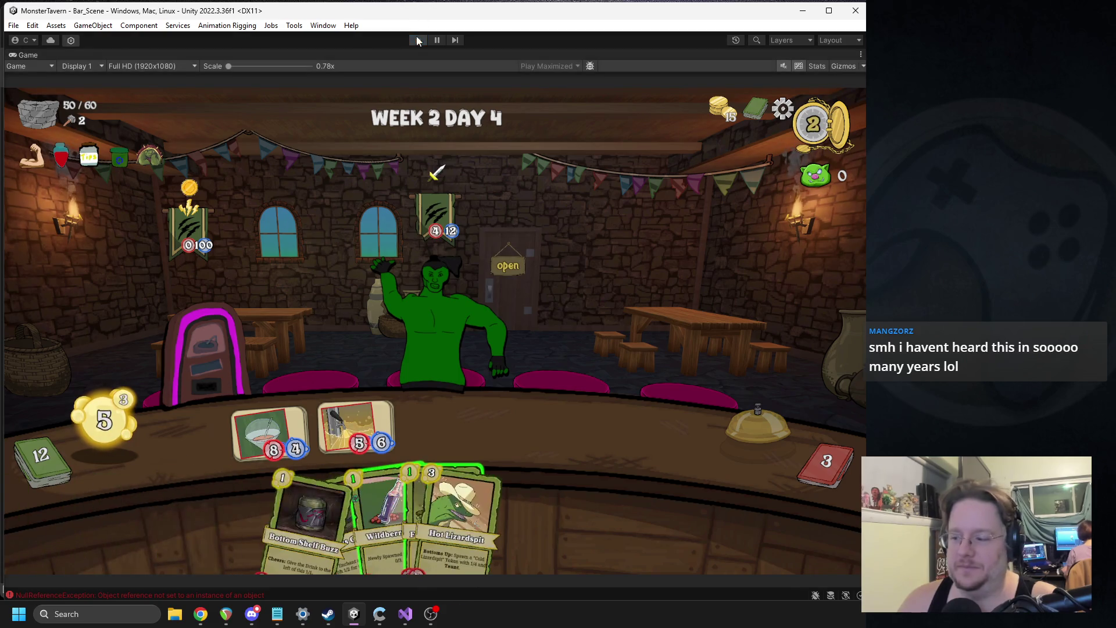
click(525, 468)
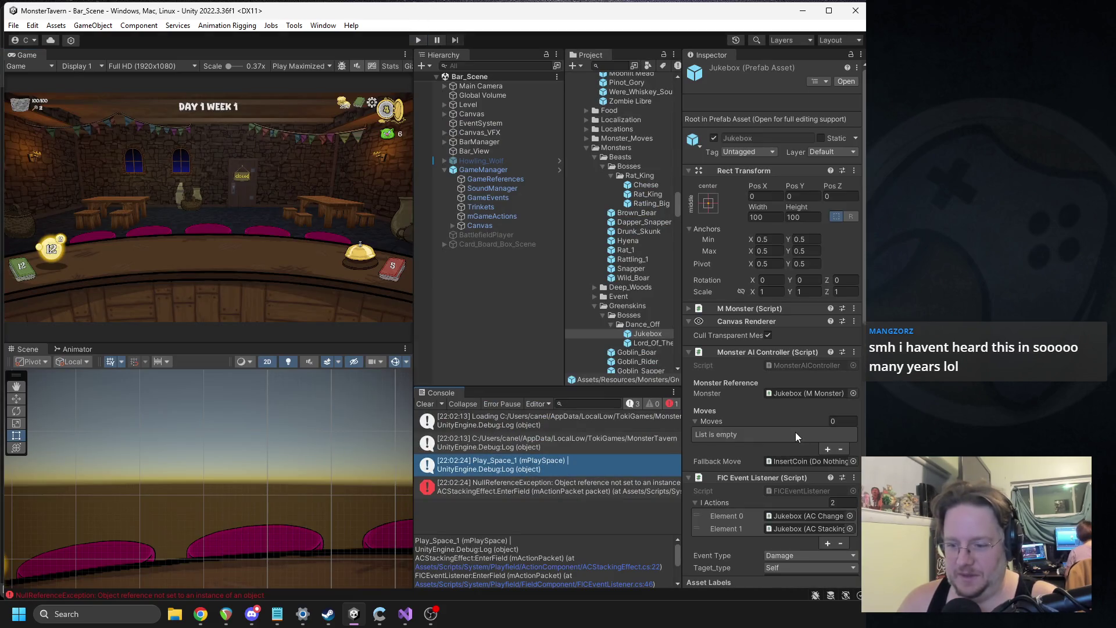
Set the Jukebox's AC Stacking Effect target to Self.
scroll(782, 436, down, 10)
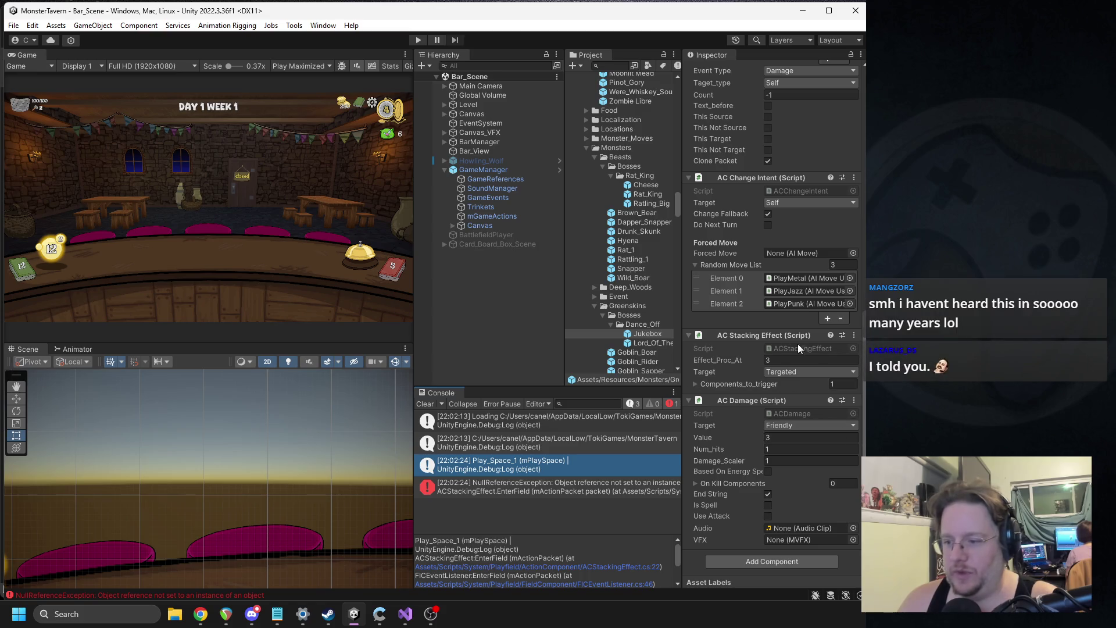
click(785, 371)
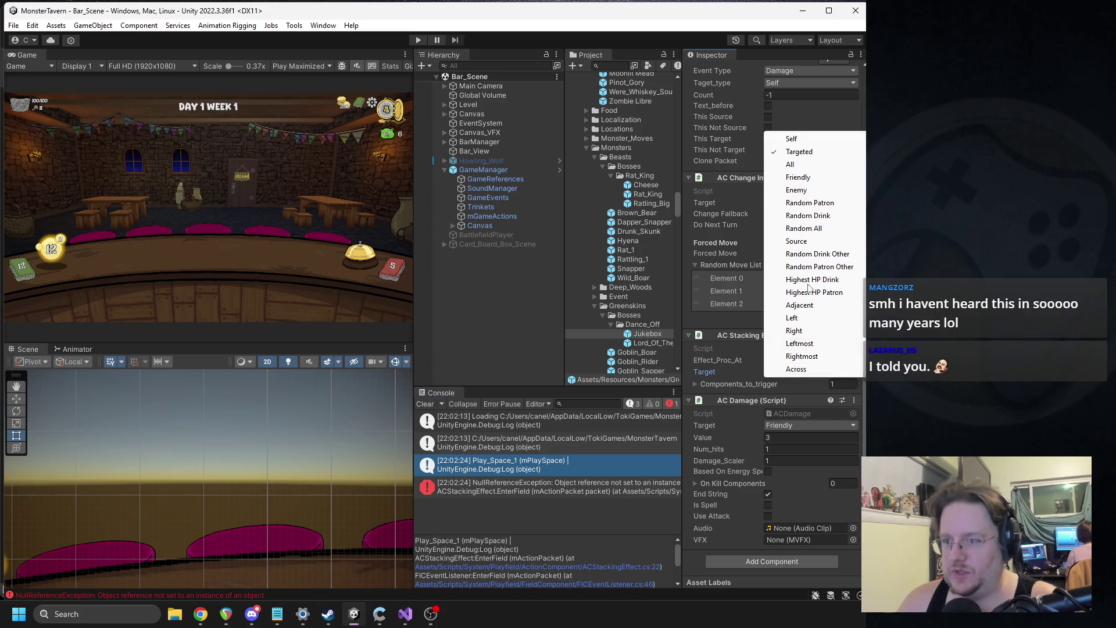
click(805, 140)
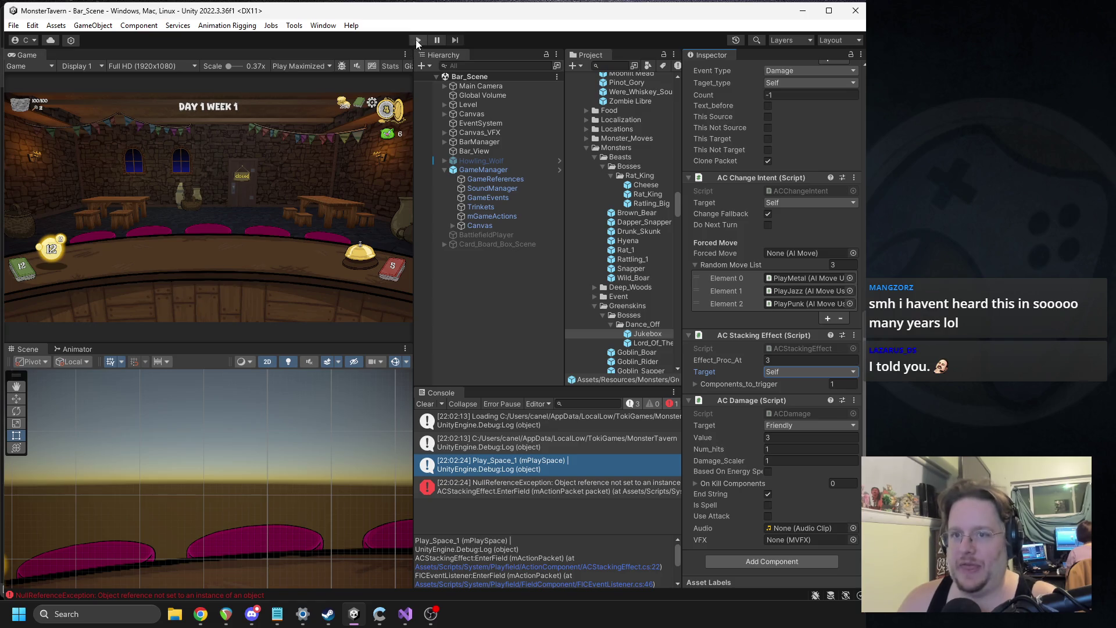
Playtest a turn with Wildberry Fizz and Bottom Shelf cards, ring the bell, then stop.
click(417, 40)
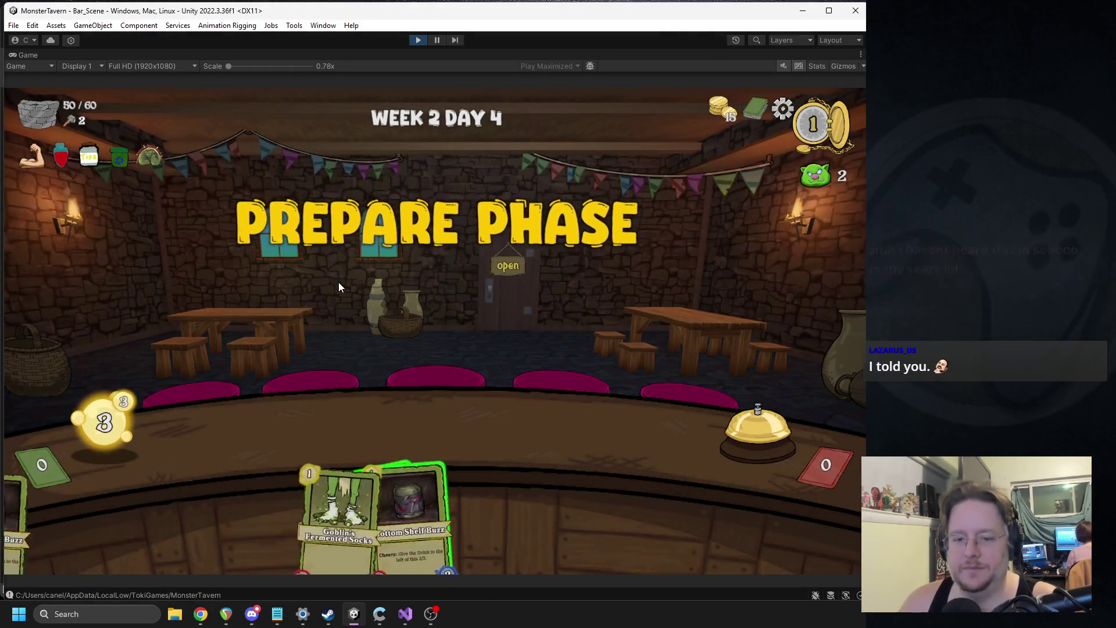
mouse_move(299, 508)
mouse_down()
mouse_move(508, 400)
mouse_move(325, 417)
mouse_move(363, 417)
mouse_up()
drag(340, 512, 442, 427)
drag(410, 514, 529, 442)
click(756, 430)
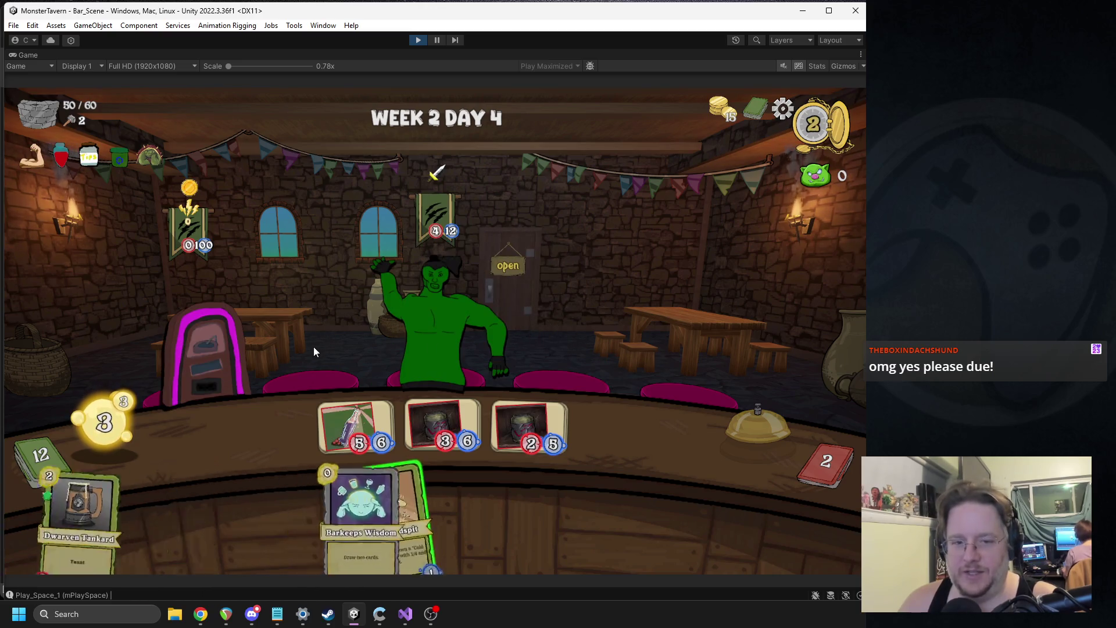
click(418, 40)
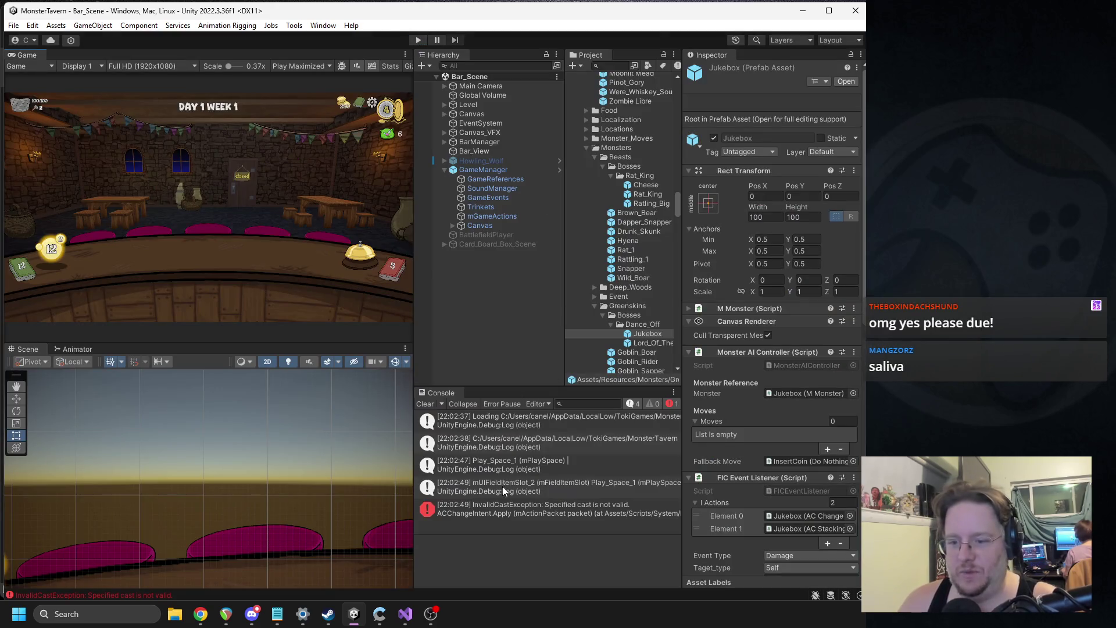
Open the code line behind the mUIFieldItemSlot_2 log entry, then return to Unity.
click(508, 491)
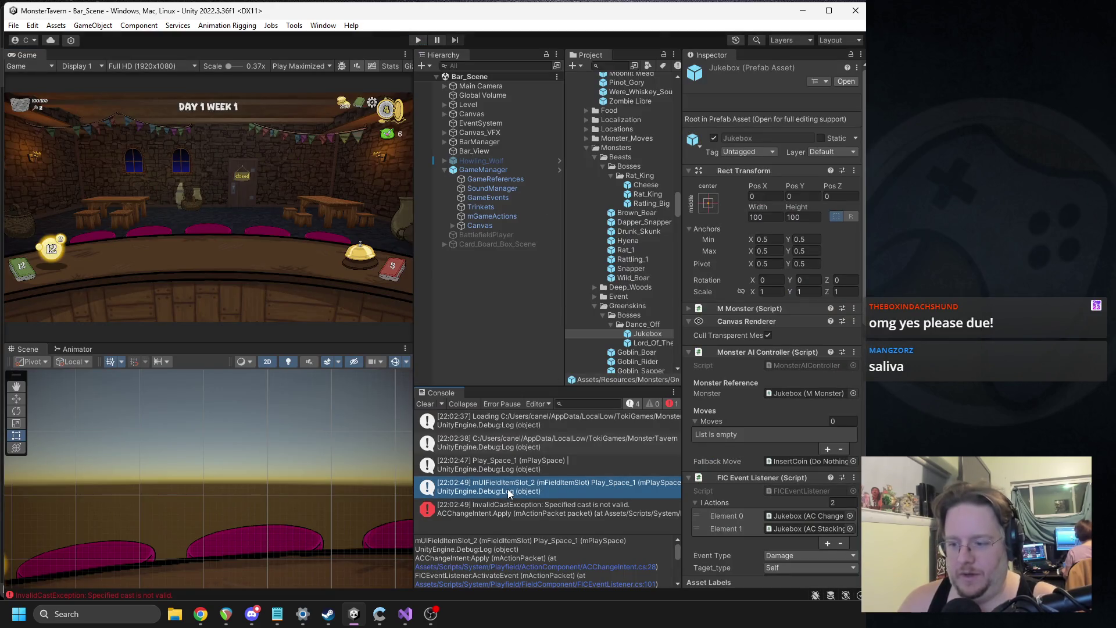
scroll(785, 343, down, 10)
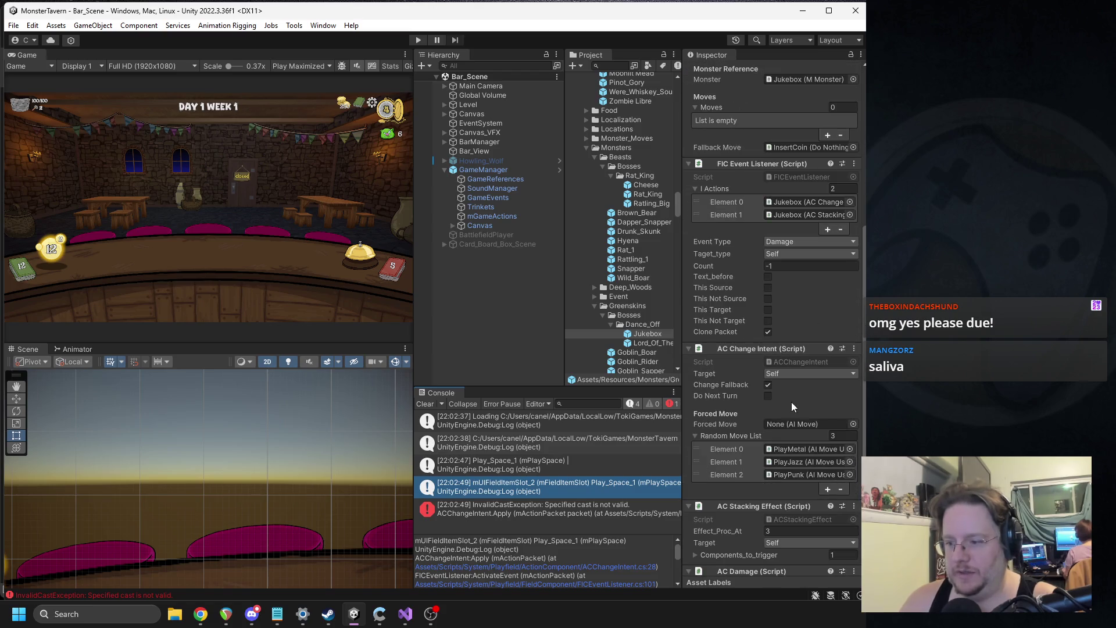
double_click(574, 484)
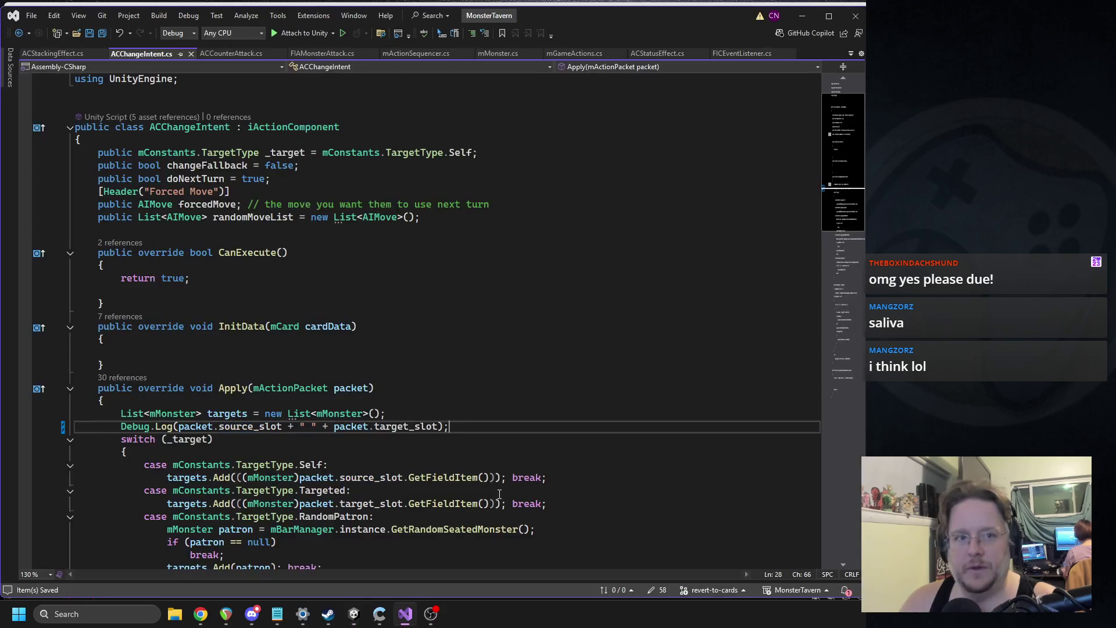
click(354, 614)
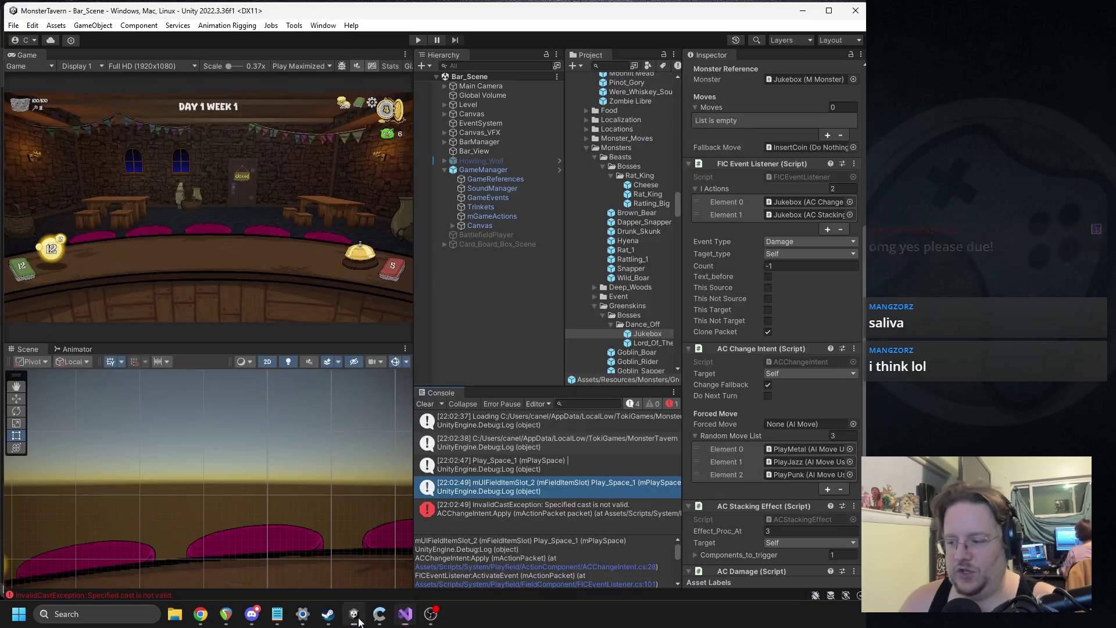
Set the Jukebox's AC Change Intent target to Targeted.
scroll(802, 429, down, 1)
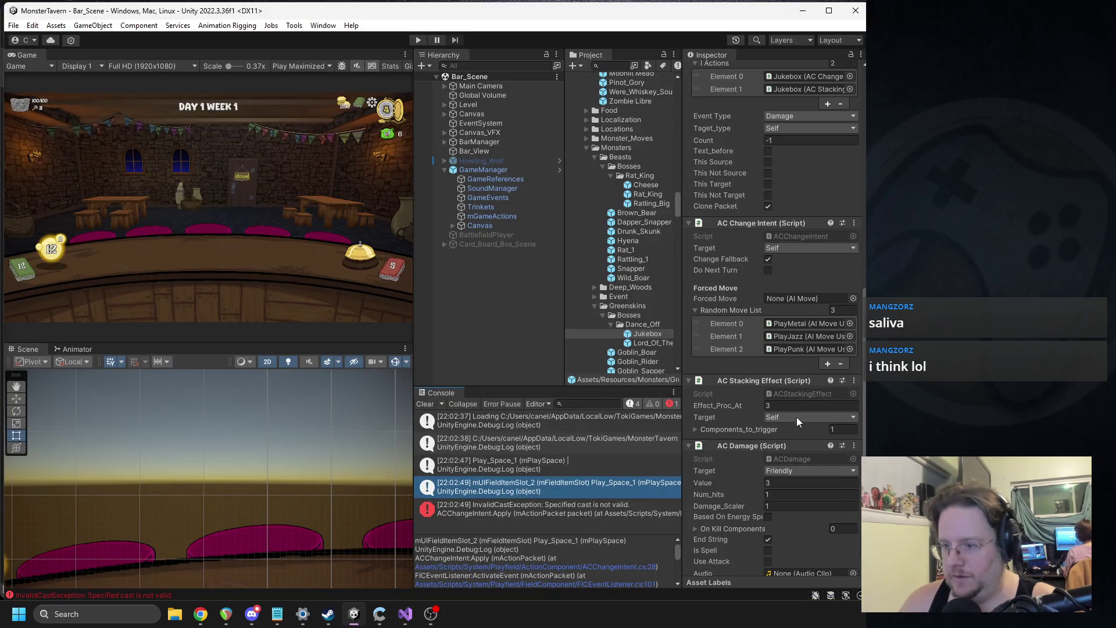
click(778, 248)
click(800, 273)
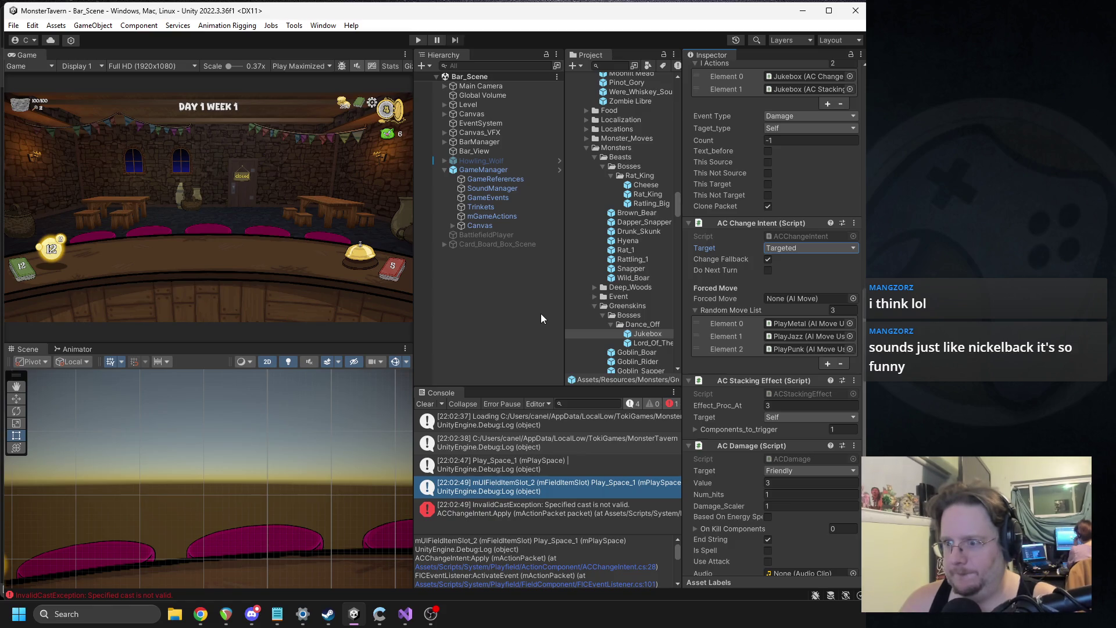
Delete the Debug.Log line from ACChangeIntent and return to Unity to recompile.
double_click(484, 483)
key(Home)
key(shift+End)
key(Delete)
key(Up)
key(Up)
key(Up)
click(361, 617)
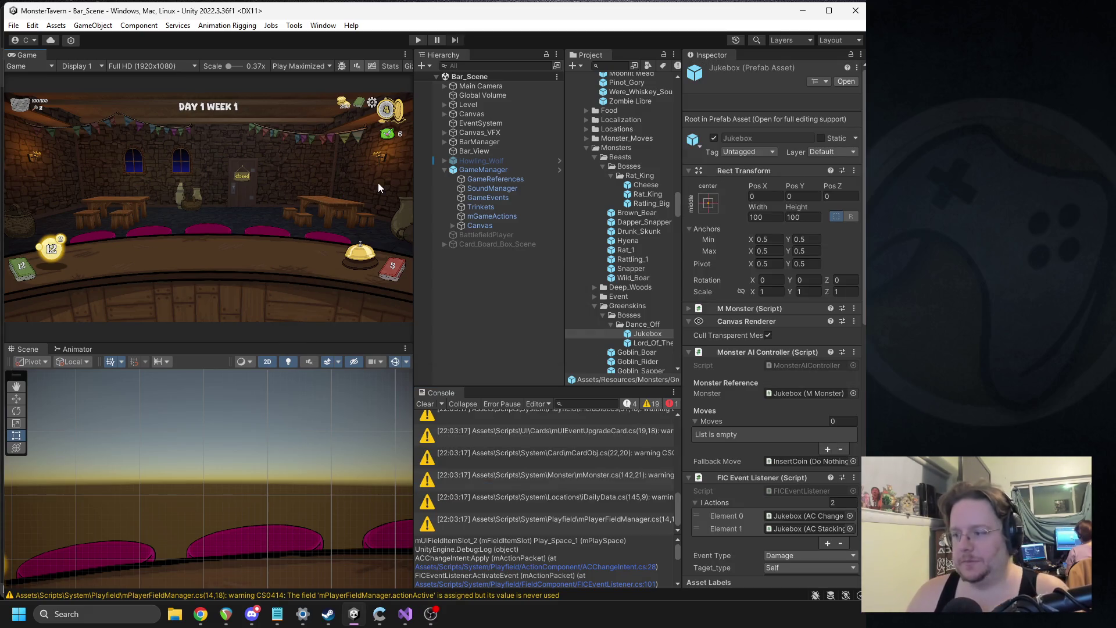
Playtest by placing Wildberry Fizz and two Goblin Socks cards on the bar and ringing the bell.
click(417, 40)
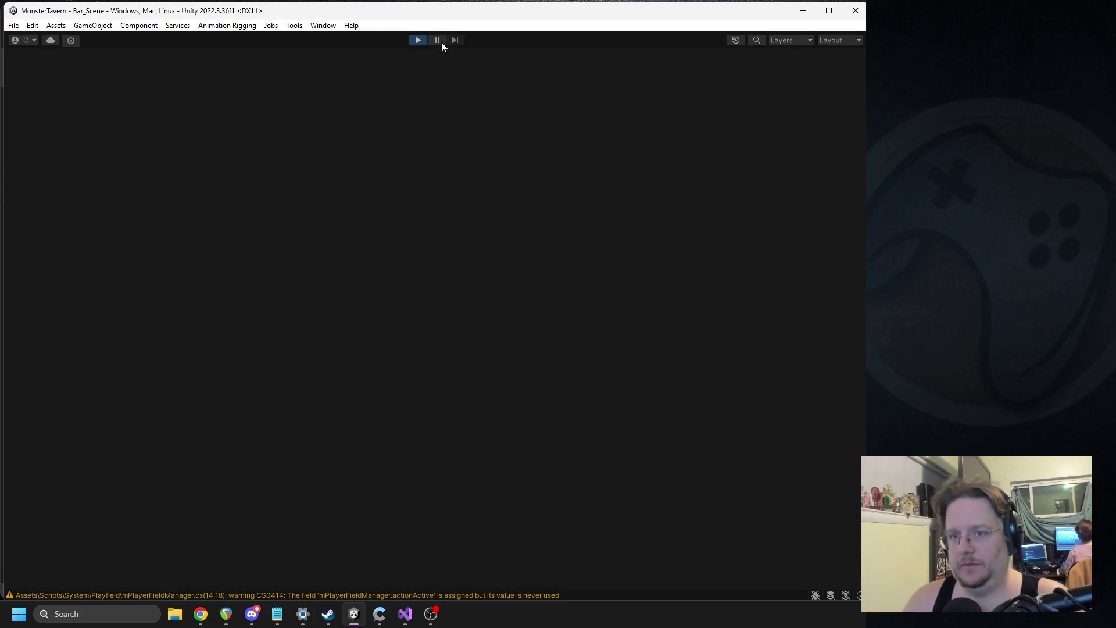
click(439, 41)
click(438, 40)
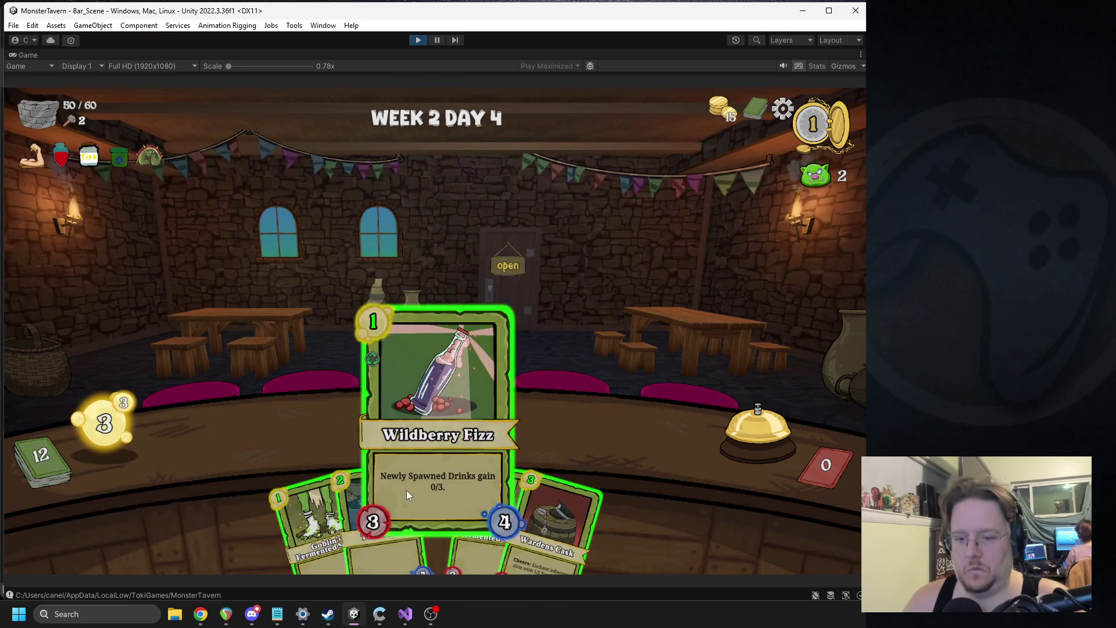
drag(406, 490, 382, 410)
mouse_move(324, 517)
mouse_down()
mouse_move(390, 430)
mouse_move(366, 430)
mouse_up()
drag(349, 517, 448, 437)
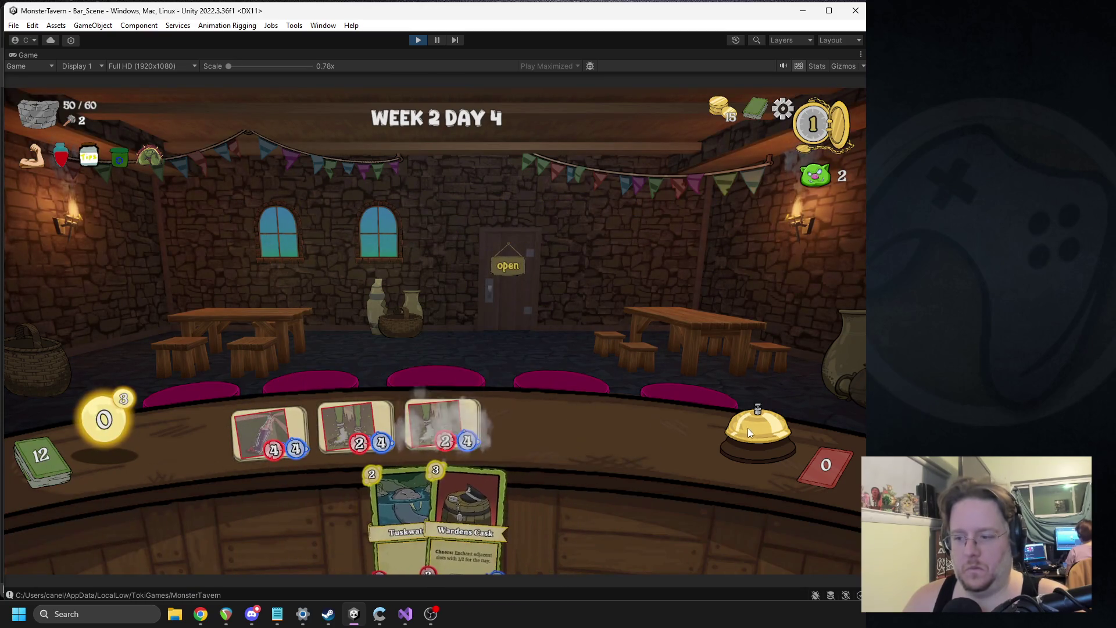
click(747, 427)
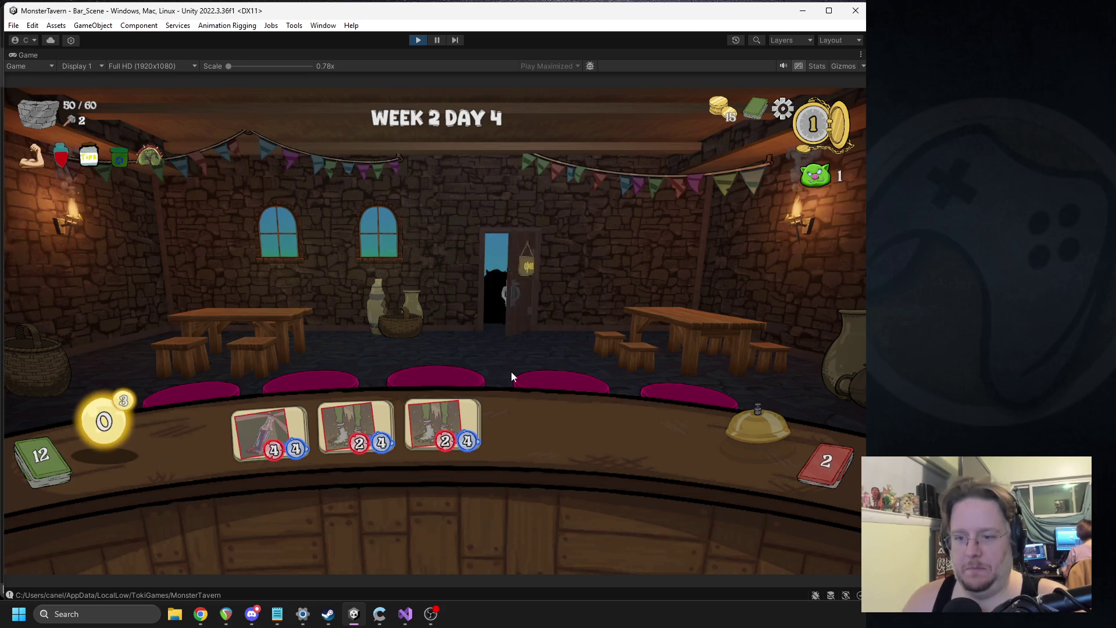
Stop the playtest and open ACStackingEffect at the Play_Space_1 logged line.
mouse_move(190, 226)
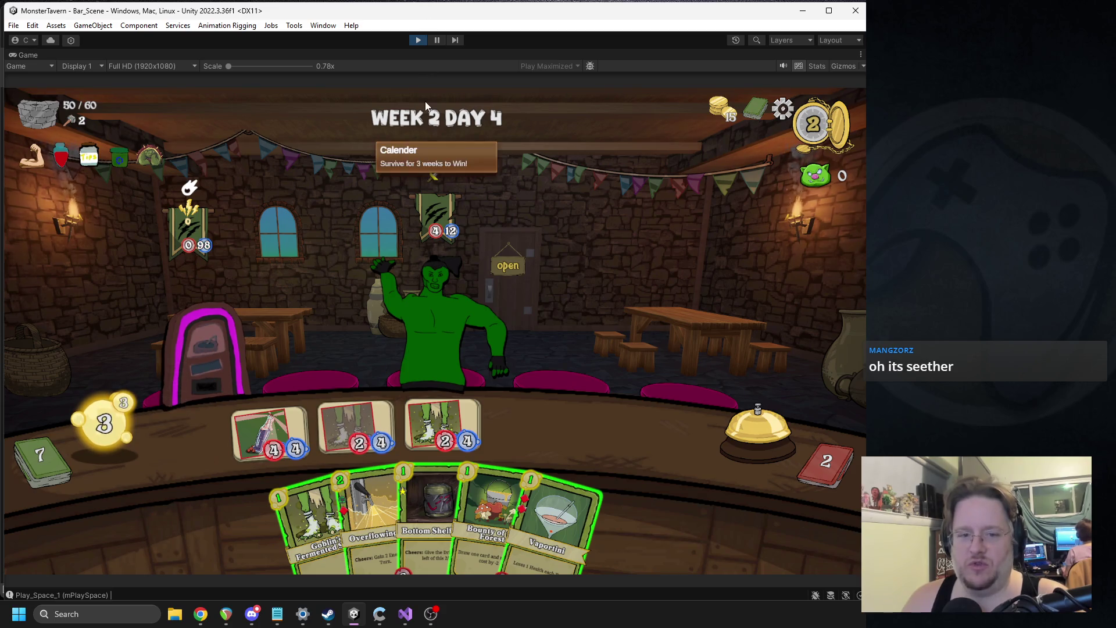
click(418, 40)
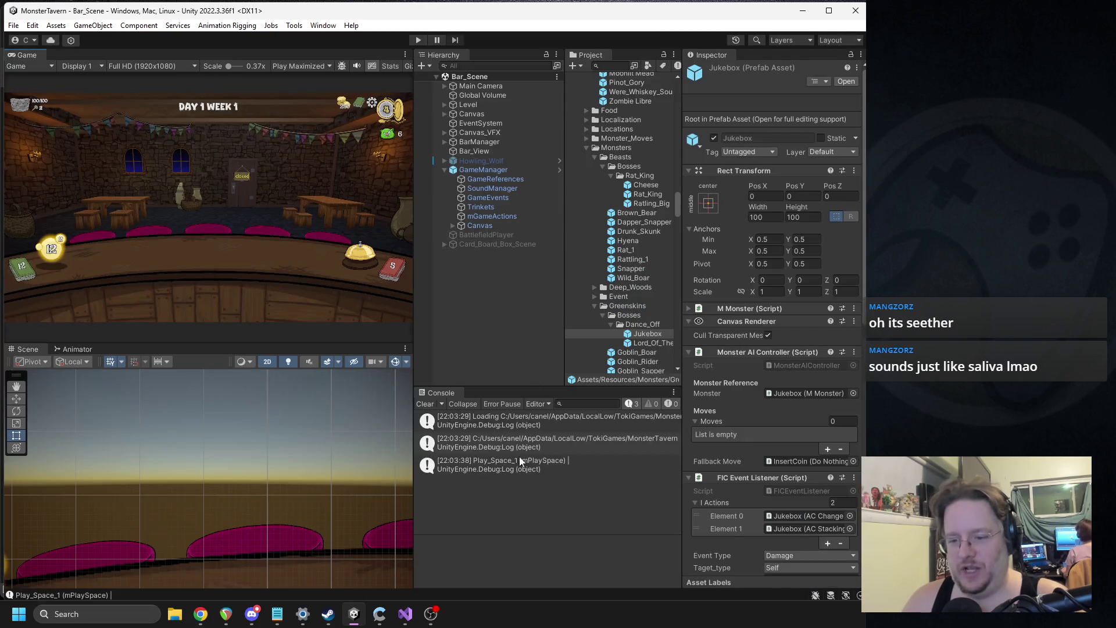
double_click(553, 465)
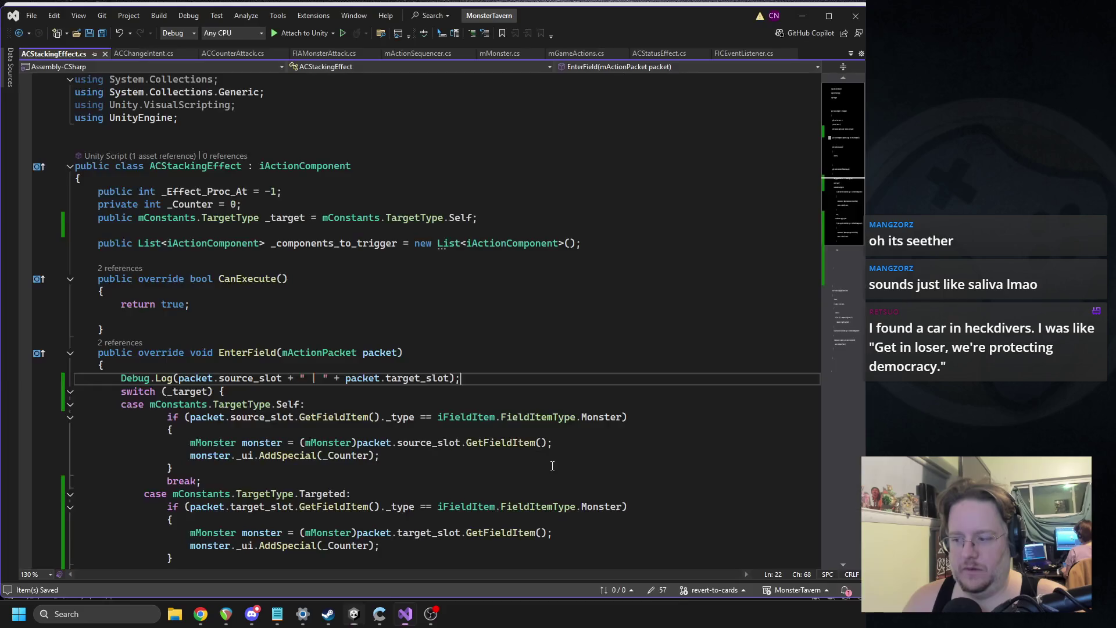
scroll(360, 352, down, 2)
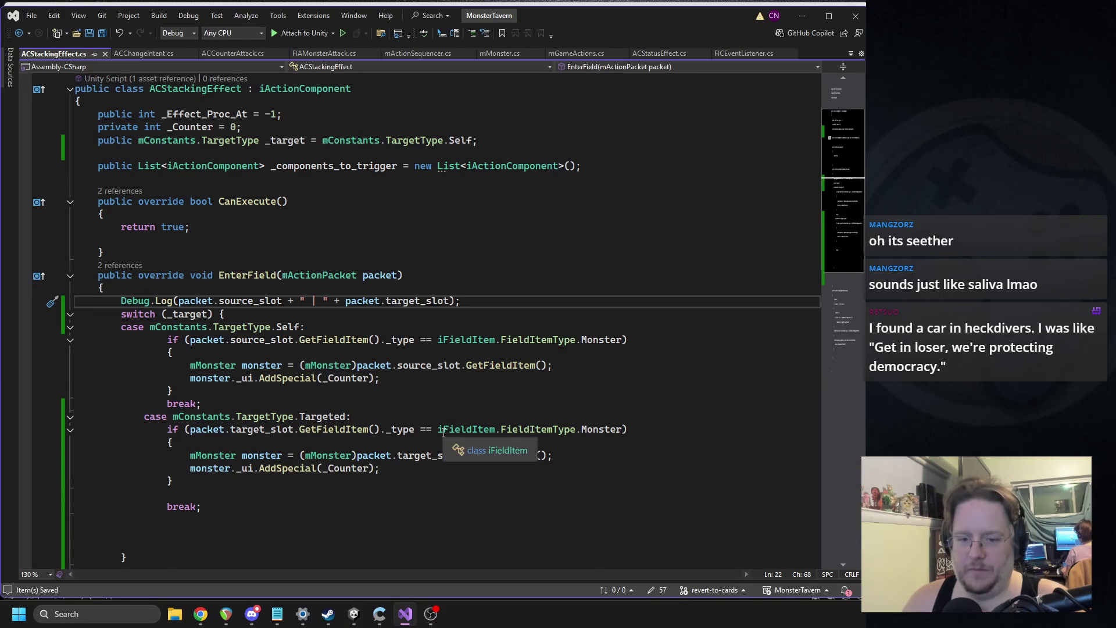
click(355, 617)
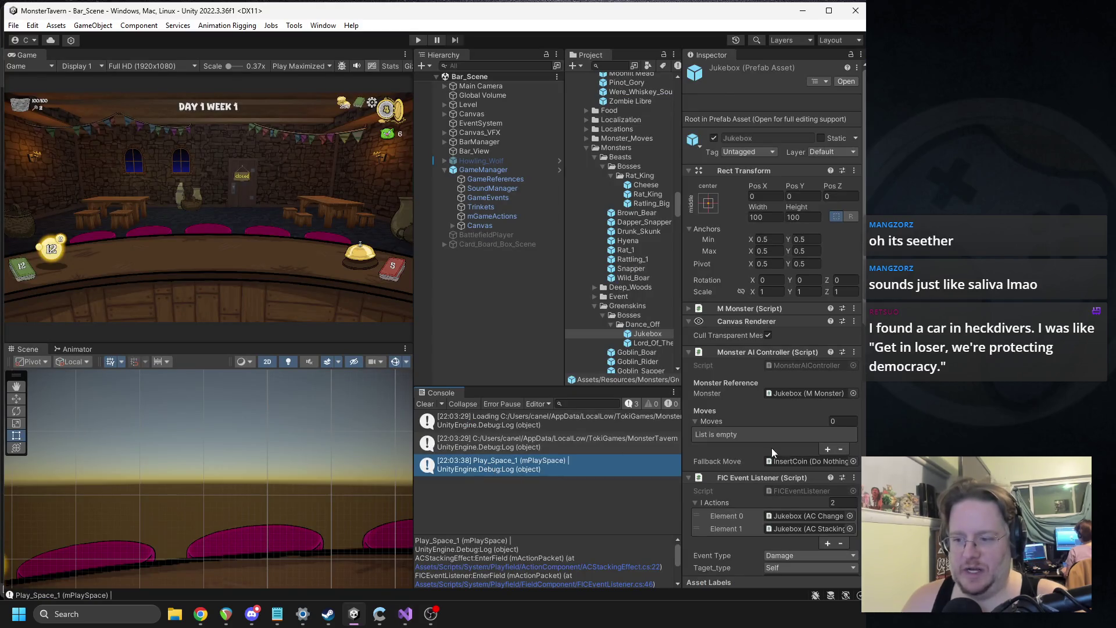
scroll(779, 451, down, 3)
scroll(796, 448, down, 3)
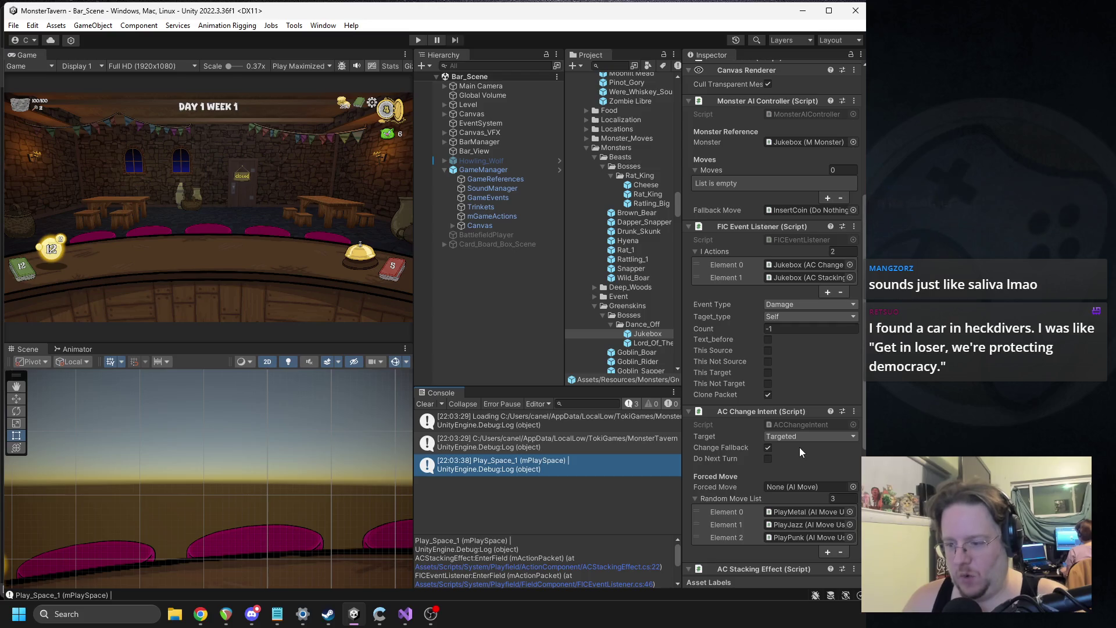
scroll(800, 451, down, 2)
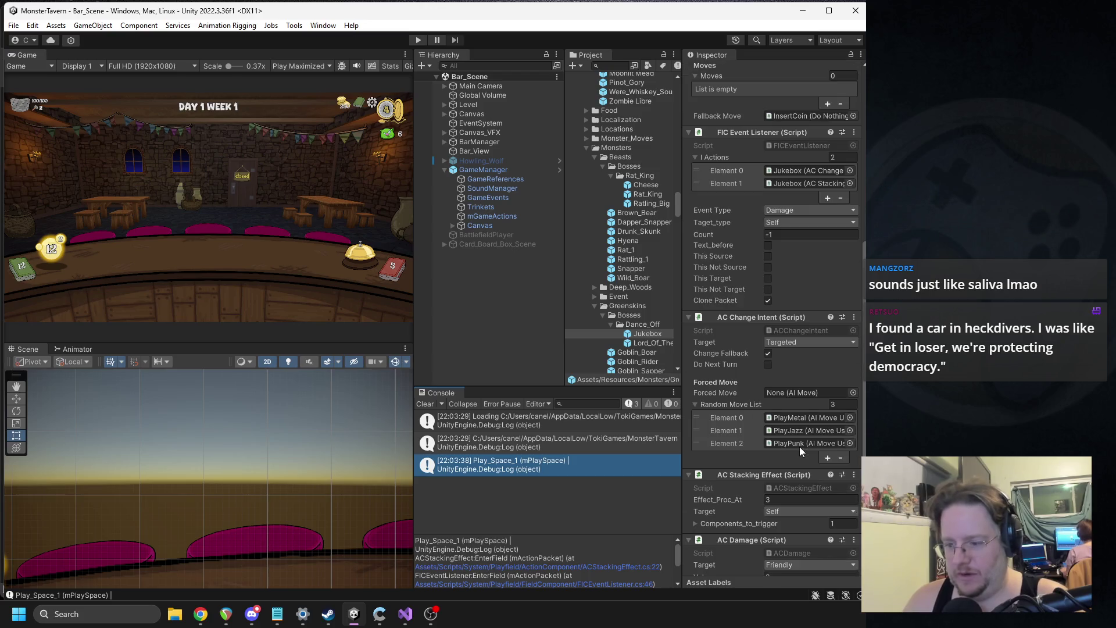
click(695, 404)
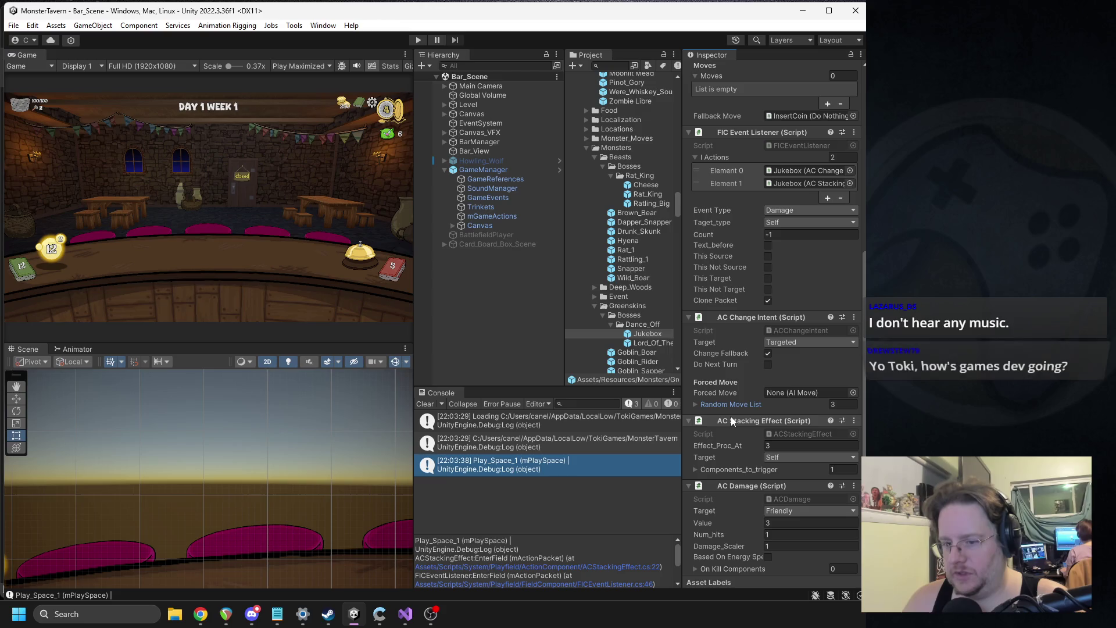
double_click(587, 459)
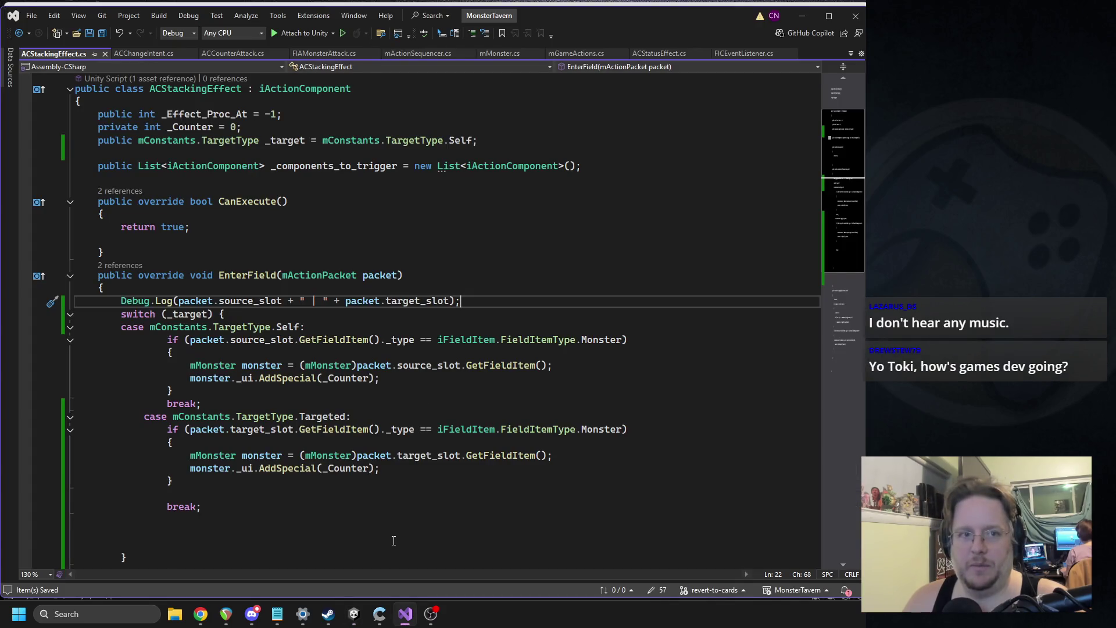
Copy EnterField's source/target Debug.Log line into Apply after _Counter++, then return to Unity.
scroll(411, 387, down, 5)
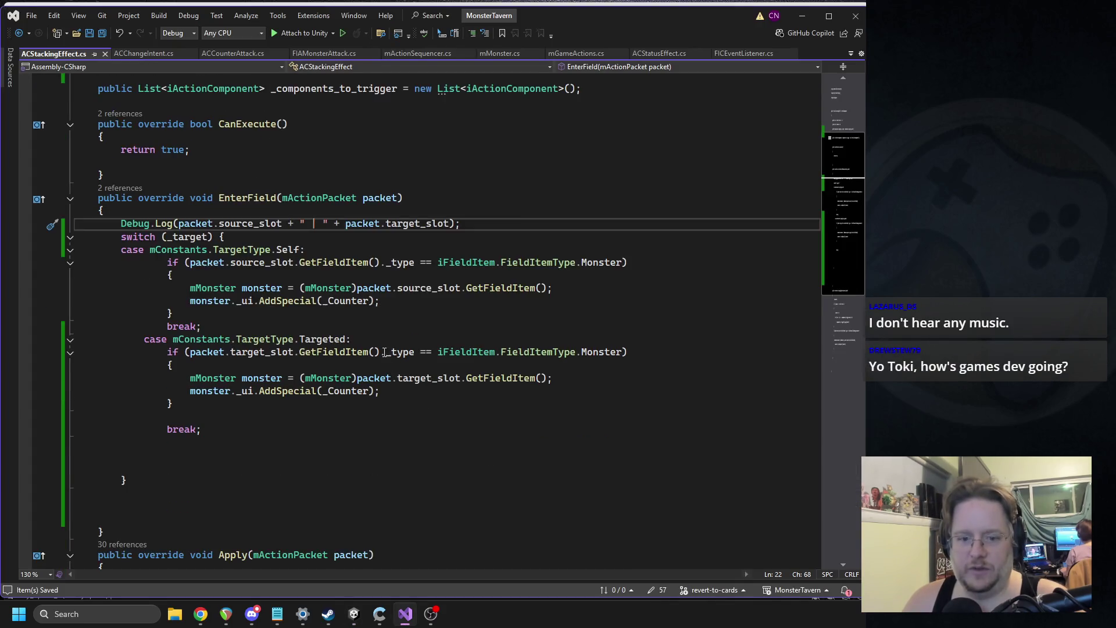
scroll(155, 344, up, 2)
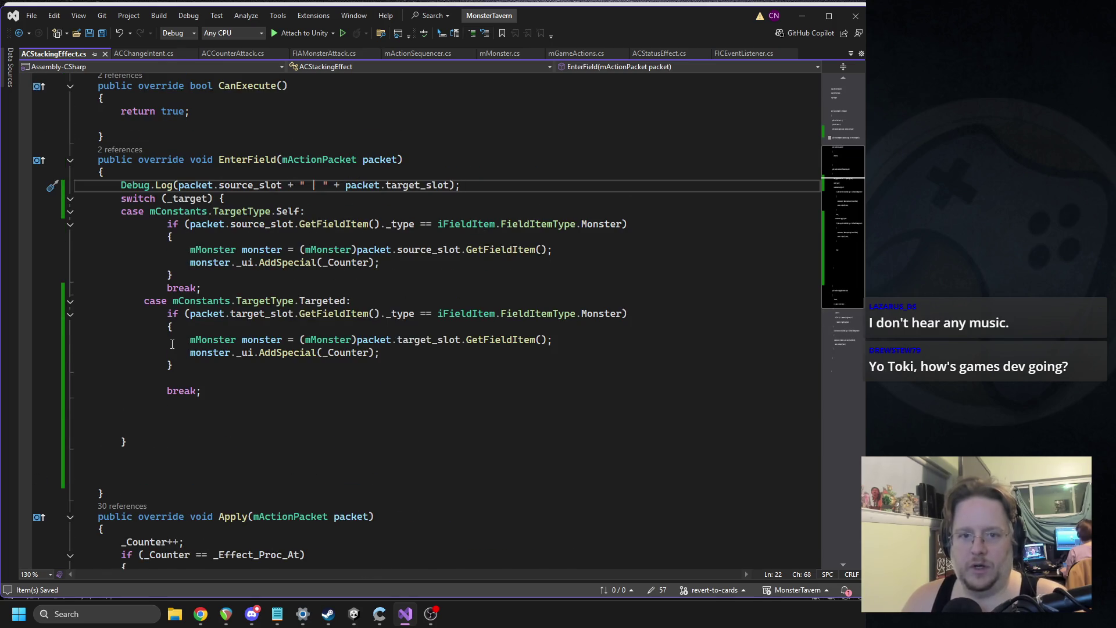
scroll(221, 198, down, 5)
scroll(303, 190, up, 5)
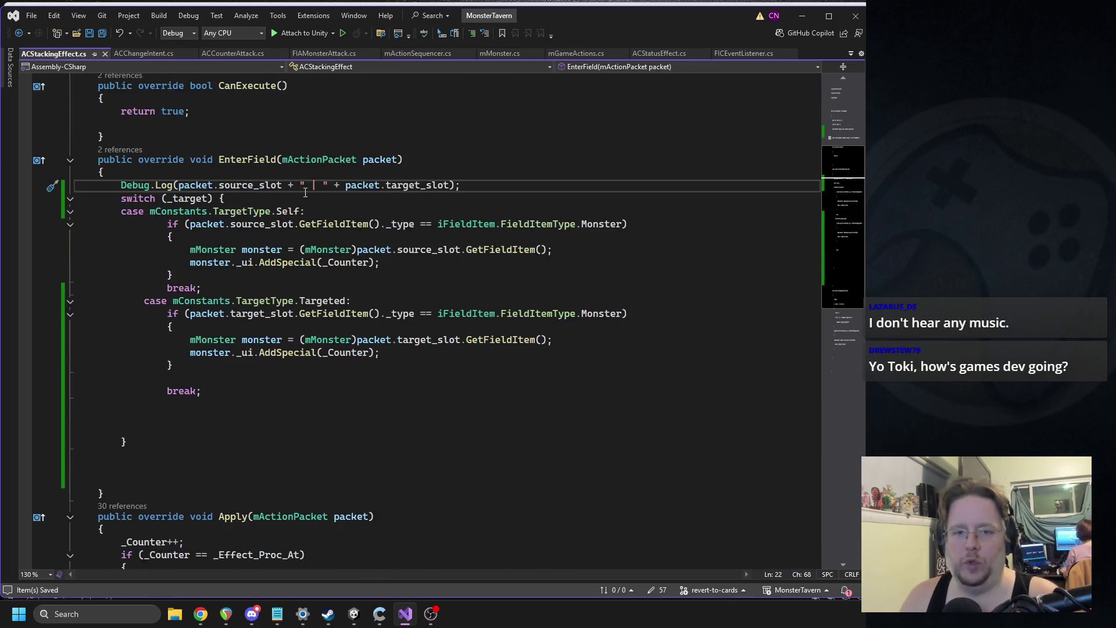
key(shift+Home)
key(shift+Home)
key(ctrl+c)
scroll(198, 319, down, 6)
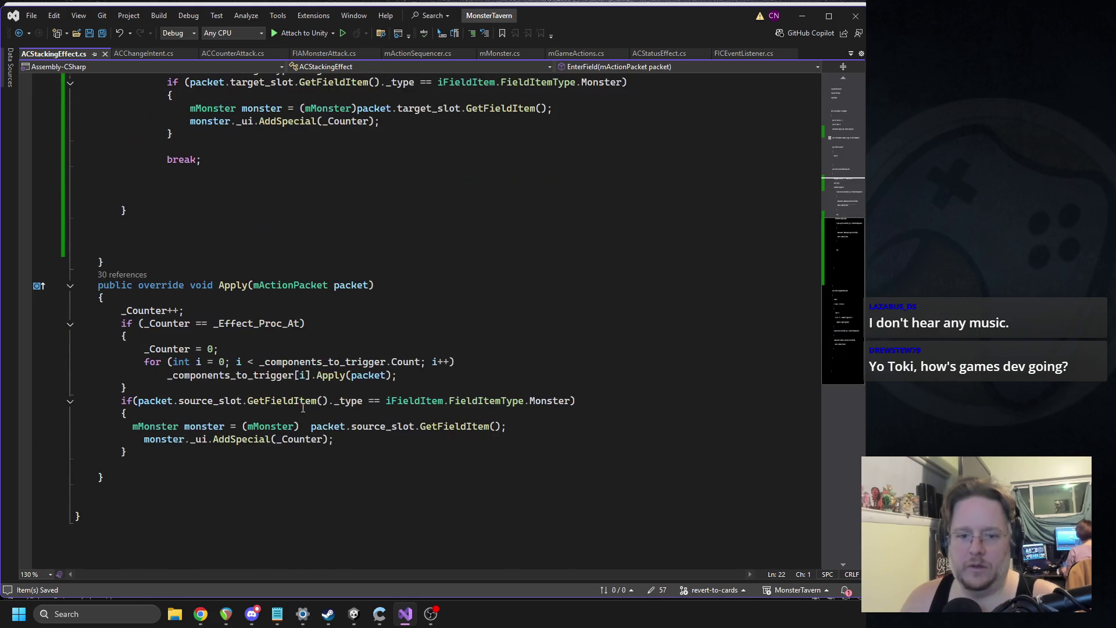
click(197, 314)
key(Return)
key(ctrl+v)
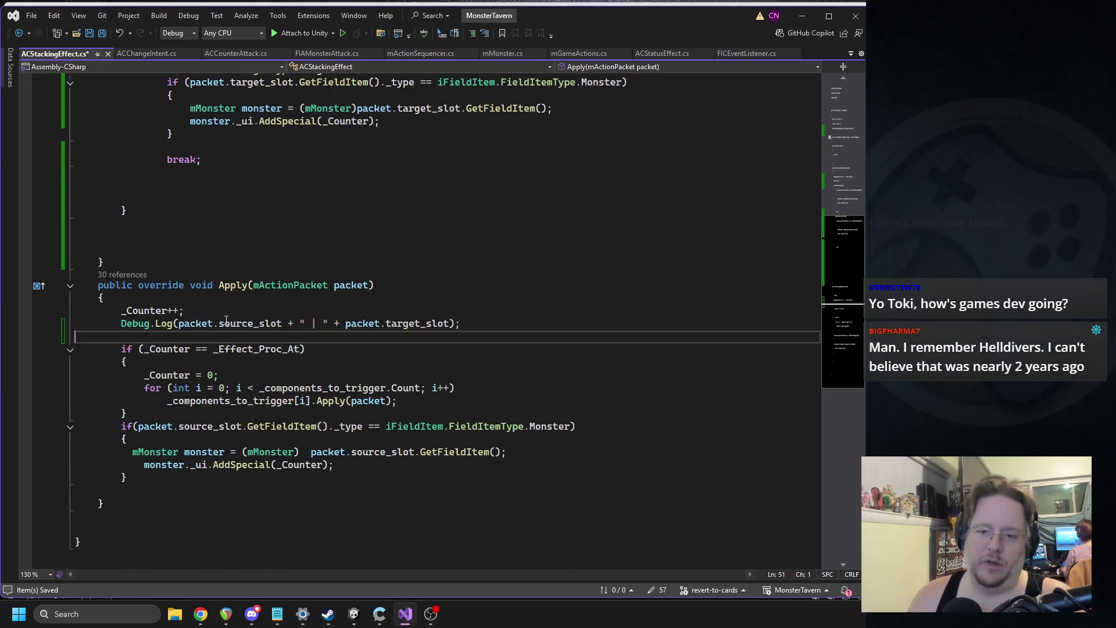
click(354, 614)
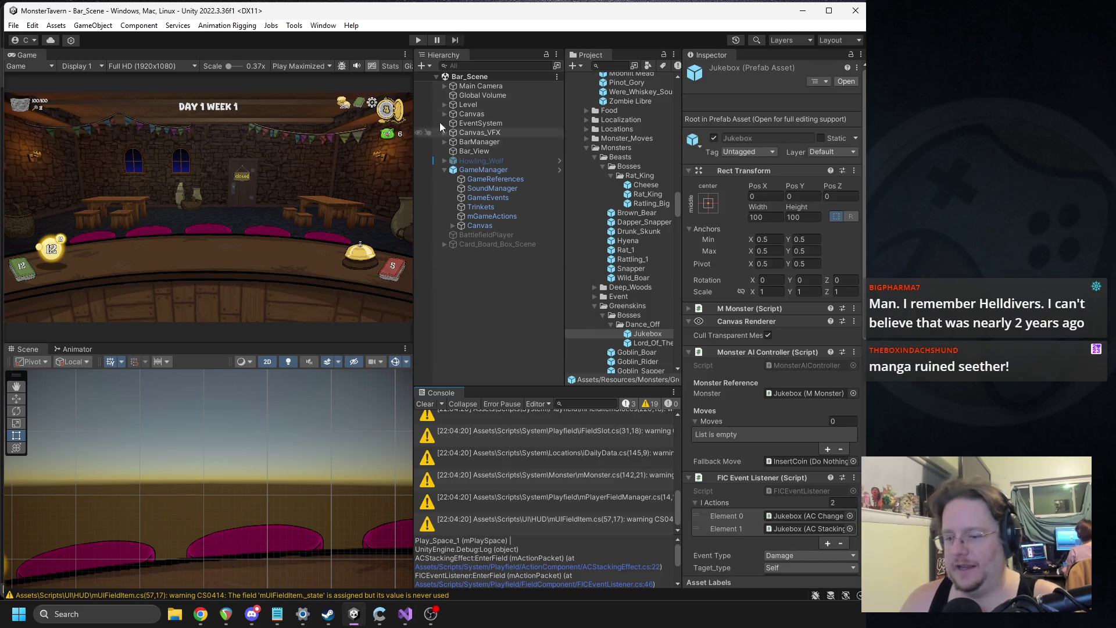
Playtest by placing the Wardens Cask card on a bar slot, then pause.
click(418, 40)
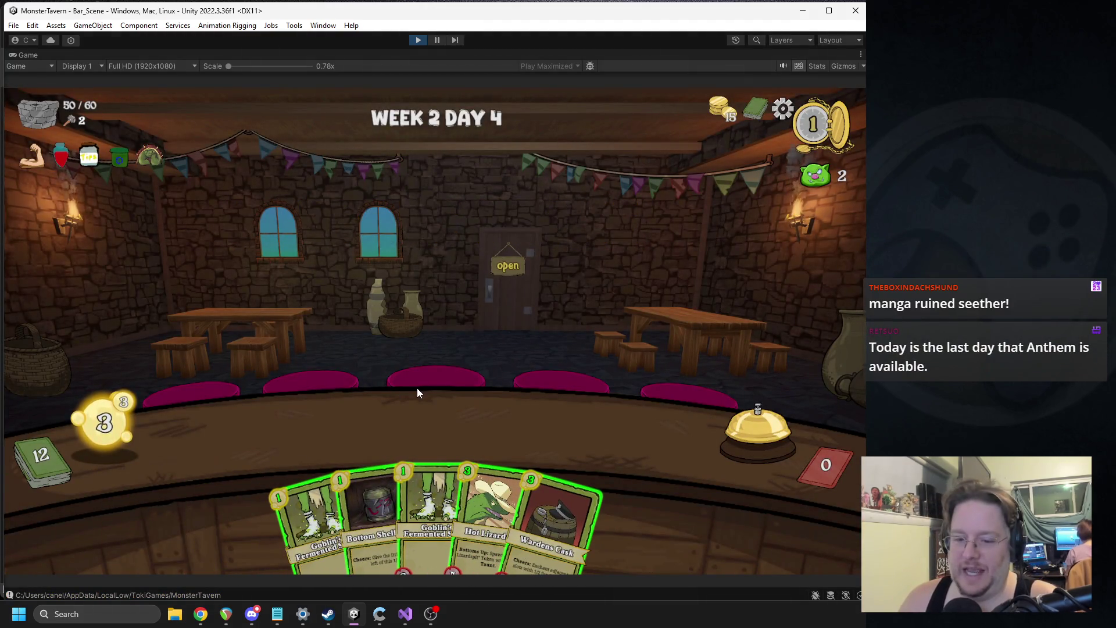
mouse_move(535, 488)
drag(536, 487, 349, 425)
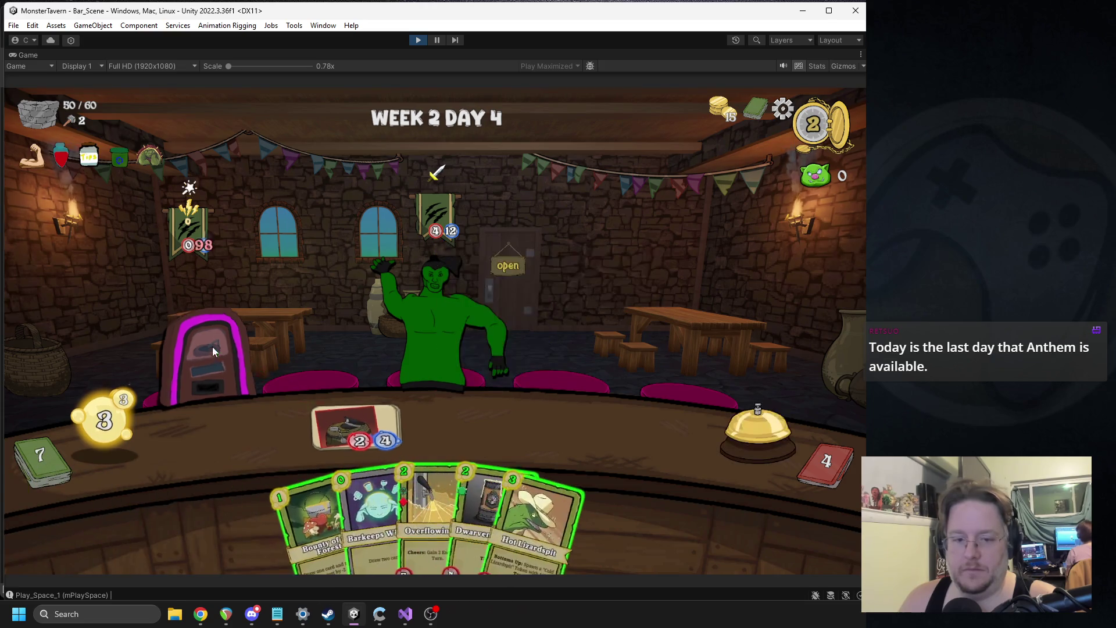
click(437, 39)
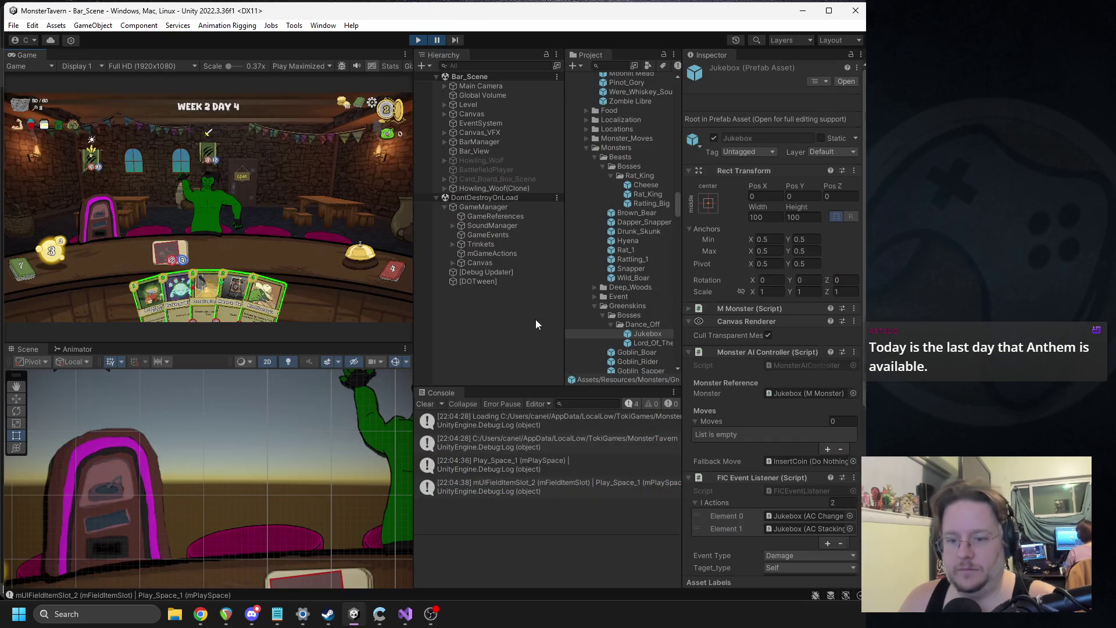
Check the latest log's stack trace and the Jukebox's AC components, then return to ACStackingEffect.cs.
click(504, 487)
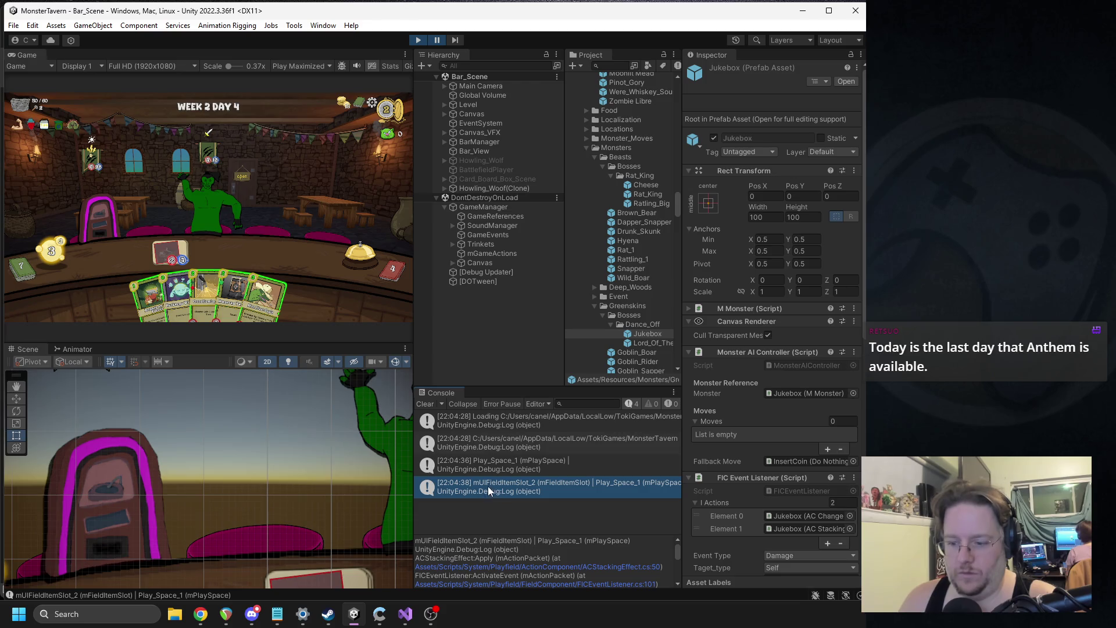
scroll(782, 416, down, 10)
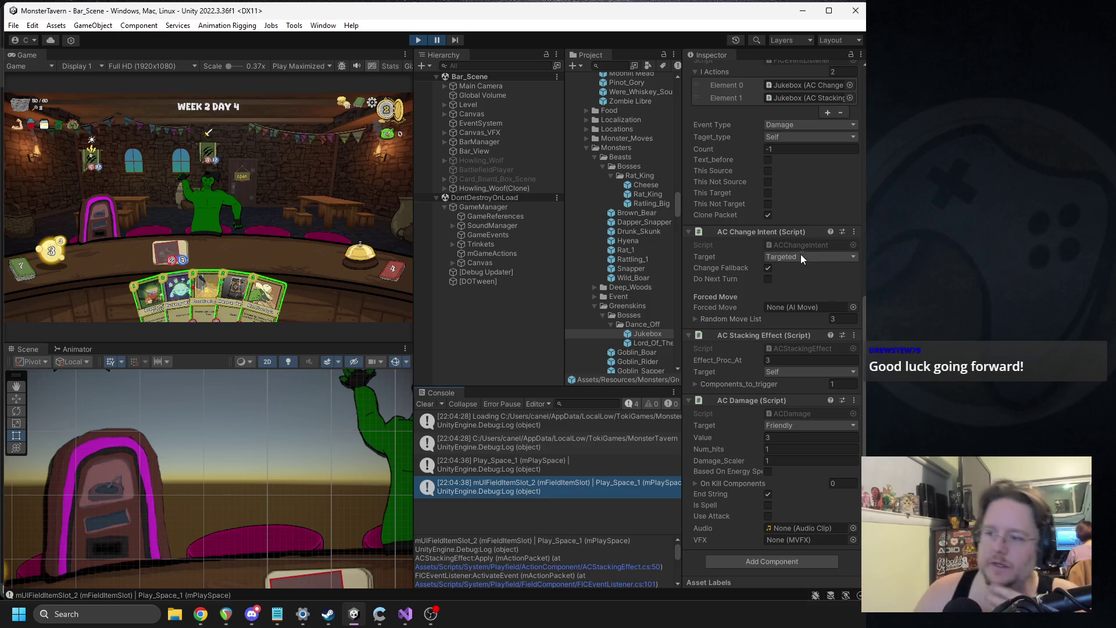
click(405, 614)
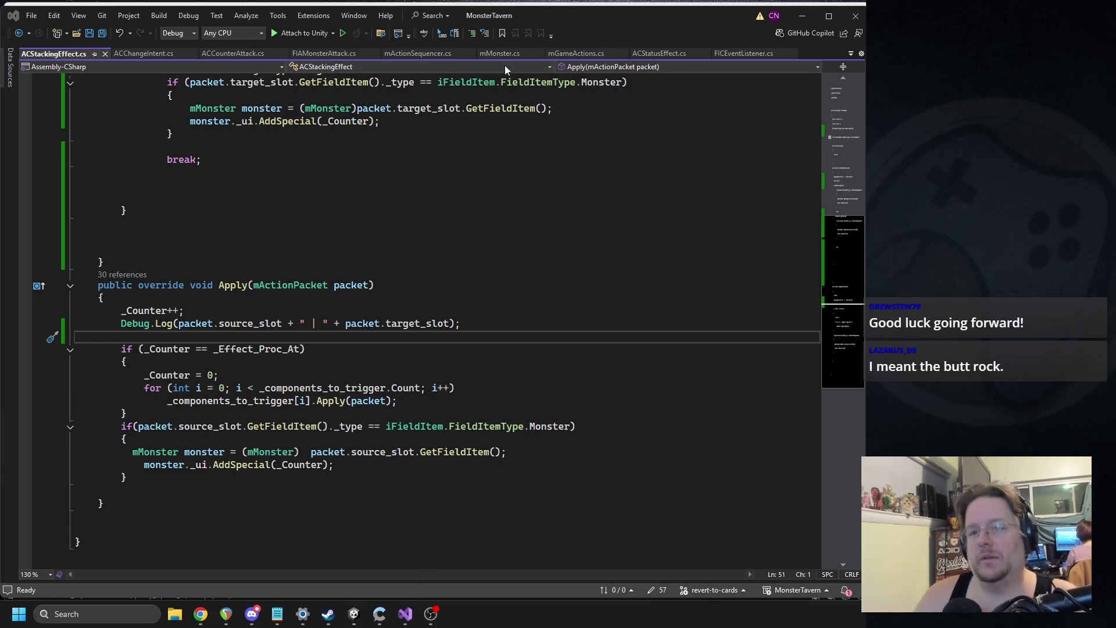
Change the Jukebox's AC Stacking Effect target from Self to Targeted, then return to ACStackingEffect.cs.
click(354, 614)
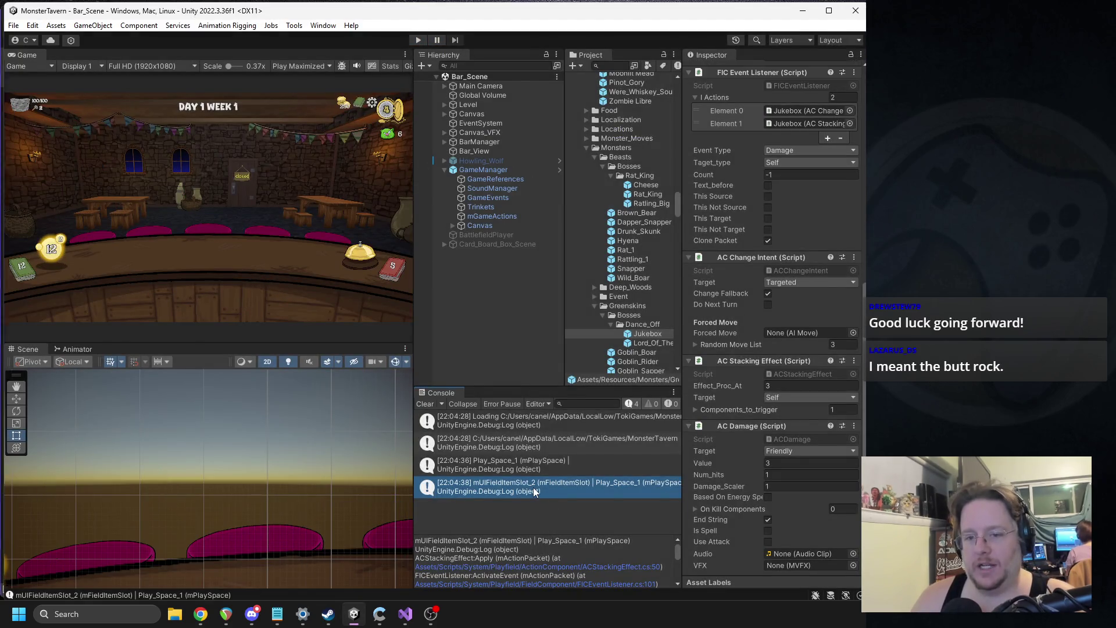
click(533, 487)
click(354, 613)
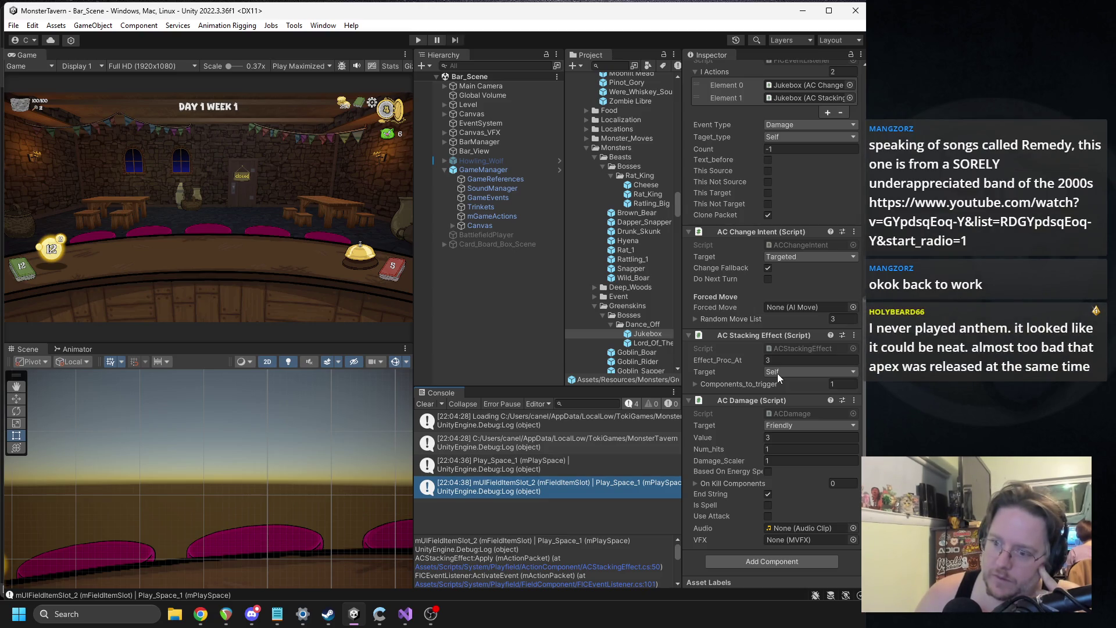
mouse_move(354, 614)
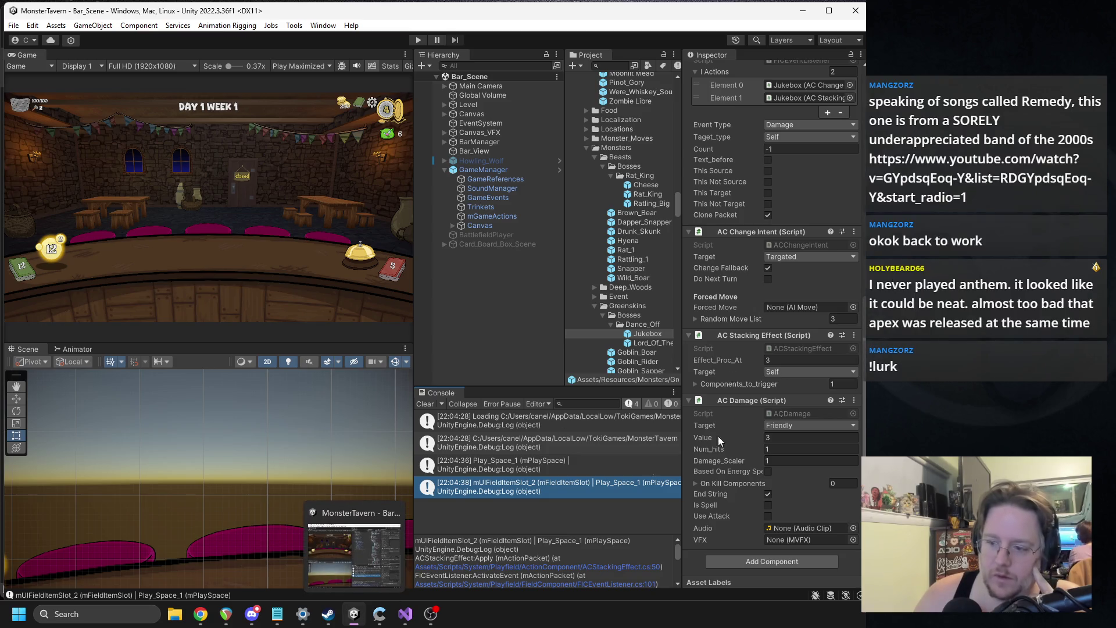
click(795, 373)
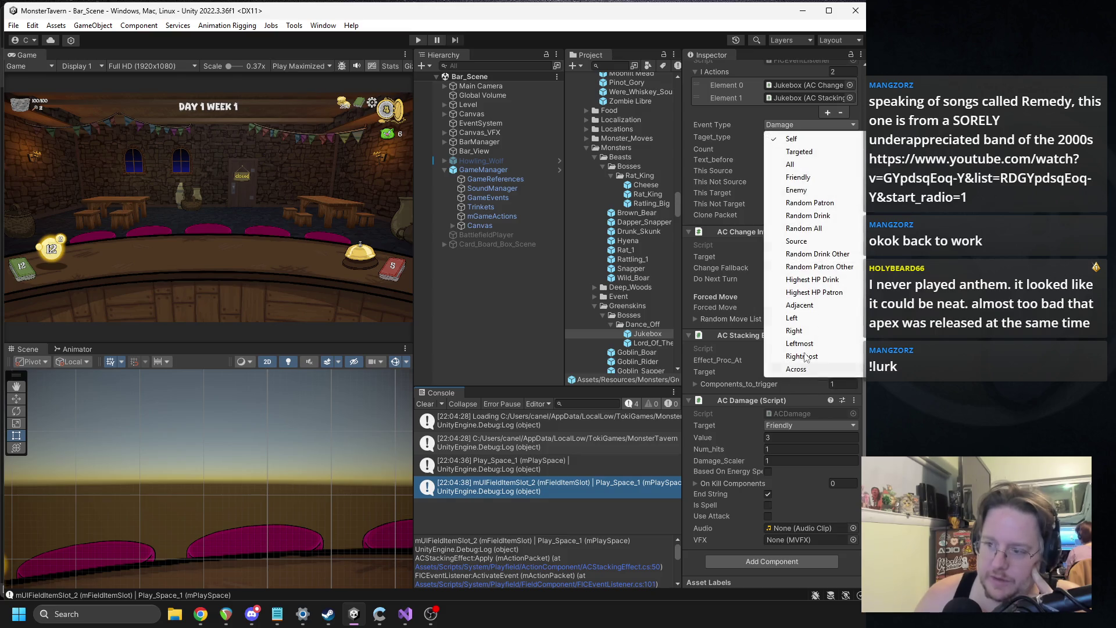
click(799, 151)
scroll(716, 367, up, 5)
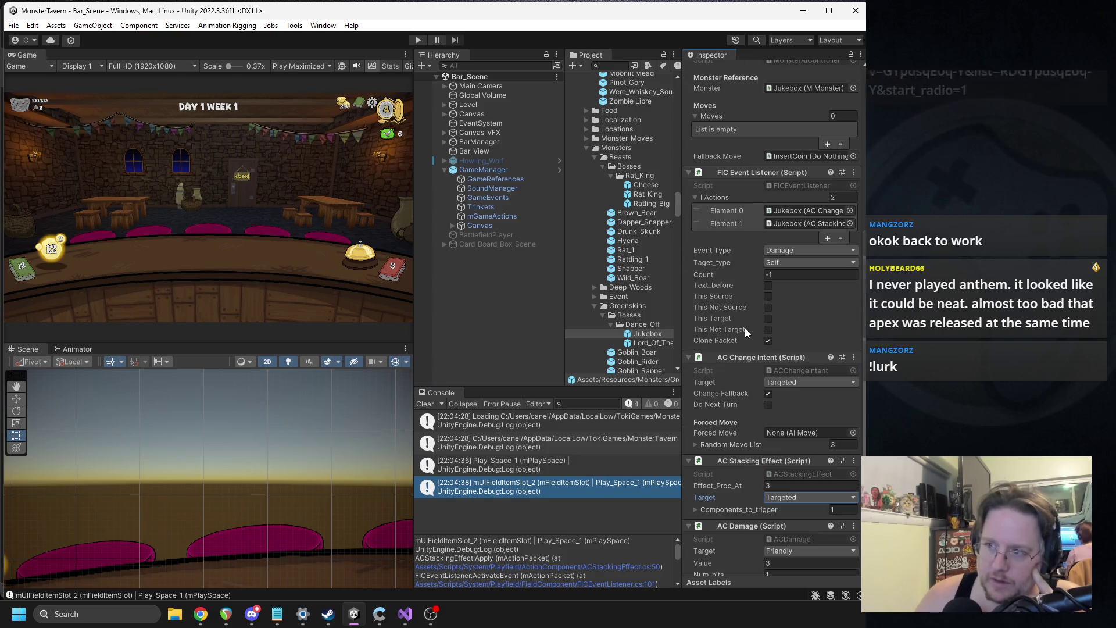
click(405, 611)
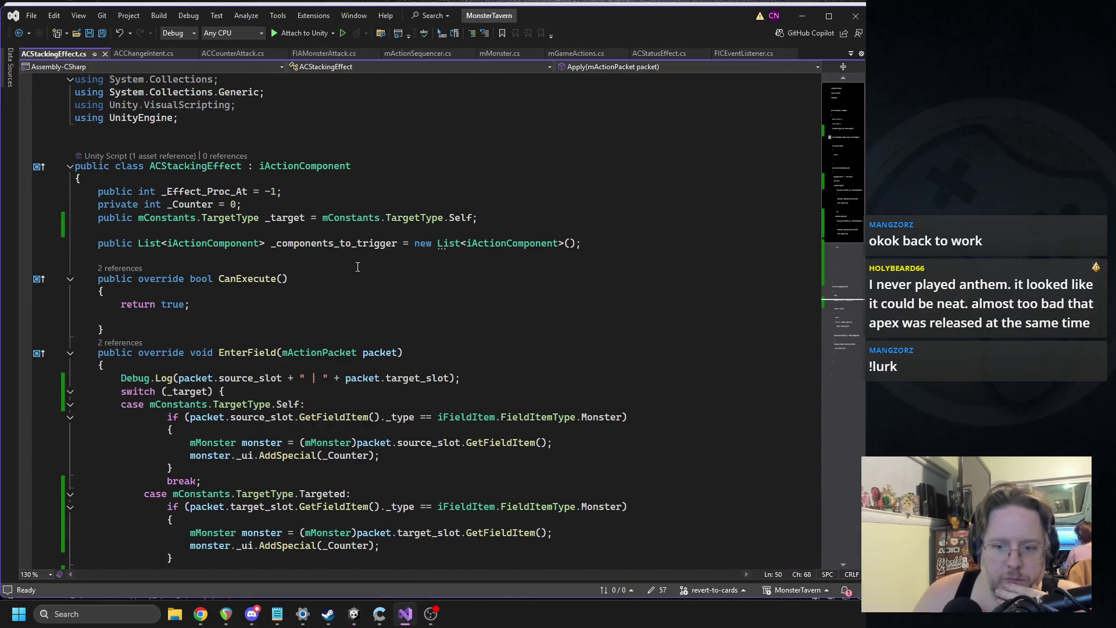
Cut and re-paste the source-slot monster block under case Self in EnterField.
scroll(357, 267, down, 1)
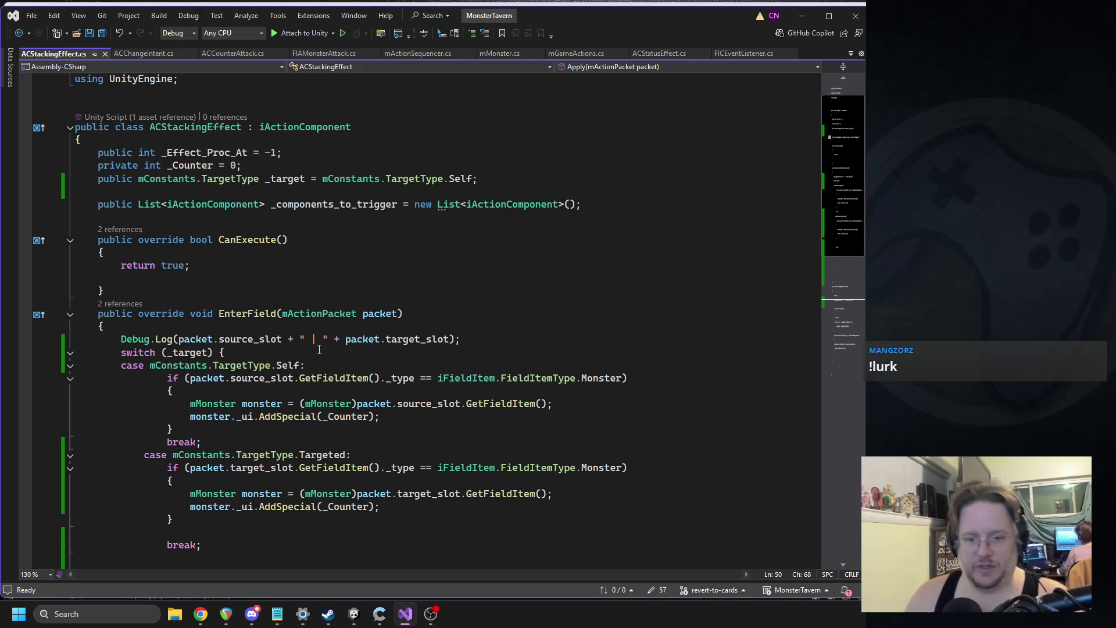
mouse_move(161, 379)
mouse_down()
mouse_move(174, 429)
mouse_move(223, 440)
mouse_up()
key(ctrl+c)
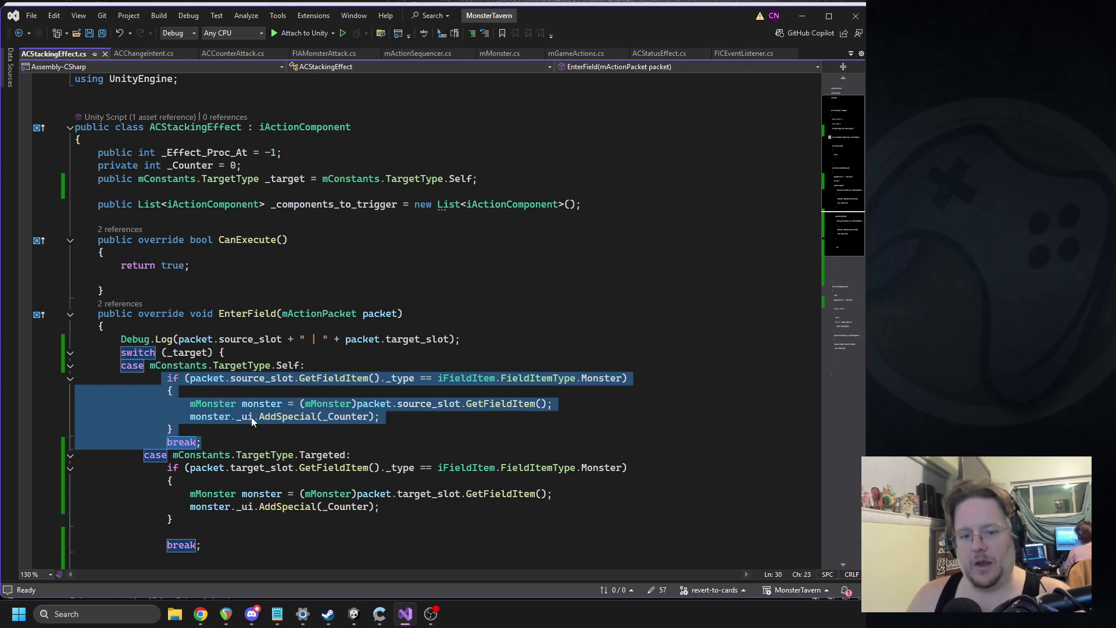
key(Delete)
scroll(175, 431, down, 2)
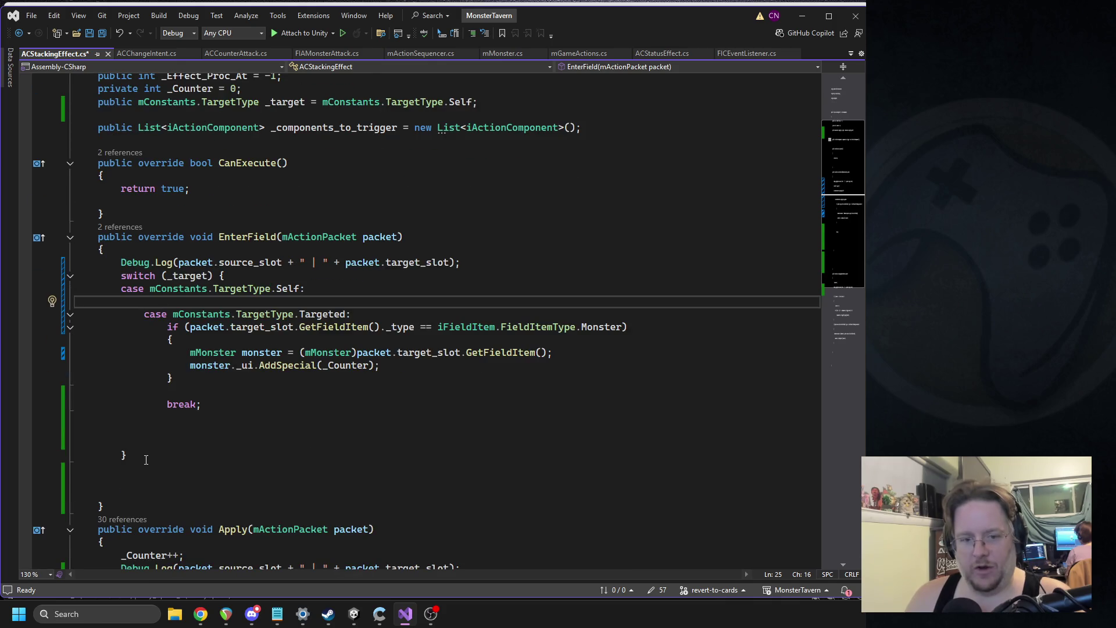
key(ctrl+v)
scroll(116, 236, down, 1)
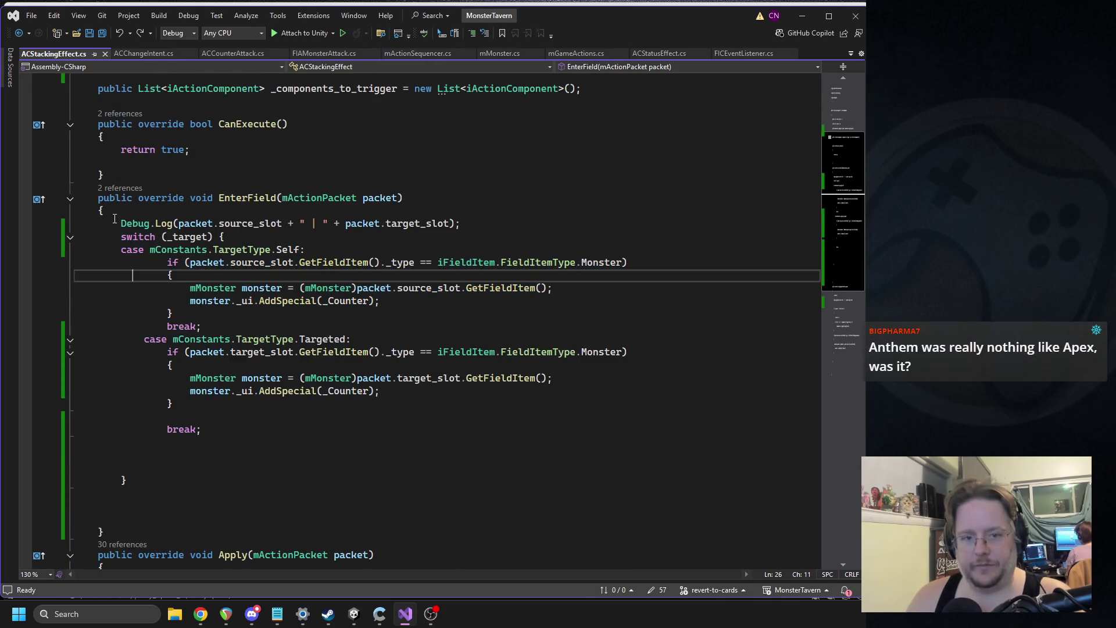
Paste EnterField's switch on _target over Apply's Debug.Log line and delete the blank lines after break.
drag(117, 236, 168, 482)
key(ctrl+c)
scroll(284, 390, down, 7)
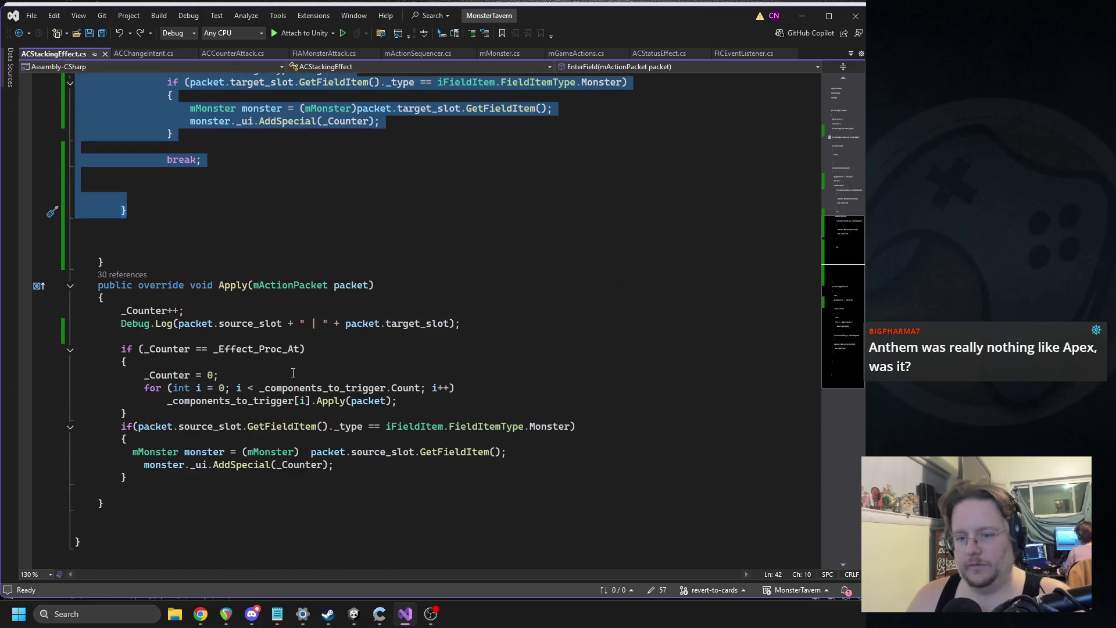
triple_click(199, 327)
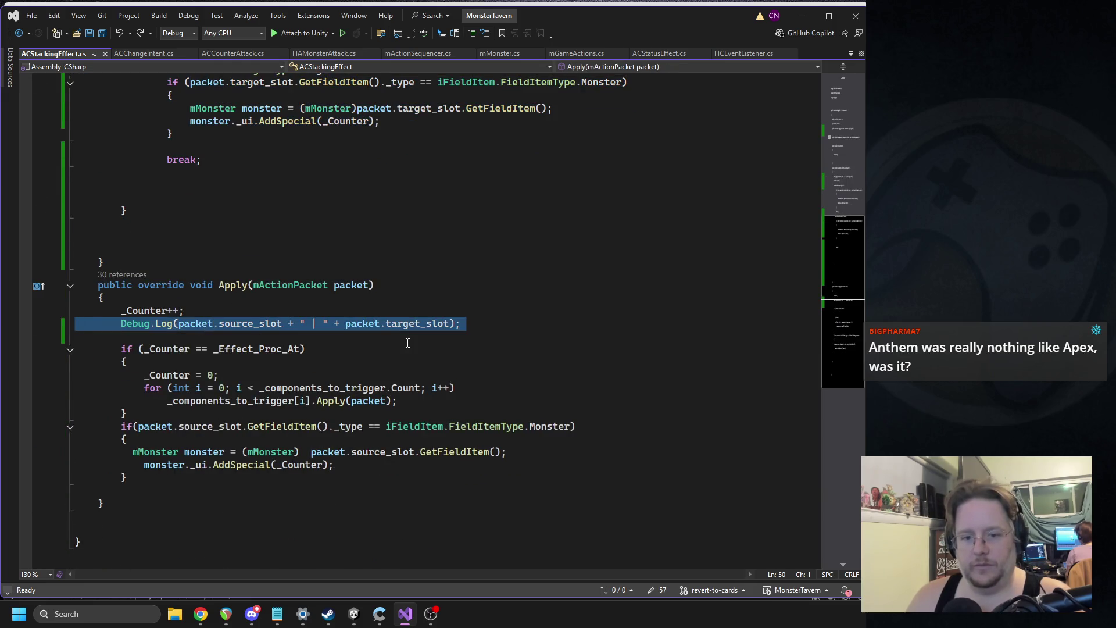
key(ctrl+v)
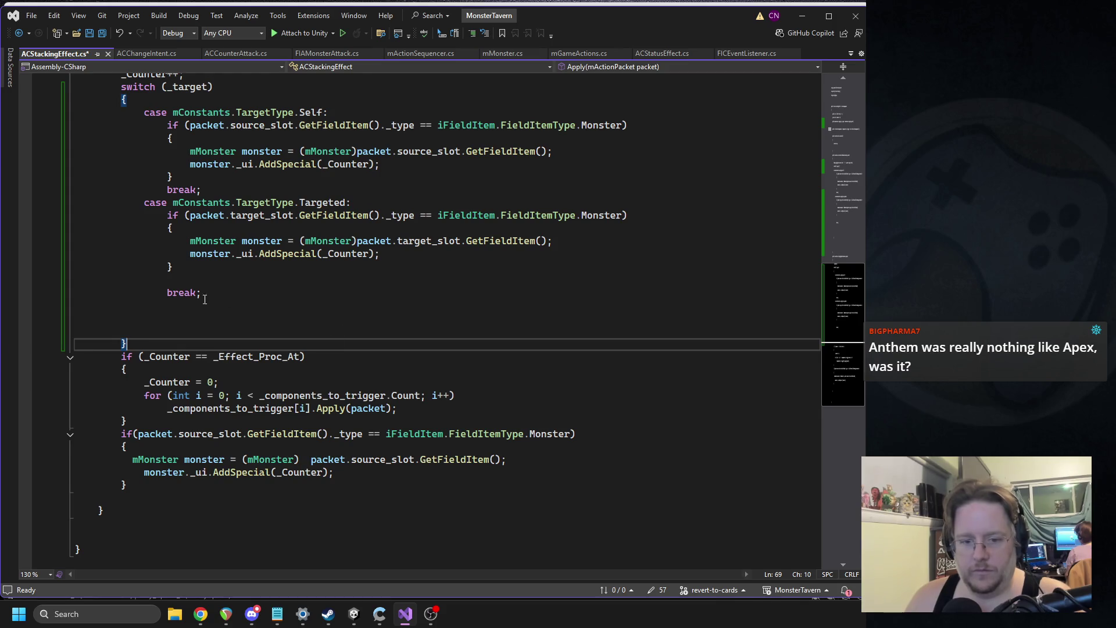
mouse_move(135, 428)
mouse_down()
mouse_move(140, 323)
mouse_move(140, 381)
mouse_up()
click(143, 279)
drag(143, 332, 55, 305)
key(Delete)
Cut the _Counter threshold block in Apply, then undo the removal.
drag(127, 382, 10, 323)
key(ctrl+x)
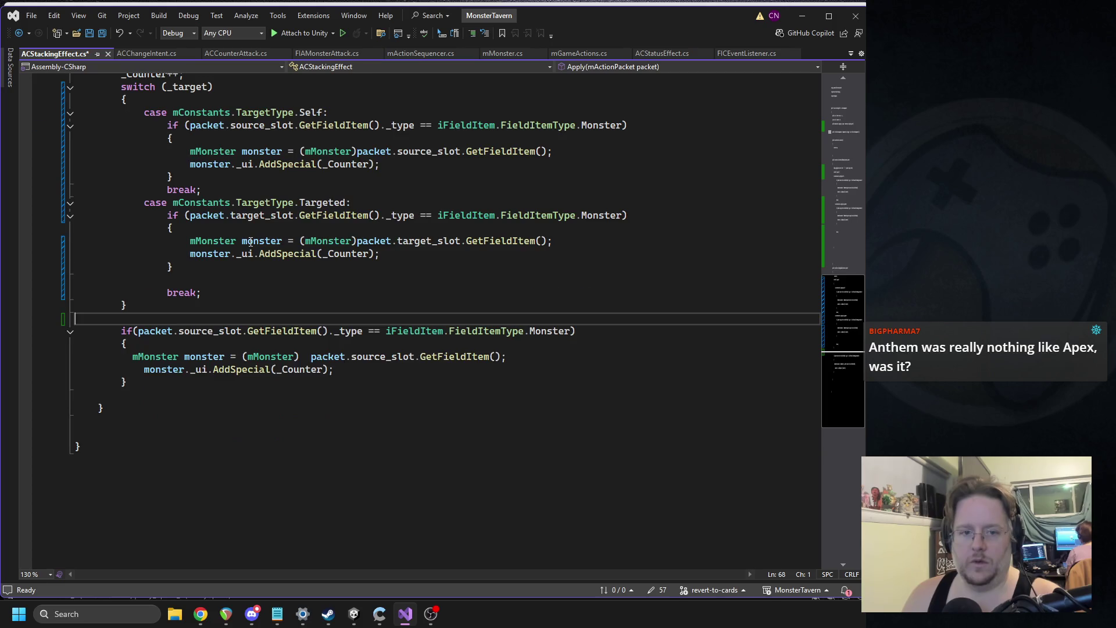
scroll(244, 281, up, 5)
key(ctrl+z)
Move the _Counter threshold block to just after _Counter++ in Apply.
key(Delete)
click(184, 267)
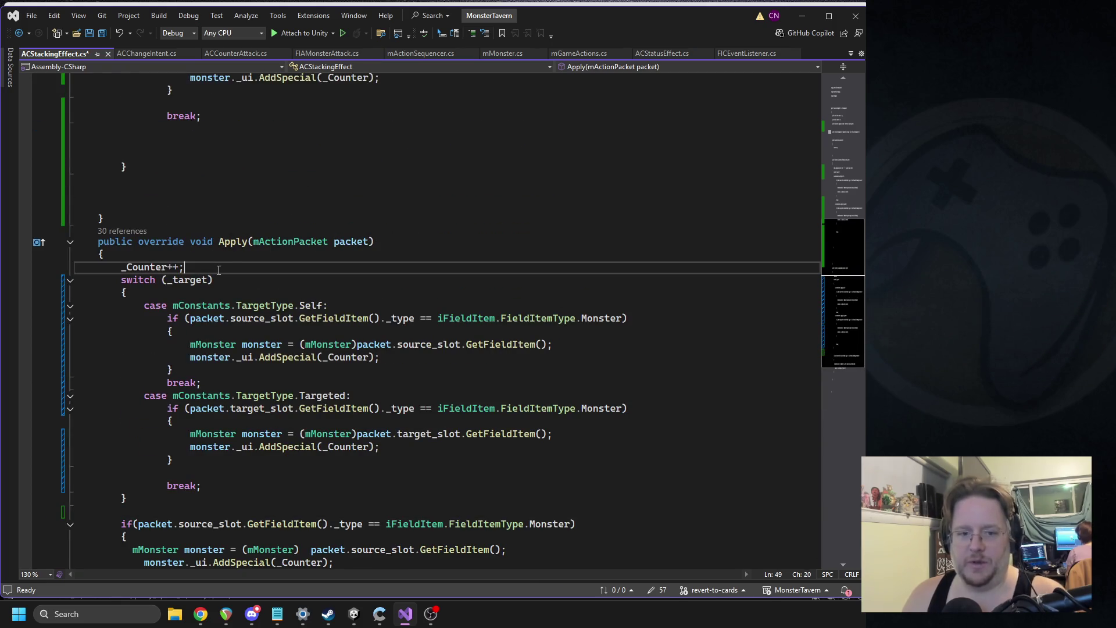
key(Return)
key(Return)
scroll(150, 282, down, 1)
click(150, 243)
key(ctrl+v)
Move the trailing source-slot monster block above the switch on _target.
scroll(349, 279, down, 5)
scroll(348, 280, up, 5)
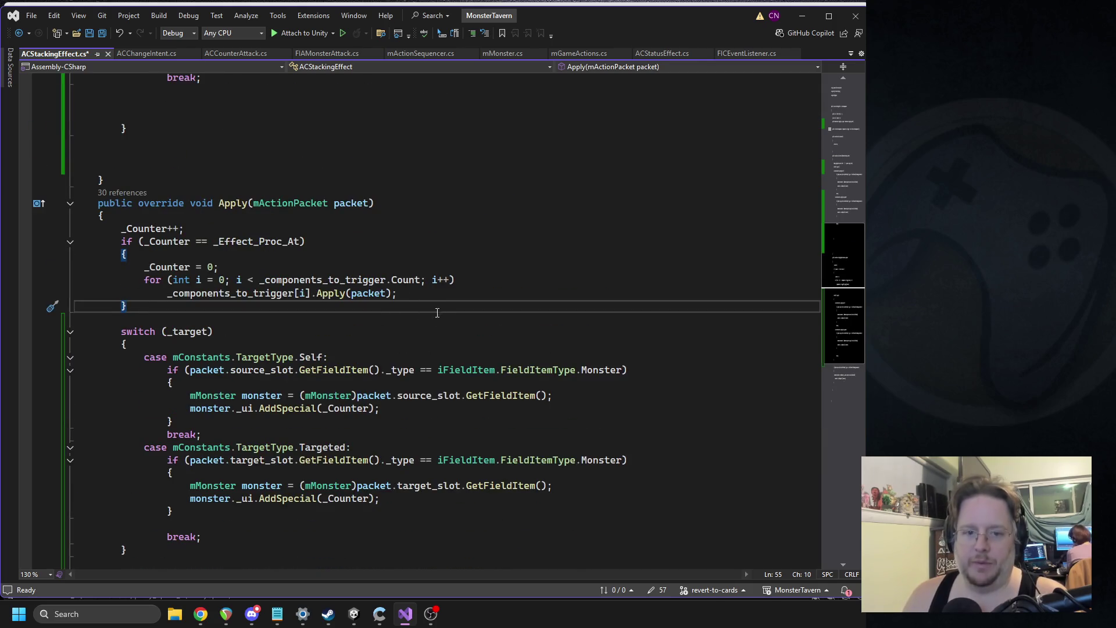
scroll(298, 326, down, 6)
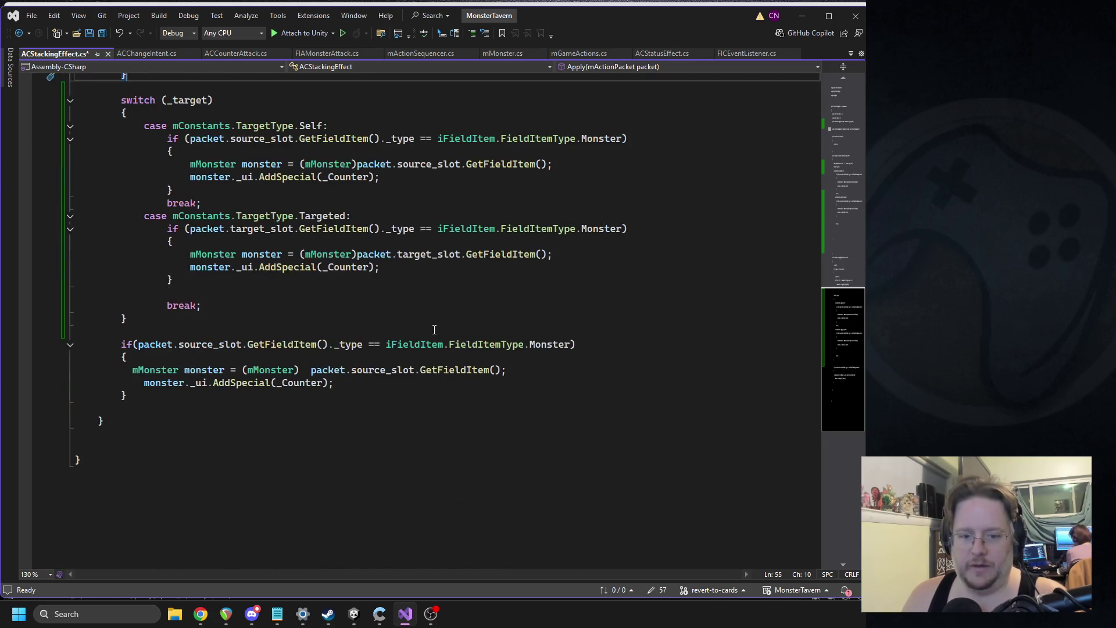
drag(148, 401, 76, 344)
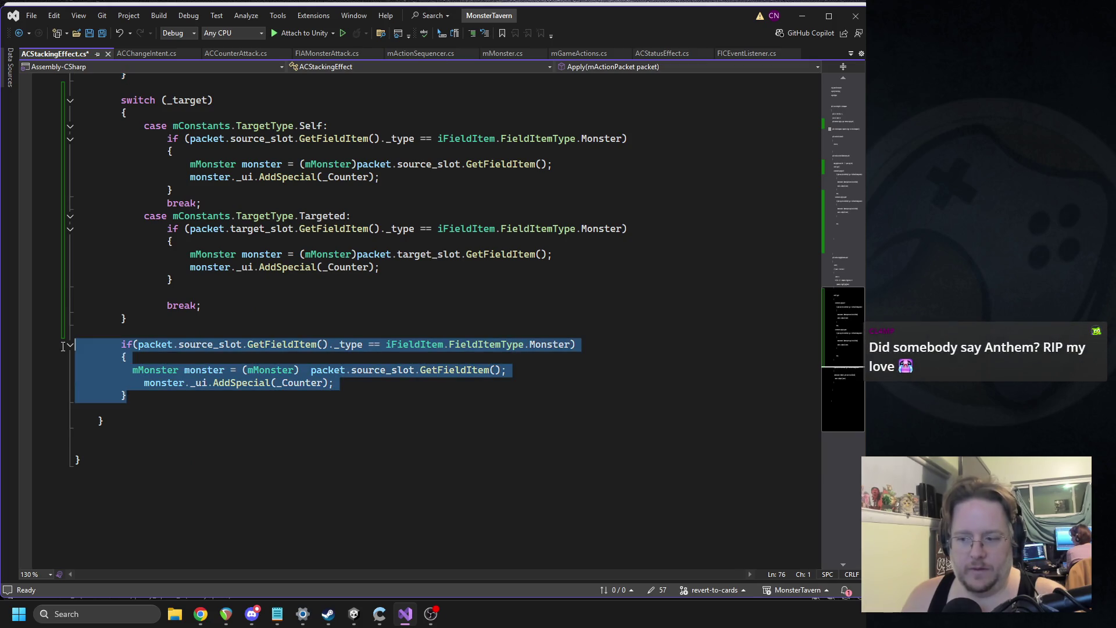
key(BackSpace)
scroll(279, 302, up, 5)
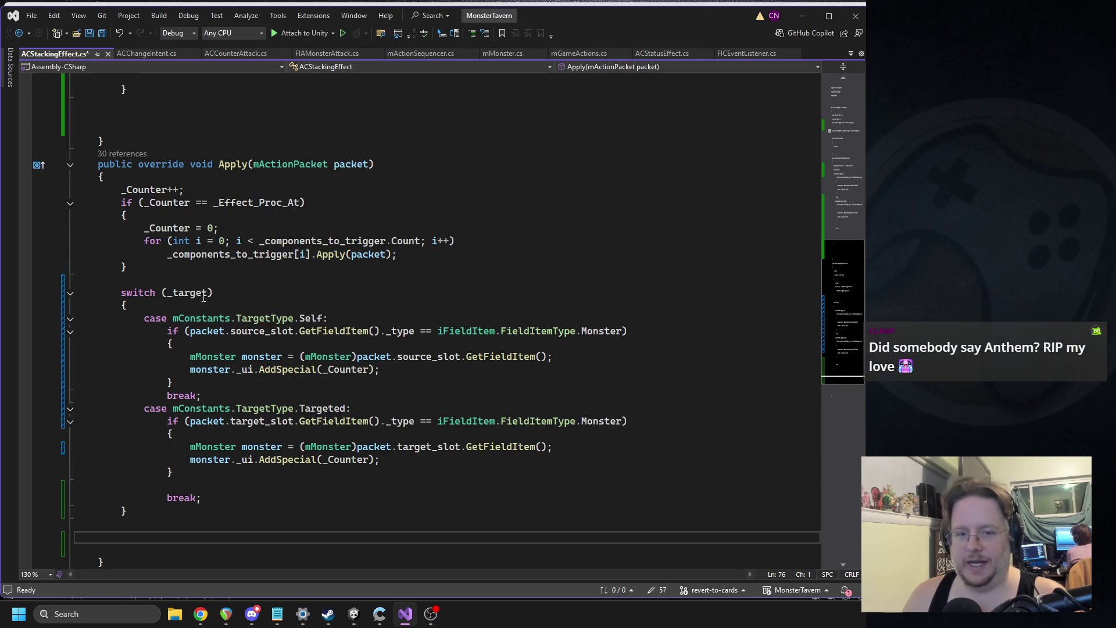
click(242, 280)
key(ctrl+v)
key(Return)
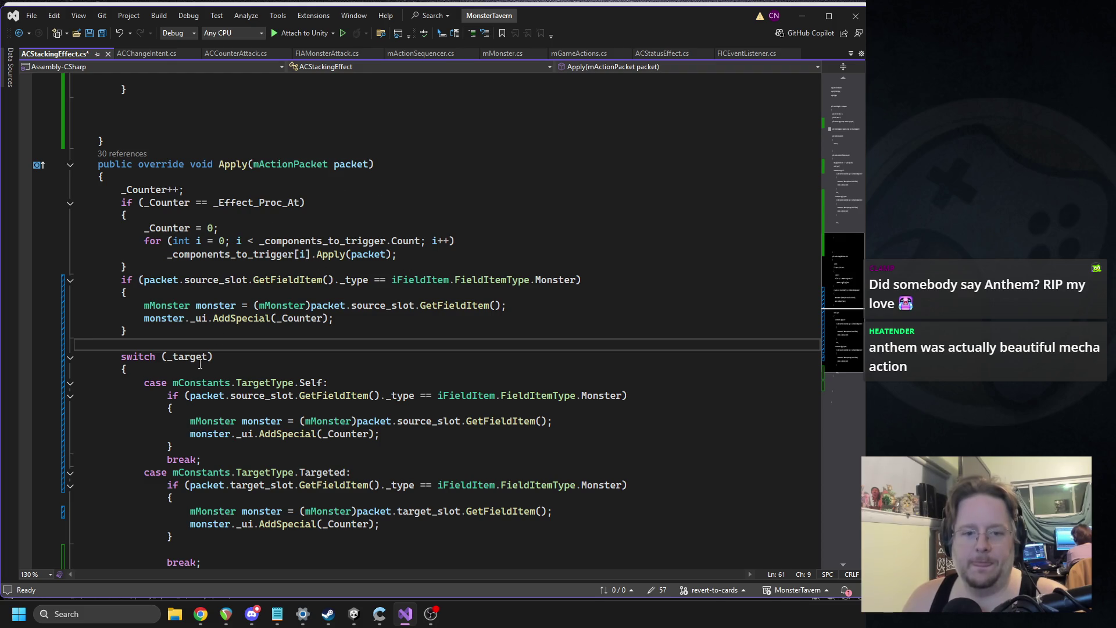
Replace monster in the AddSpecial call with the source slot's GetFieldItem call.
triple_click(349, 306)
click(165, 306)
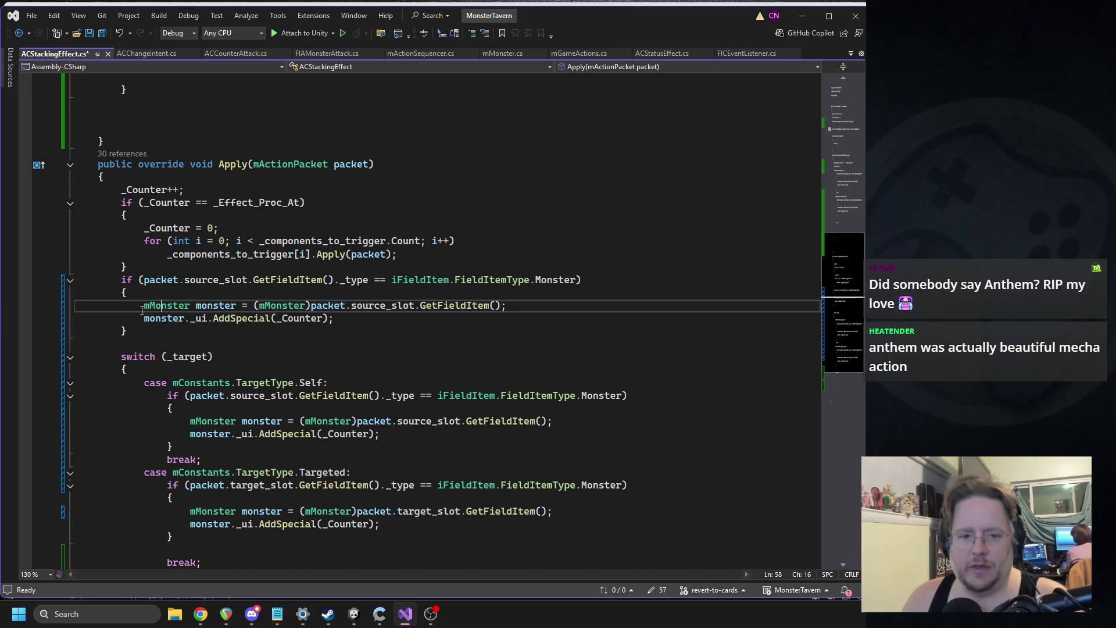
drag(142, 306, 236, 307)
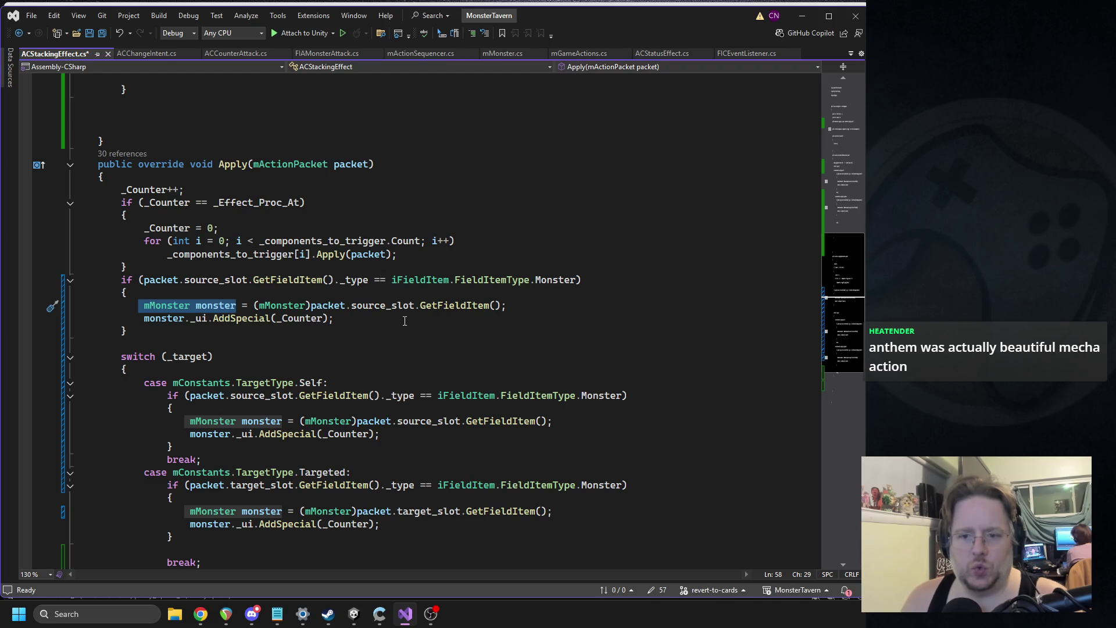
double_click(243, 319)
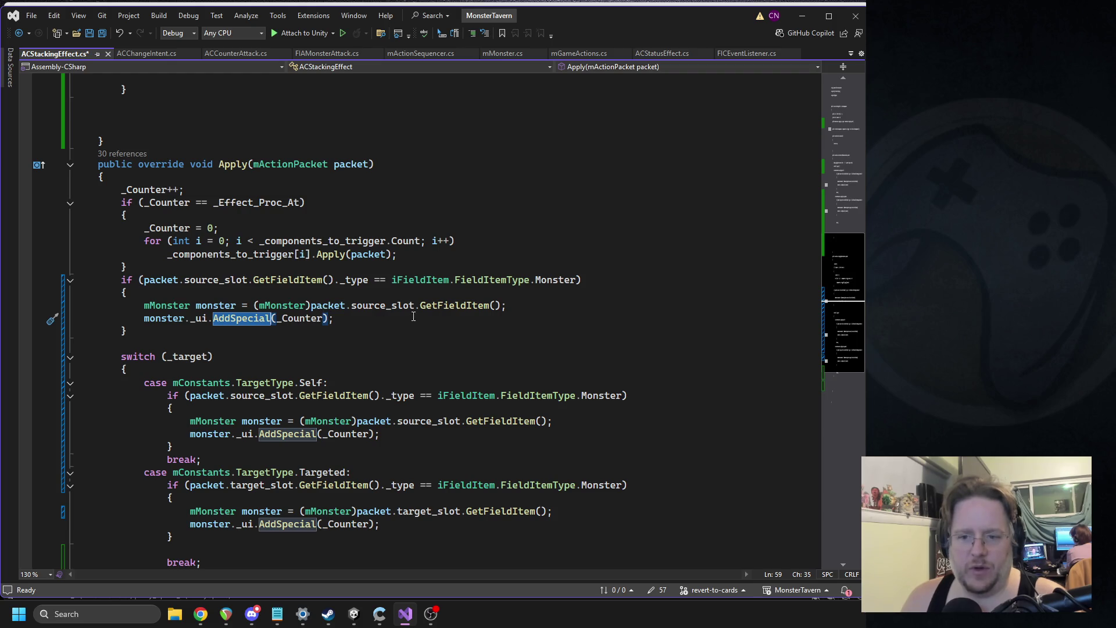
drag(312, 306, 505, 306)
key(BackSpace)
double_click(164, 319)
key(ctrl+v)
Retype the _ui GetFieldItem() part, then undo to restore the full source-slot cast.
double_click(349, 318)
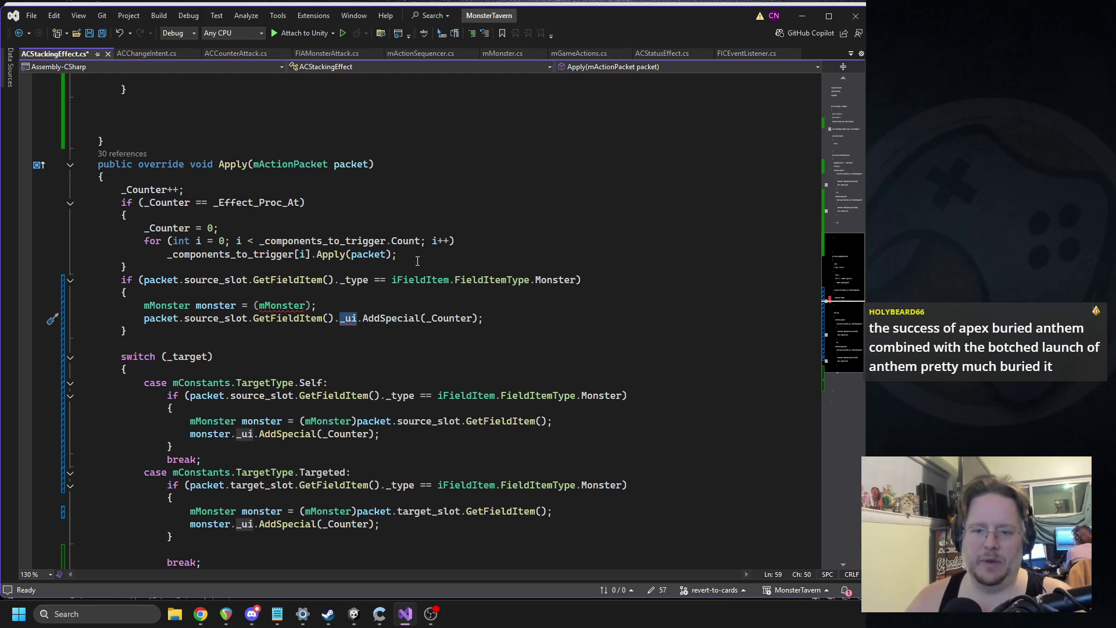
key(BackSpace)
key(BackSpace)
key(BackSpace)
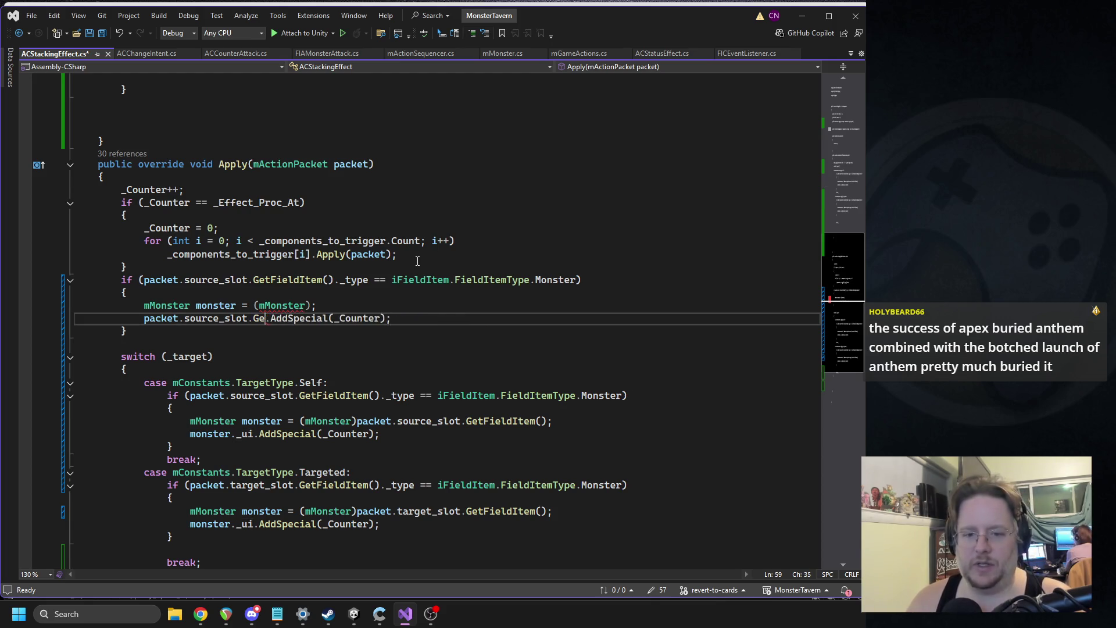
text(ui)
key(Tab)
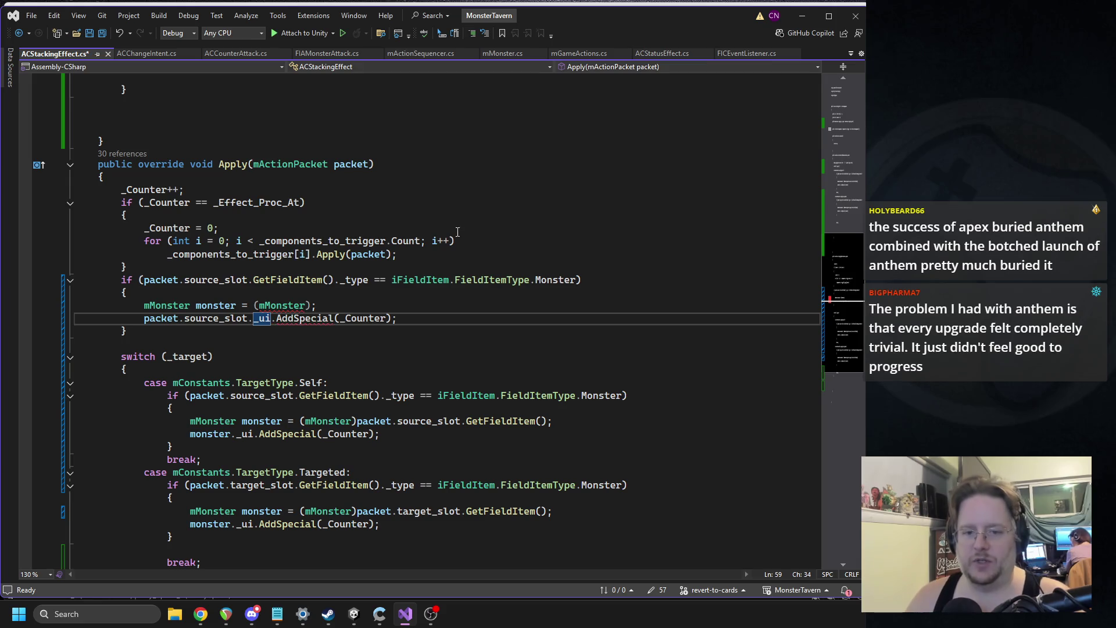
mouse_move(303, 325)
text(GetFie)
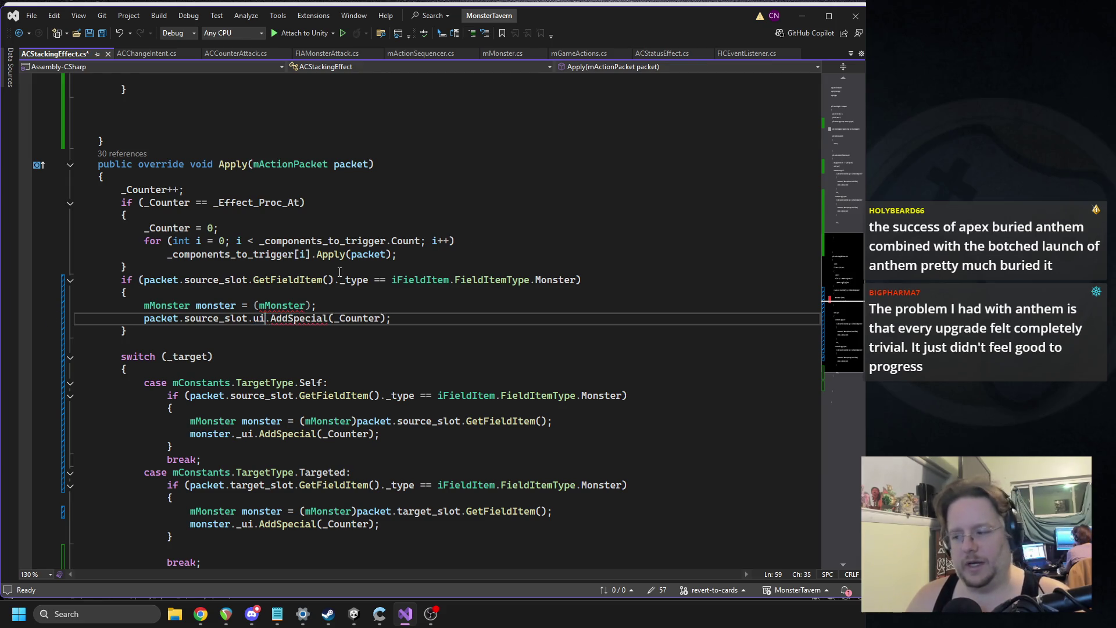
text(ldItem().)
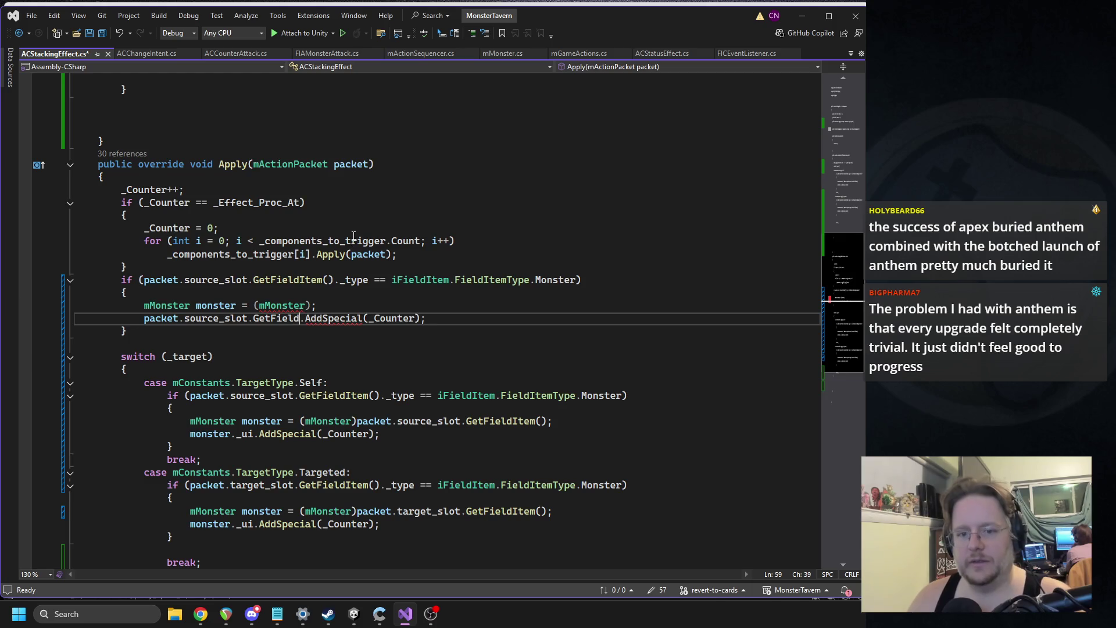
key(ctrl+z)
key(ctrl+z)
key(ctrl+z)
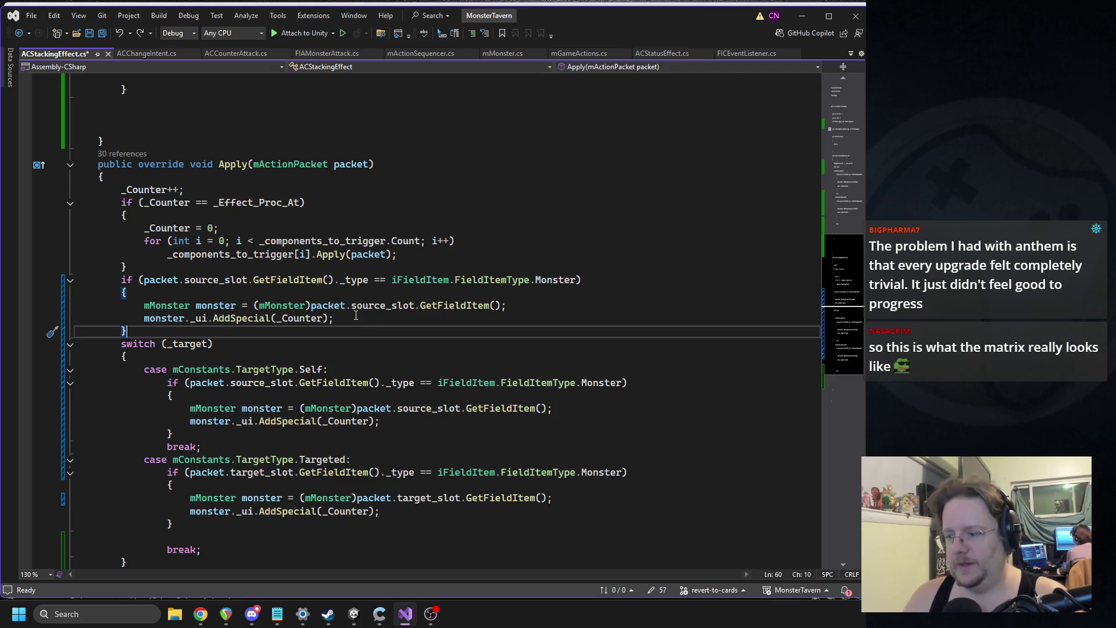
Save ACStackingEffect.cs and look over Apply's counter logic and packet uses.
key(ctrl+s)
mouse_move(245, 331)
mouse_down()
mouse_move(145, 314)
mouse_move(72, 250)
mouse_move(72, 293)
mouse_move(52, 193)
mouse_up()
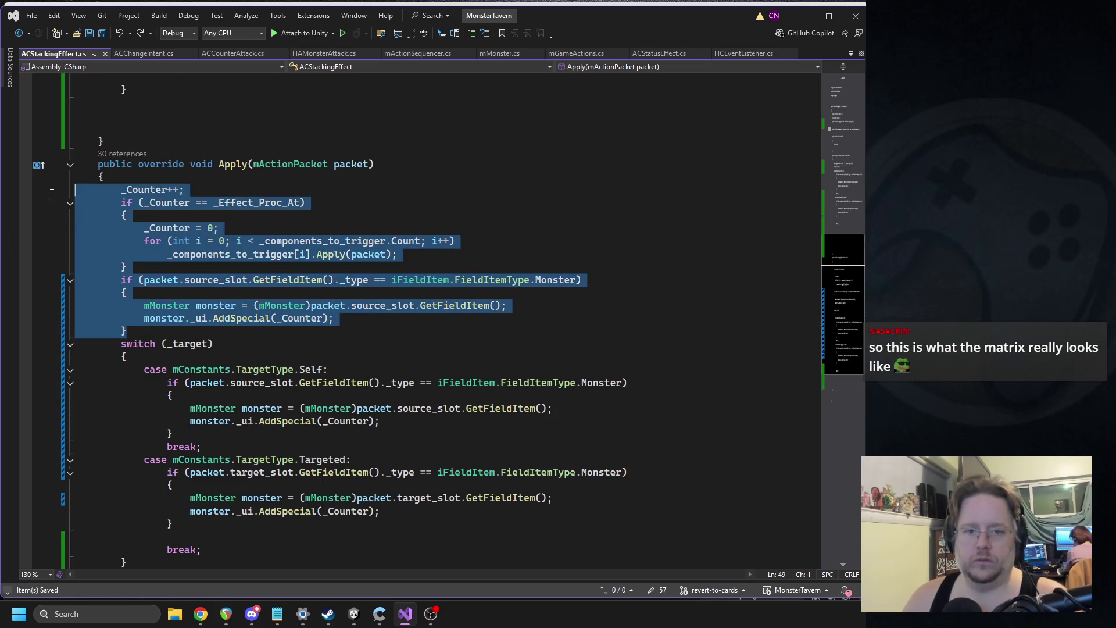
click(224, 256)
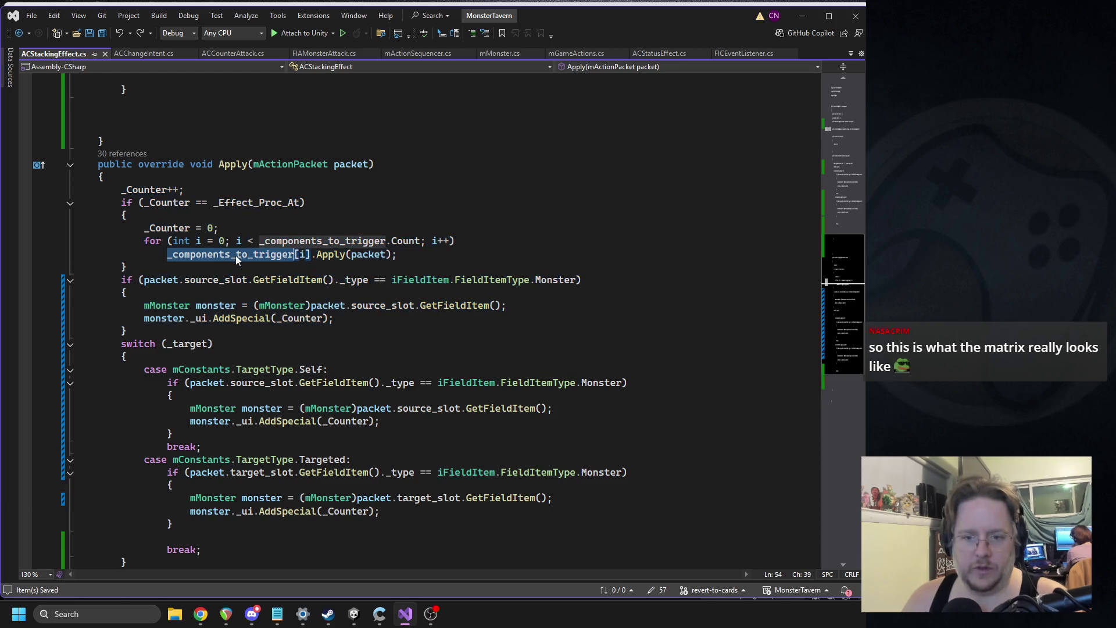
double_click(360, 256)
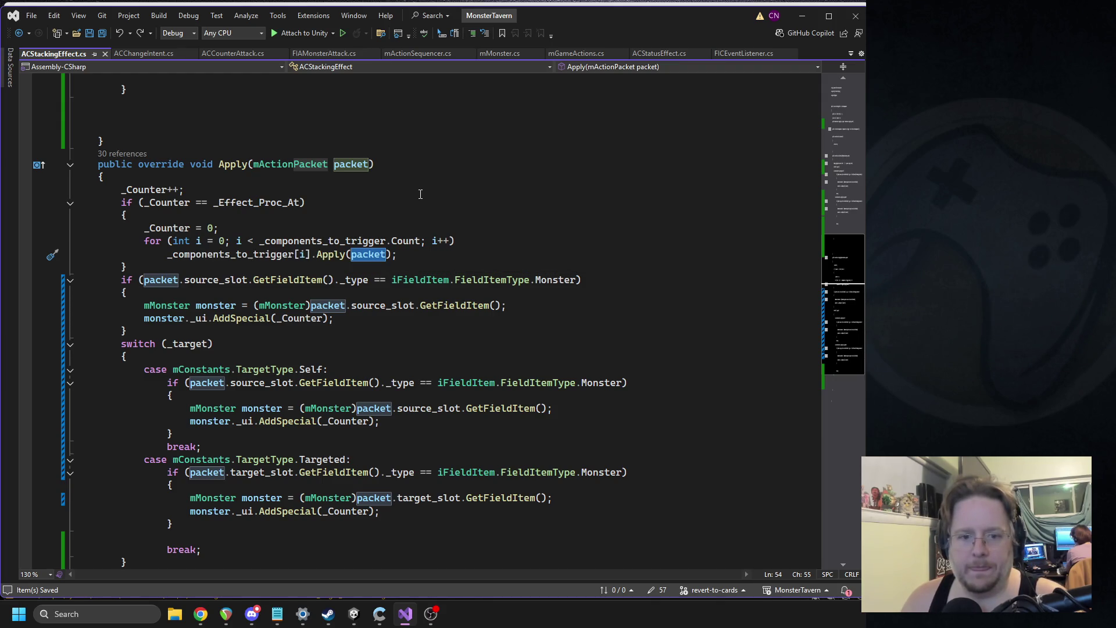
Step through EnterField's undo/redo history back to the version with Debug above the switch.
scroll(184, 268, up, 10)
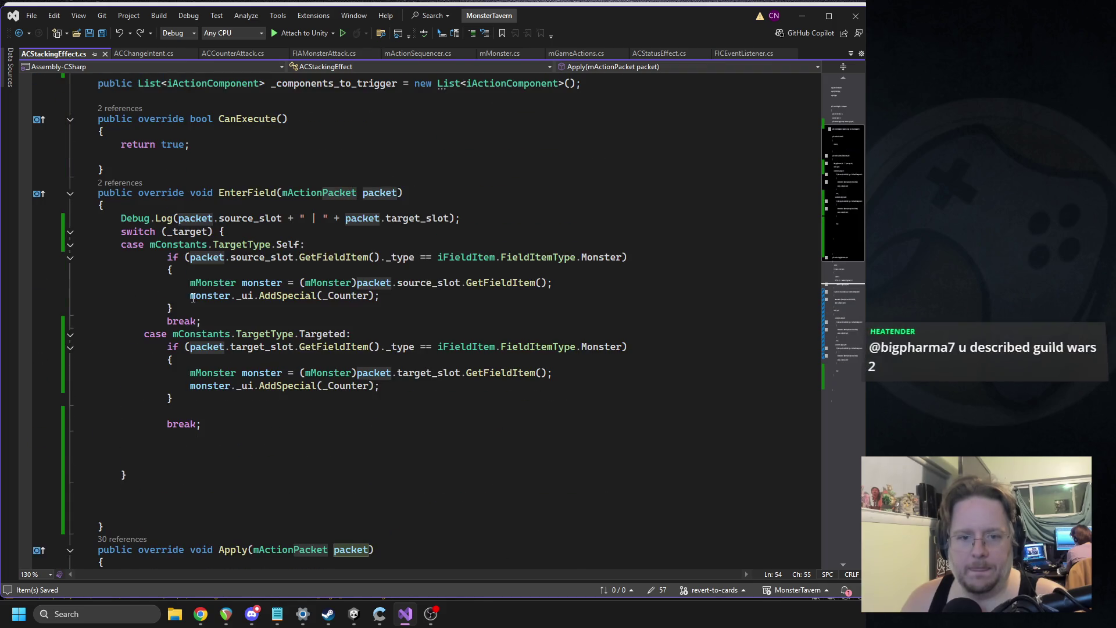
click(215, 218)
triple_click(215, 218)
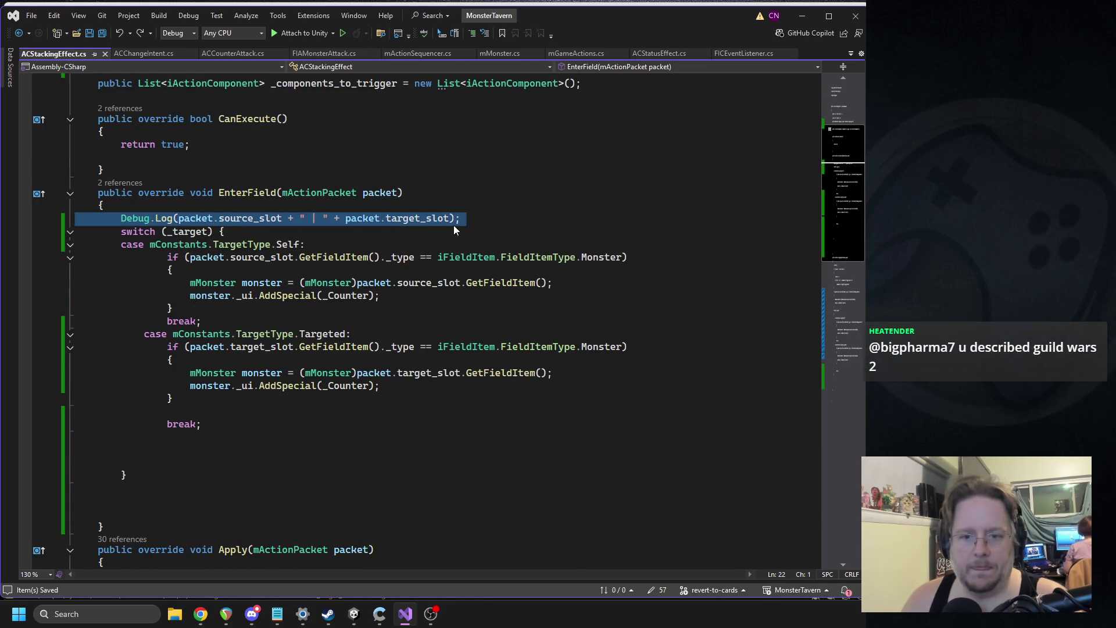
scroll(445, 245, up, 4)
click(467, 243)
scroll(421, 275, down, 1)
scroll(420, 276, down, 1)
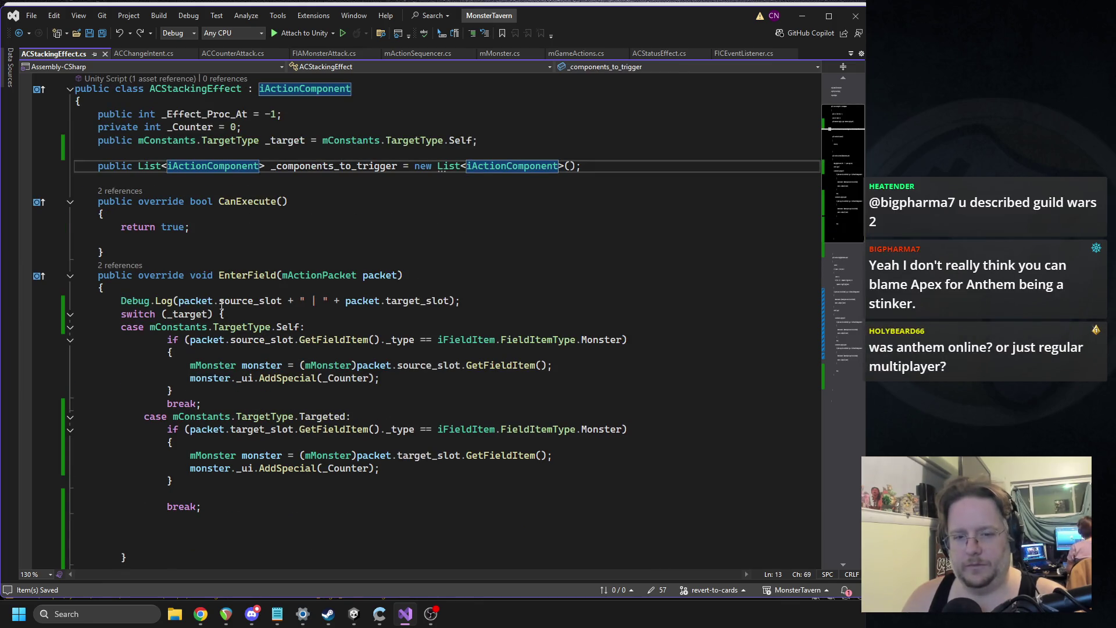
key(ctrl+z)
key(ctrl+z)
key(ctrl+z)
key(ctrl+z)
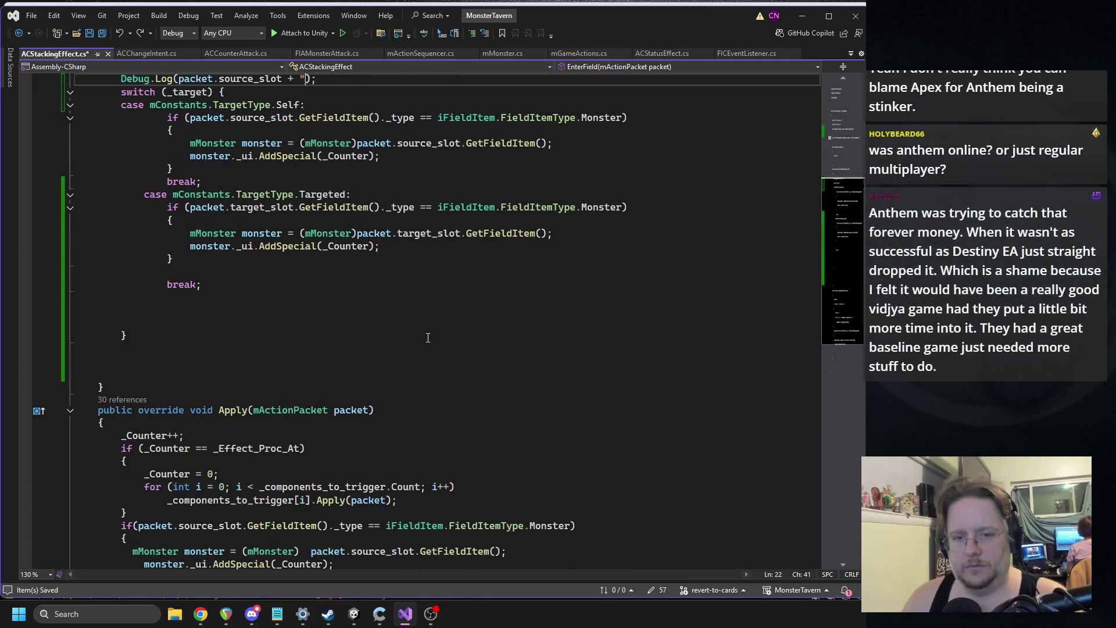
key(ctrl+y)
key(ctrl+y)
key(ctrl+y)
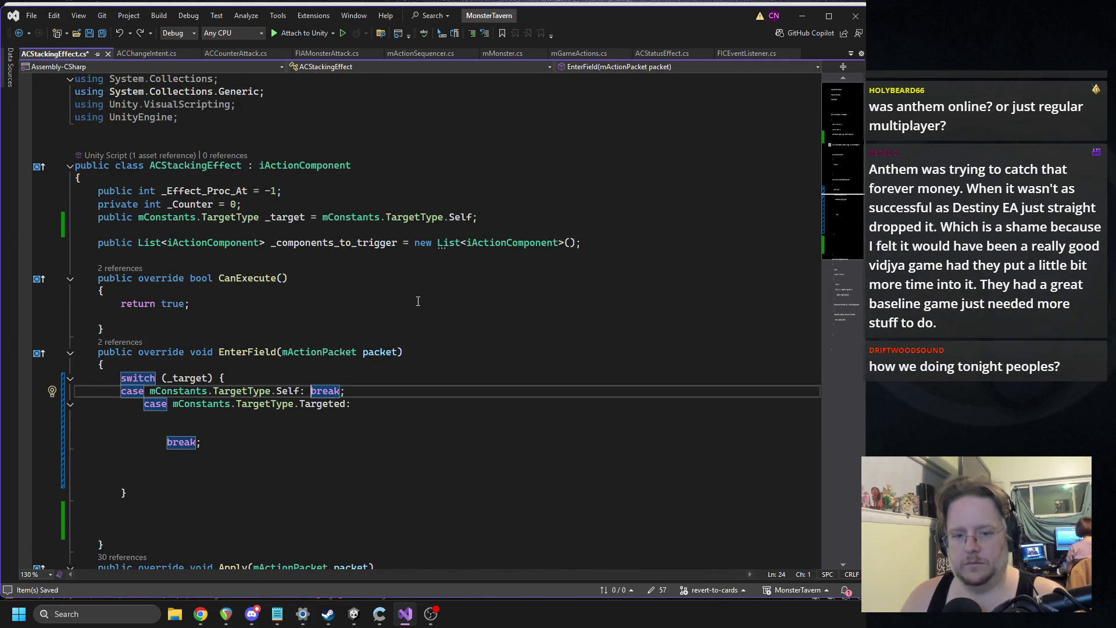
key(ctrl+y)
key(ctrl+y)
key(ctrl+y)
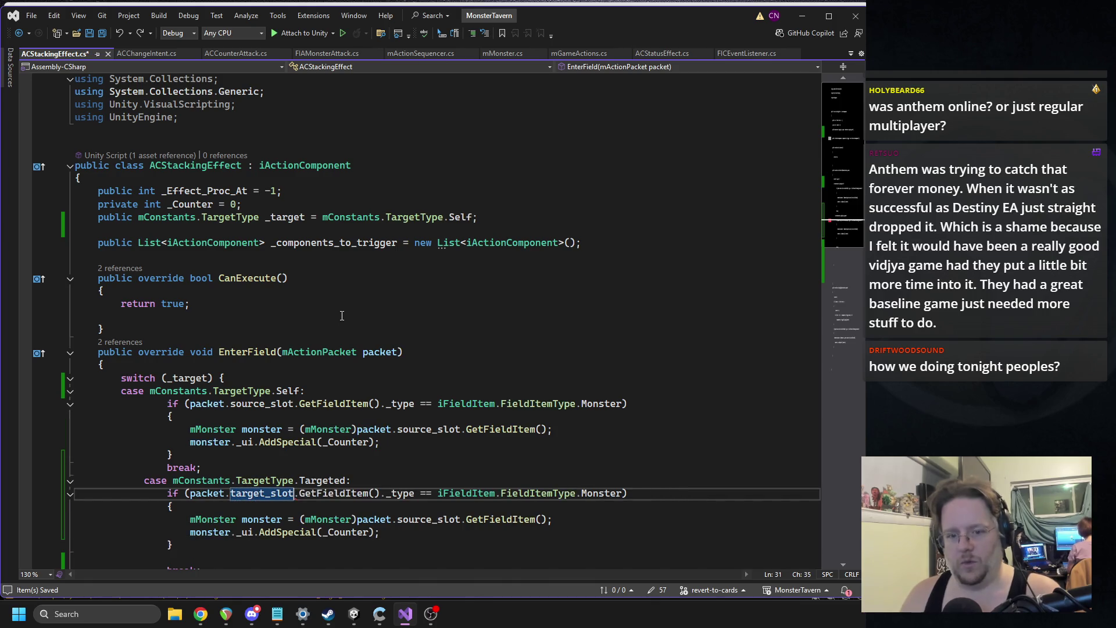
key(ctrl+z)
key(ctrl+z)
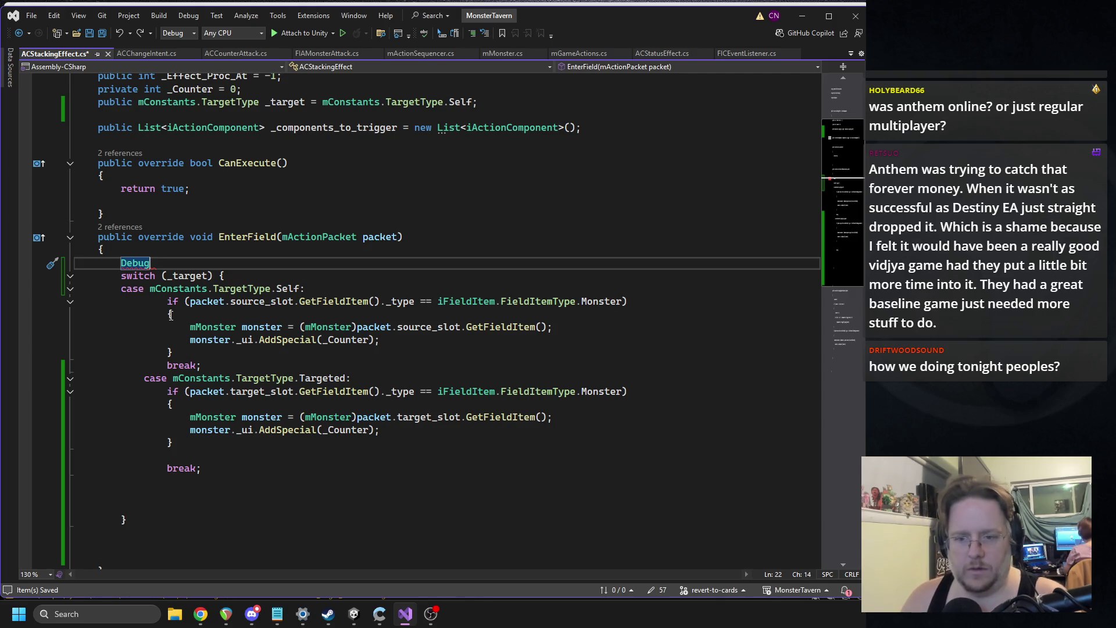
Move case Self's source-slot if-block over the Debug line above the switch.
mouse_move(164, 303)
mouse_down()
mouse_move(195, 363)
mouse_move(198, 353)
mouse_up()
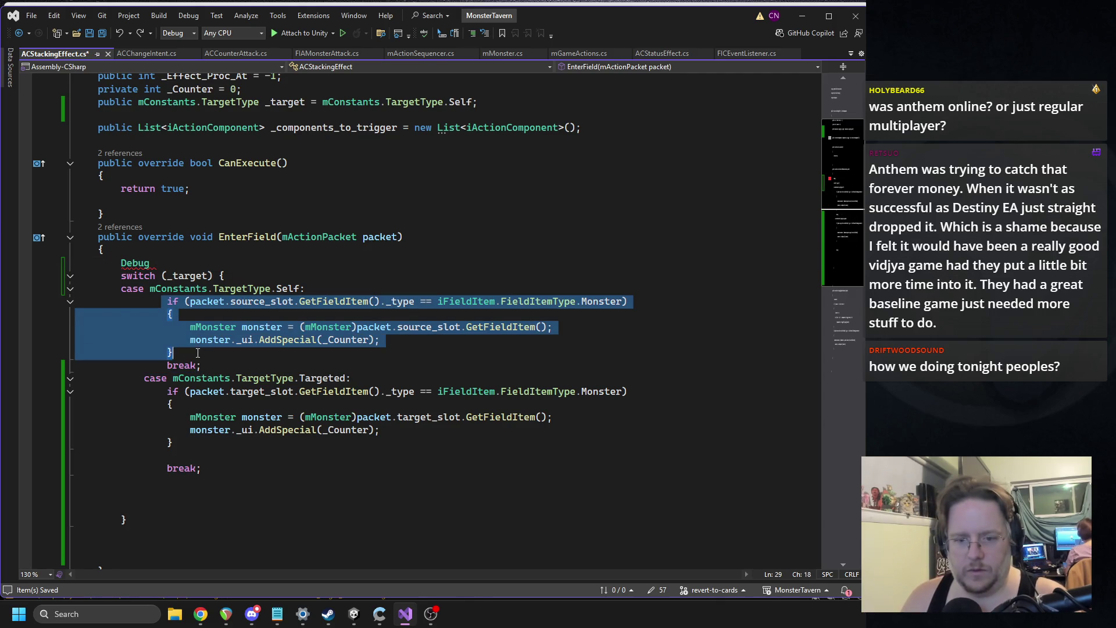
key(ctrl+x)
double_click(134, 263)
key(ctrl+v)
key(Return)
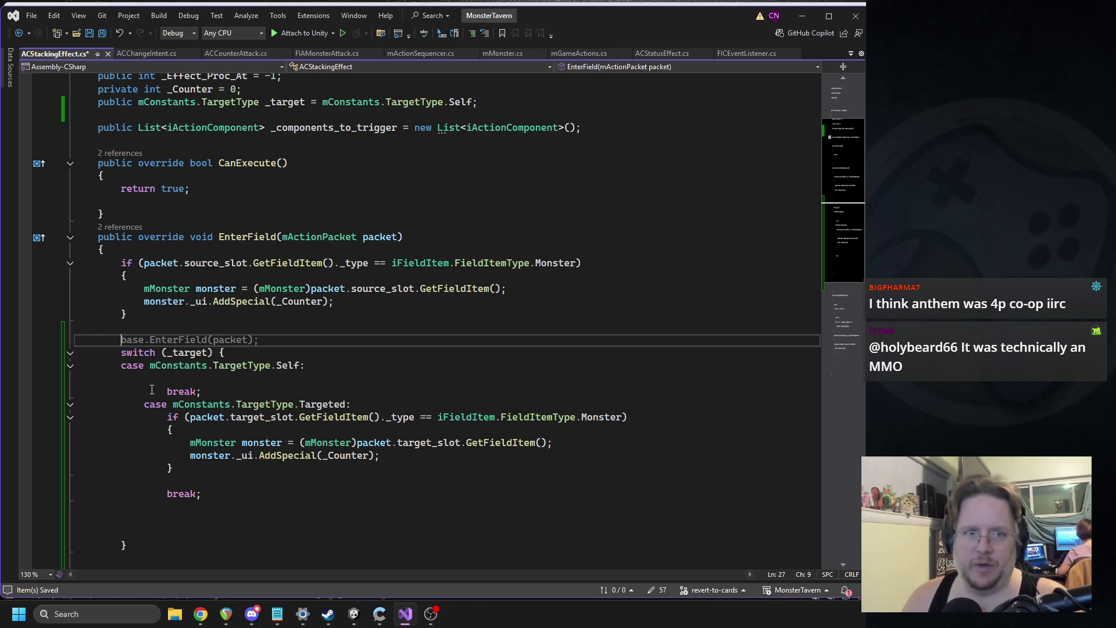
Delete the Targeted case's if-block, the blank lines, and the whole _target switch from EnterField.
drag(180, 472, 26, 414)
key(BackSpace)
key(BackSpace)
mouse_move(114, 465)
mouse_down()
mouse_move(87, 456)
mouse_move(86, 443)
mouse_up()
key(BackSpace)
drag(146, 446, 74, 348)
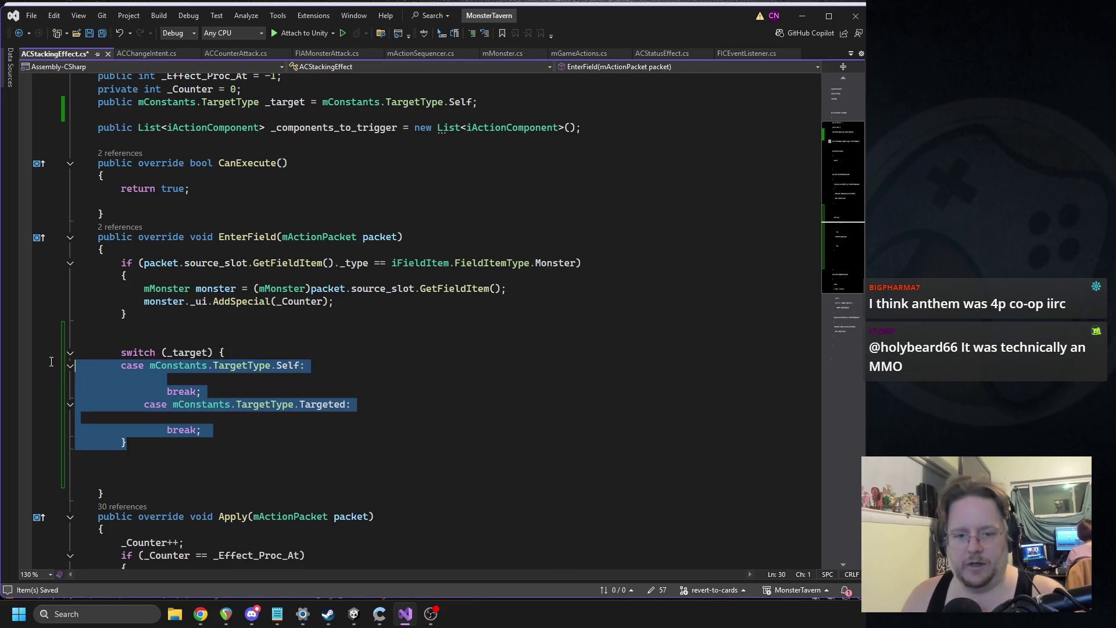
key(Delete)
key(BackSpace)
key(BackSpace)
key(BackSpace)
scroll(309, 379, down, 5)
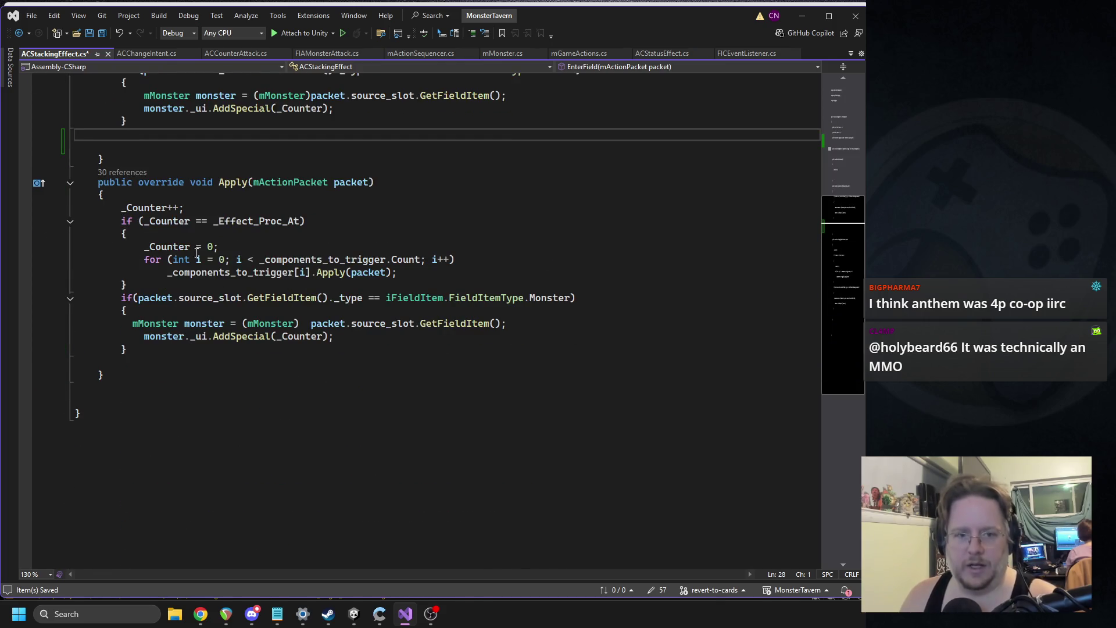
Paste the _target switch into Apply after the proc trigger block.
click(187, 208)
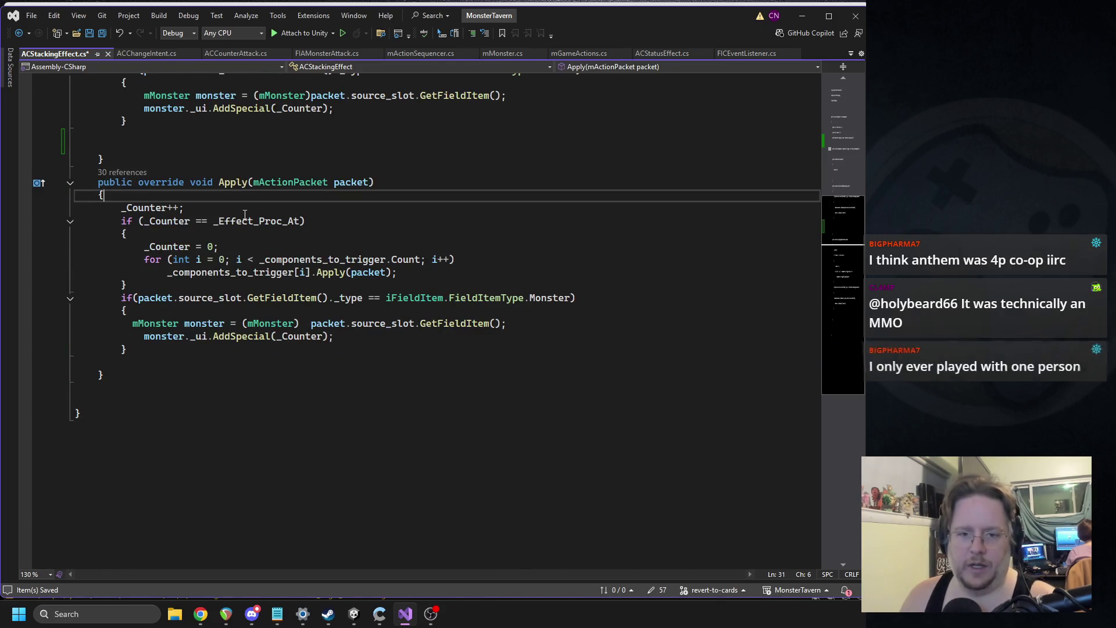
click(362, 273)
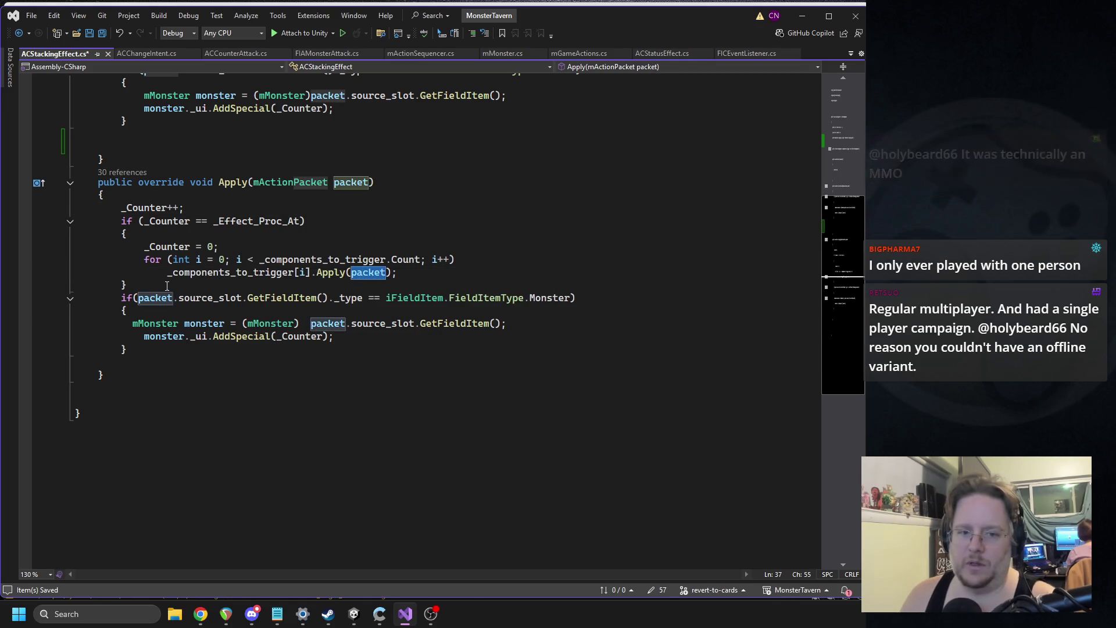
click(224, 286)
key(Return)
key(Return)
key(ctrl+v)
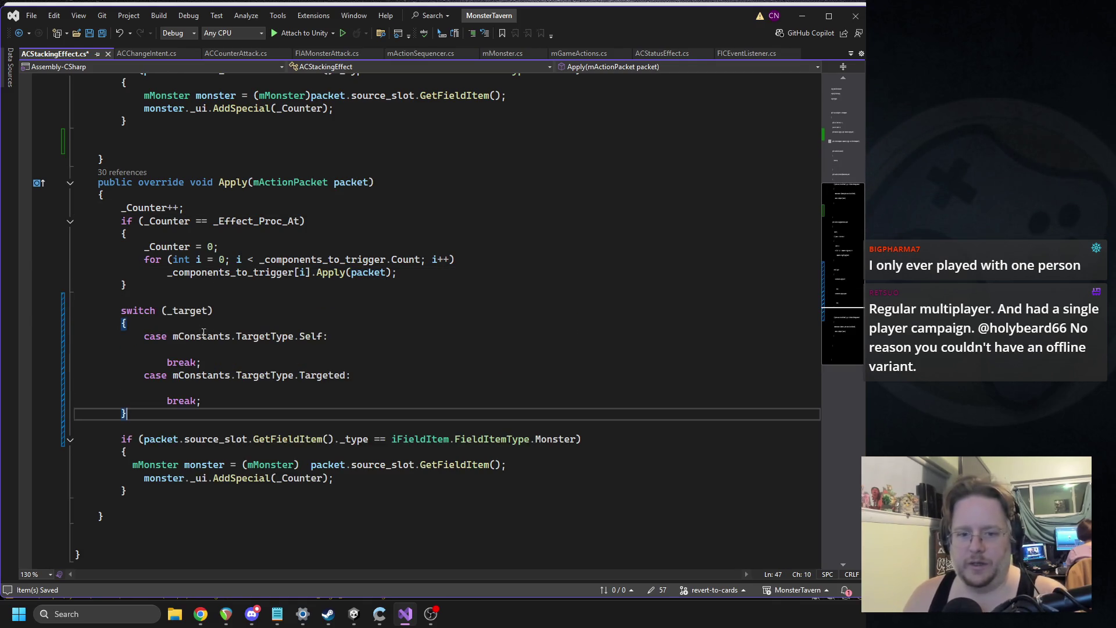
Move the monster if-block into both the Self and Targeted cases of the switch.
drag(153, 491, 76, 439)
key(ctrl+x)
click(174, 348)
key(ctrl+v)
click(190, 441)
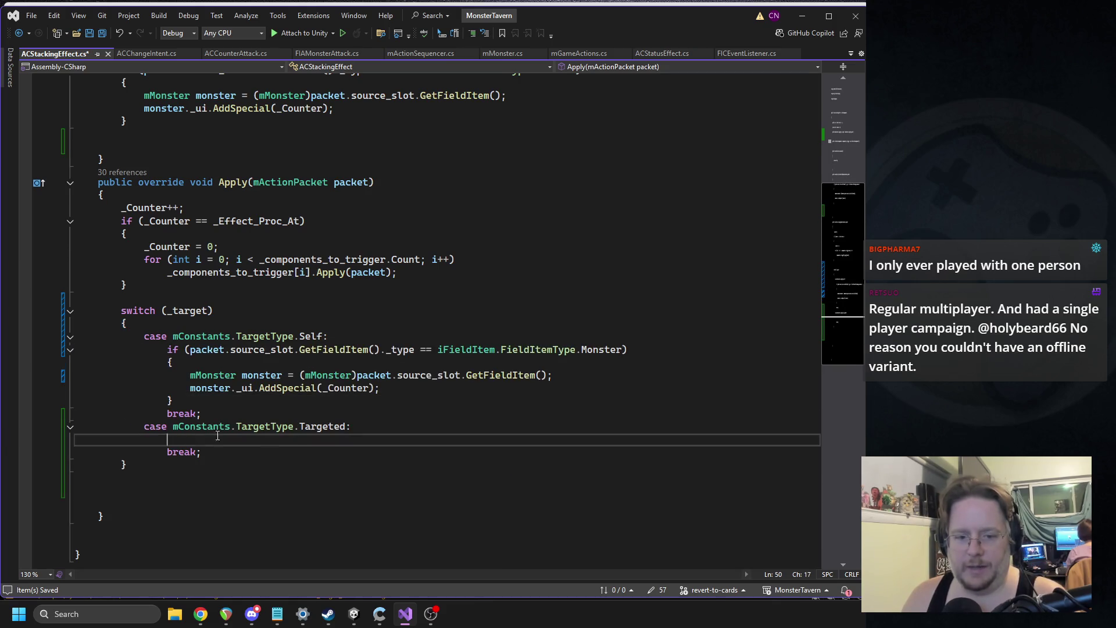
key(ctrl+v)
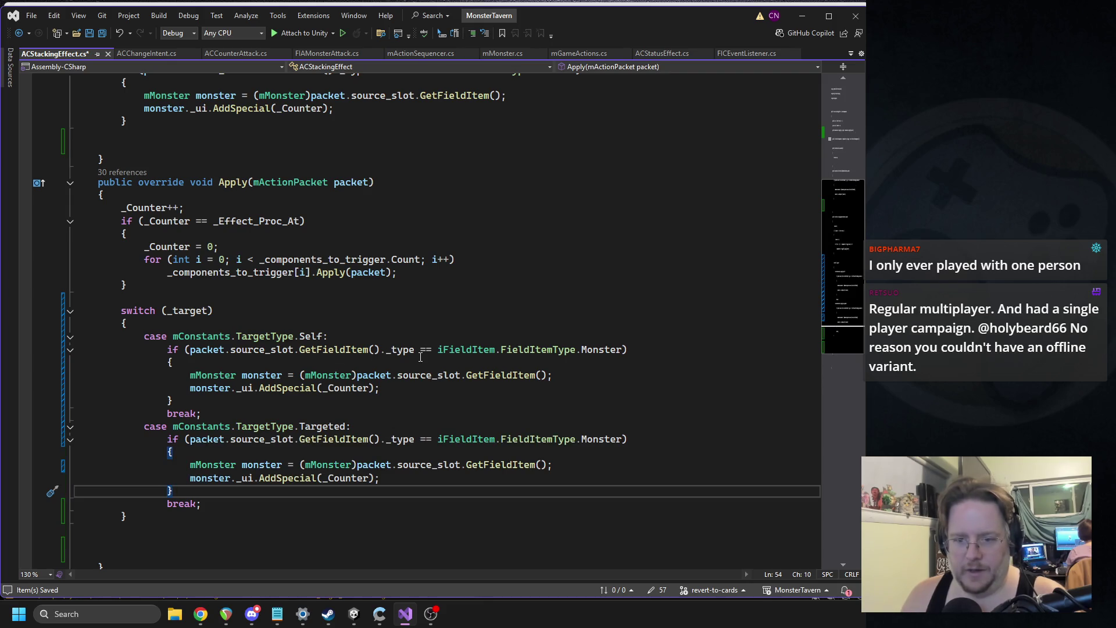
Change source_slot to target_slot in the Targeted condition and cast, then save the script.
click(406, 377)
double_click(273, 440)
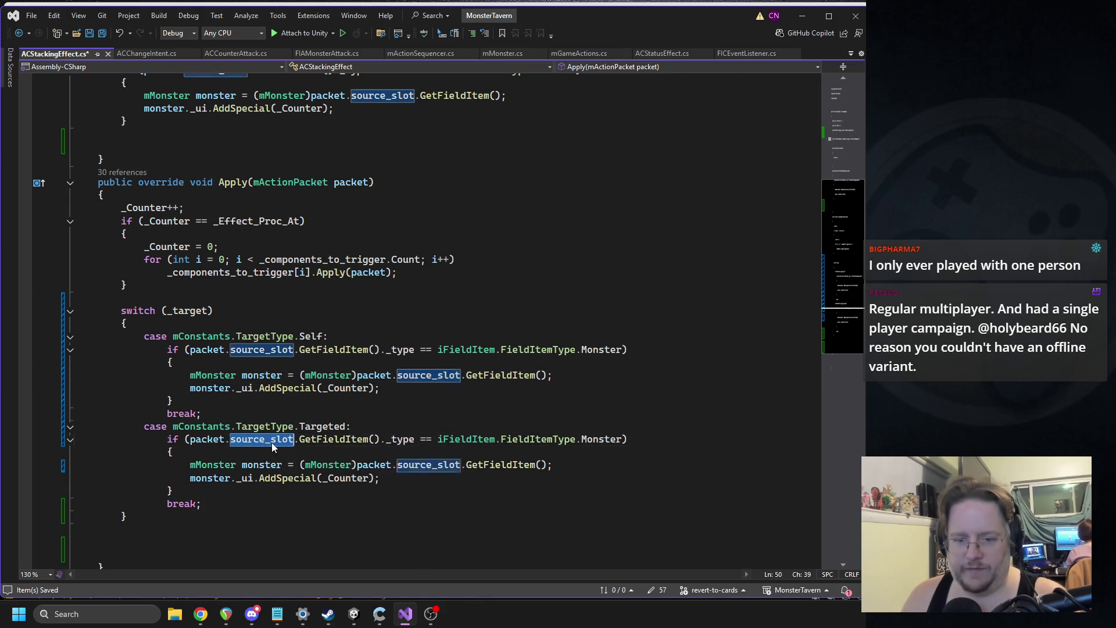
text(targ)
click(287, 499)
double_click(414, 465)
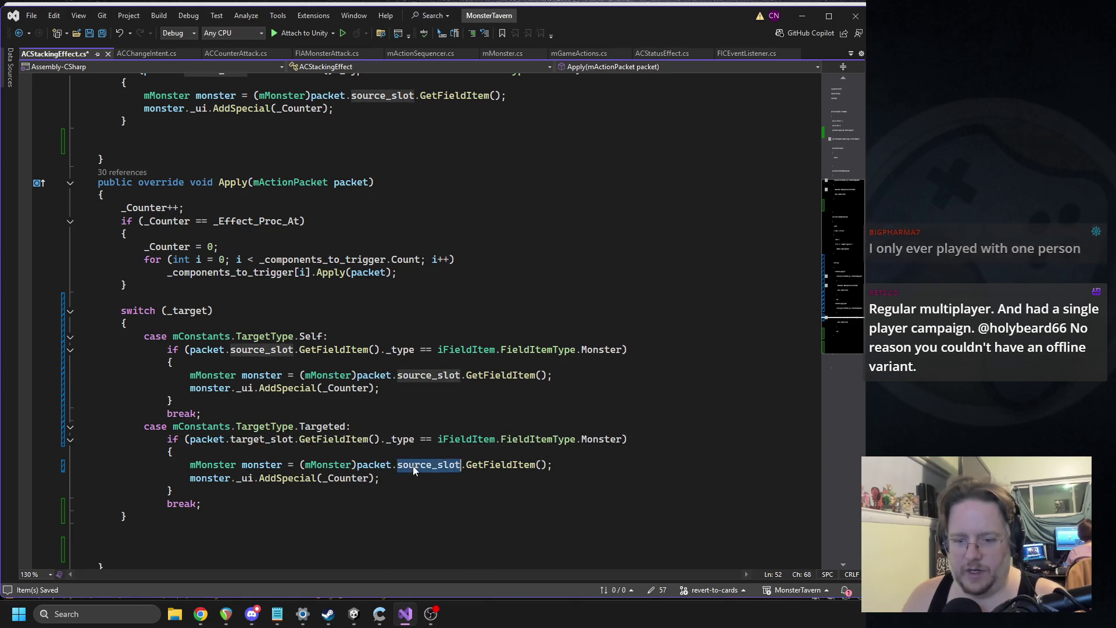
text(targ)
key(Tab)
click(121, 297)
key(ctrl+s)
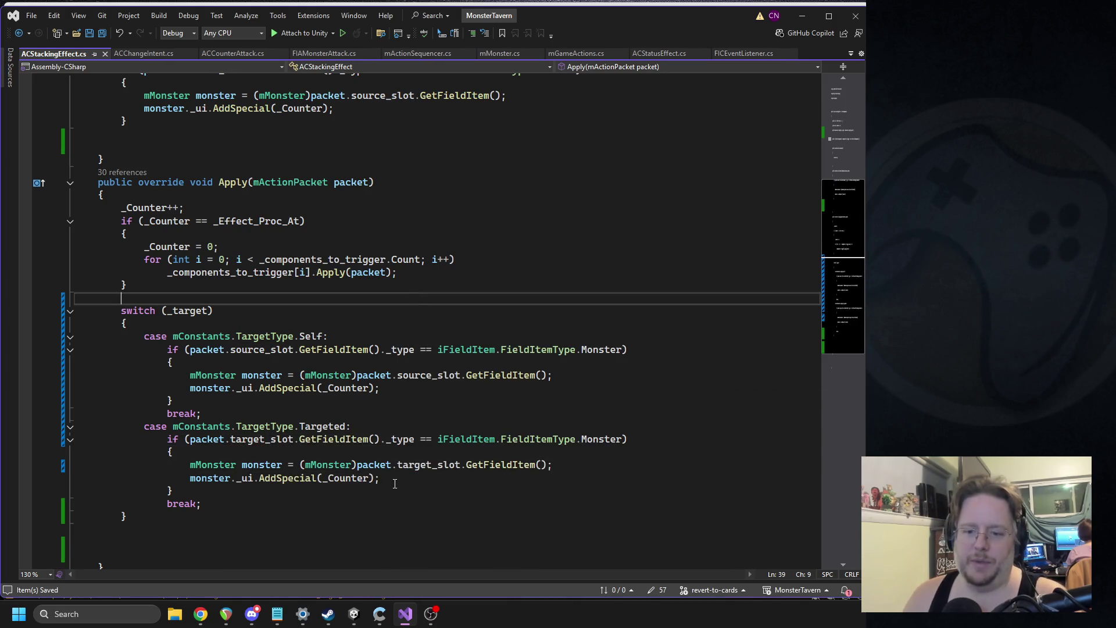
click(353, 614)
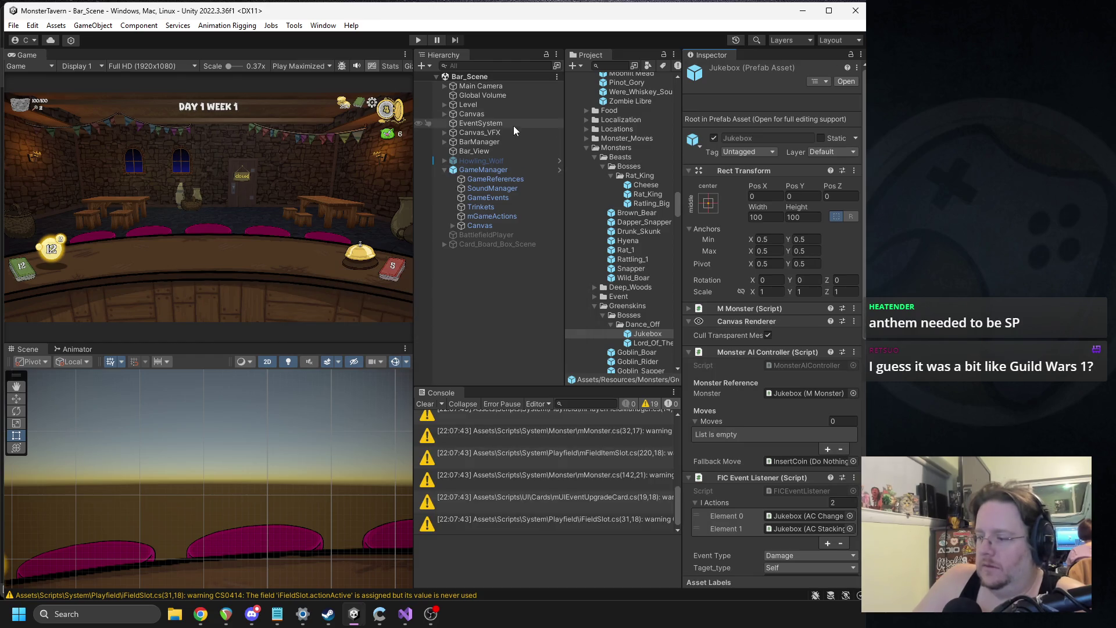
Enter play mode, put two Goblin Fermented Socks and Bottom Shelf Buzz on the bar, and ring the bell.
click(418, 40)
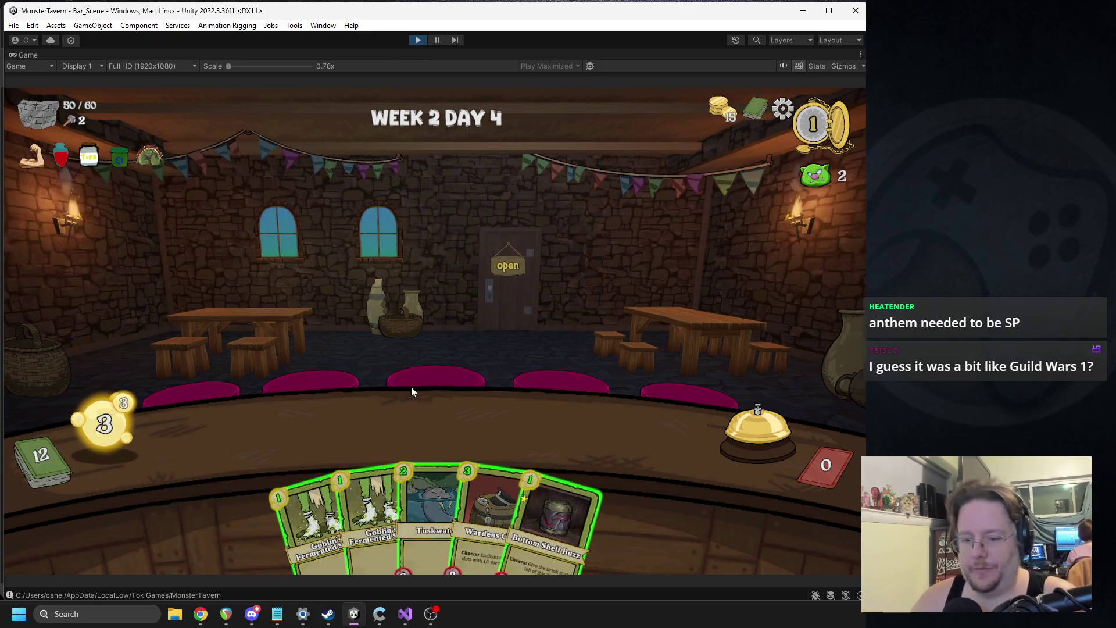
drag(351, 495, 291, 428)
drag(302, 500, 406, 445)
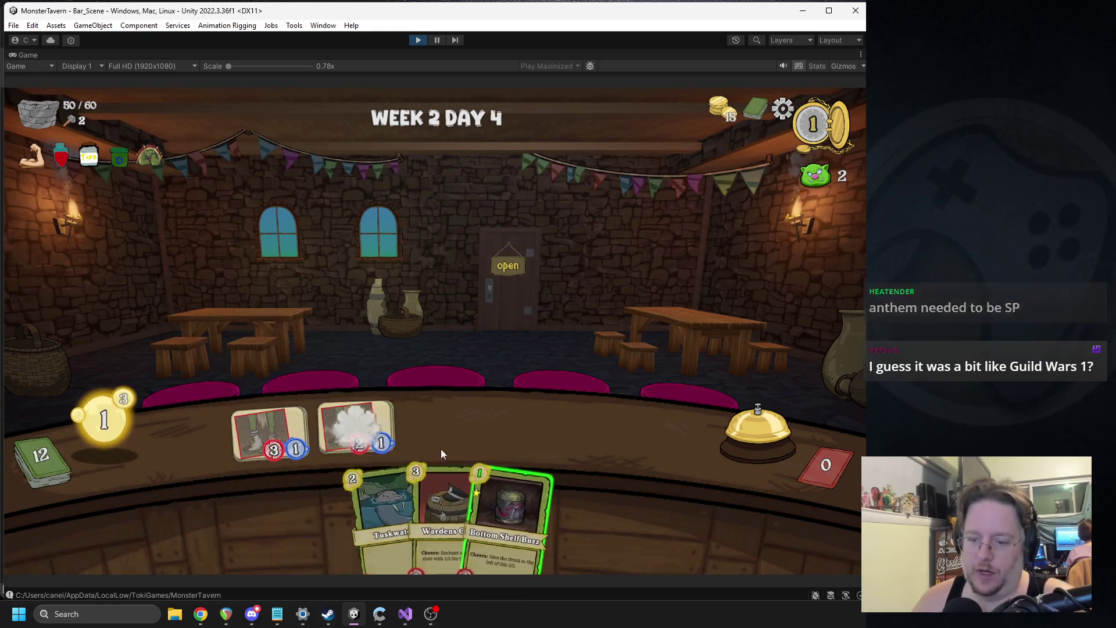
drag(511, 512, 442, 428)
click(745, 432)
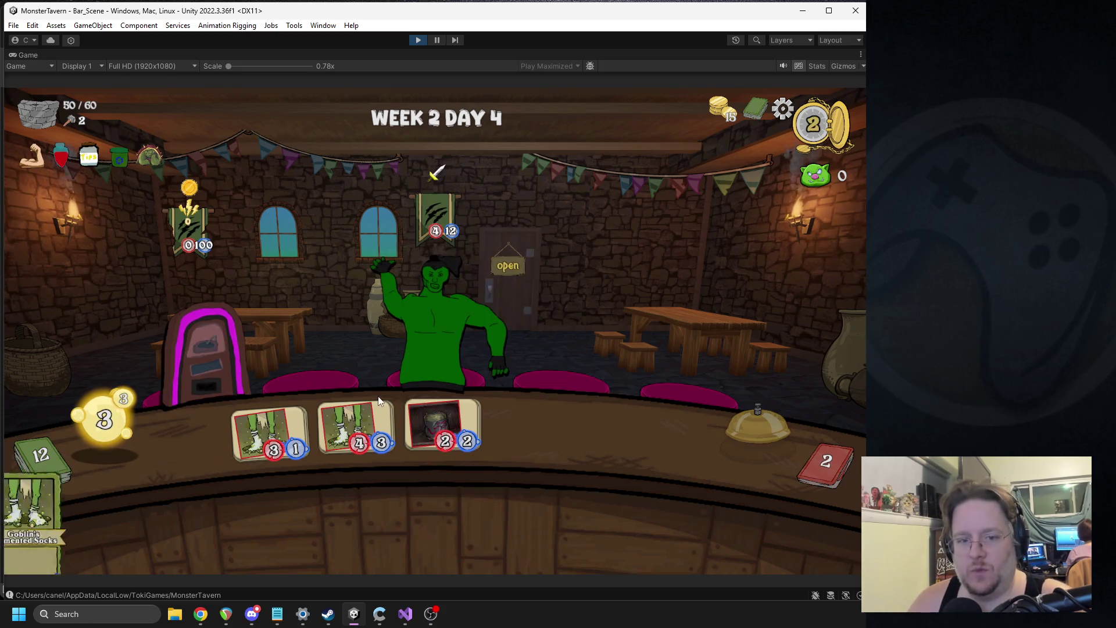
mouse_move(189, 225)
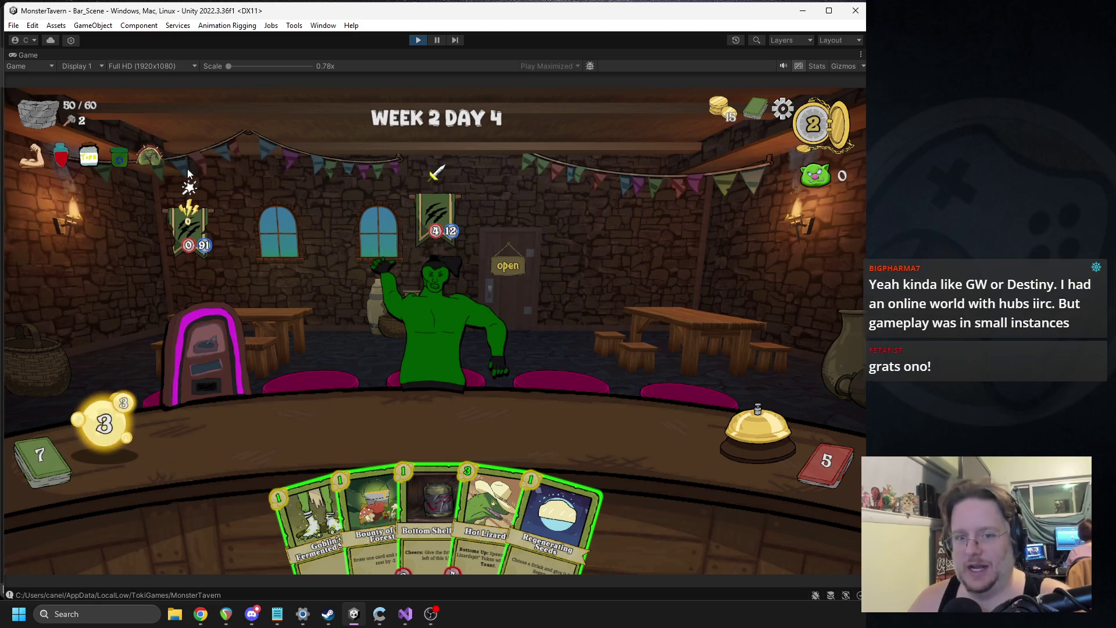
mouse_move(188, 202)
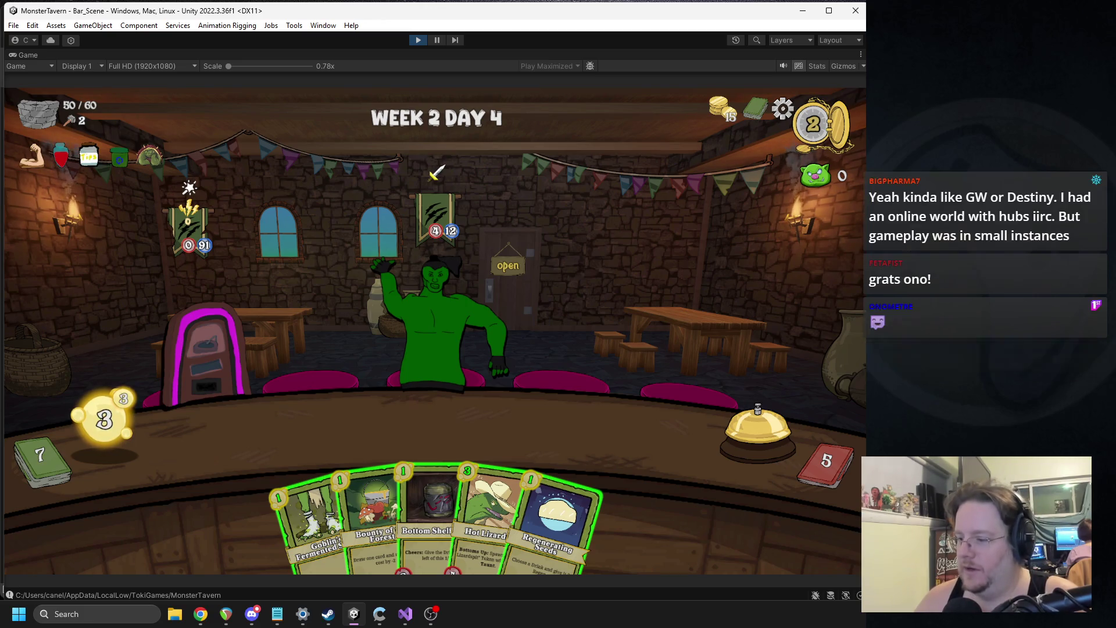
key(alt+Tab)
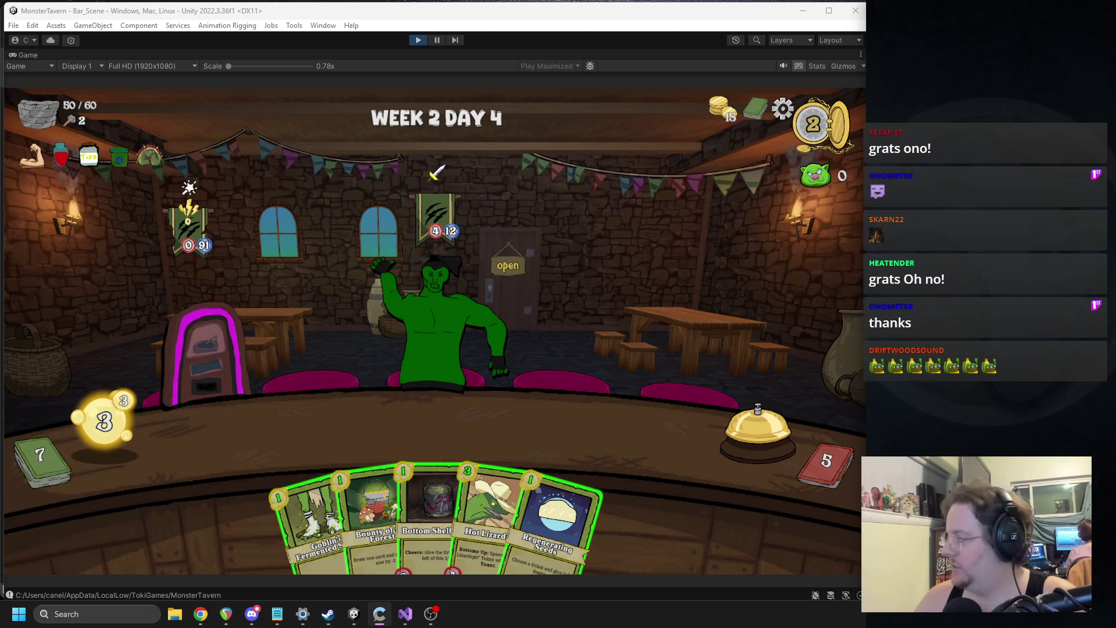
key(alt+Tab)
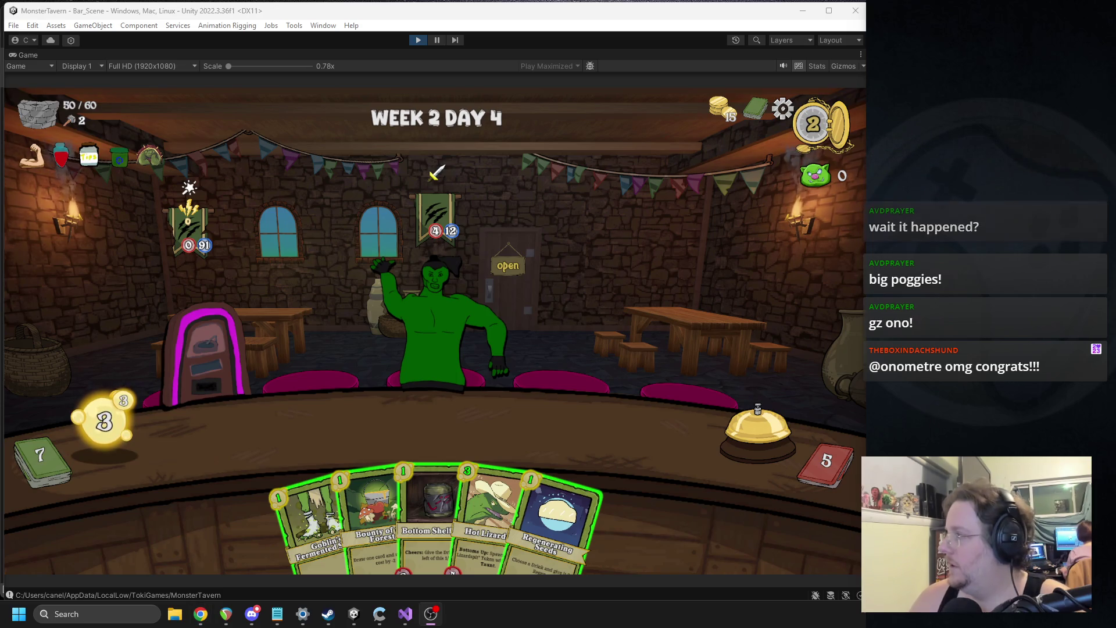
Pause the game and quit the run to the Monster Tavern main menu.
click(782, 246)
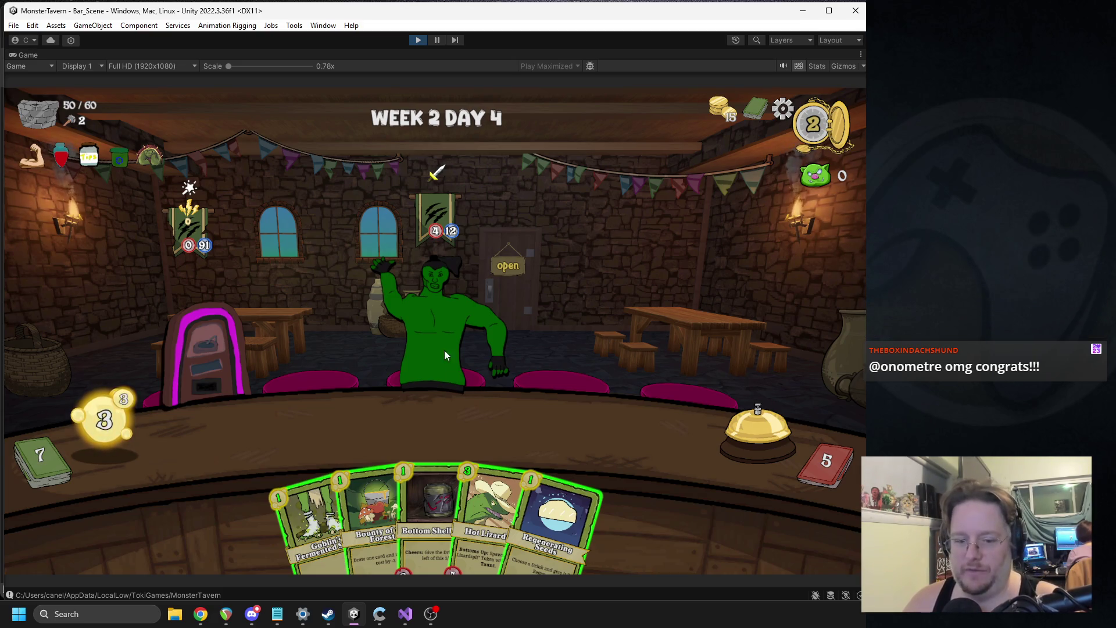
key(Escape)
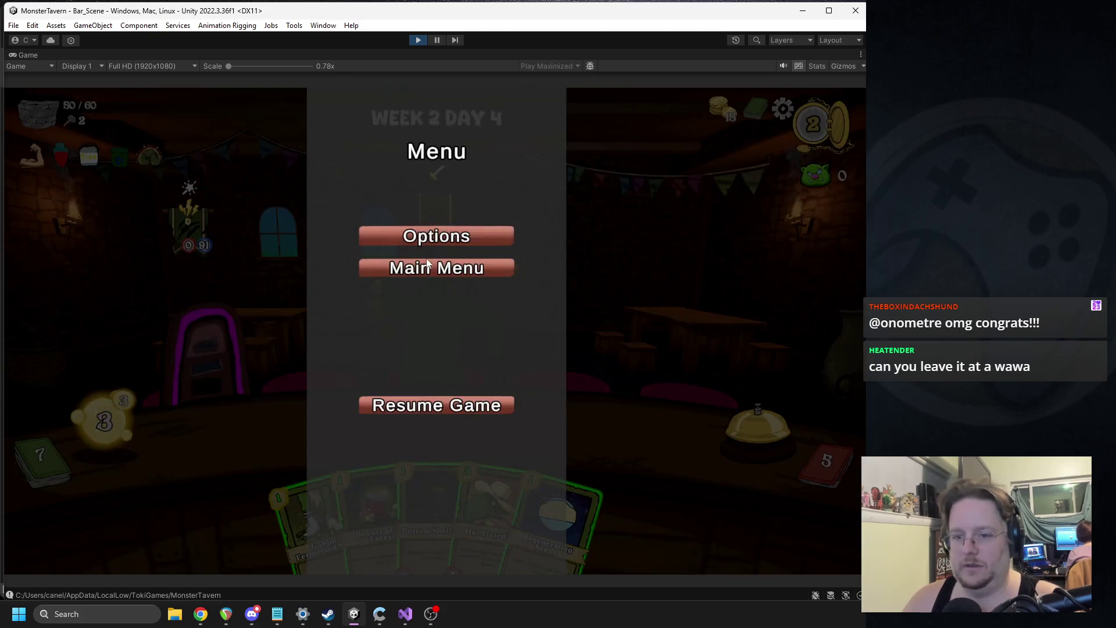
click(425, 266)
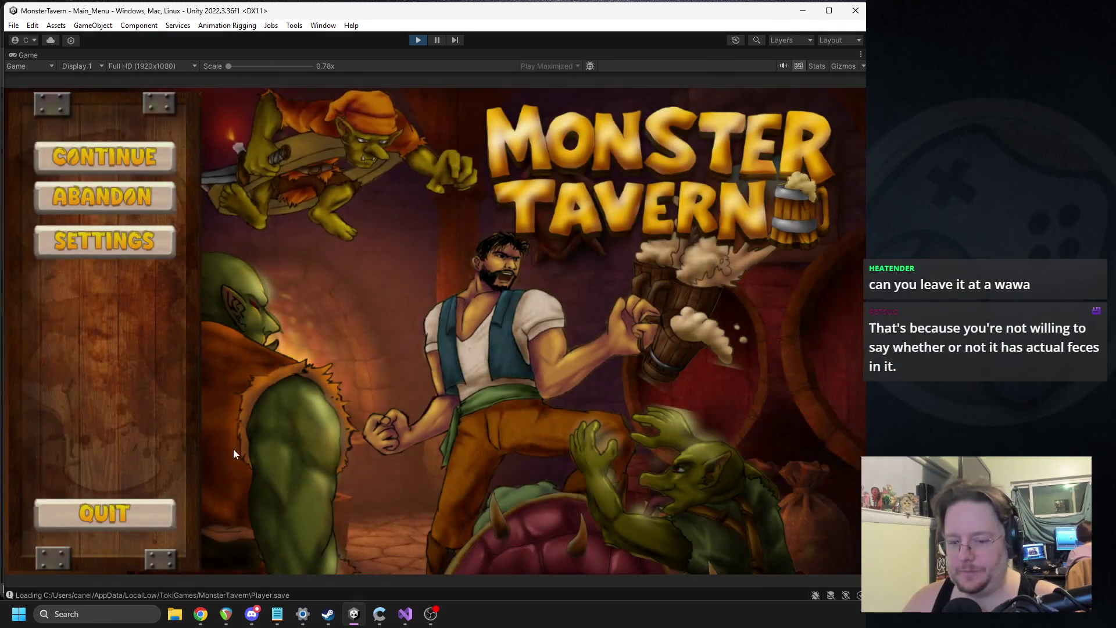
mouse_move(278, 618)
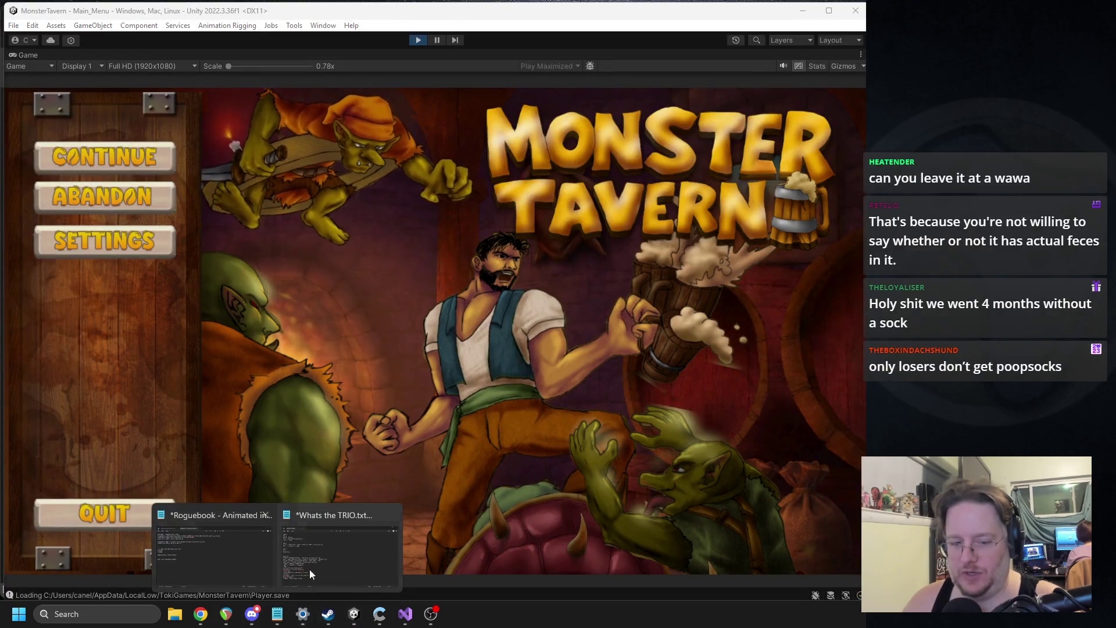
click(298, 571)
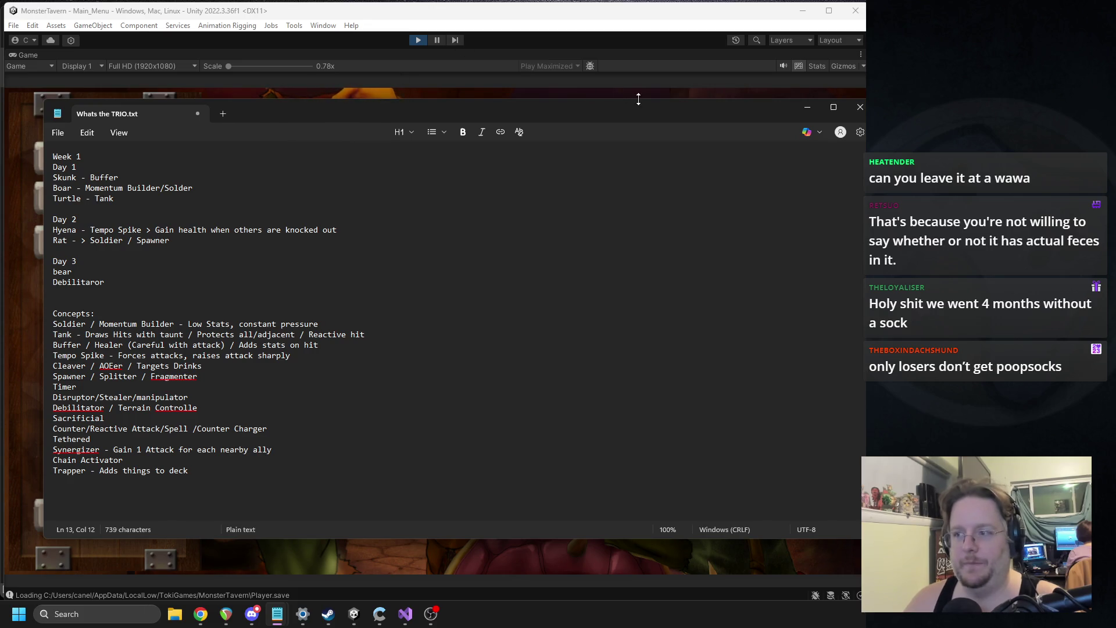
key(alt+Tab)
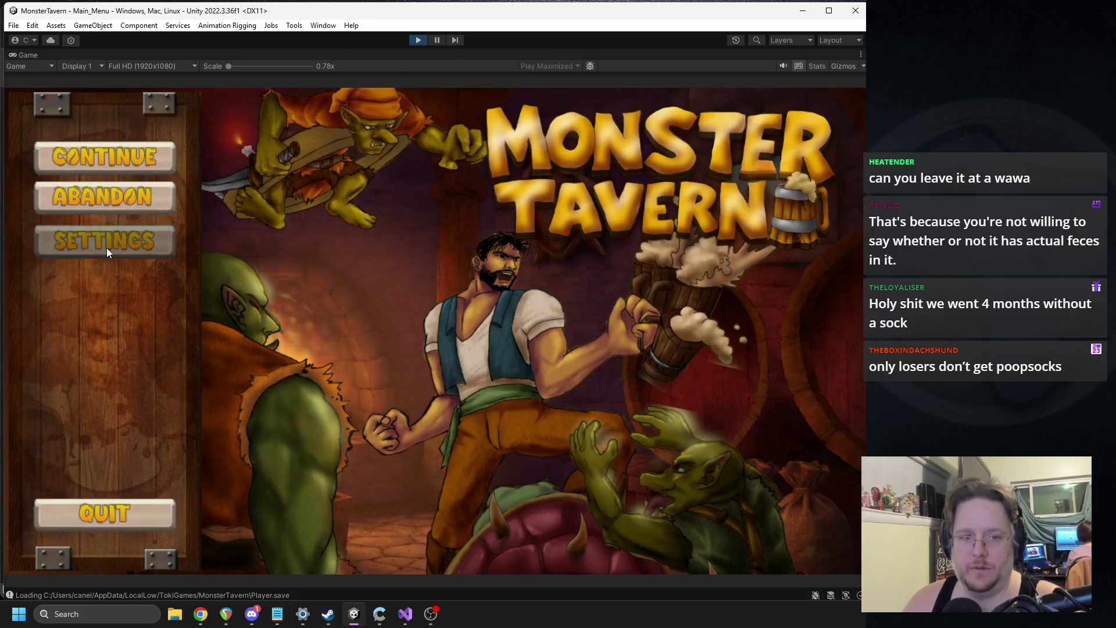
Lower the Music slider in Settings, then bring 'Whats the TRIO.txt' to the front.
click(107, 248)
drag(445, 310, 430, 308)
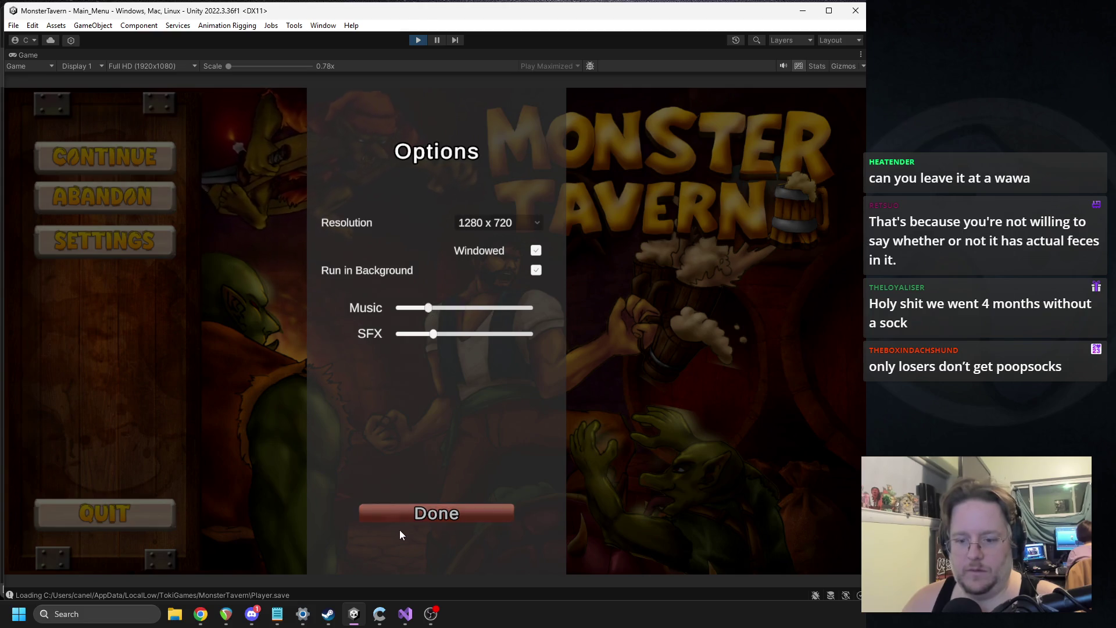
click(401, 527)
mouse_move(277, 614)
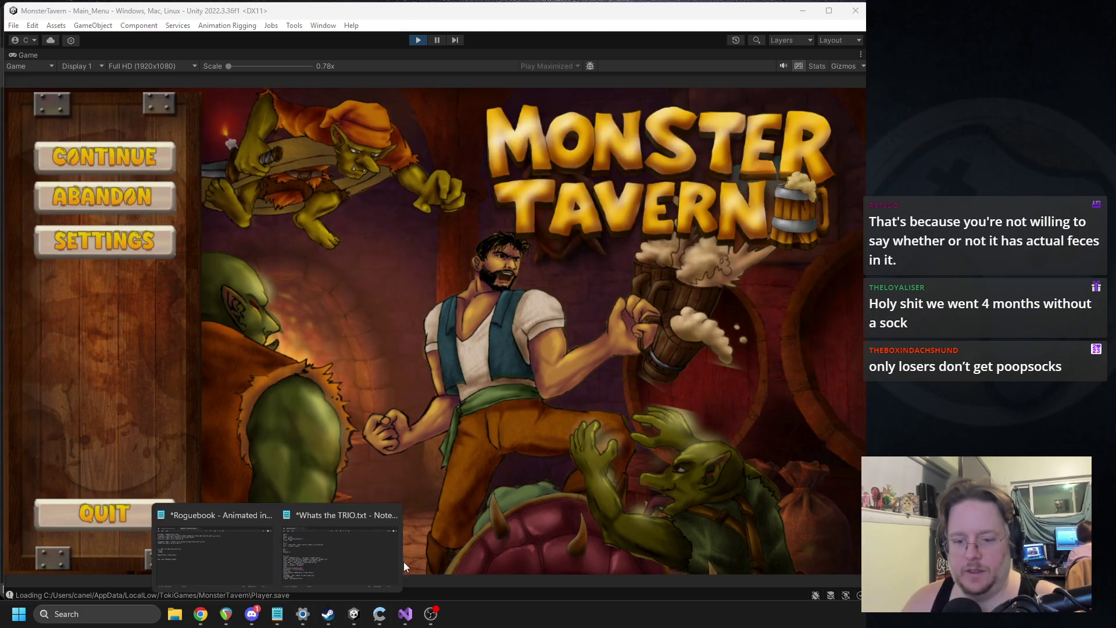
mouse_move(253, 560)
click(340, 557)
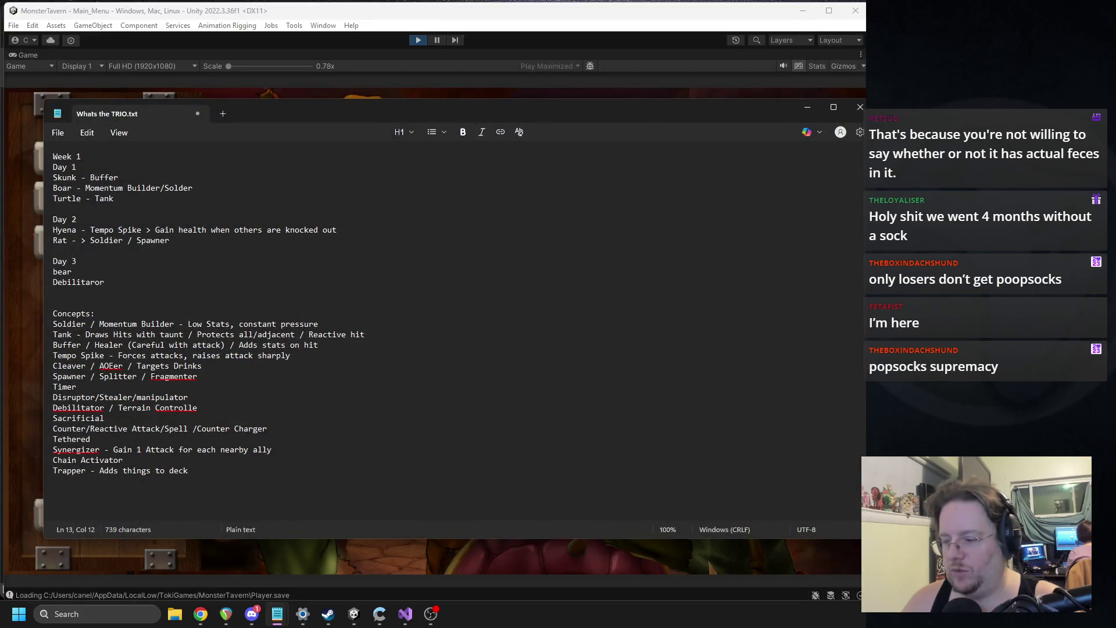
Narrow the notes window and highlight the Concepts list, week-by-week enemy list, and Day 1 lines.
mouse_move(866, 473)
mouse_down()
mouse_move(745, 473)
mouse_move(755, 474)
mouse_up()
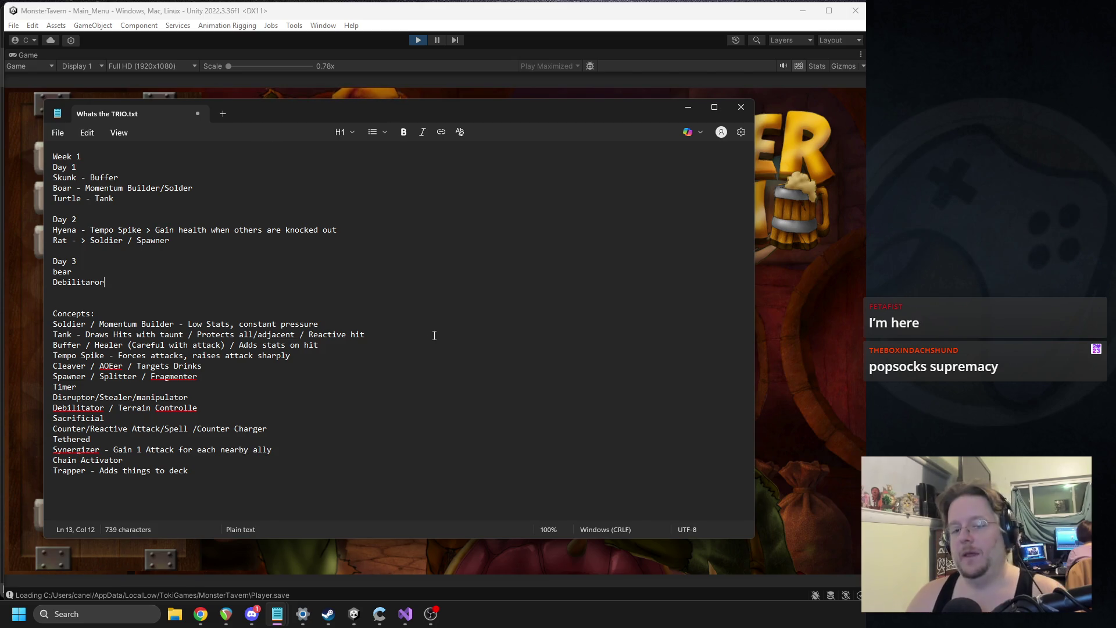
click(232, 482)
drag(233, 483, 53, 324)
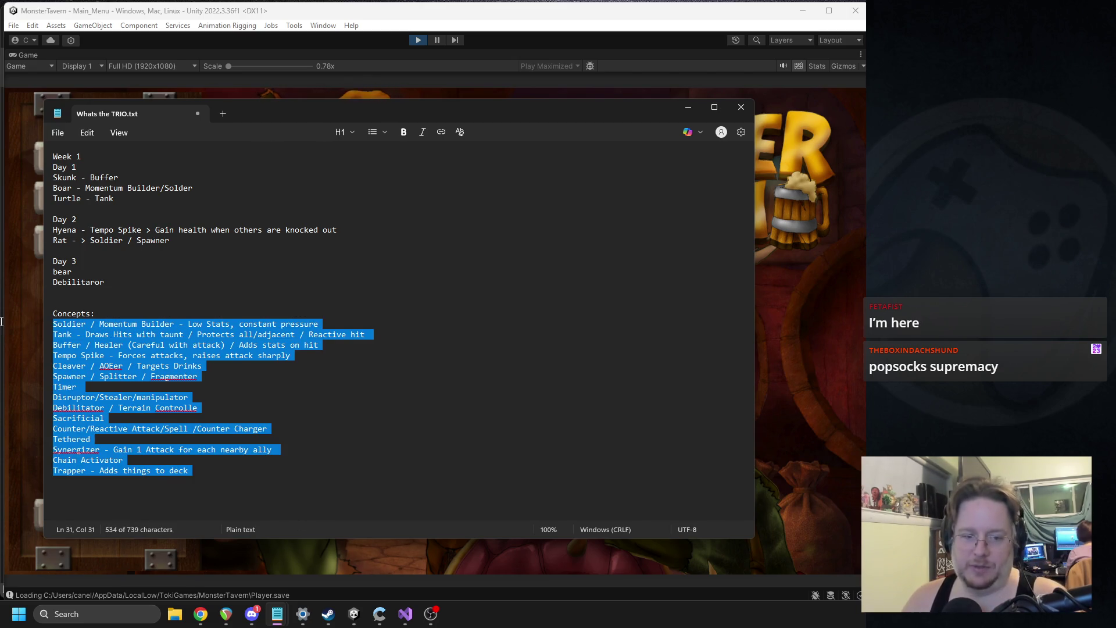
click(254, 612)
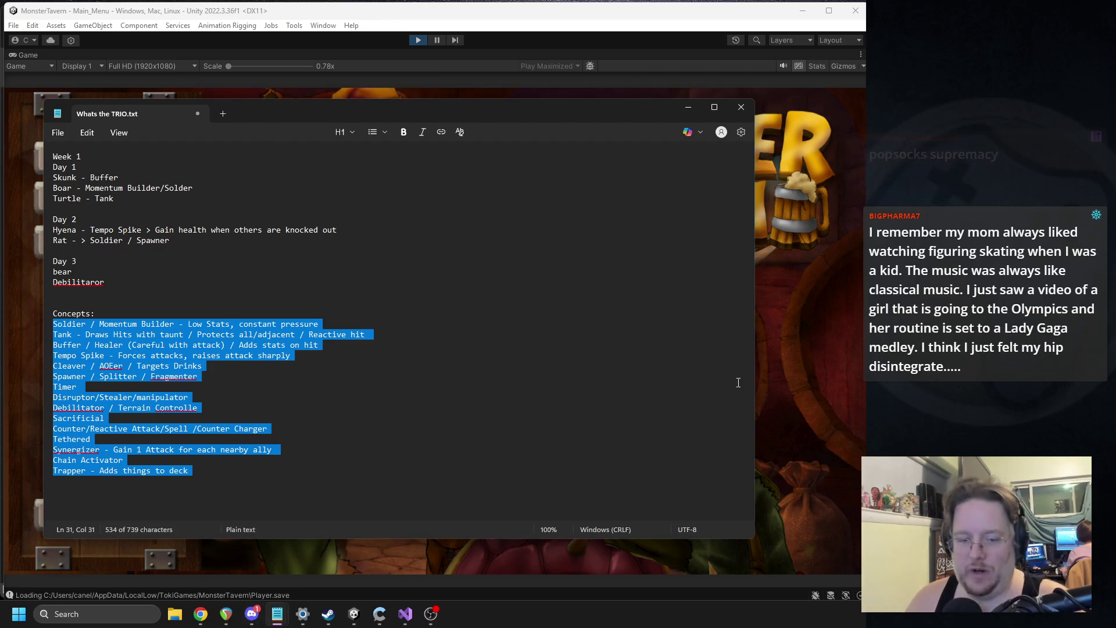
click(274, 457)
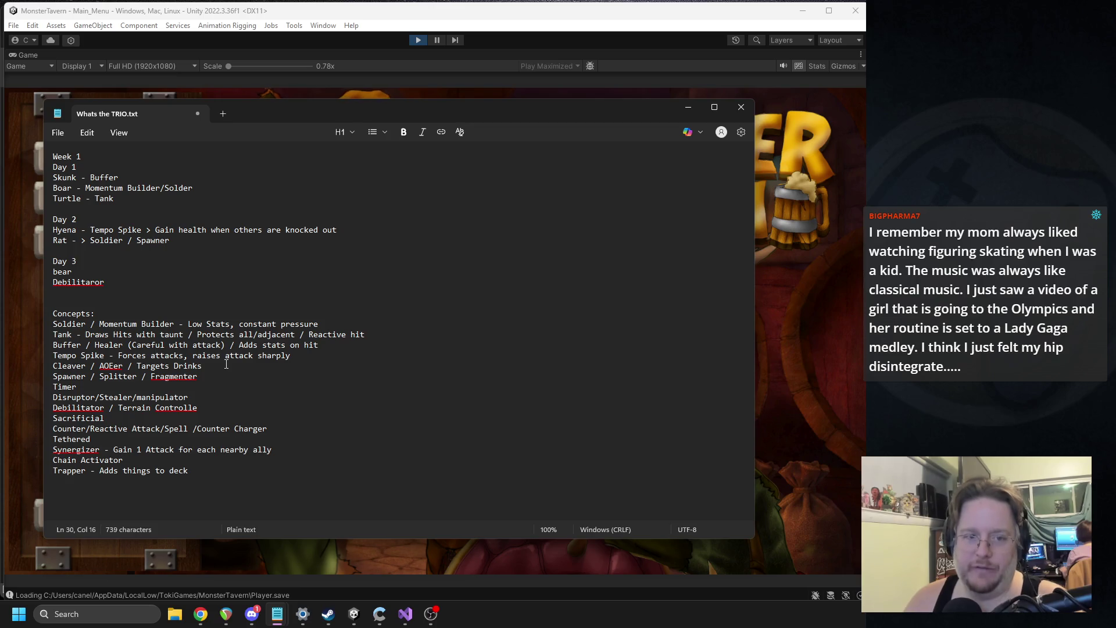
drag(105, 282, 37, 159)
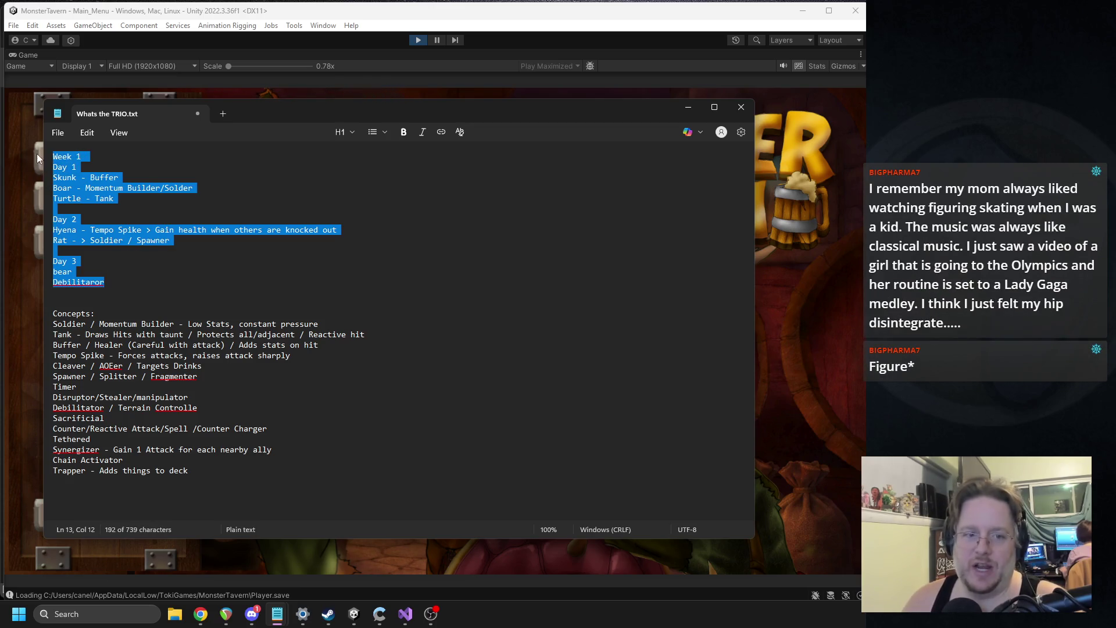
click(102, 161)
mouse_move(162, 201)
mouse_down()
mouse_move(82, 169)
mouse_move(158, 182)
mouse_up()
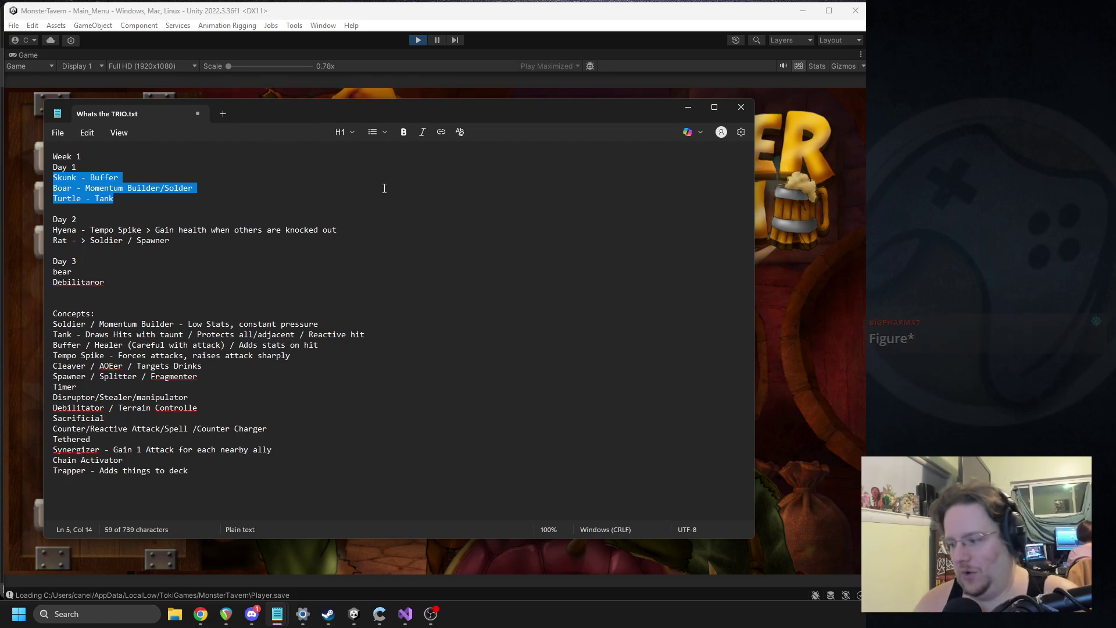
Launch Paint from the Windows search.
click(125, 613)
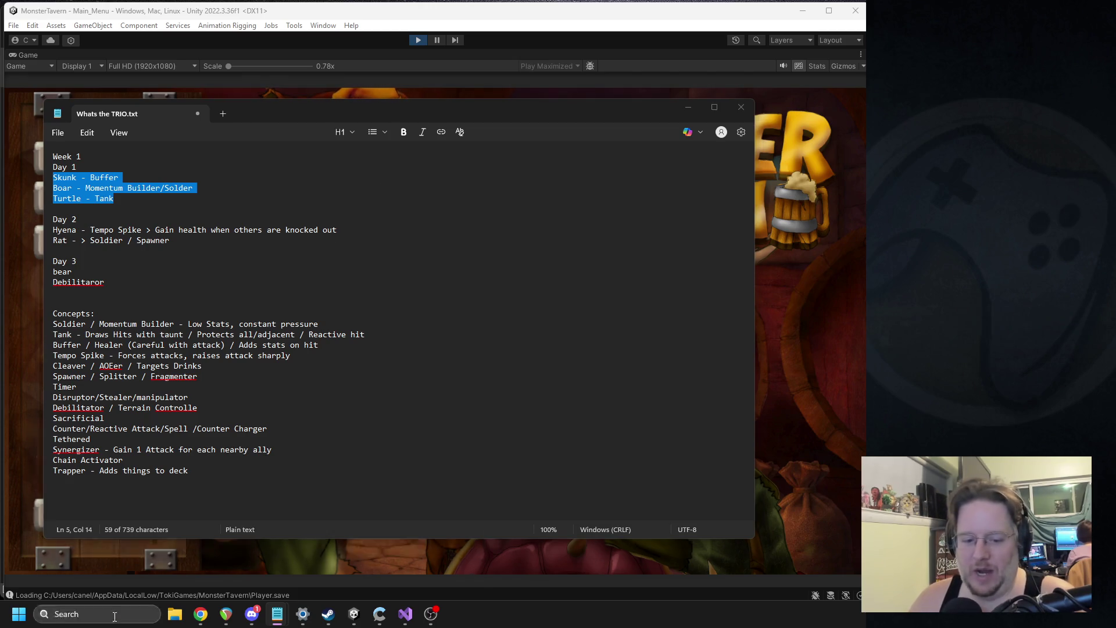
text(pain)
key(Return)
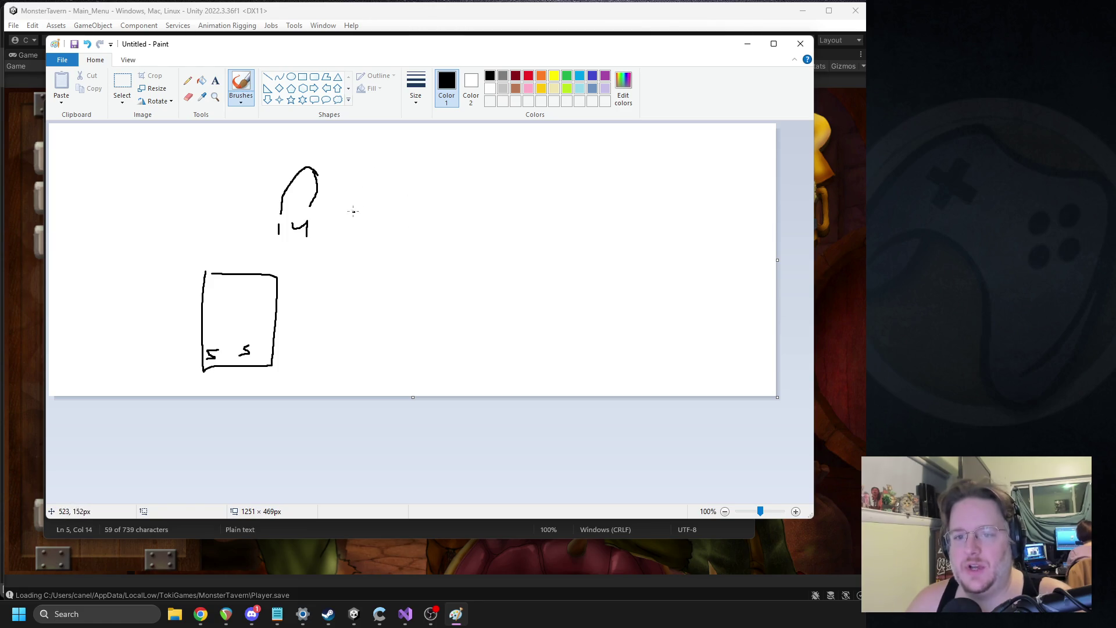
Duplicate the 14 and 15 bulb figures with copy and paste, placing copies alongside.
click(122, 84)
drag(260, 142, 418, 248)
key(ctrl+c)
key(ctrl+v)
drag(136, 175, 505, 197)
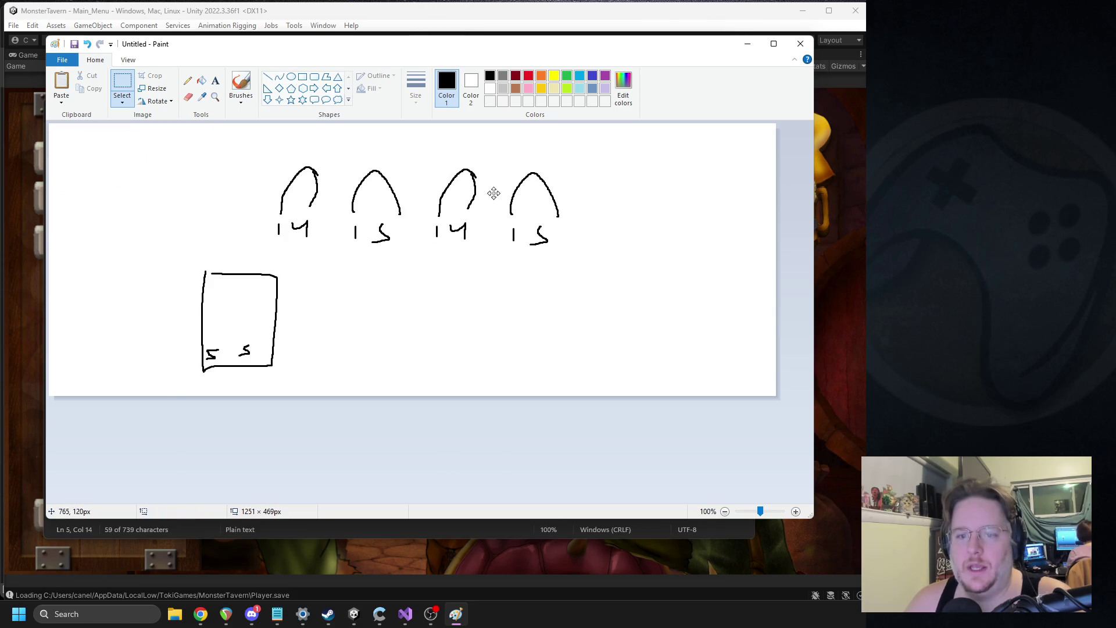
key(ctrl+c)
key(ctrl+v)
drag(122, 186, 245, 203)
click(195, 315)
Shift the card drawing left and delete all the bulb figures and numbers.
mouse_move(174, 248)
mouse_down()
mouse_move(352, 356)
mouse_move(349, 388)
mouse_up()
mouse_move(198, 320)
mouse_down()
mouse_move(90, 219)
mouse_move(558, 229)
mouse_move(304, 212)
mouse_move(193, 321)
mouse_up()
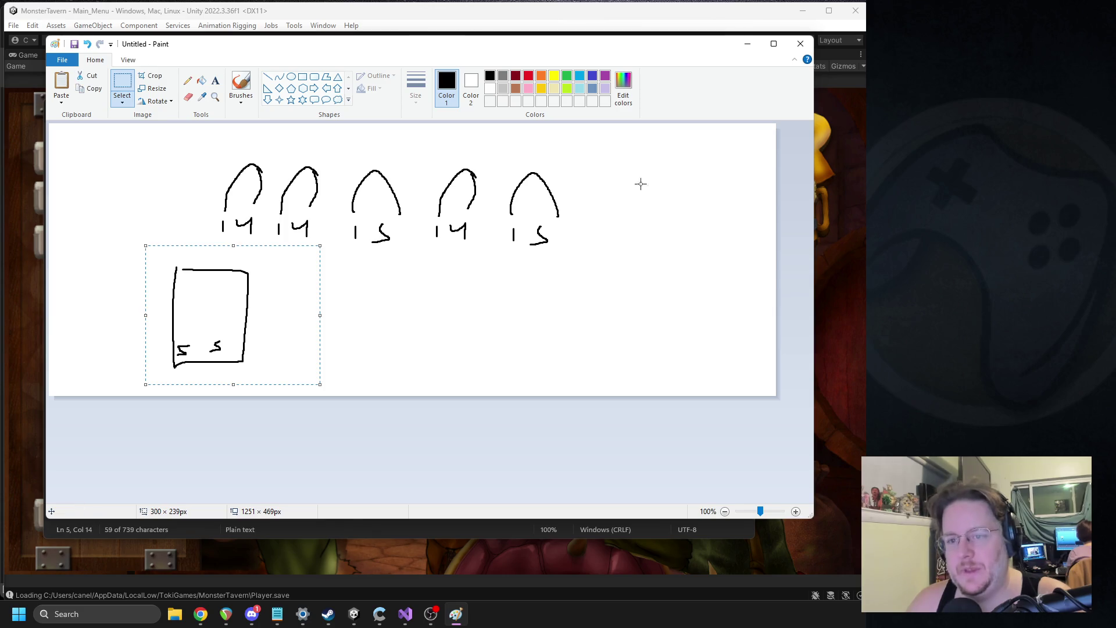
key(Delete)
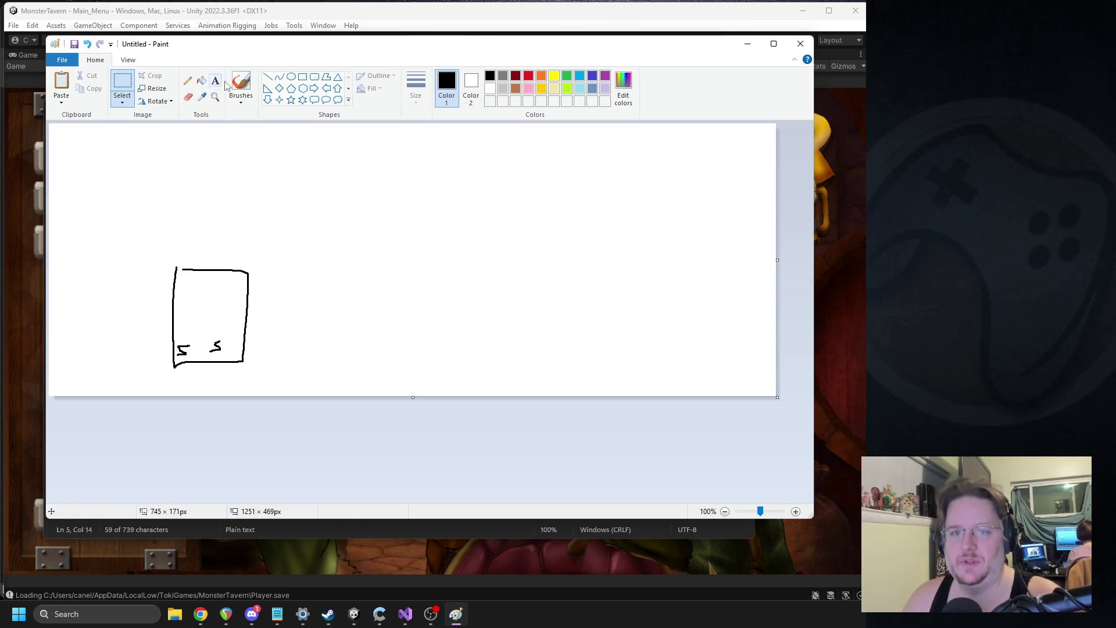
Sketch a new bulb figure and a second box beside the card with the brush.
click(241, 83)
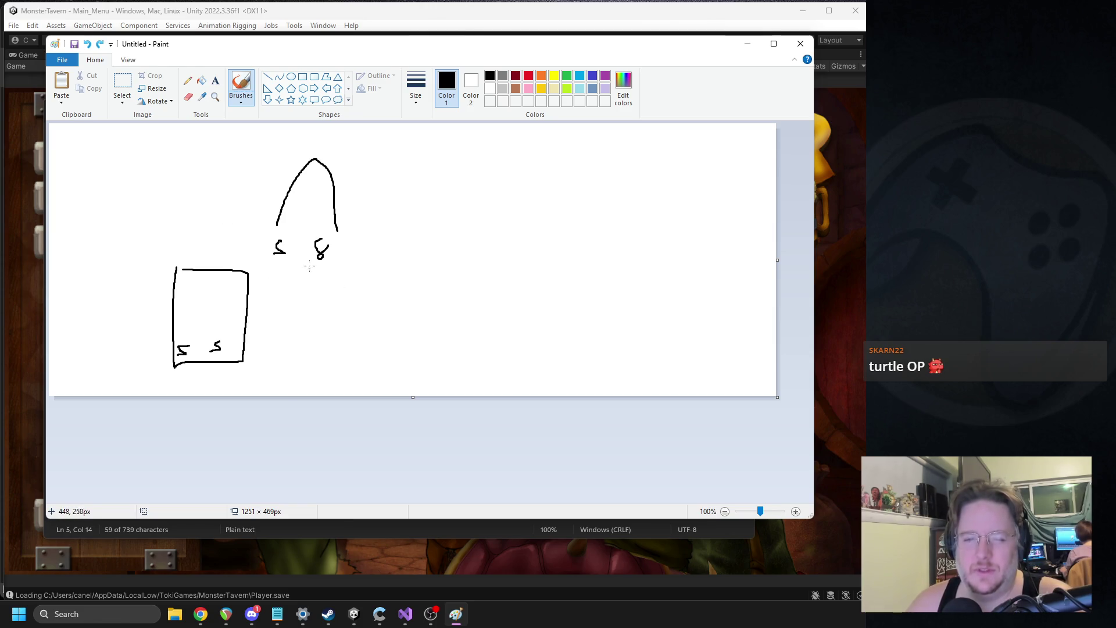
drag(268, 301, 289, 291)
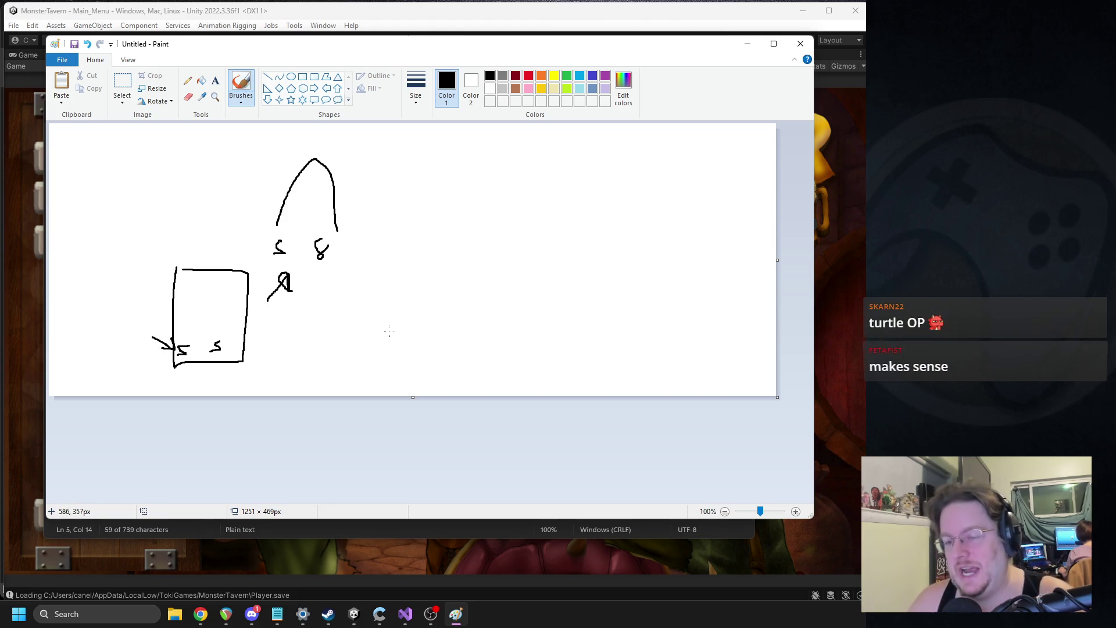
drag(422, 283, 498, 349)
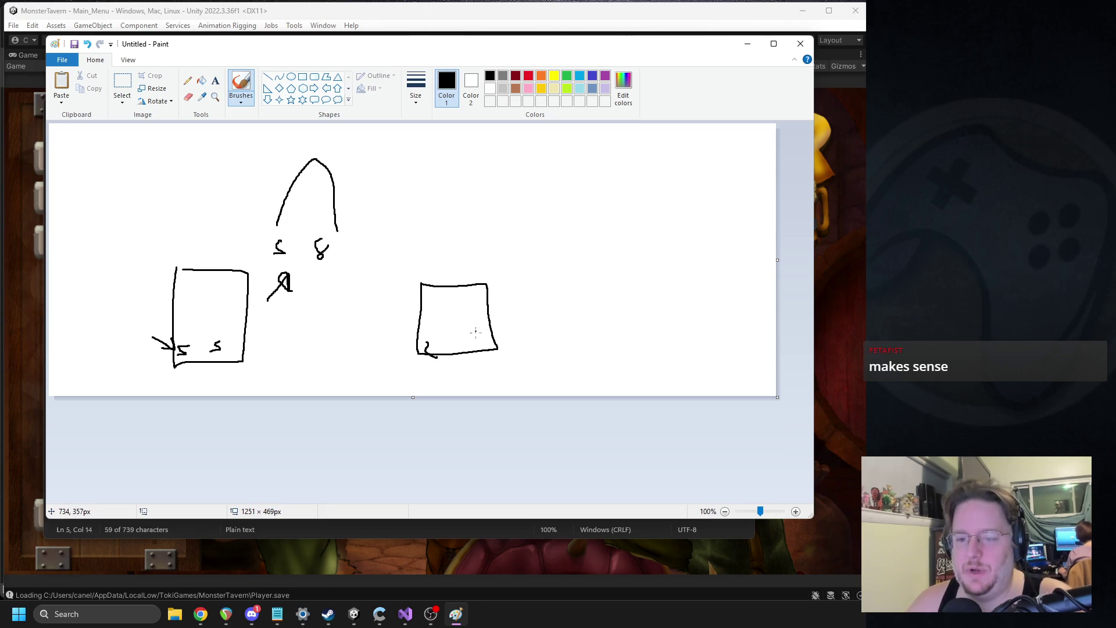
Paste a row of box copies, then undo and redo the extra copies.
click(122, 84)
key(ctrl+v)
mouse_move(78, 164)
mouse_down()
mouse_move(483, 255)
mouse_move(530, 298)
mouse_up()
key(ctrl+v)
mouse_move(77, 165)
mouse_down()
mouse_move(655, 303)
mouse_move(635, 299)
mouse_up()
key(ctrl+v)
mouse_move(124, 166)
mouse_down()
mouse_move(175, 212)
mouse_move(373, 306)
mouse_move(773, 313)
mouse_move(367, 317)
mouse_up()
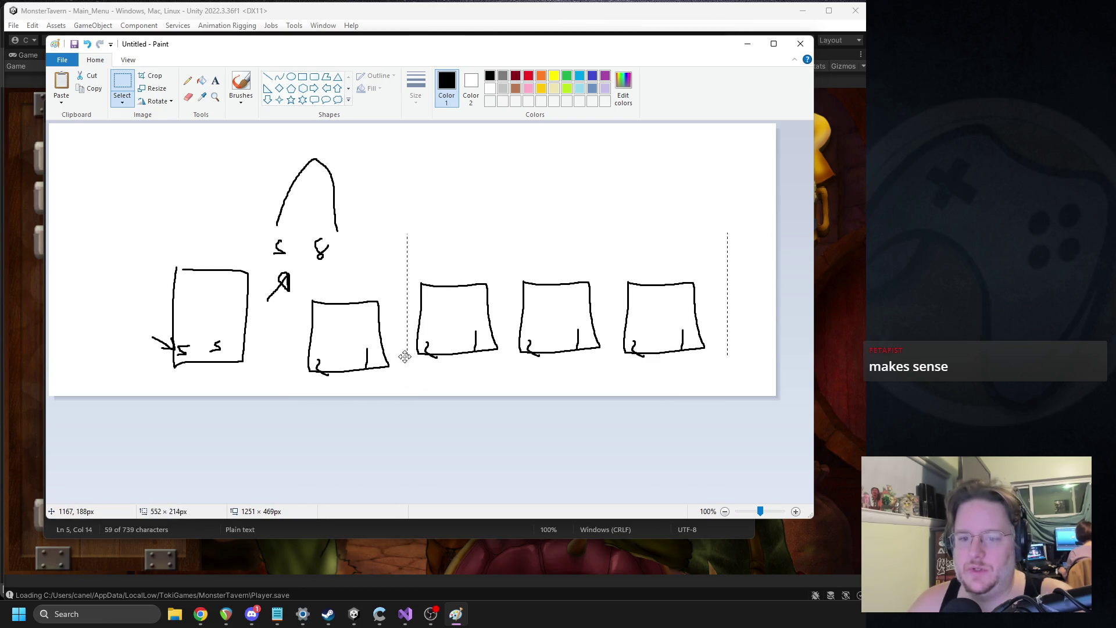
key(ctrl+z)
key(ctrl+z)
key(ctrl+z)
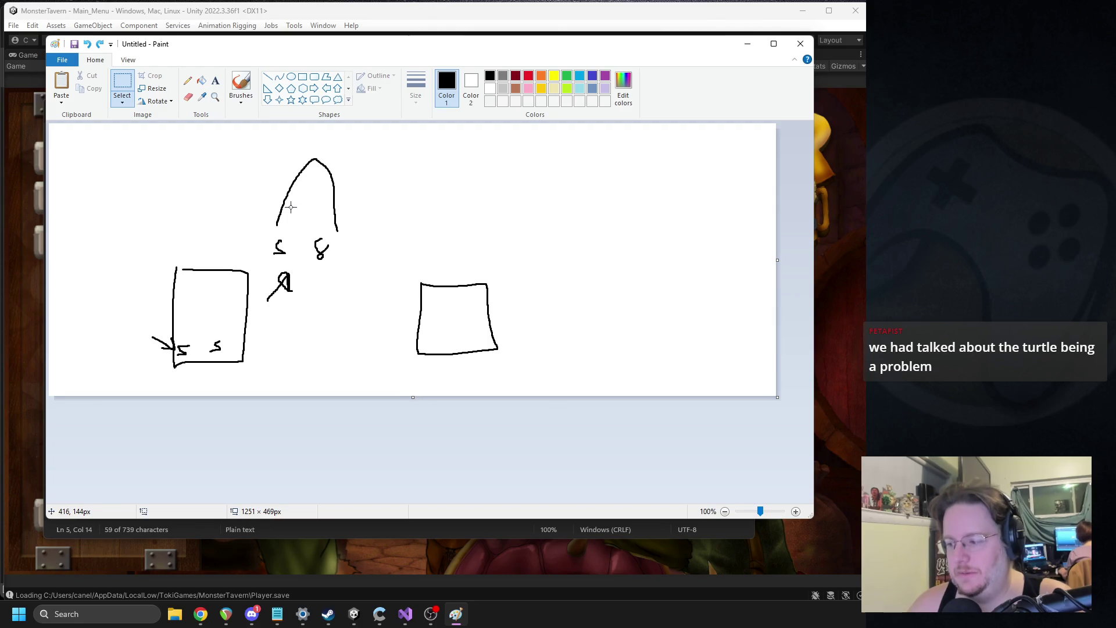
key(ctrl+z)
key(ctrl+z)
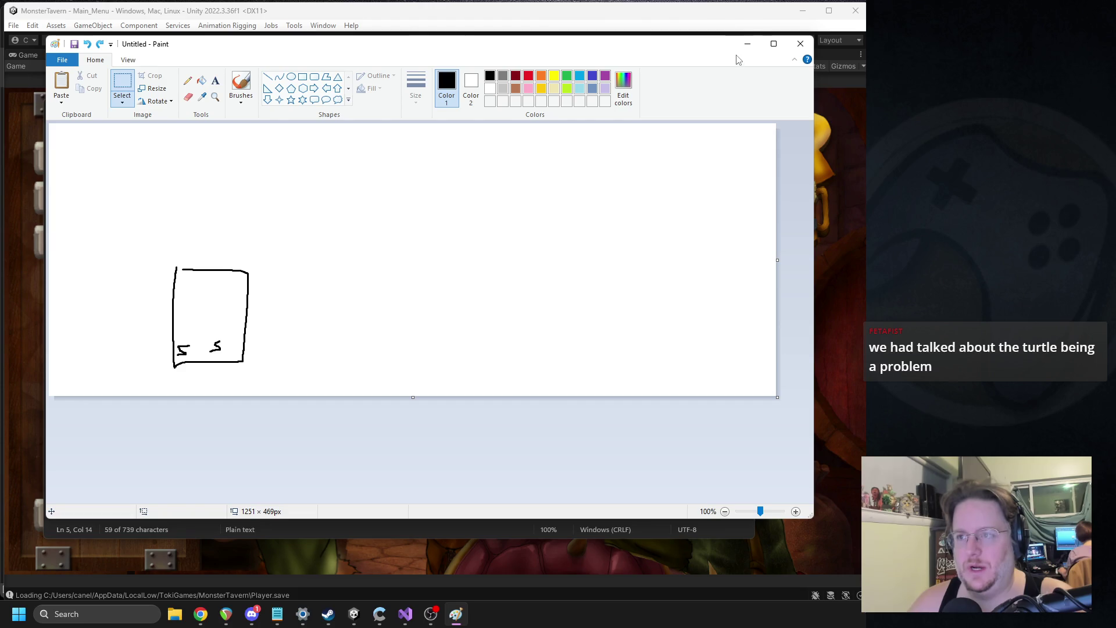
key(ctrl+y)
key(ctrl+y)
key(ctrl+y)
Close Paint without saving, return to the Unity game, and start a new run.
click(798, 47)
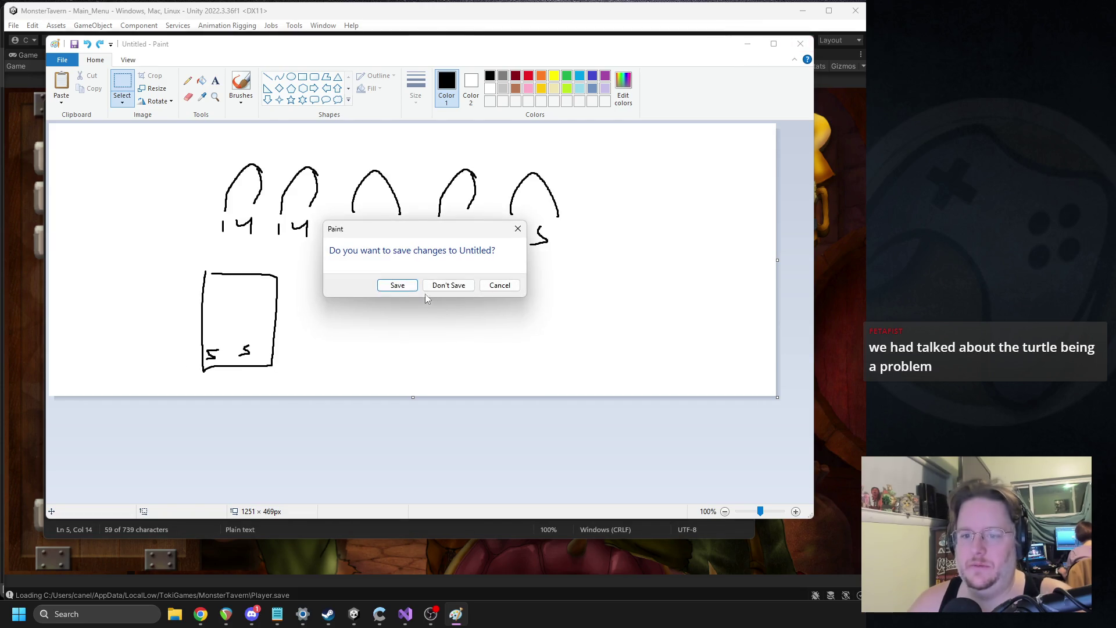
click(449, 285)
click(793, 158)
click(164, 205)
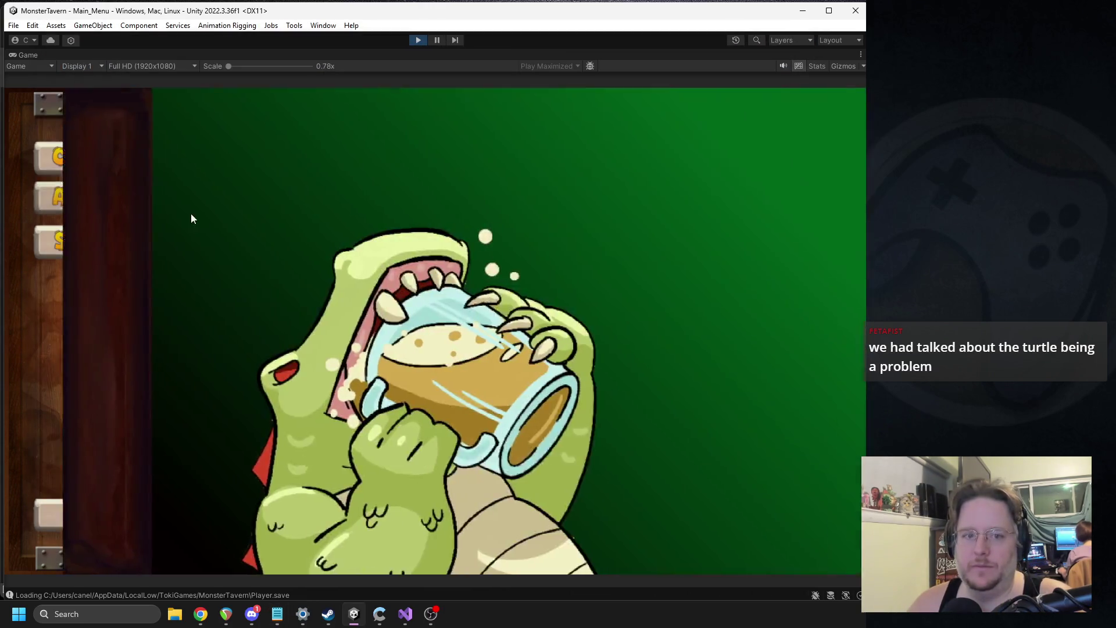
Begin the run, pick Big Booty Blast and Coffee Shot, then play Tuskwater onto the bar.
click(730, 497)
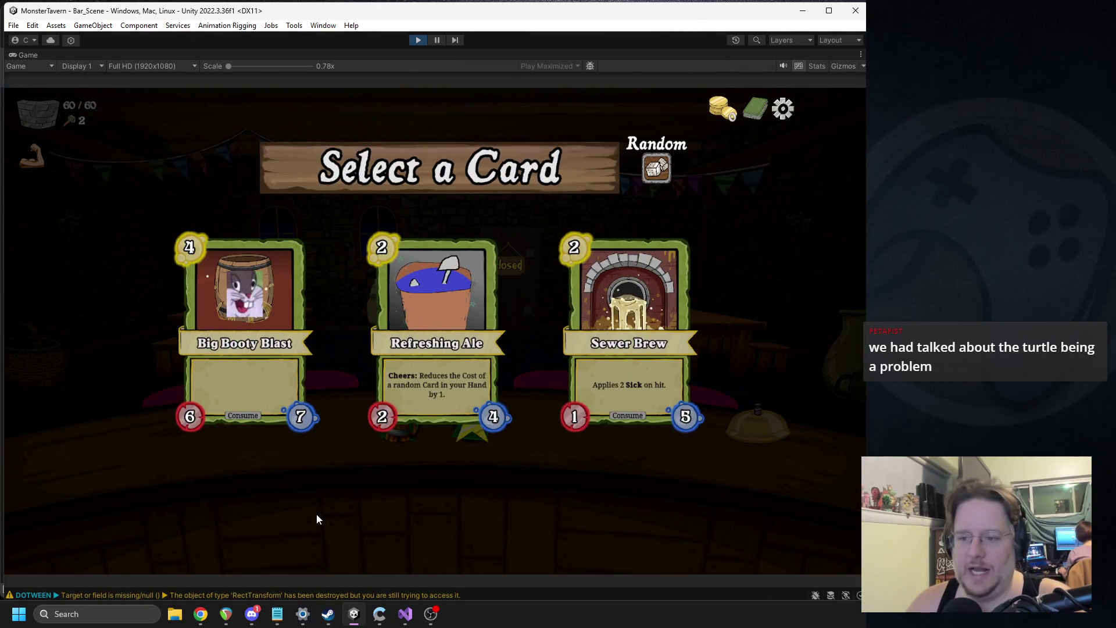
click(235, 346)
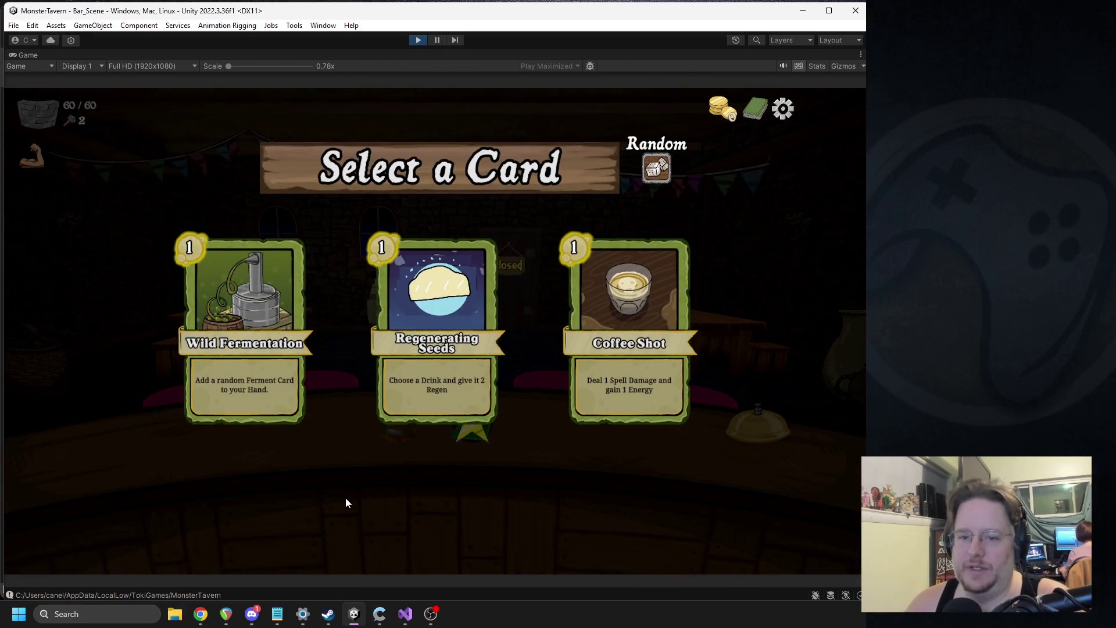
click(631, 351)
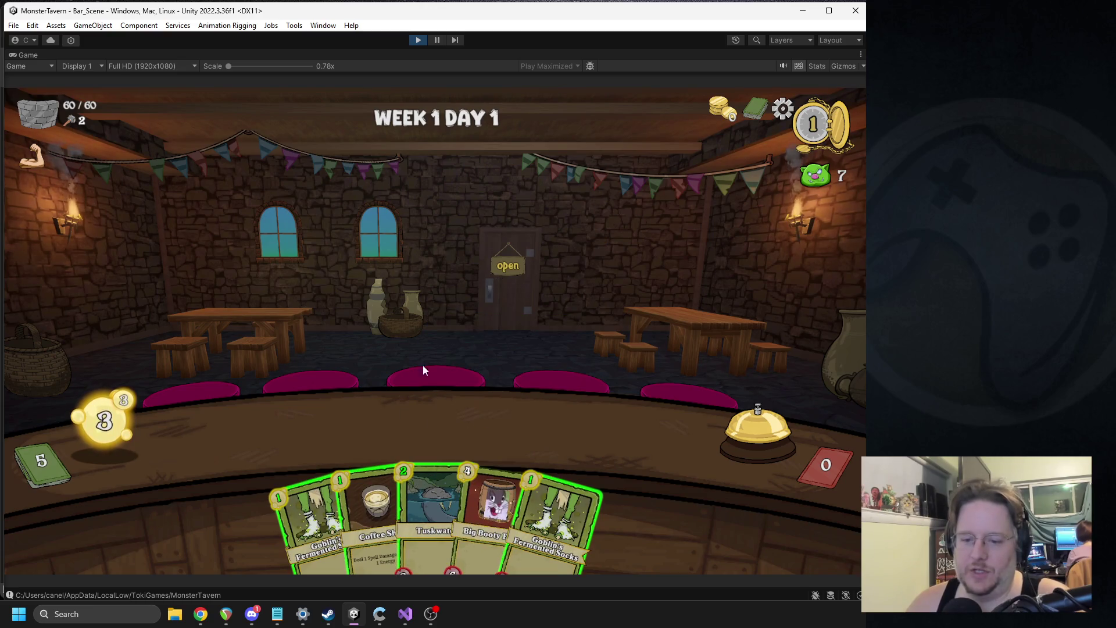
drag(433, 511, 273, 427)
Play two turns of Goblin's Fermented Socks and Tuskwater on the bar, ringing the bell each time.
drag(314, 518, 367, 424)
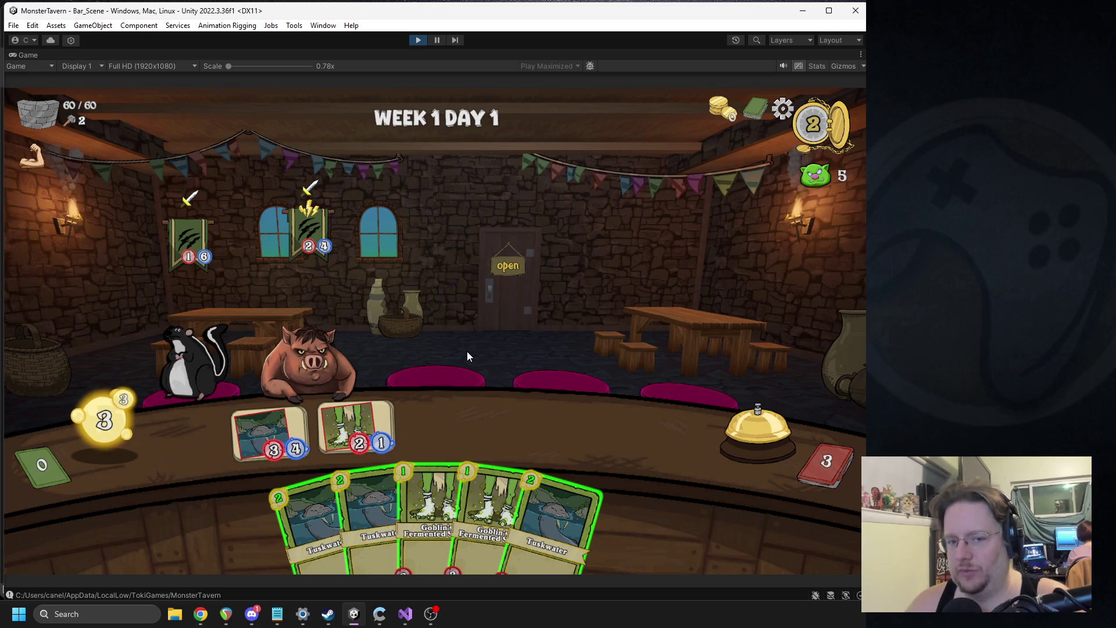
drag(290, 395, 294, 359)
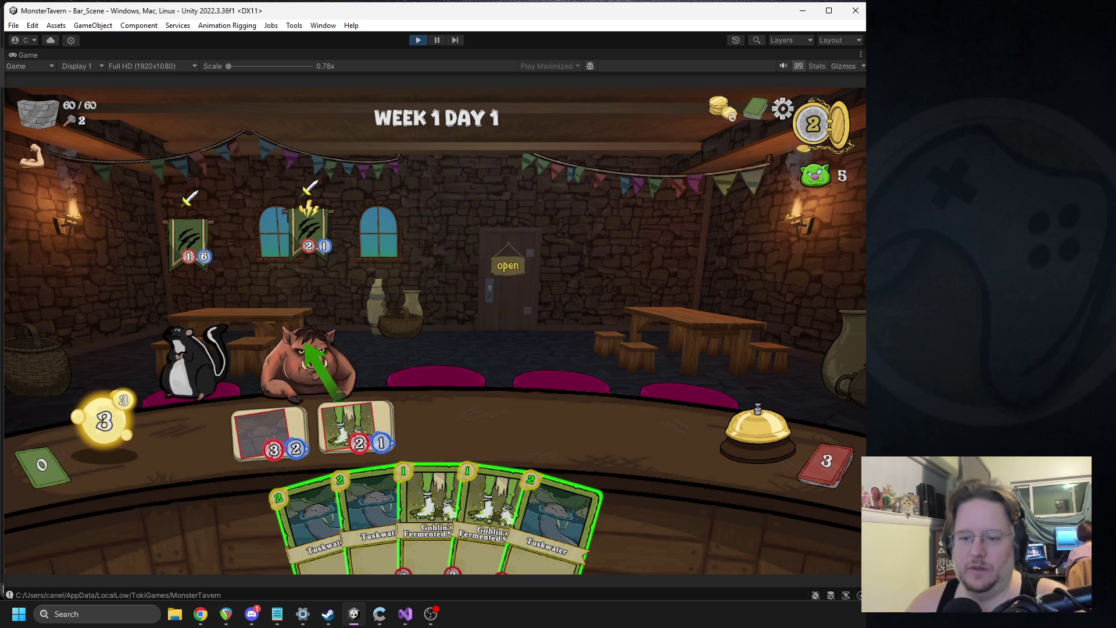
mouse_move(433, 506)
mouse_down()
mouse_move(342, 423)
mouse_move(356, 424)
mouse_up()
mouse_move(349, 512)
mouse_down()
mouse_move(449, 412)
mouse_move(445, 419)
mouse_up()
click(758, 421)
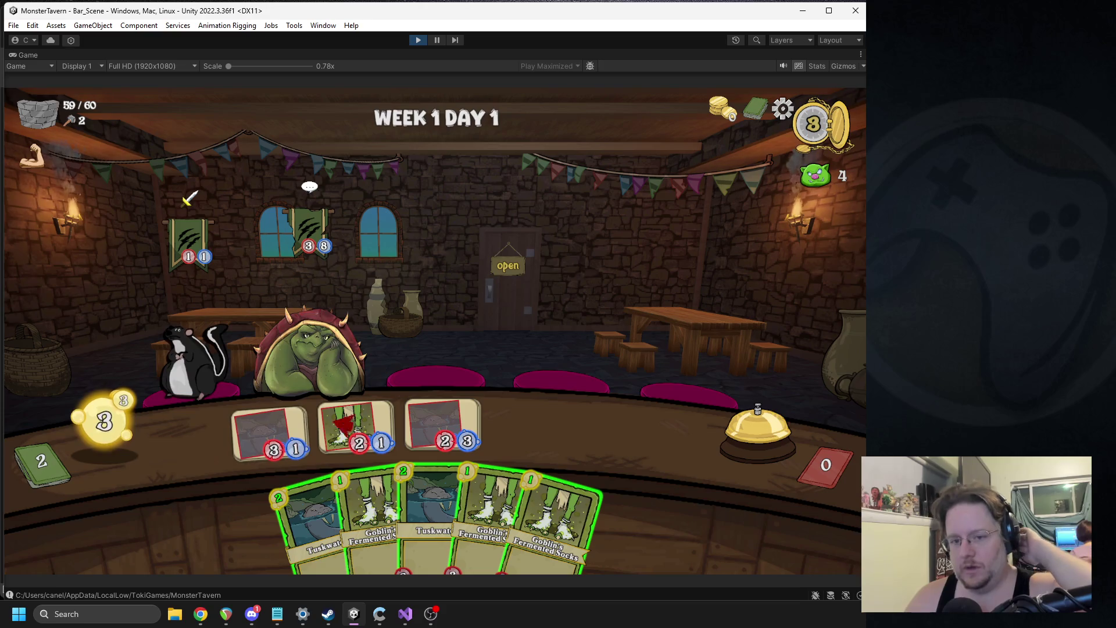
drag(366, 483, 355, 431)
mouse_move(441, 506)
mouse_down()
mouse_move(616, 433)
mouse_move(537, 430)
mouse_up()
click(755, 425)
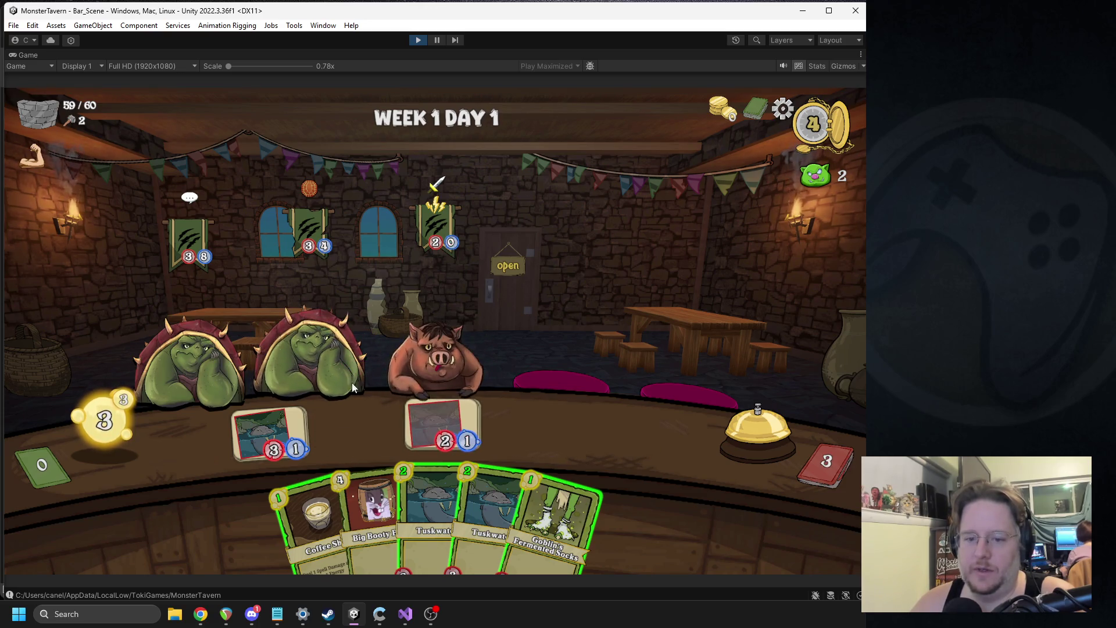
Serve Coffee Shots to the frog and boar plus Socks and Tuskwater, ending two more turns.
mouse_move(317, 517)
mouse_down()
mouse_move(273, 325)
mouse_move(180, 354)
mouse_up()
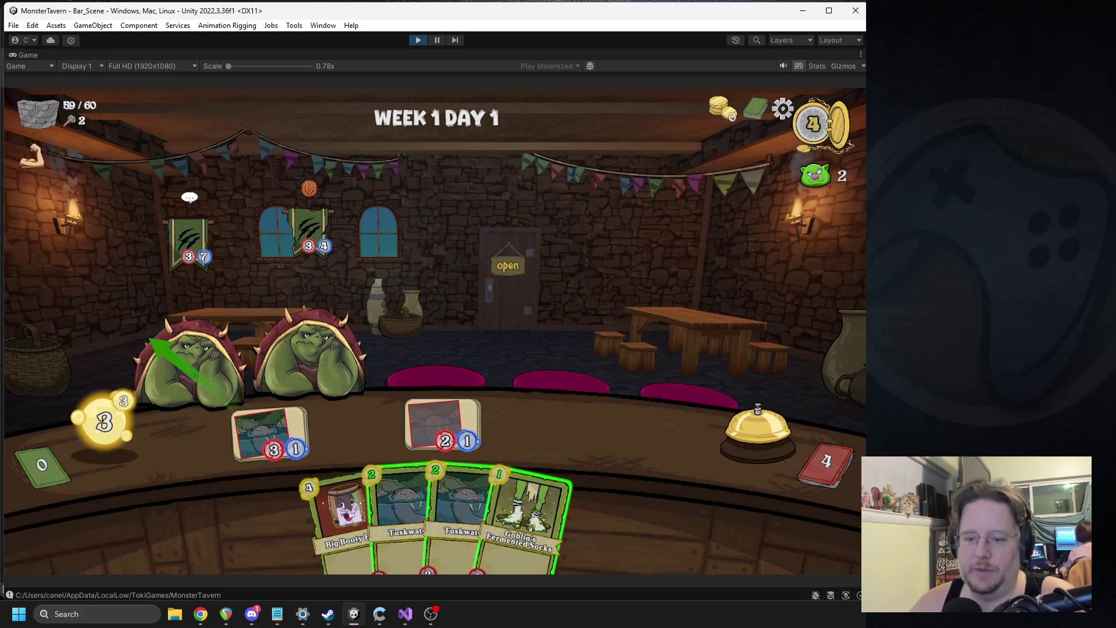
drag(526, 512, 358, 430)
drag(442, 511, 445, 459)
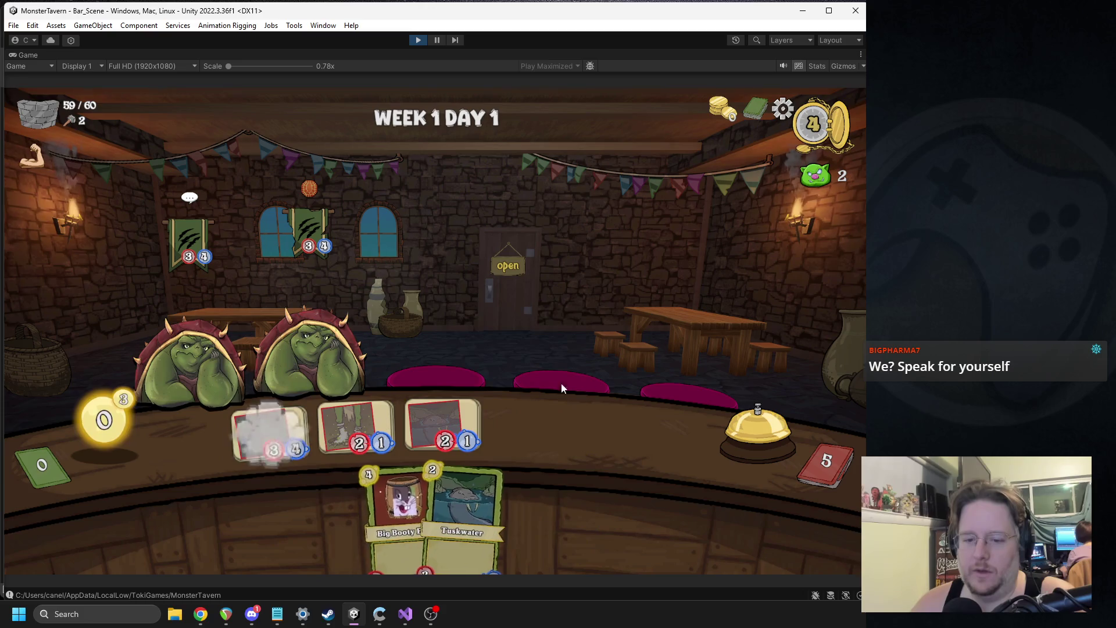
click(730, 421)
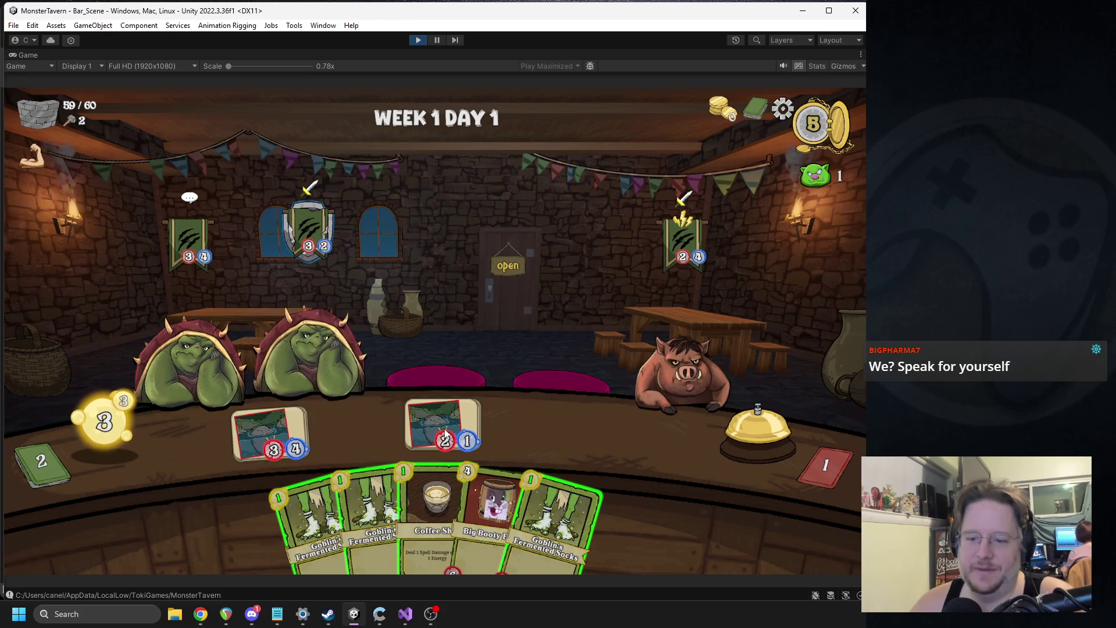
mouse_move(436, 512)
mouse_down()
mouse_move(574, 419)
mouse_move(639, 406)
mouse_up()
mouse_move(360, 517)
mouse_down()
mouse_move(347, 420)
mouse_move(354, 424)
mouse_up()
drag(419, 518, 442, 424)
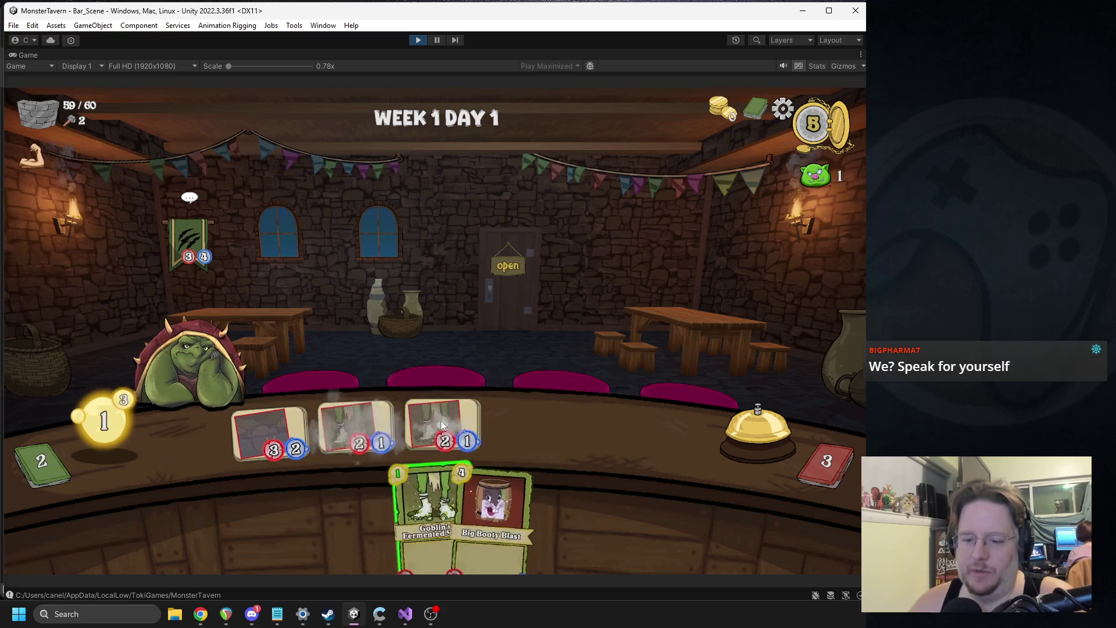
click(746, 428)
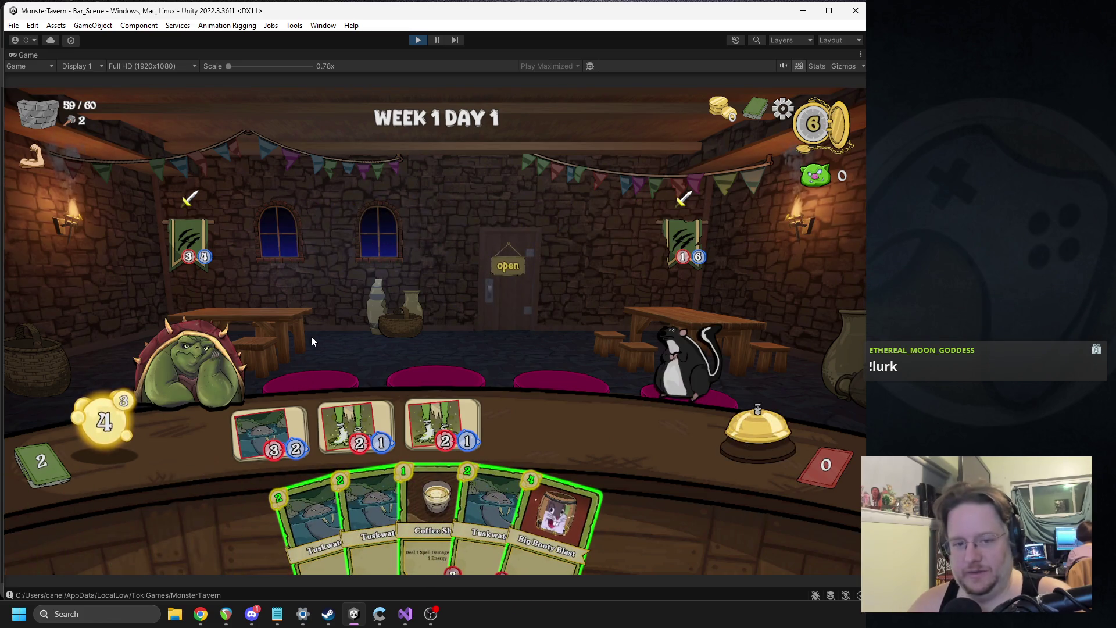
Give the troll a Coffee Shot, place Big Booty Blast in the first slot, and end the turn.
mouse_move(416, 494)
mouse_down()
mouse_move(388, 455)
mouse_move(225, 355)
mouse_up()
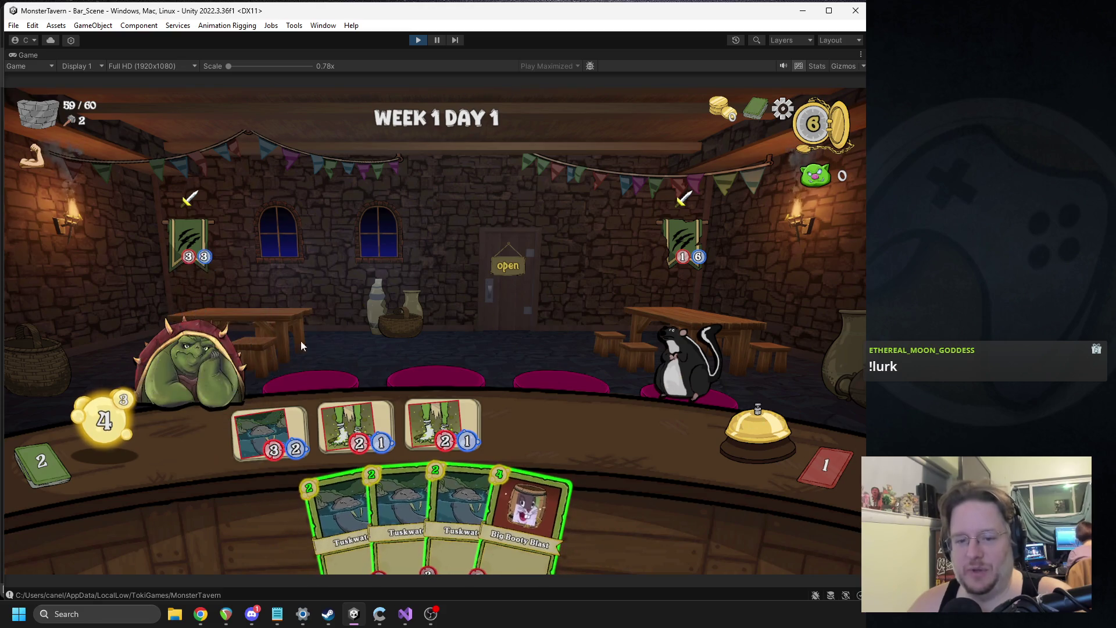
drag(520, 506, 273, 430)
click(744, 435)
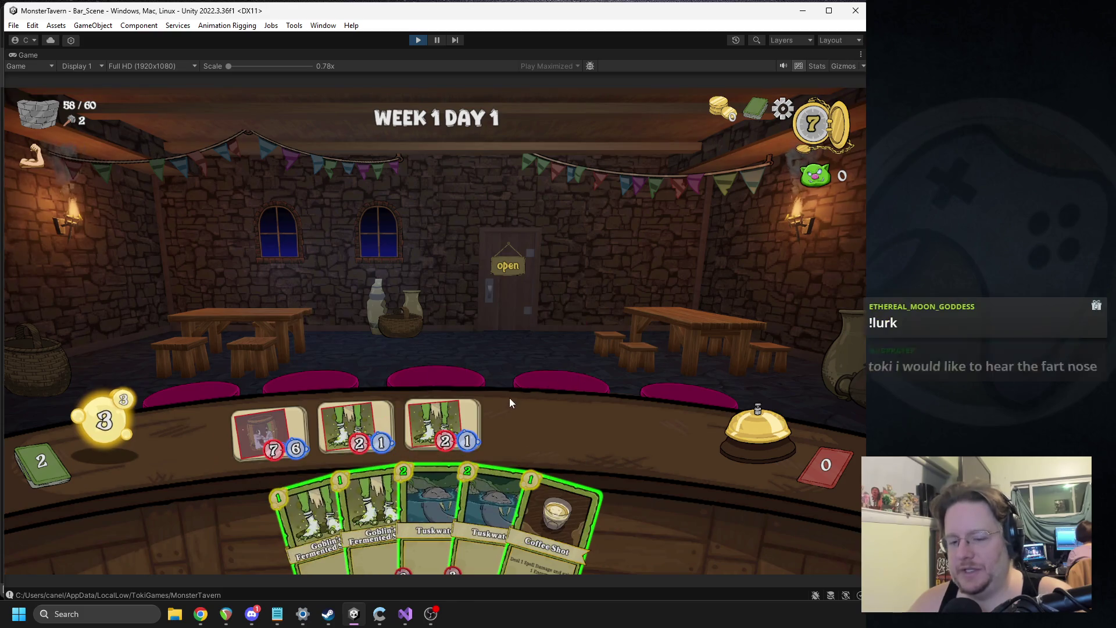
click(756, 430)
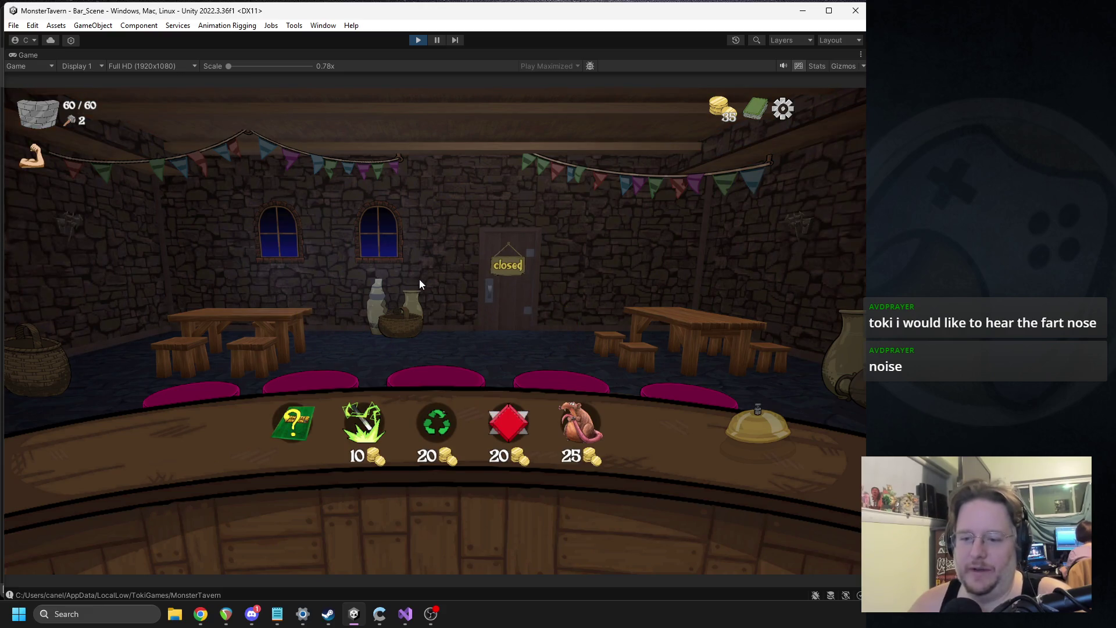
Upgrade one Tuskwater, transform another into Kicked Keg, take the third reward card, and start Day 2.
click(437, 432)
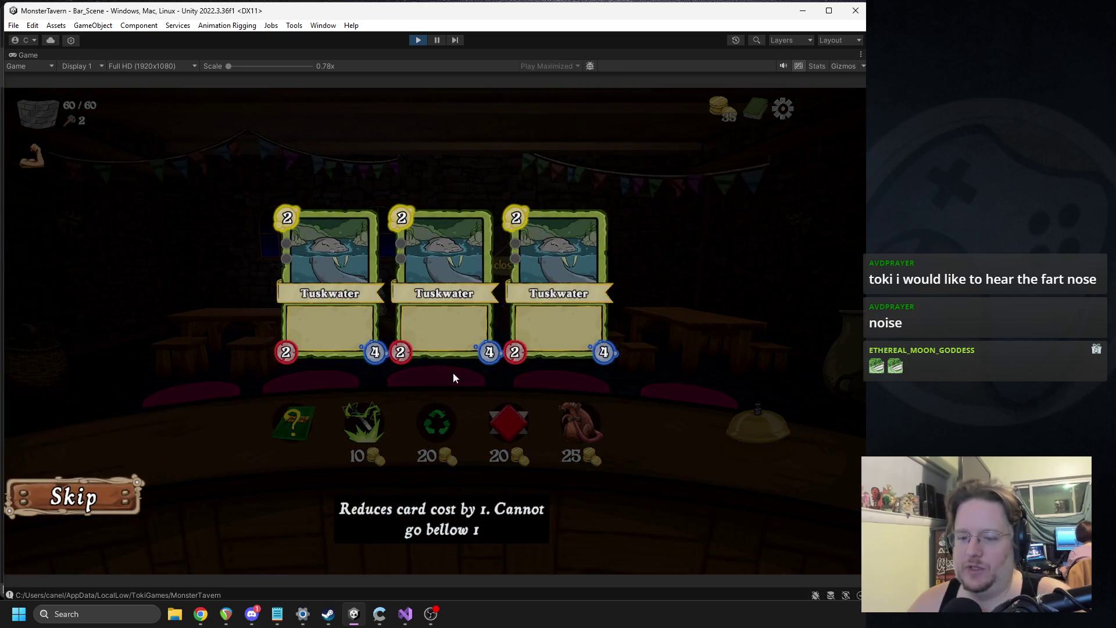
click(335, 247)
click(366, 427)
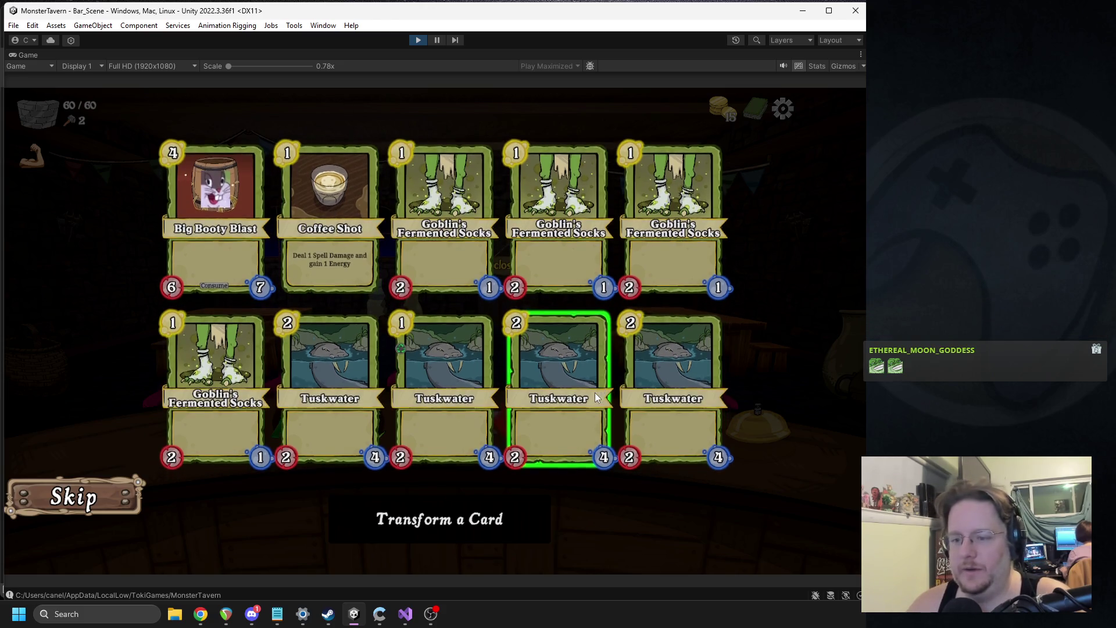
click(595, 393)
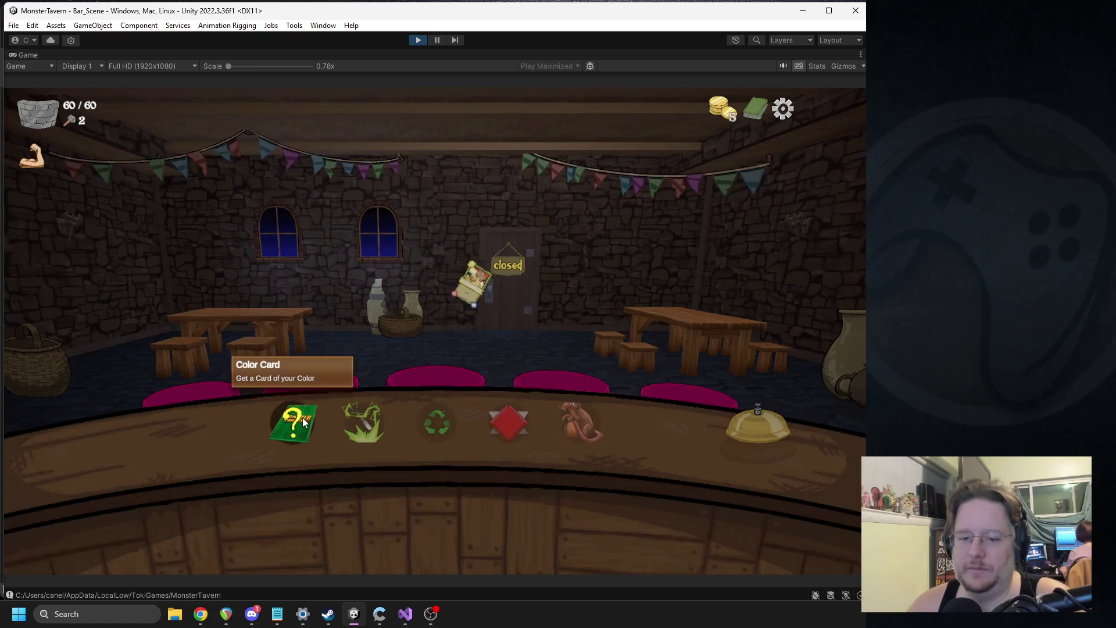
click(295, 435)
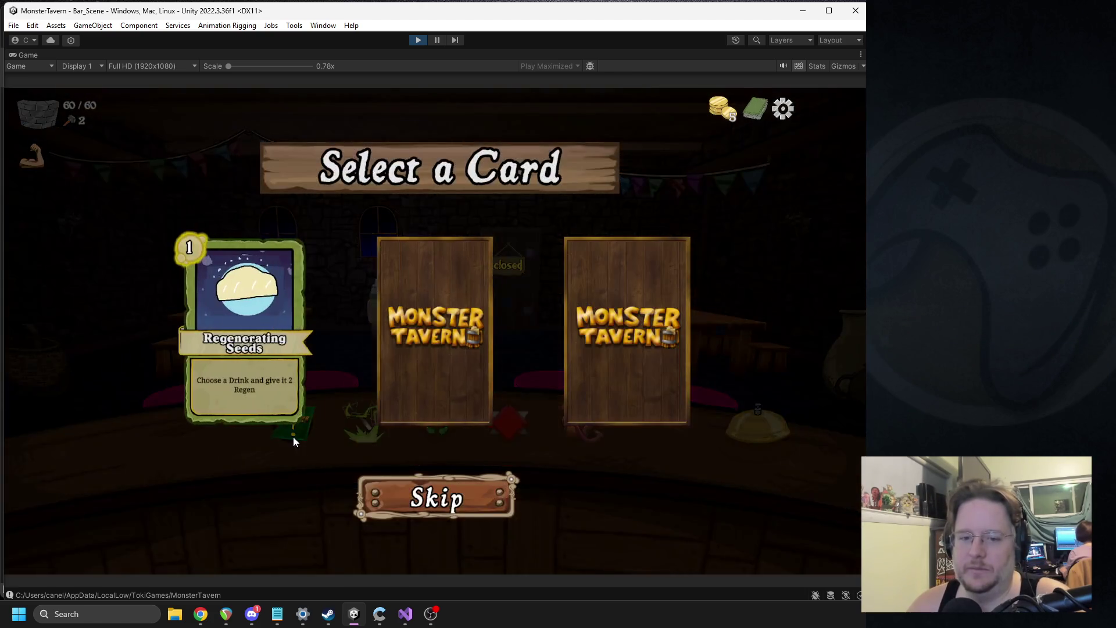
click(642, 312)
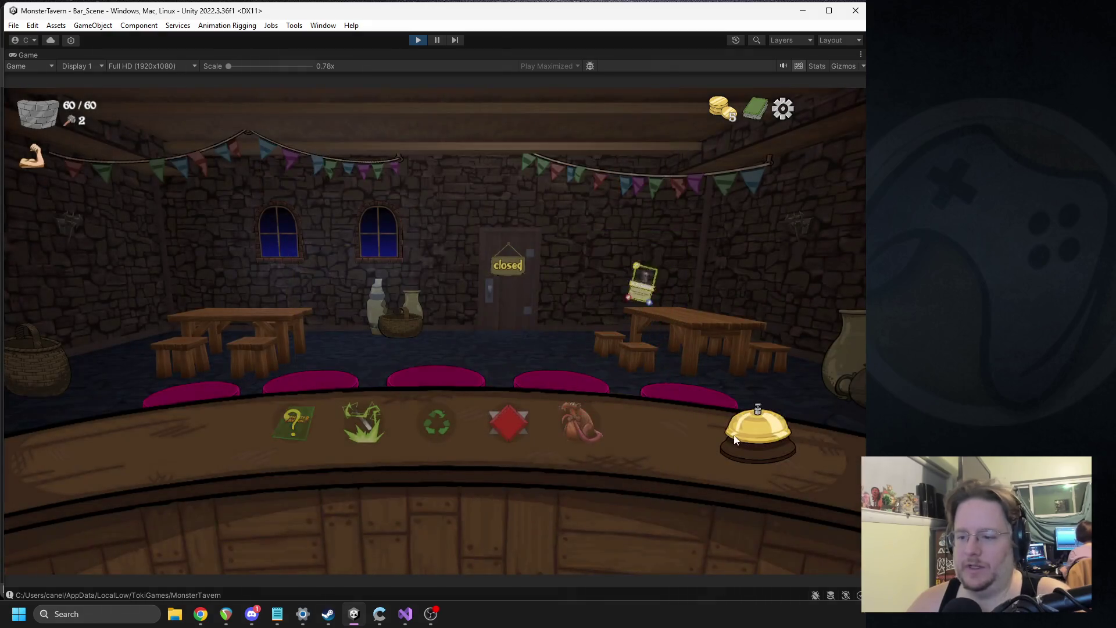
click(734, 440)
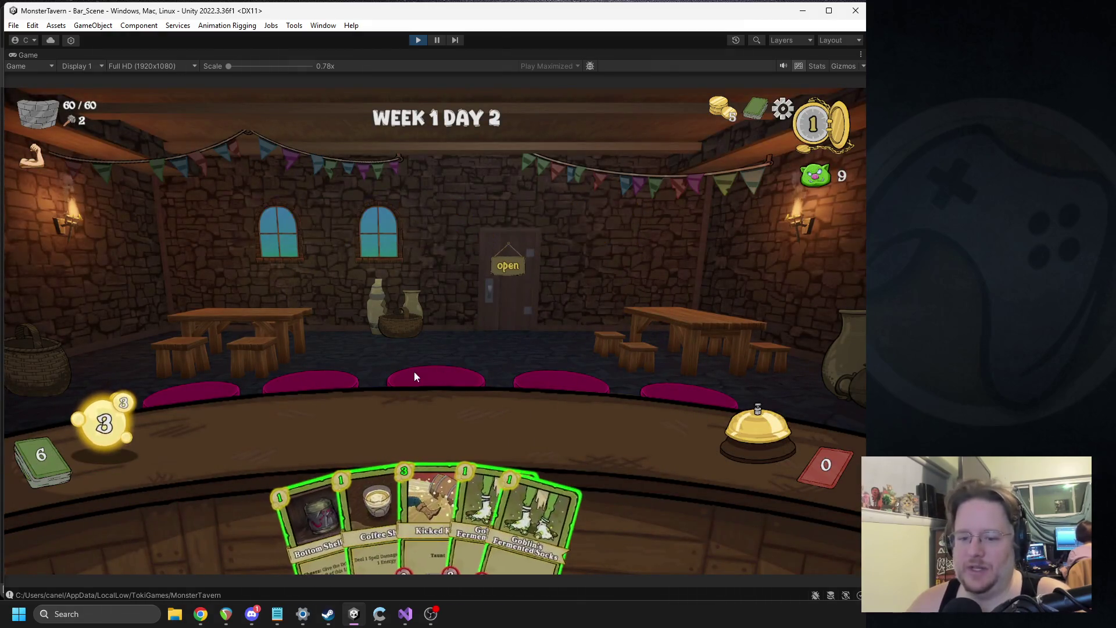
Play Kicked Keg, Goblin's Fermented Socks and a Tuskwater onto the bar, then end the turn.
drag(416, 496, 414, 415)
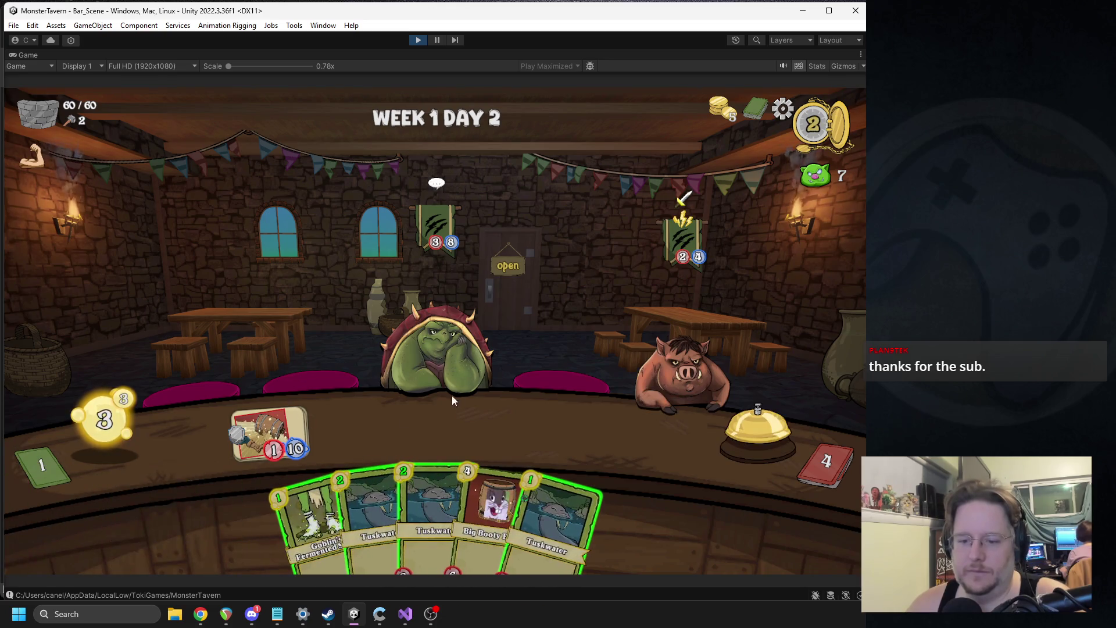
drag(317, 518, 356, 412)
drag(410, 511, 443, 427)
click(729, 437)
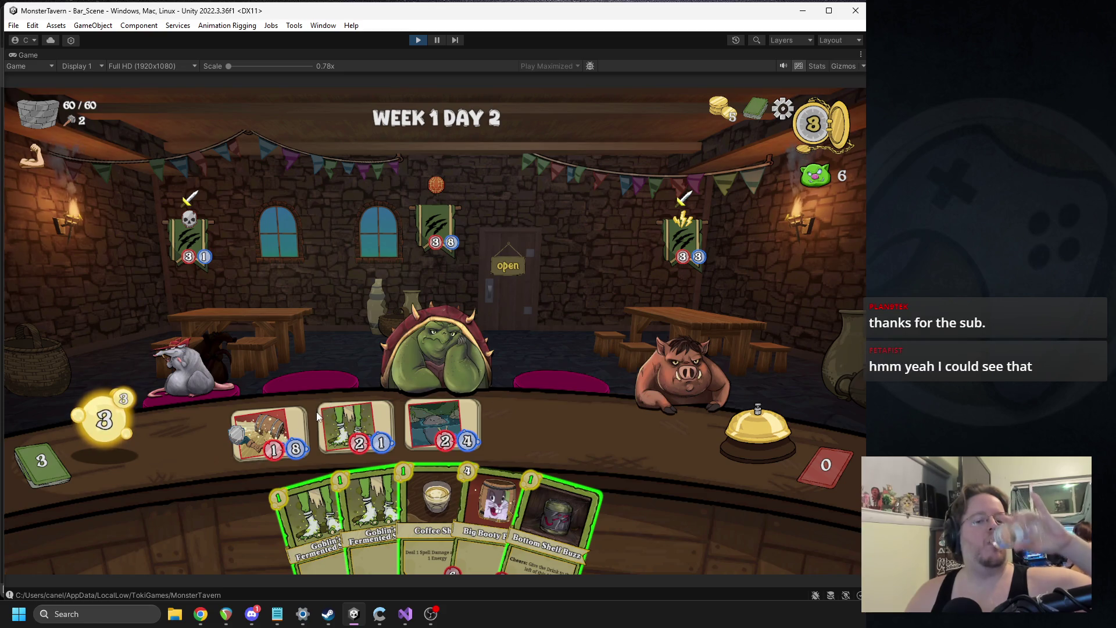
Attack the pig with the third bar card, hit it with Coffee Shot, and play Bottom Shelf Buzz.
click(432, 417)
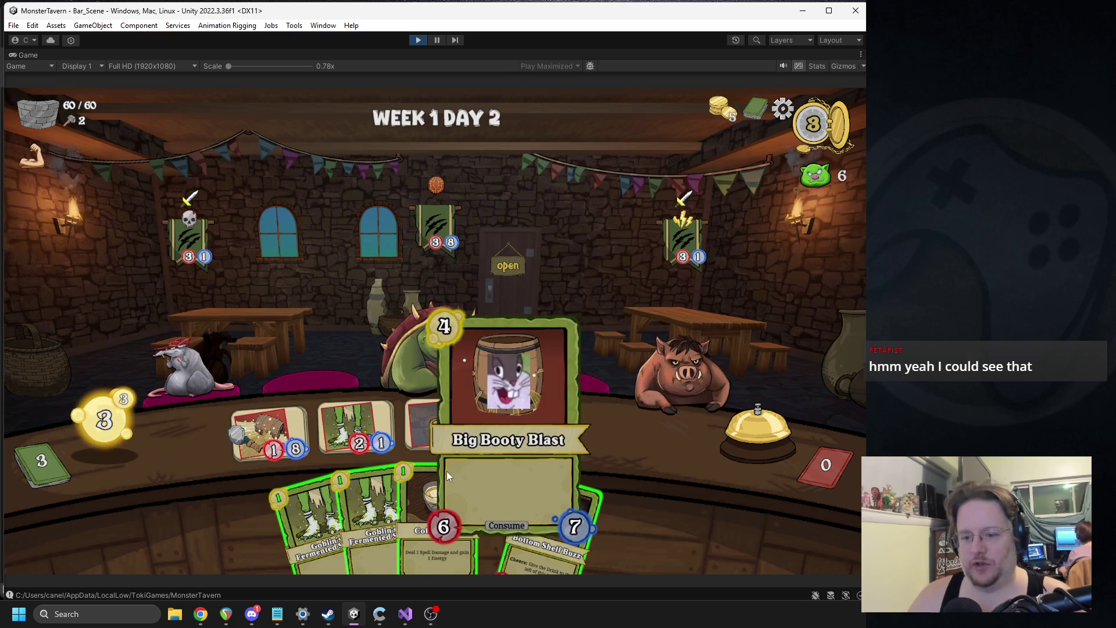
mouse_move(410, 500)
drag(410, 500, 648, 375)
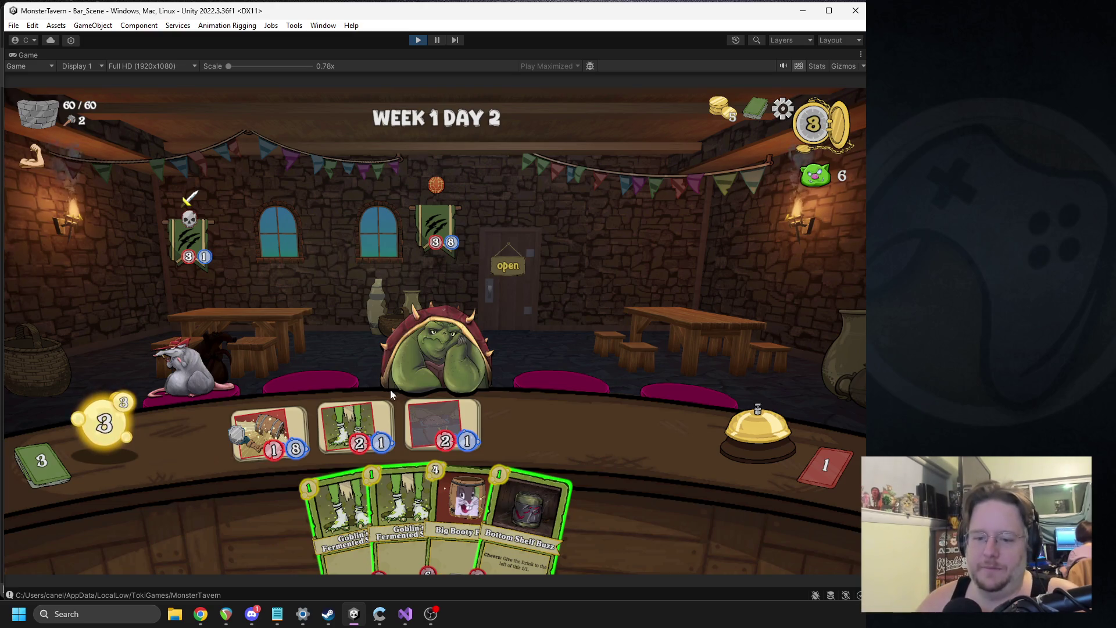
mouse_move(517, 505)
mouse_down()
mouse_move(333, 409)
mouse_move(382, 452)
mouse_up()
Glance at the Whats the TRIO.txt notes, then return to the running game.
mouse_move(277, 614)
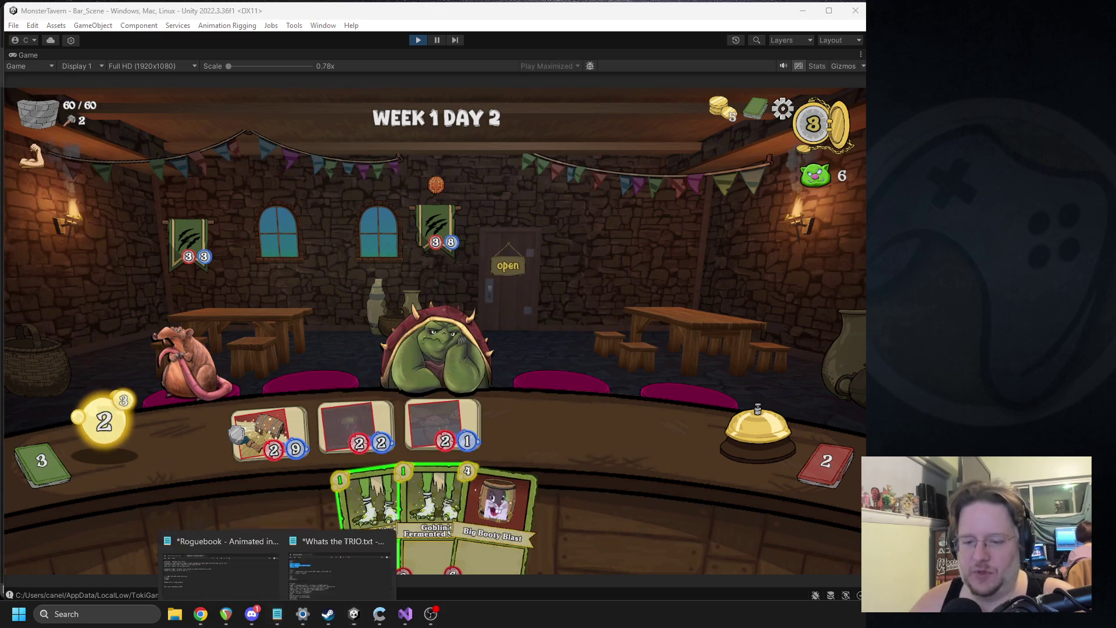
click(309, 570)
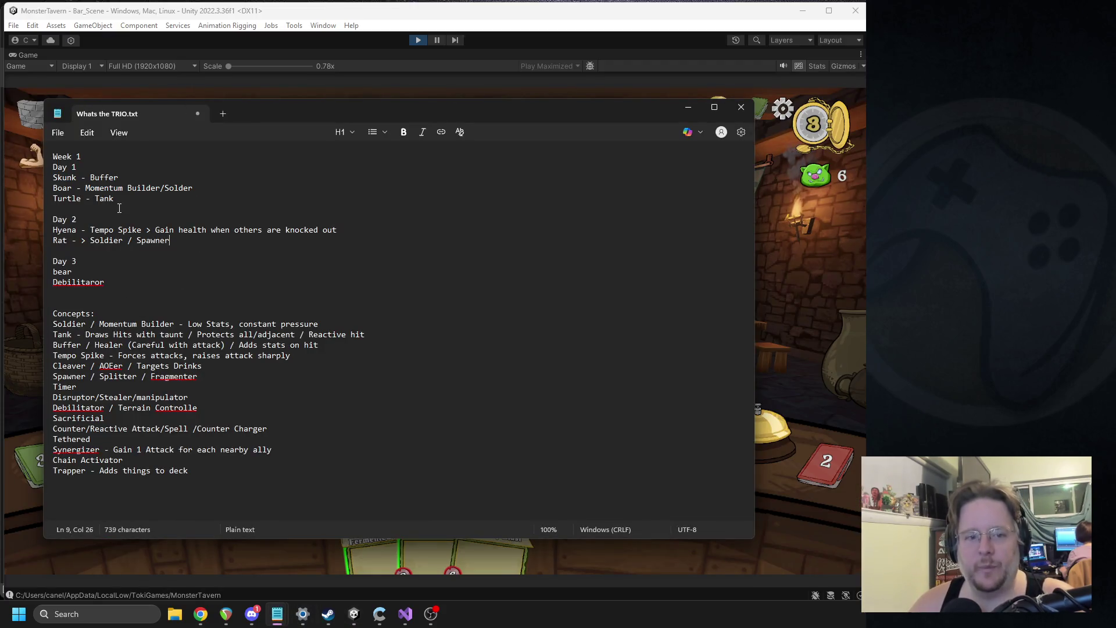
click(36, 267)
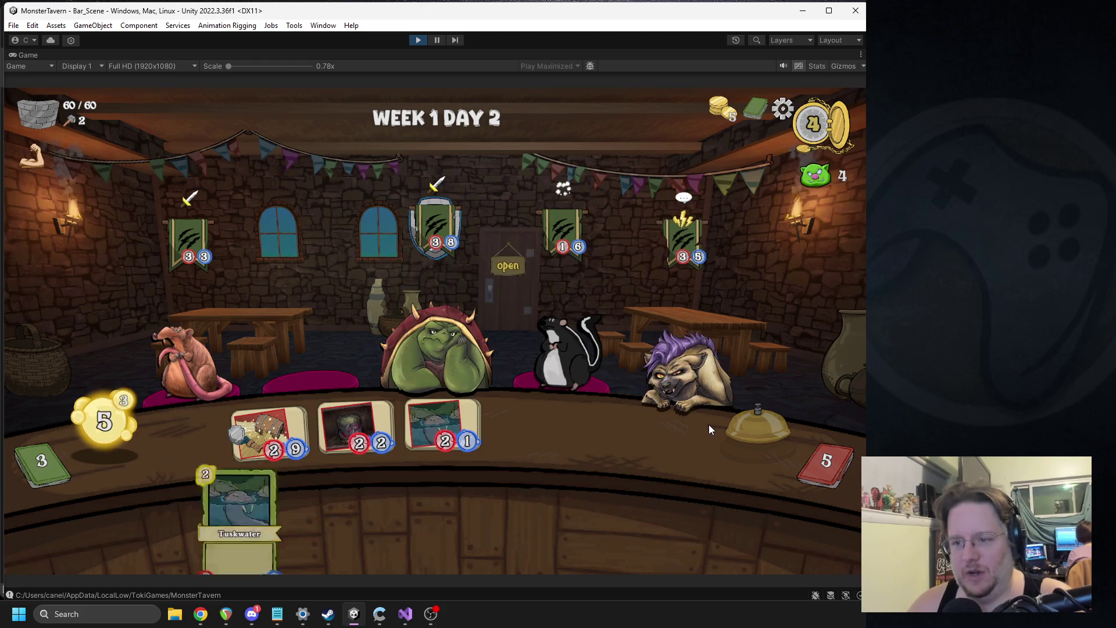
Ring the bell to discard the hand and draw five new cards, then bring up the trio notes.
click(740, 437)
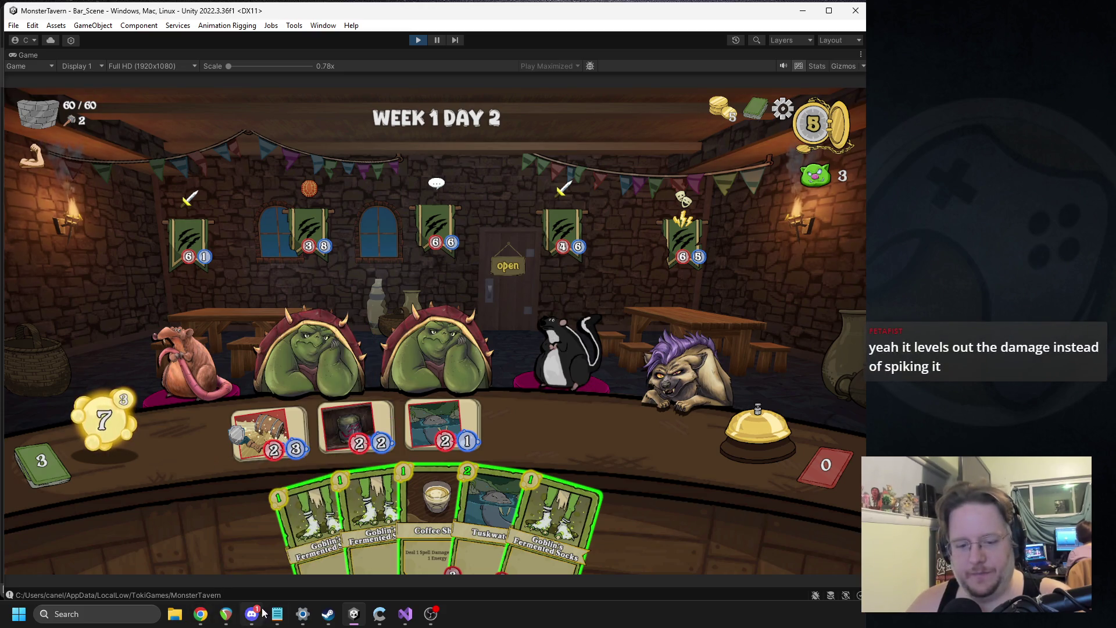
mouse_move(277, 614)
click(215, 544)
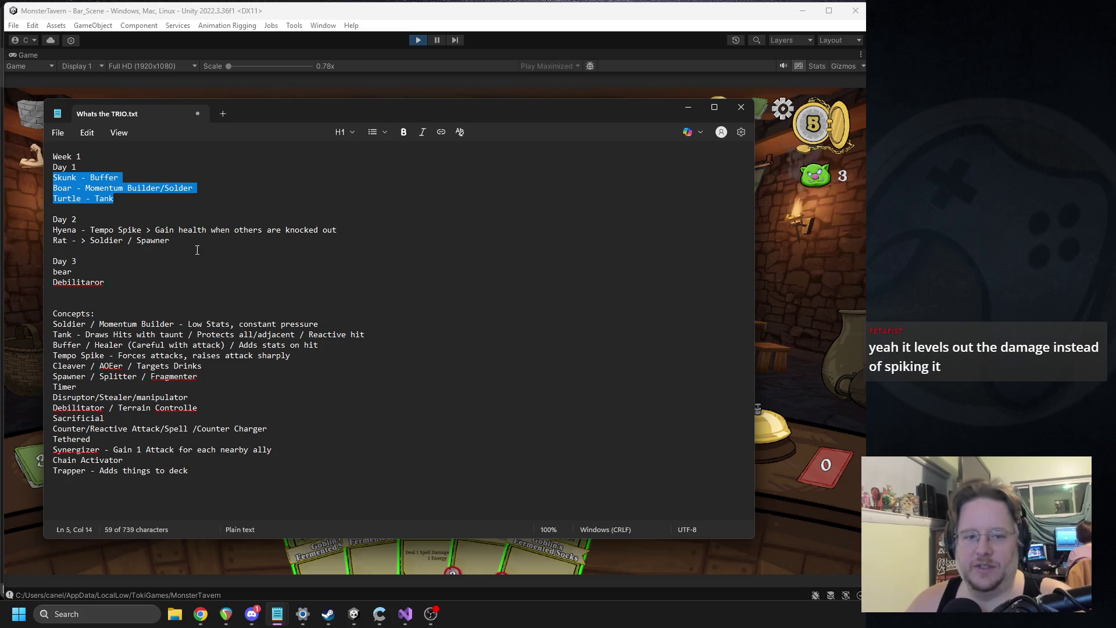
drag(197, 250, 68, 220)
click(13, 179)
key(shift+Down)
key(shift+Down)
key(shift+Down)
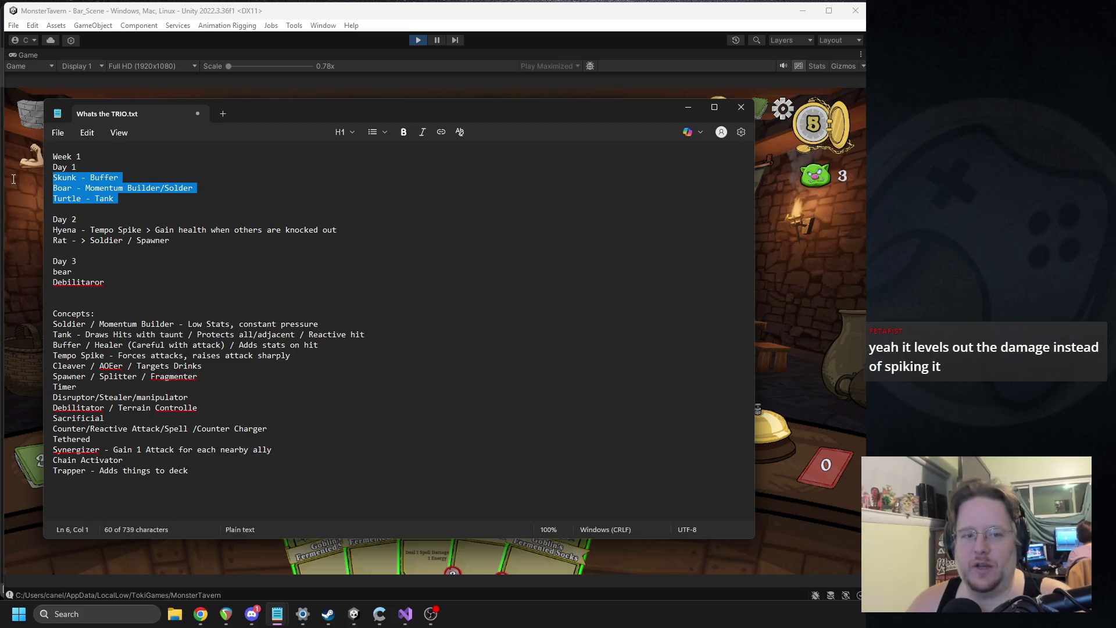
key(shift+Left)
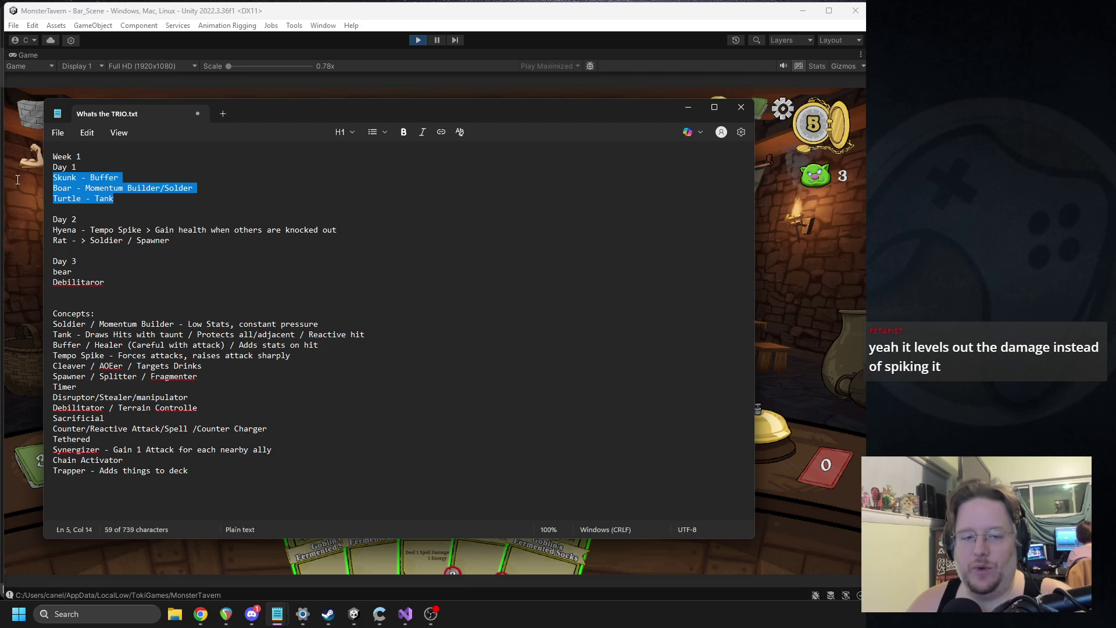
click(169, 240)
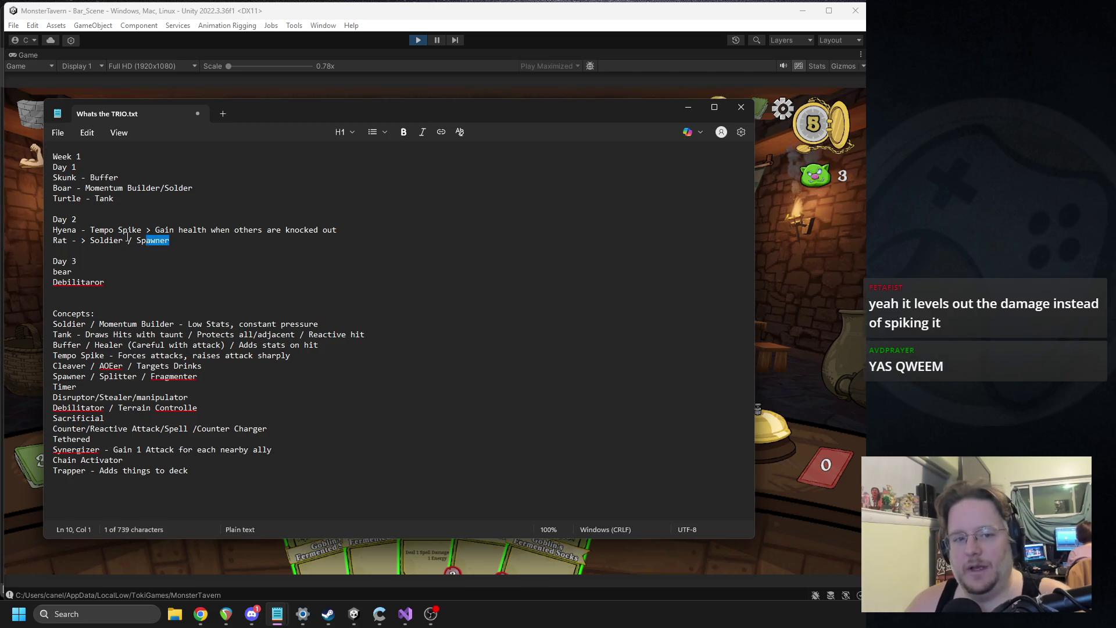
shift+click(7, 231)
shift+click(43, 228)
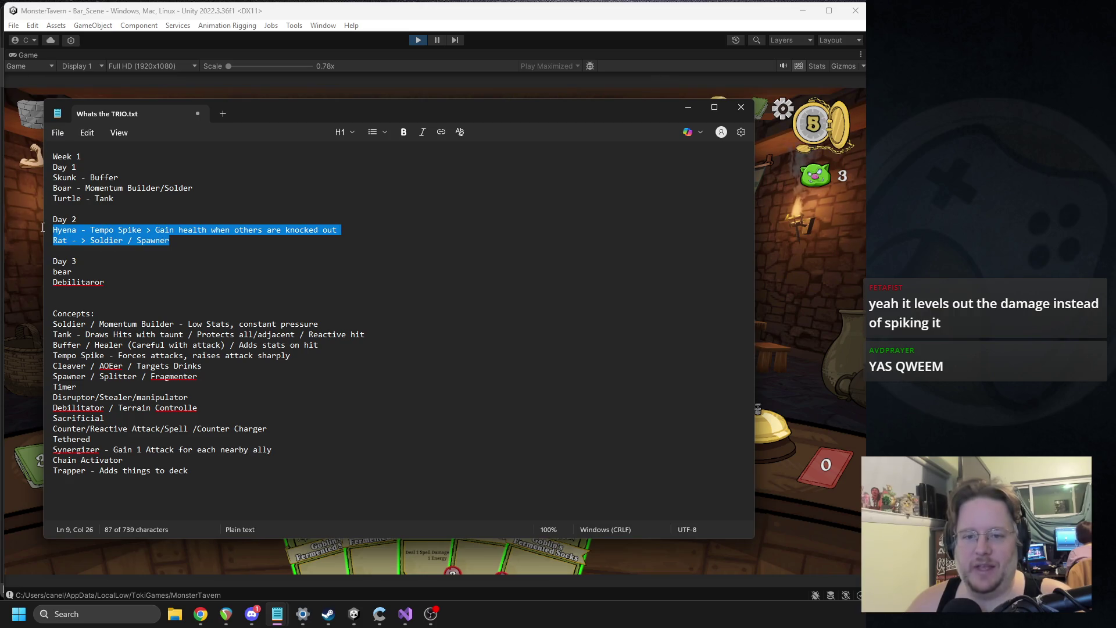
click(168, 232)
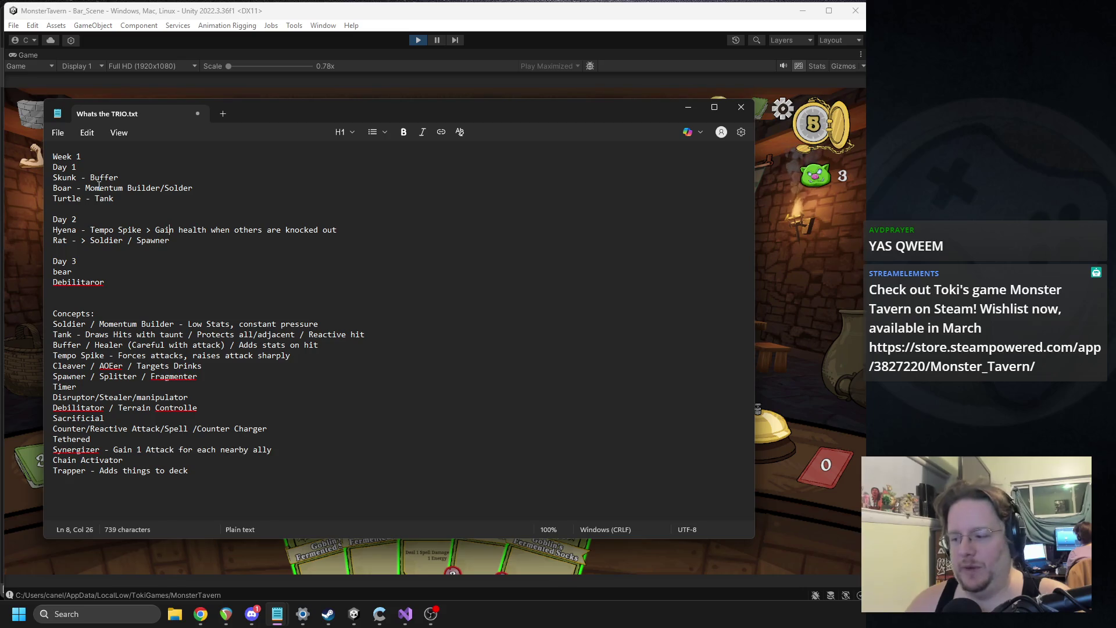
drag(132, 281, 50, 262)
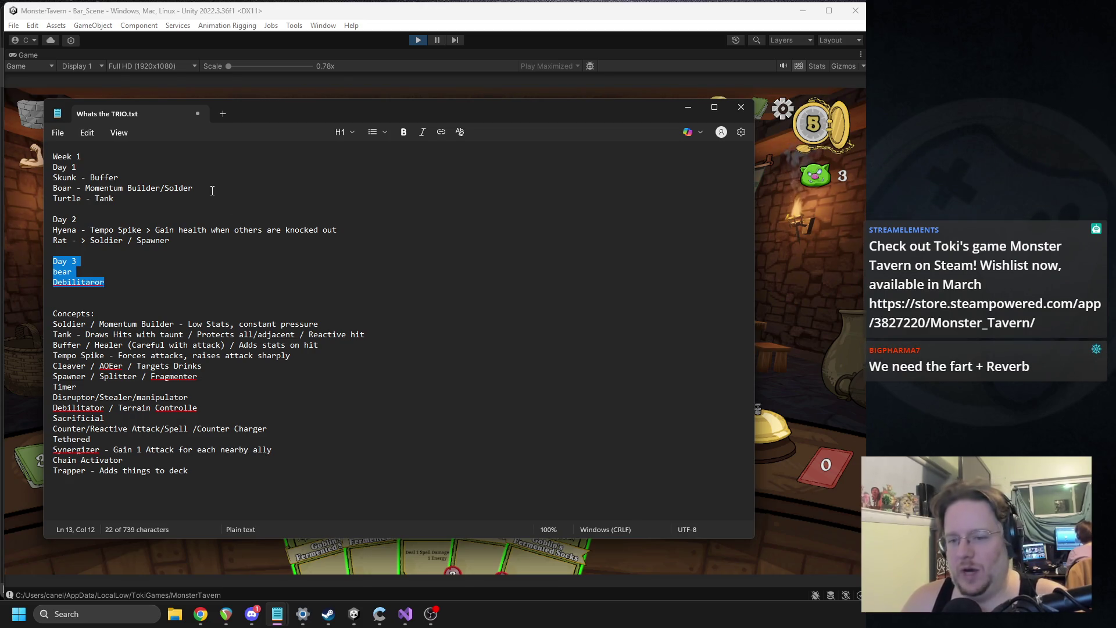
mouse_move(337, 231)
mouse_down()
mouse_move(54, 231)
mouse_move(144, 234)
mouse_up()
click(114, 233)
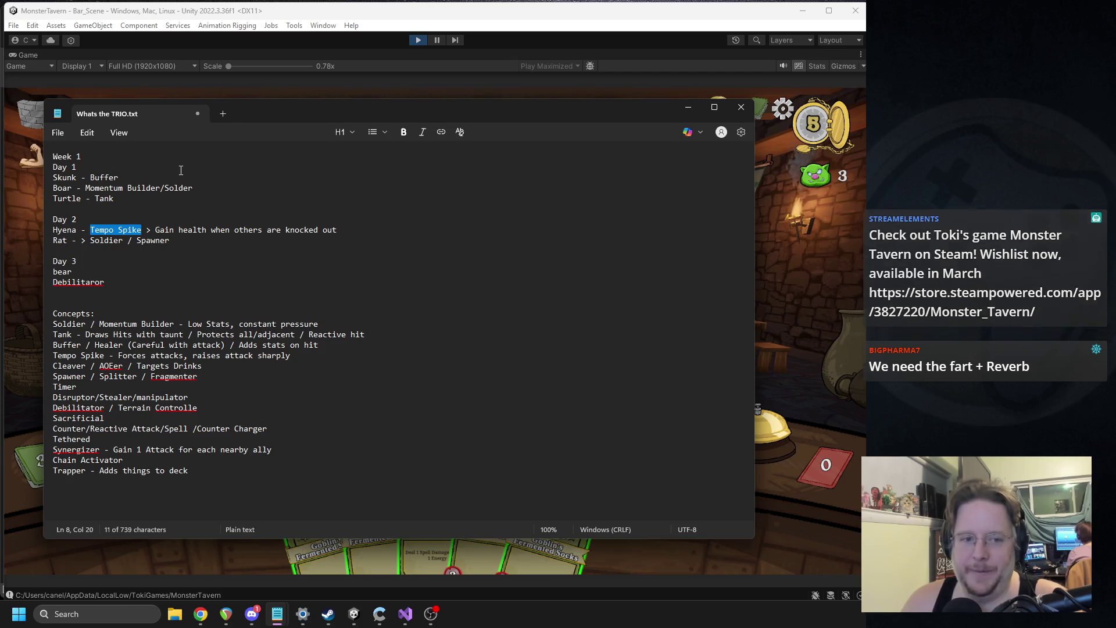
mouse_move(336, 232)
mouse_down()
mouse_move(53, 231)
mouse_move(155, 231)
mouse_up()
mouse_move(340, 231)
mouse_down()
mouse_move(147, 241)
mouse_move(173, 241)
mouse_up()
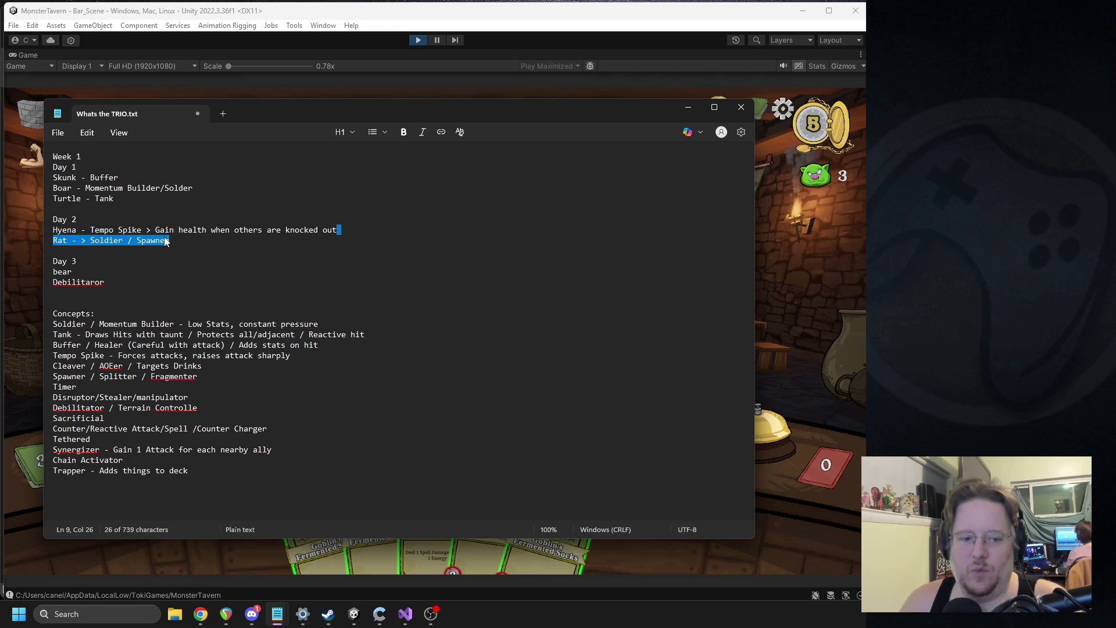
click(33, 255)
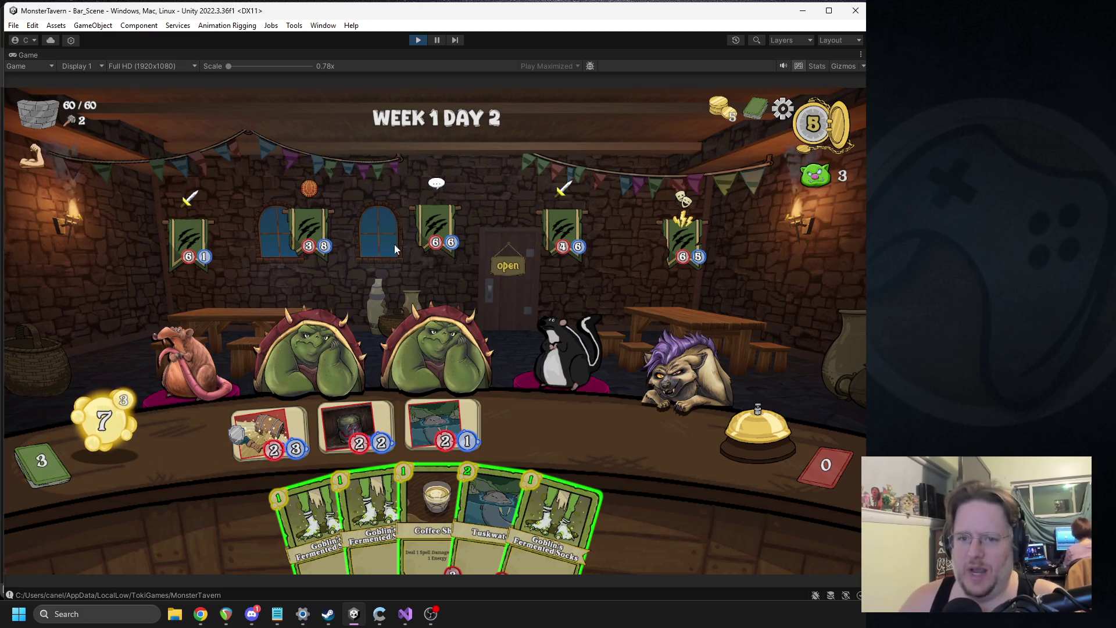
mouse_move(307, 196)
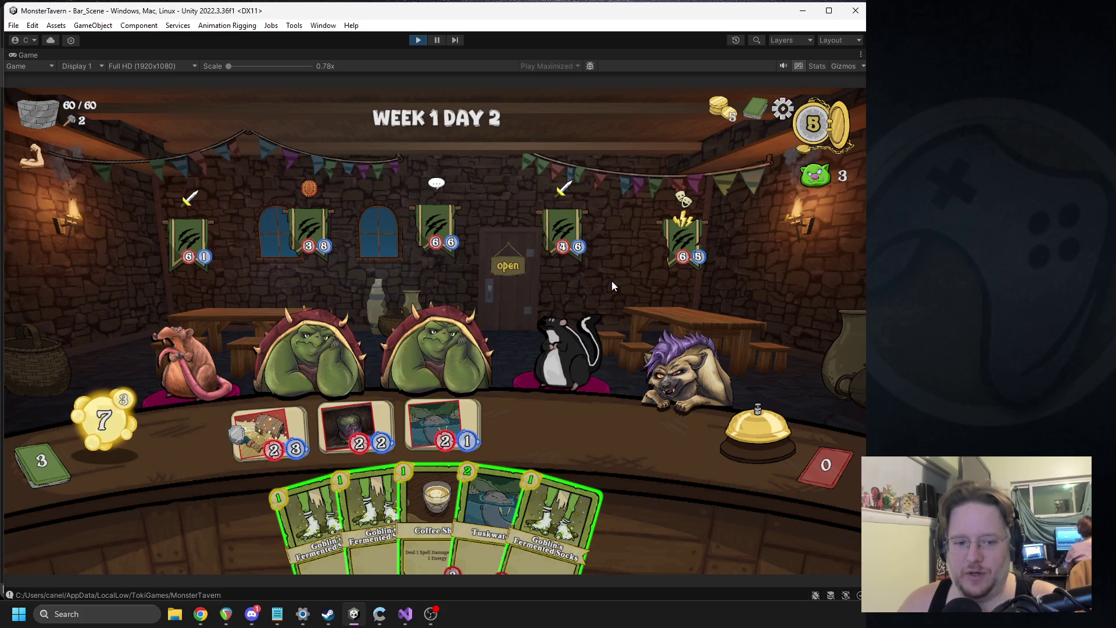
mouse_move(604, 268)
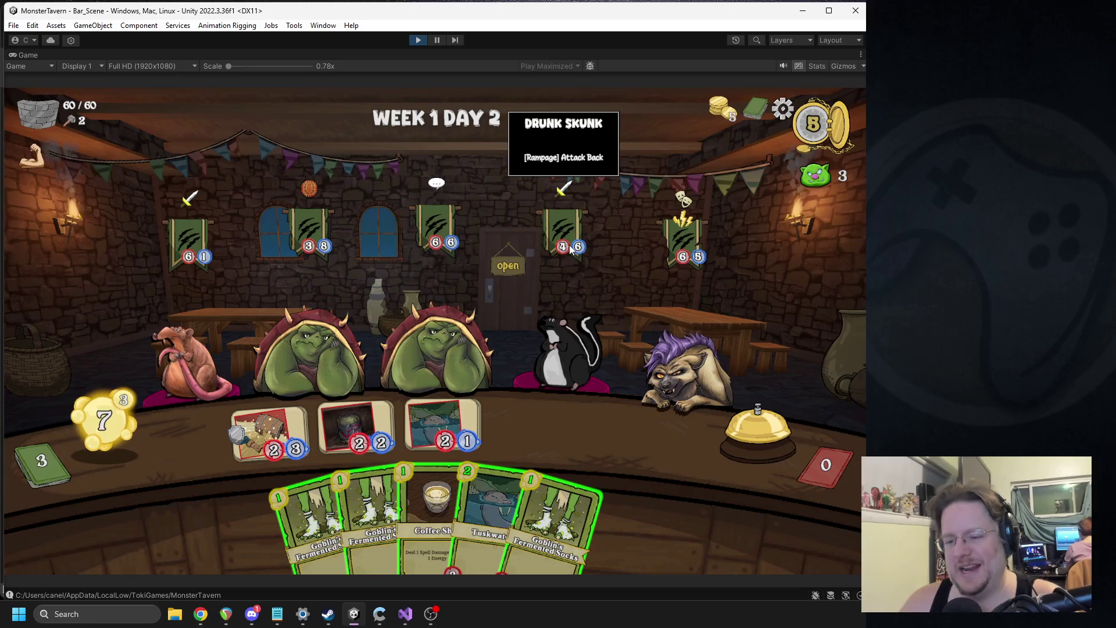
mouse_move(702, 266)
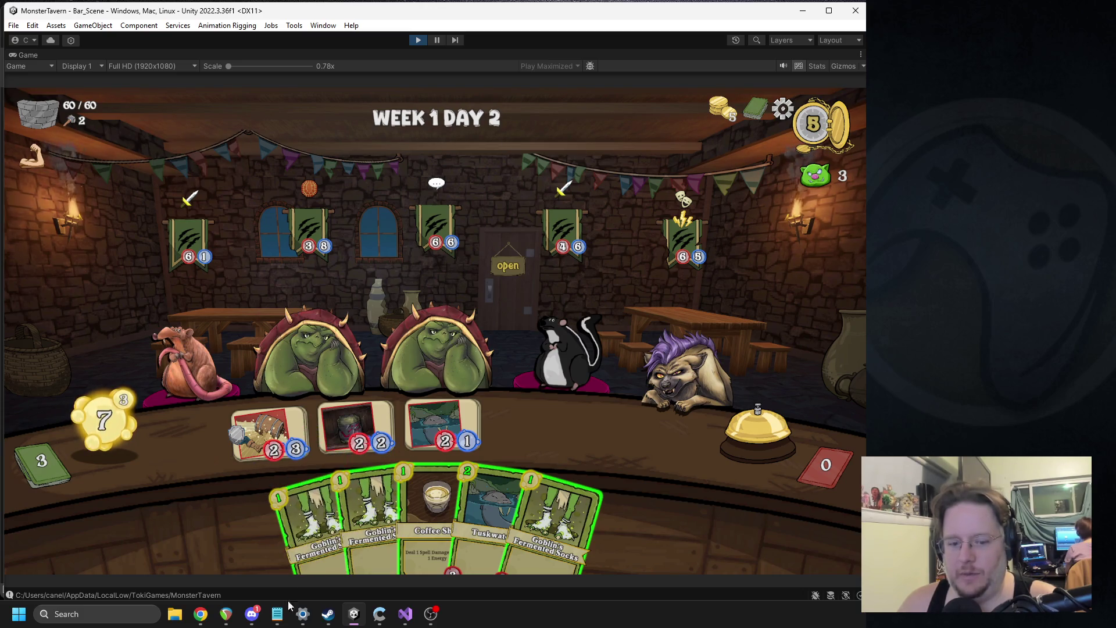
click(252, 614)
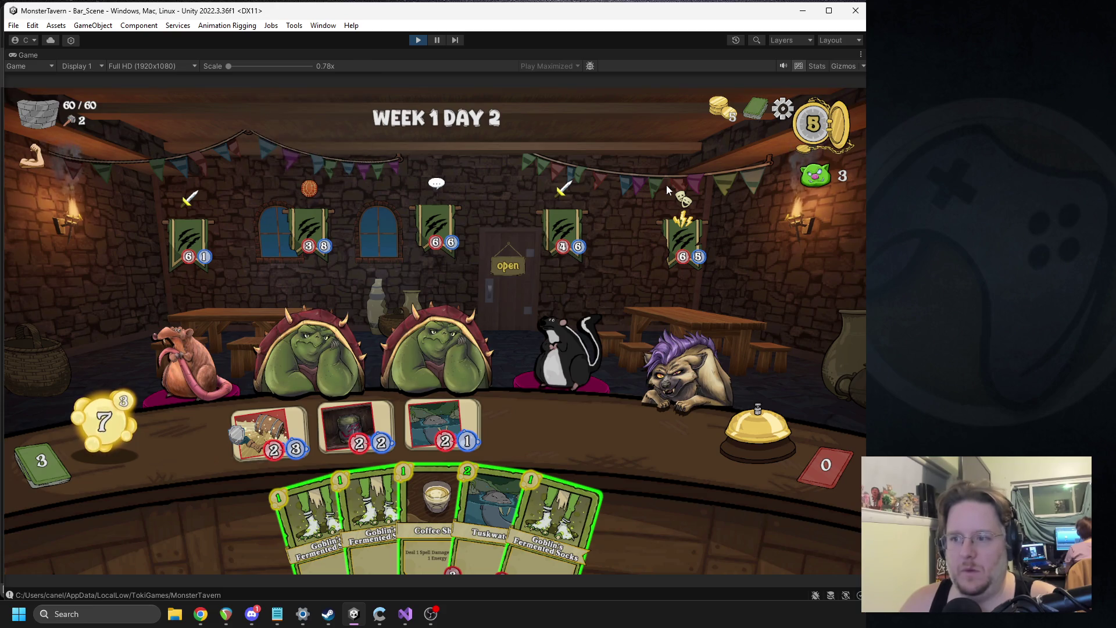
mouse_move(683, 205)
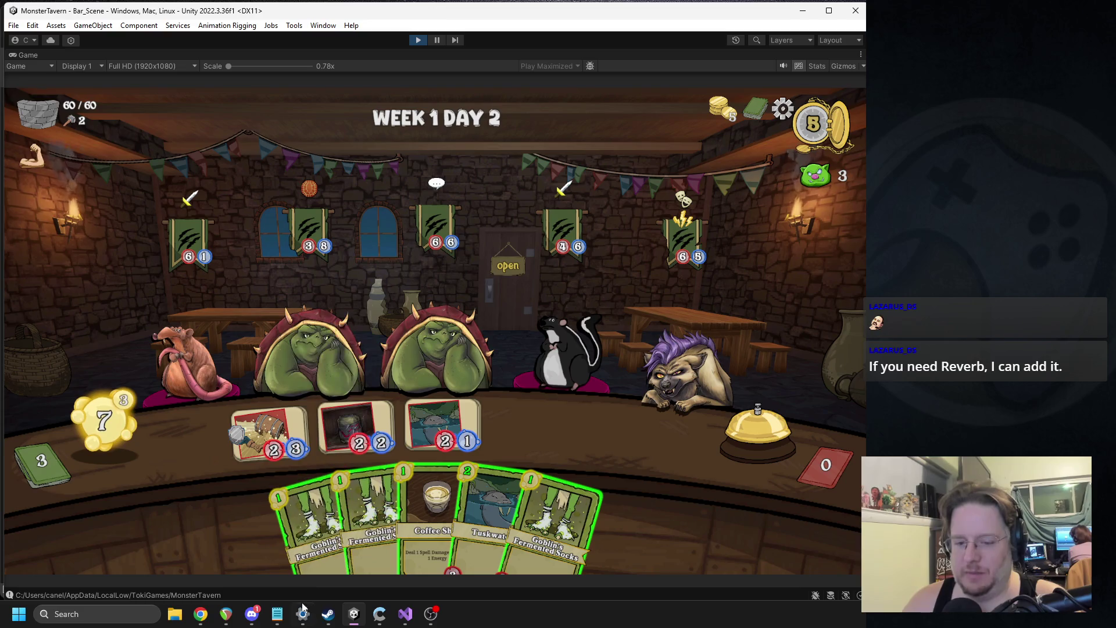
mouse_move(277, 614)
click(349, 546)
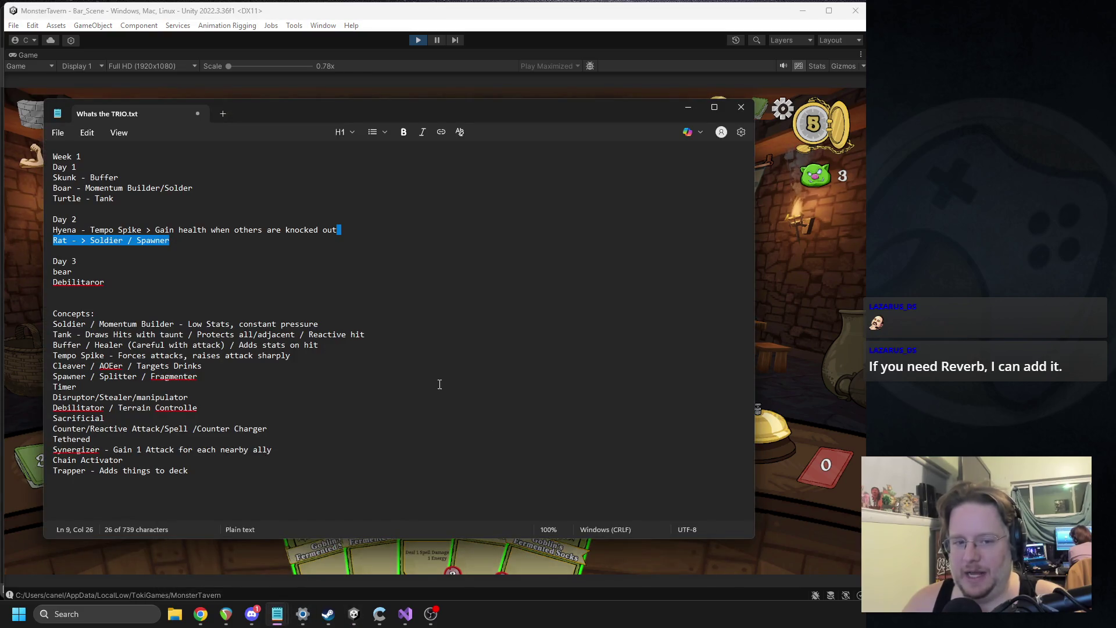
mouse_move(260, 286)
mouse_down()
mouse_move(160, 279)
mouse_move(27, 161)
mouse_up()
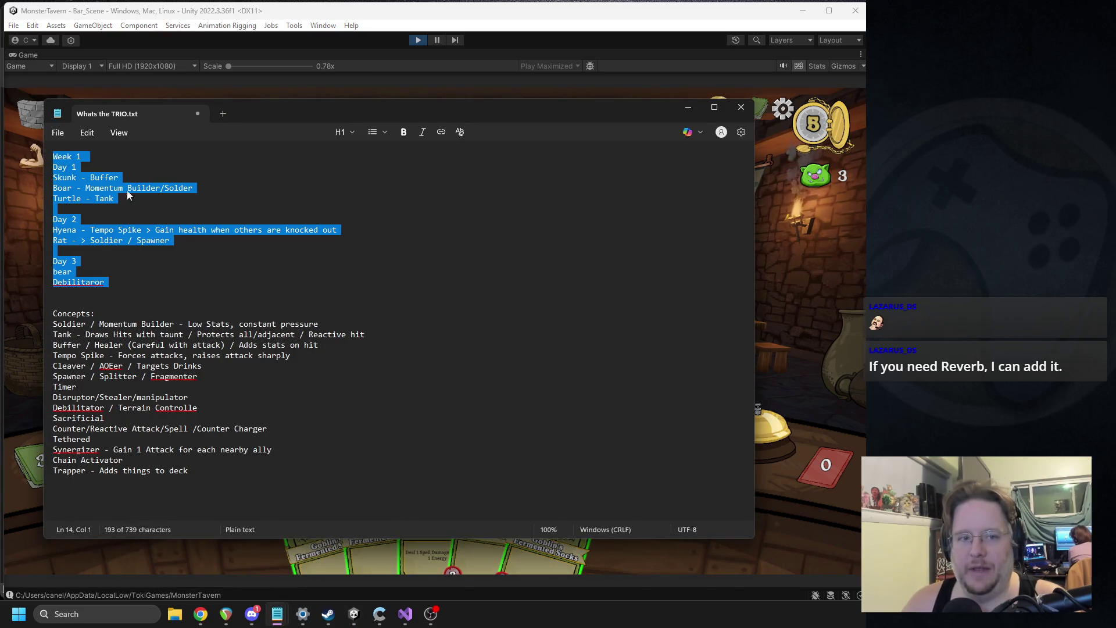
click(316, 231)
click(793, 329)
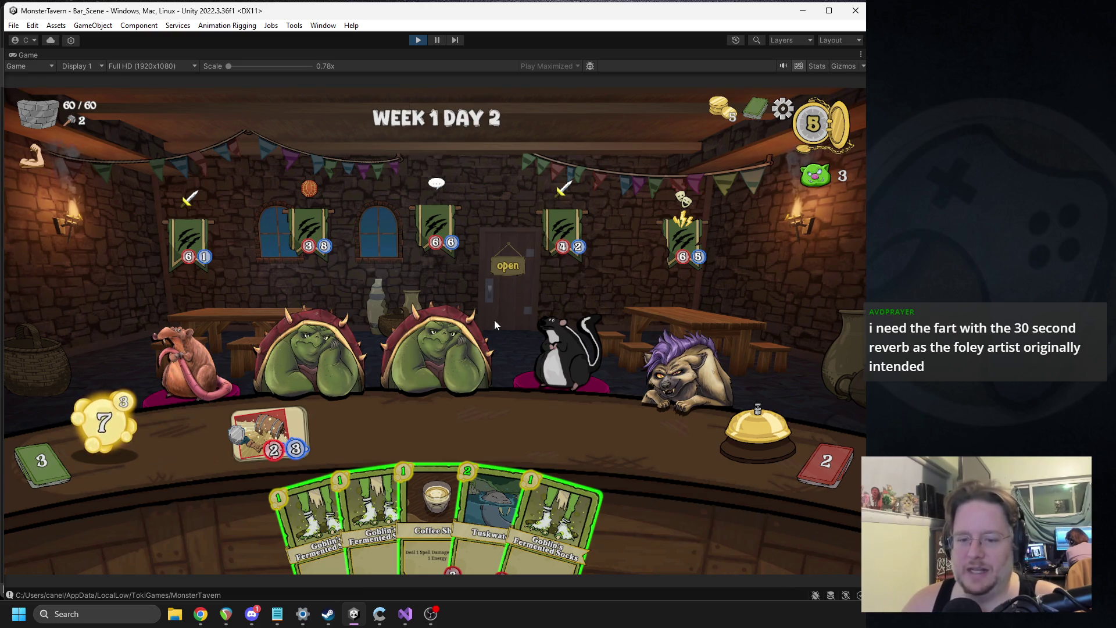
Quit to the main menu from the pause screen, abandon the run, and stop play mode.
key(Escape)
click(455, 276)
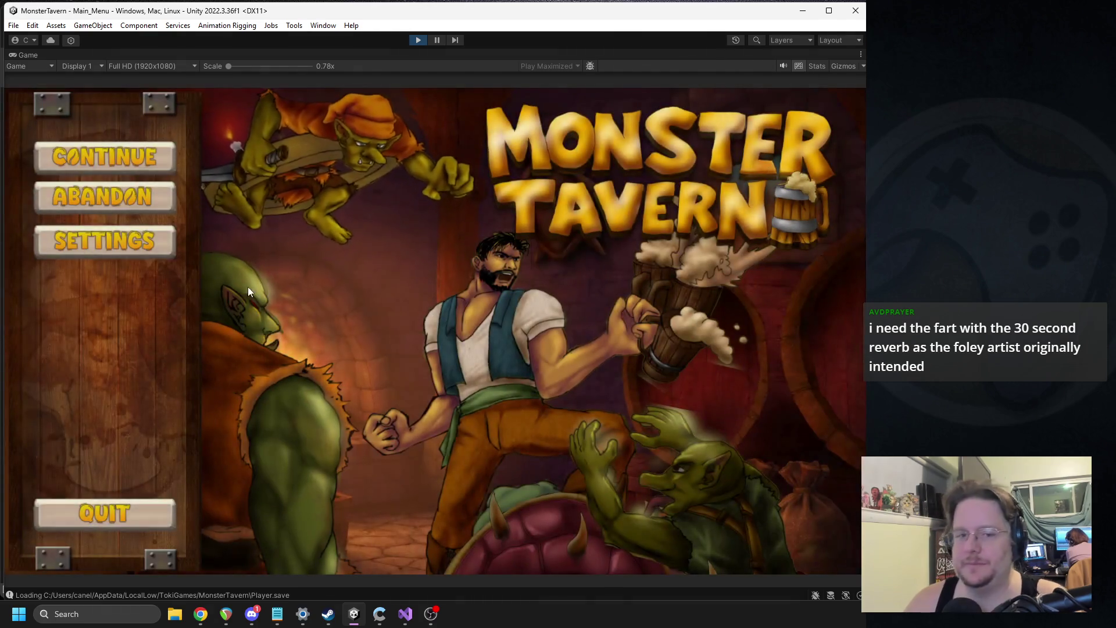
click(135, 200)
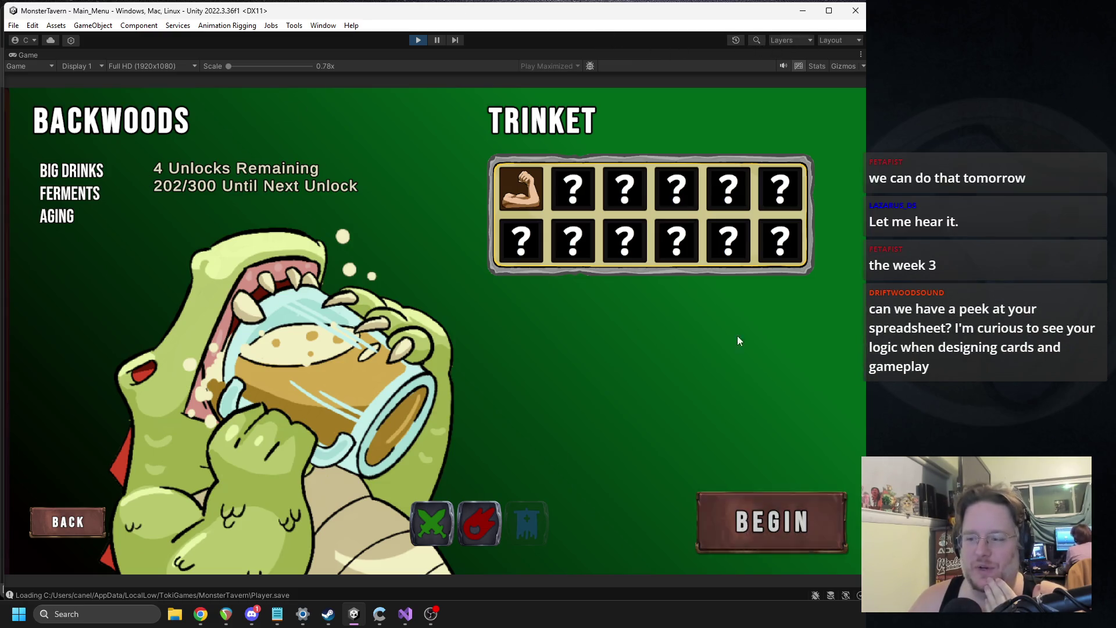
click(421, 41)
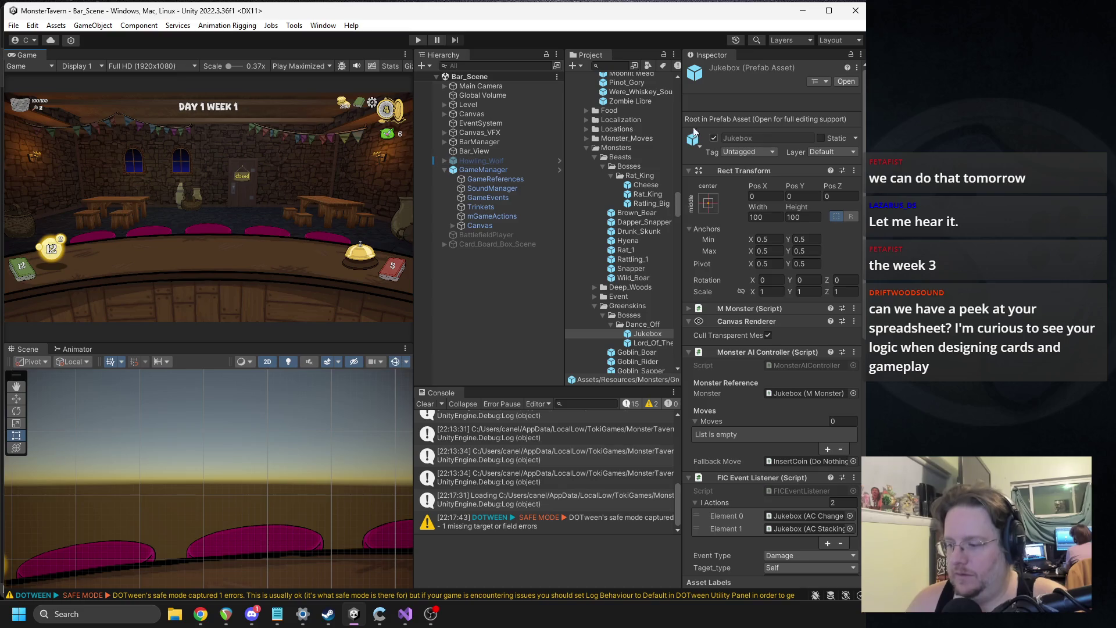
Search the Project panel for 'fart' and open the Fart_1 clip in Media Player.
scroll(657, 153, down, 10)
scroll(658, 173, down, 15)
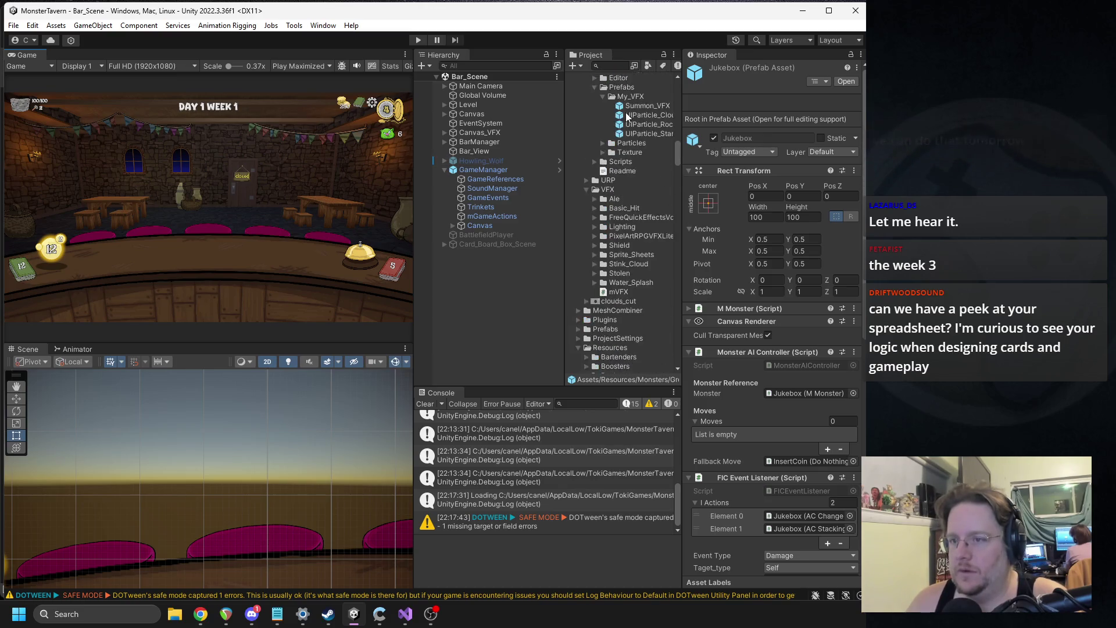
click(612, 65)
text(fart)
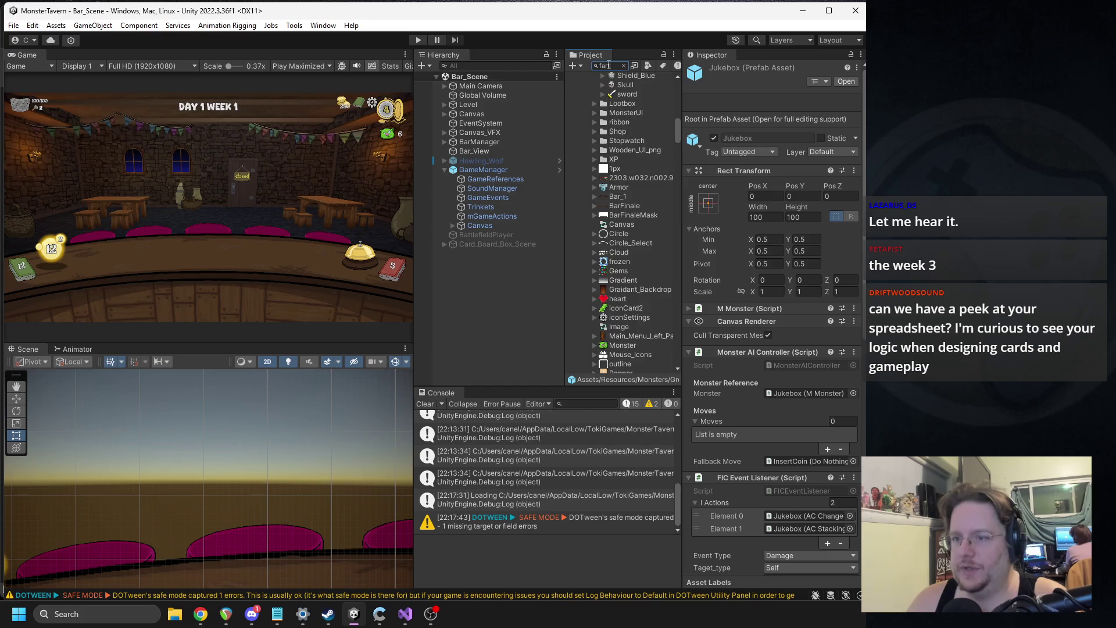
click(580, 111)
double_click(580, 110)
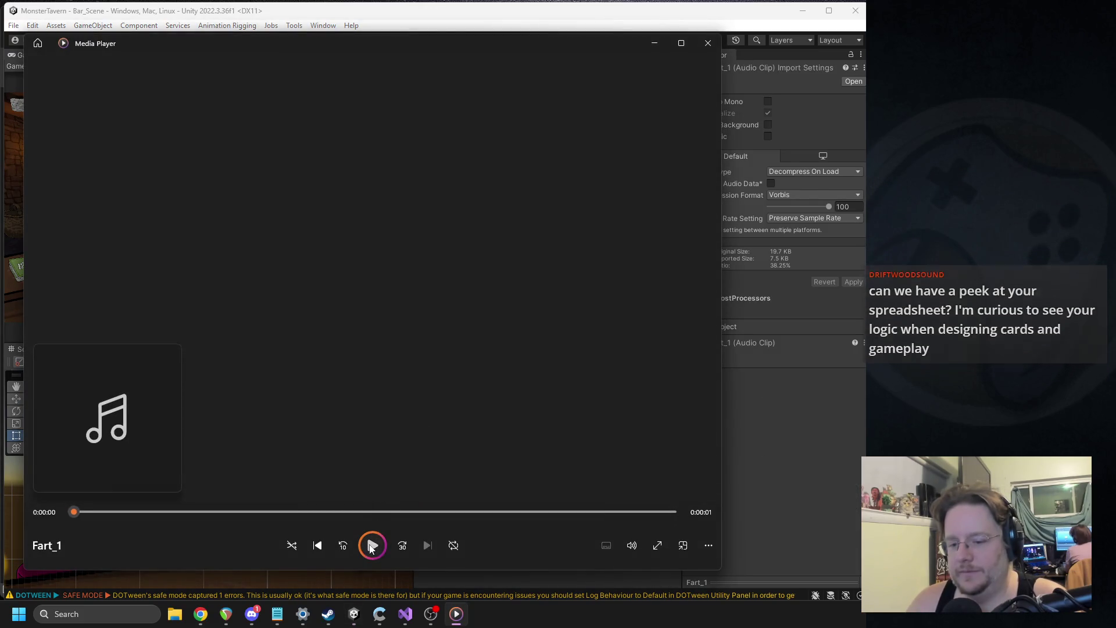
Play the Fart_1 clip twice, then close Media Player.
click(371, 546)
click(372, 546)
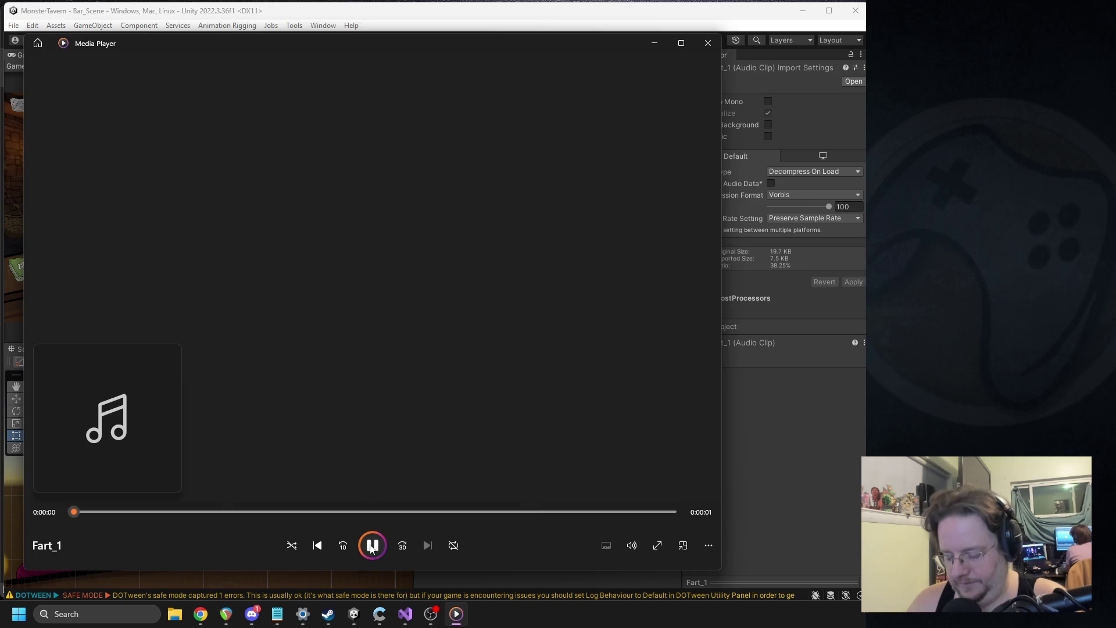
click(708, 43)
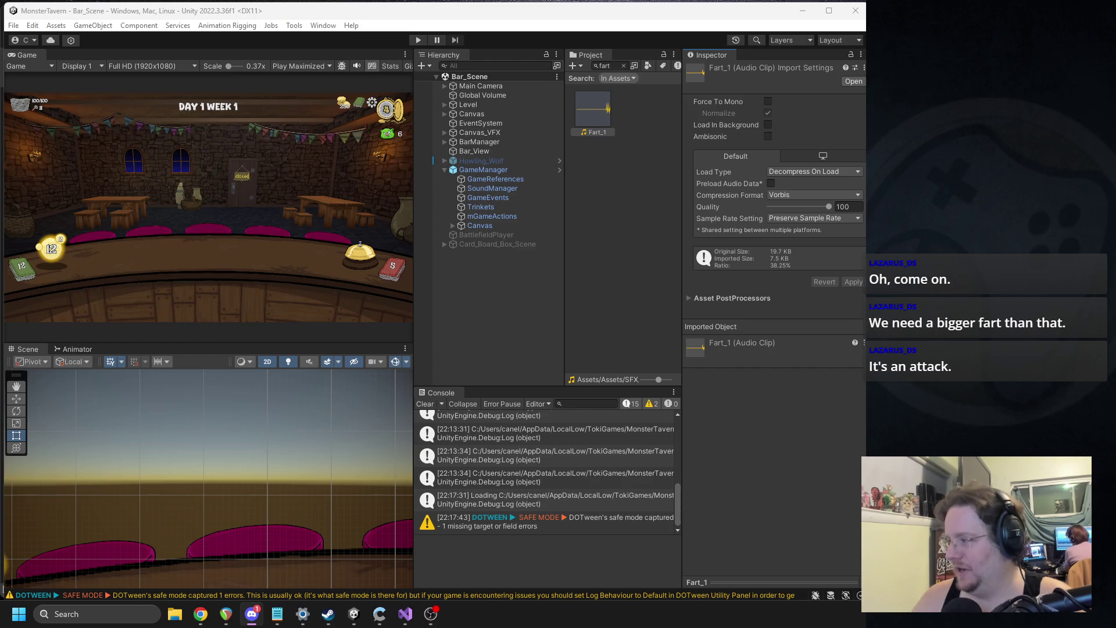
Clear the 'fart' Project search, then bring the Monster Tavern spreadsheet forward in Chrome.
key(alt+Tab)
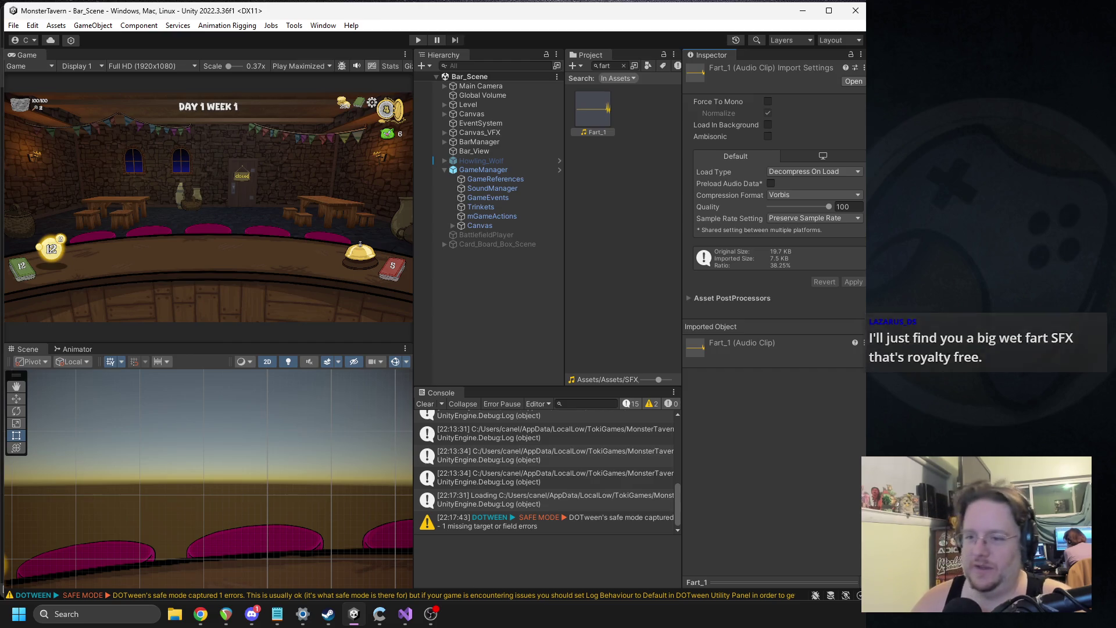
click(623, 66)
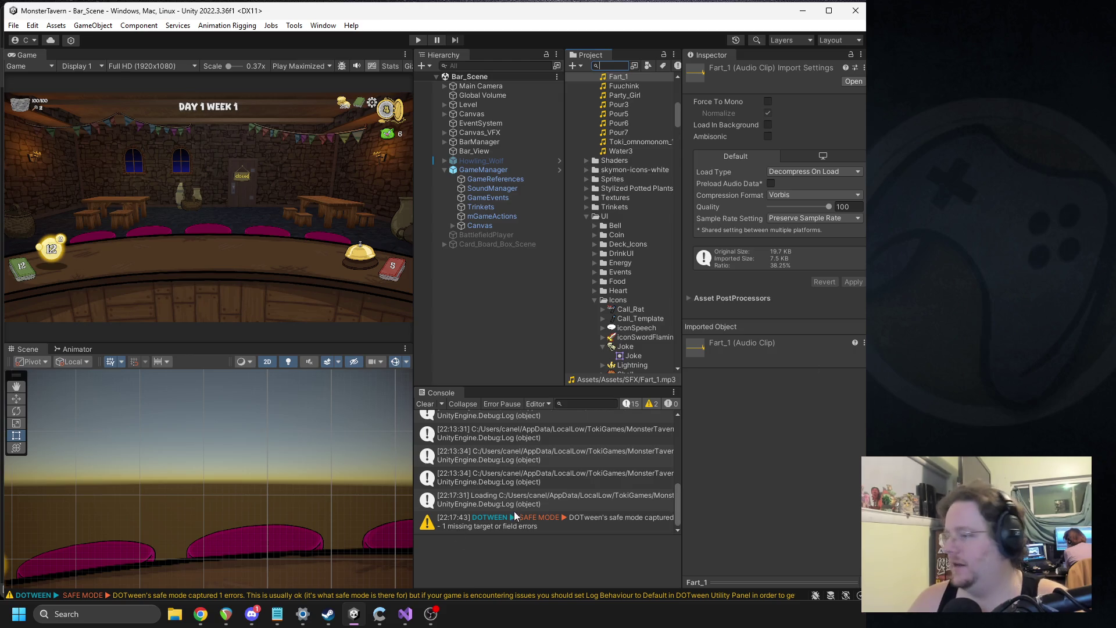
key(alt+Tab)
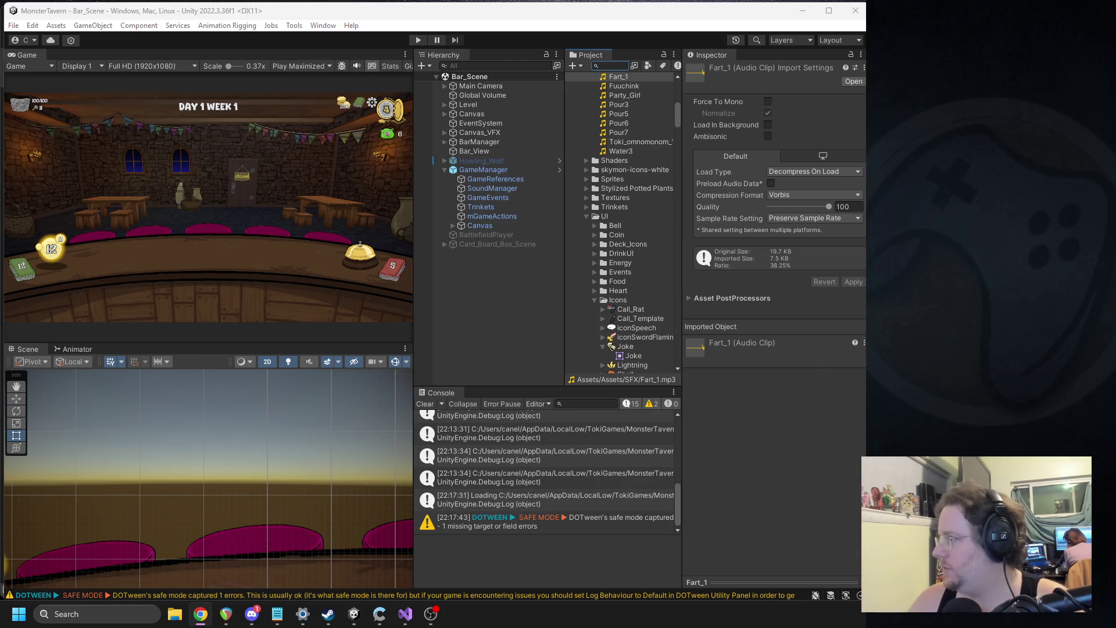
click(201, 613)
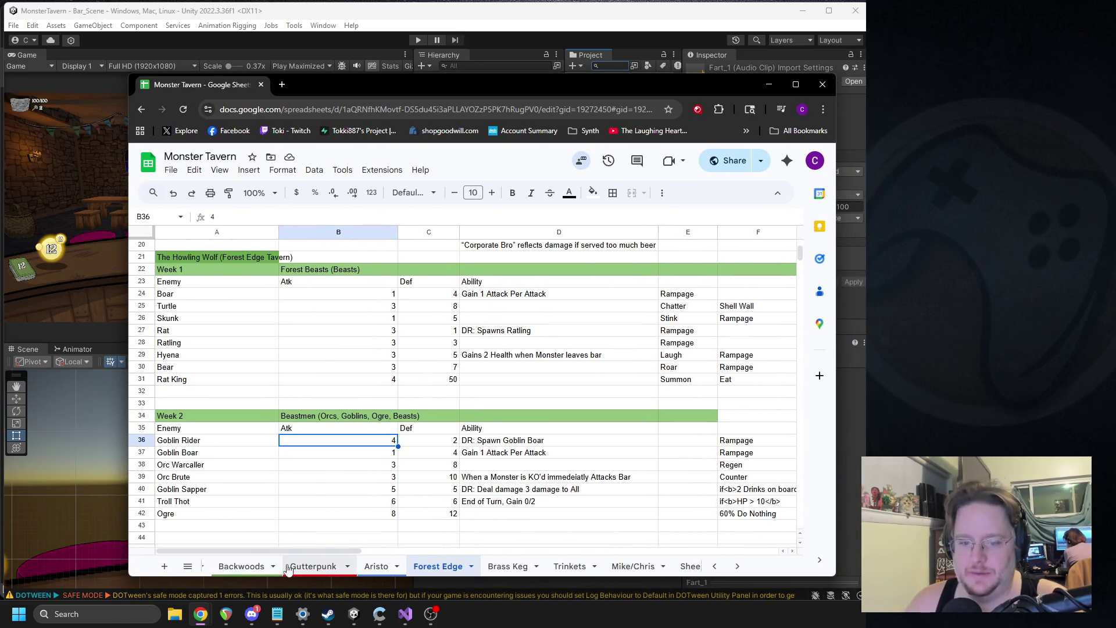
Switch to the Backwoods sheet from the all-sheets list and select cell E8.
click(187, 565)
scroll(244, 489, up, 3)
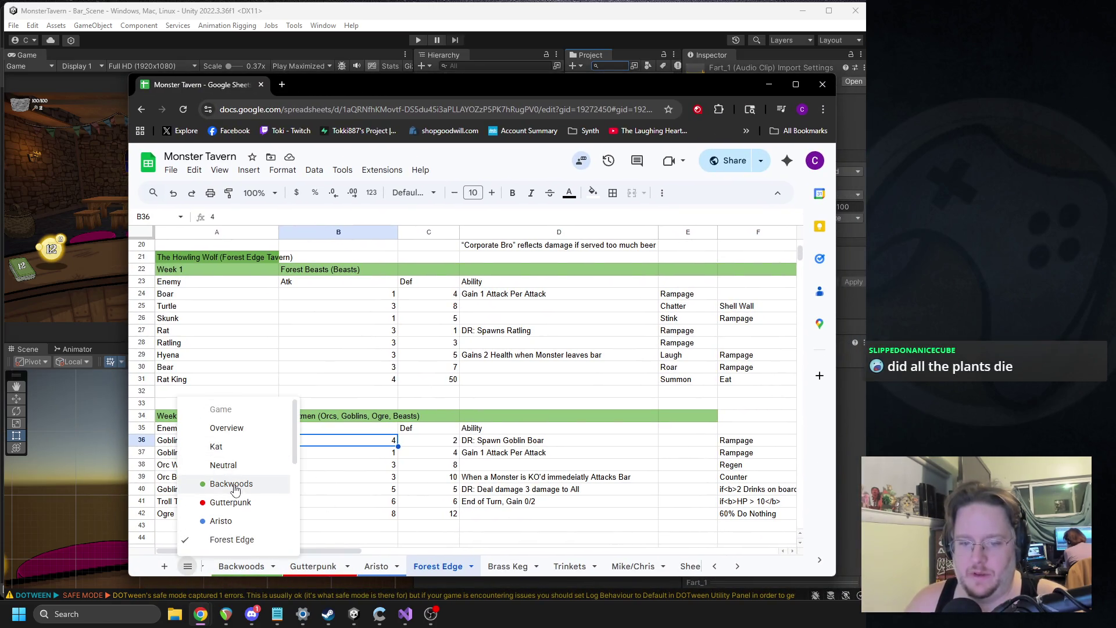
click(260, 488)
click(389, 333)
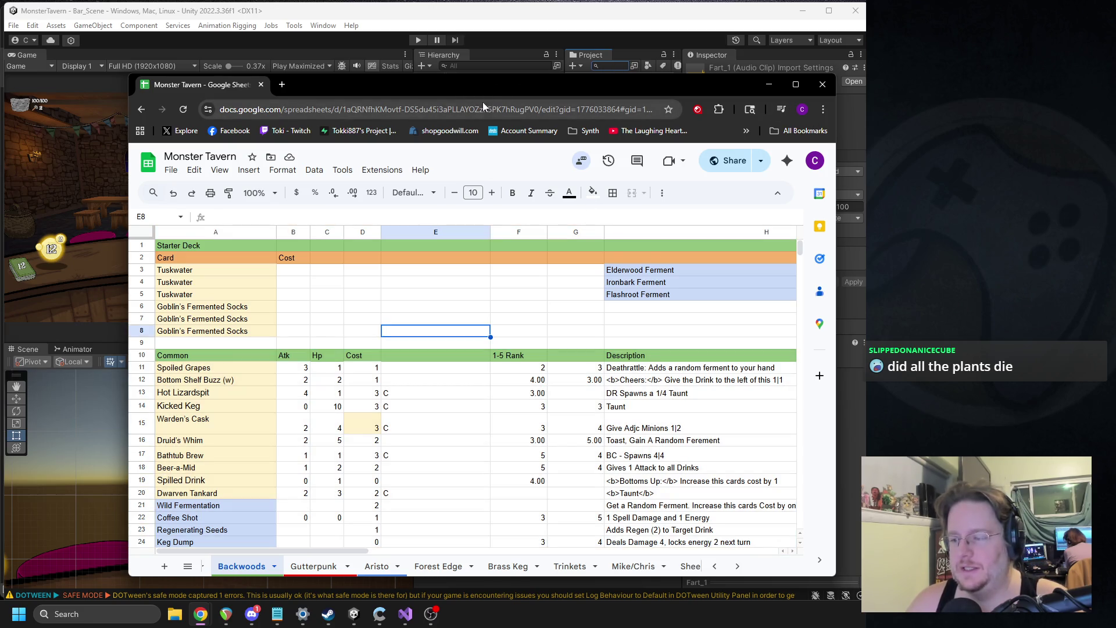
Stretch the Chrome window to full screen and zoom the page to 90%.
drag(437, 74, 438, 5)
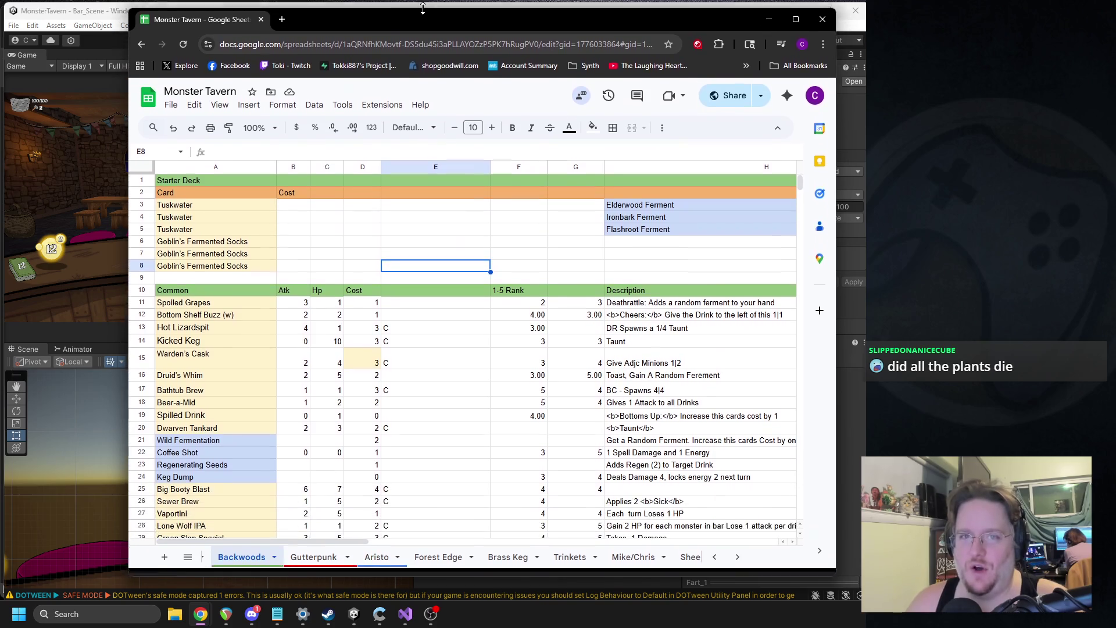
drag(450, 579, 451, 604)
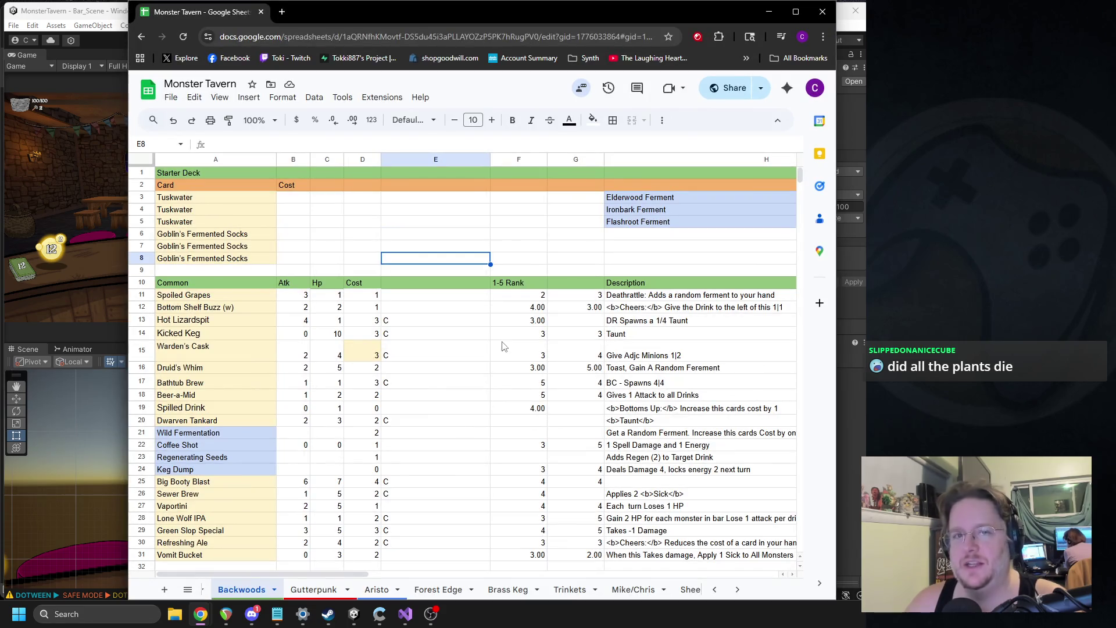
drag(125, 257, 3, 243)
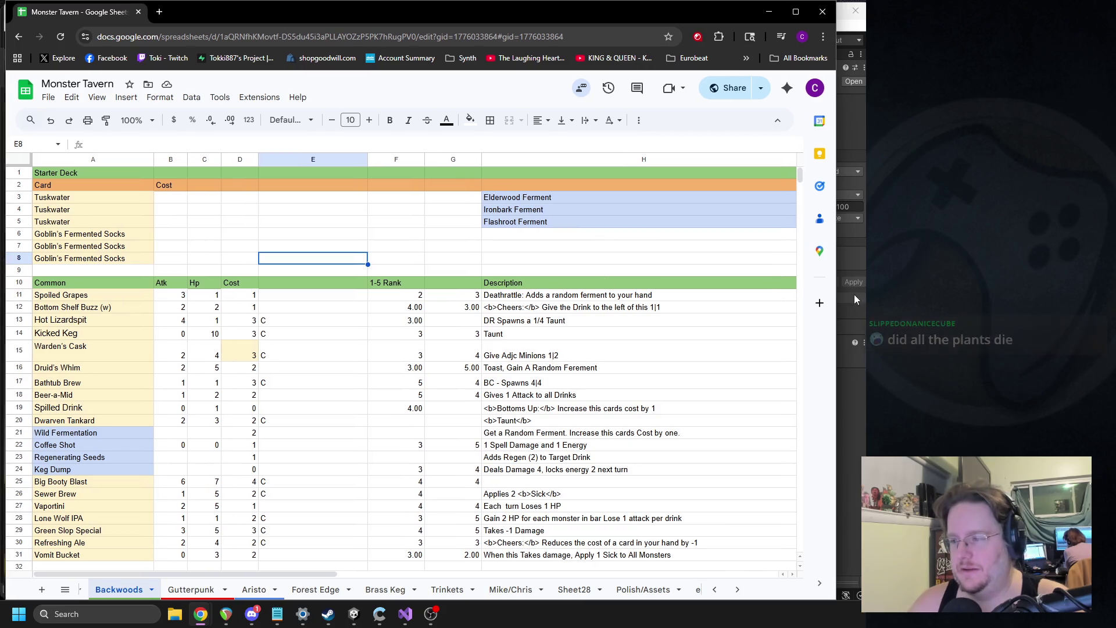
drag(836, 298, 868, 303)
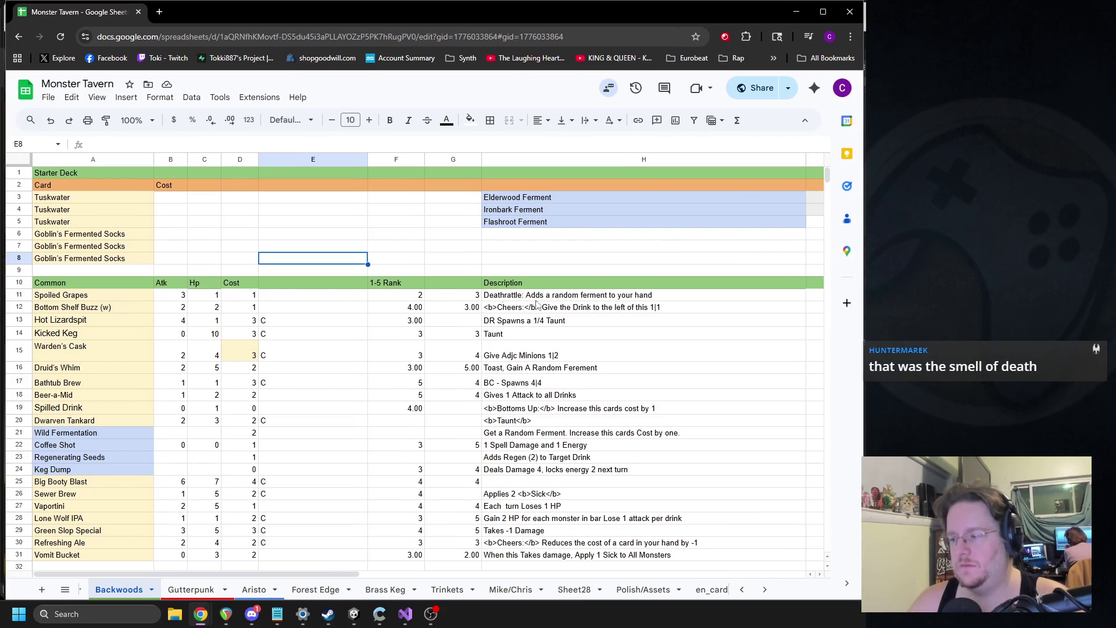
key(ctrl+minus)
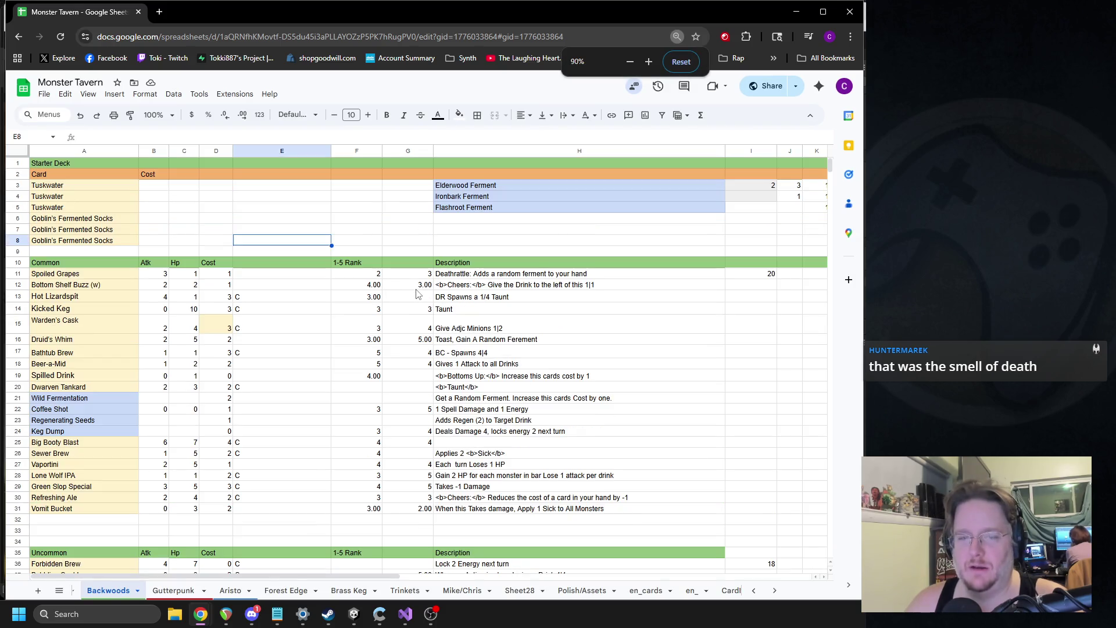
scroll(415, 293, up, 2)
Review the 1-5 Rank values in F10:G31 and Druid's Whim, then start Unity's Play mode.
click(551, 255)
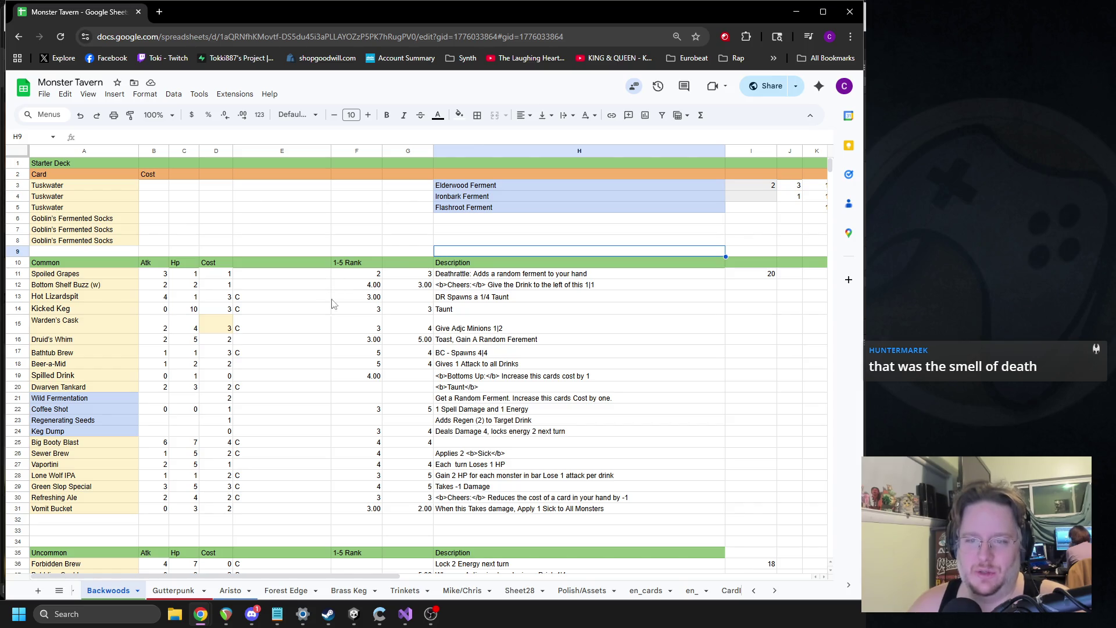
click(357, 264)
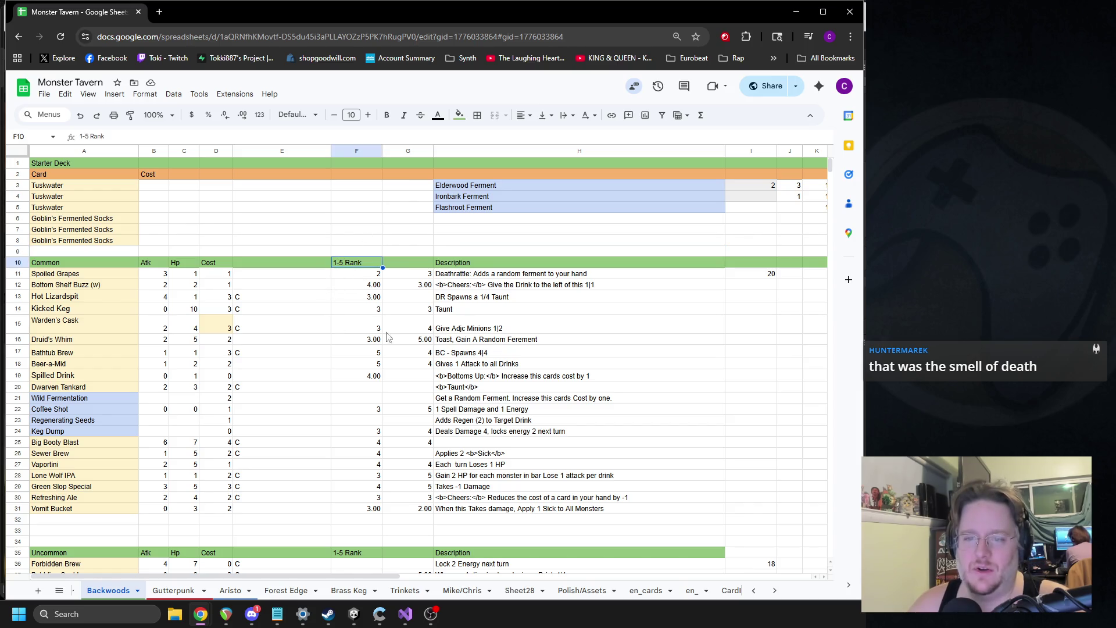
click(352, 276)
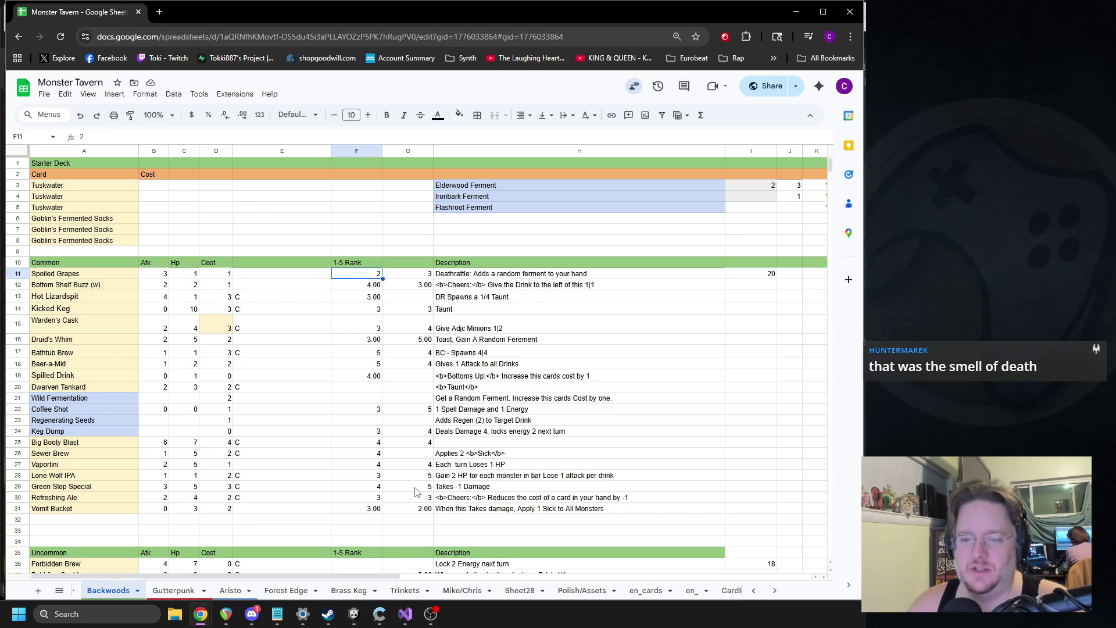
shift+click(421, 514)
click(531, 343)
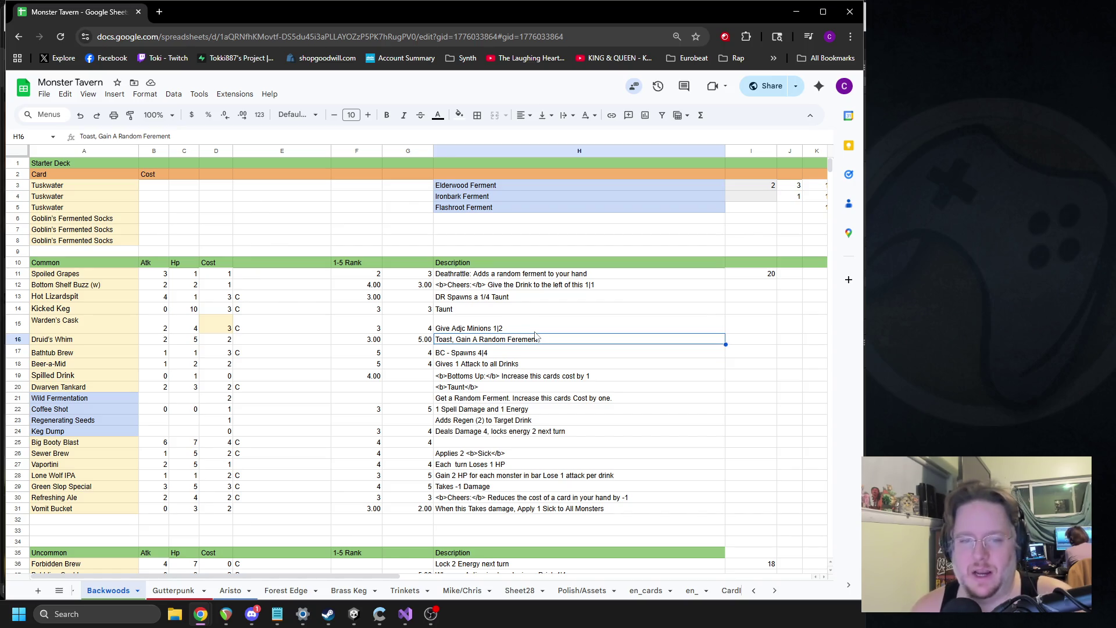
click(354, 613)
click(418, 41)
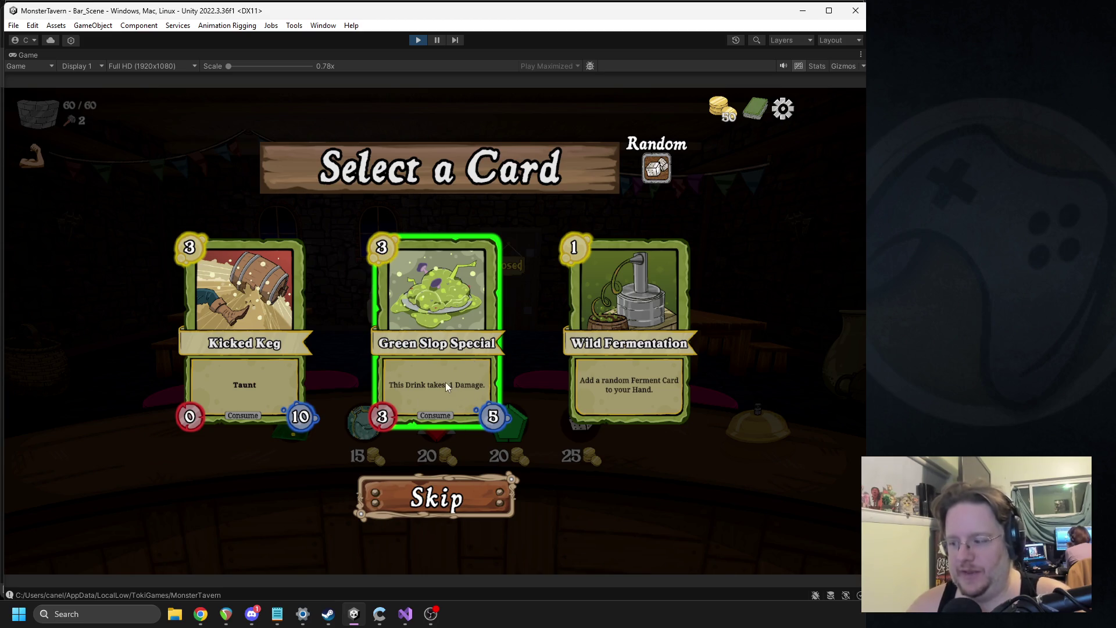
Skip the card pick, buy the red gem, empower a drink by 3/0, and start the day.
click(408, 274)
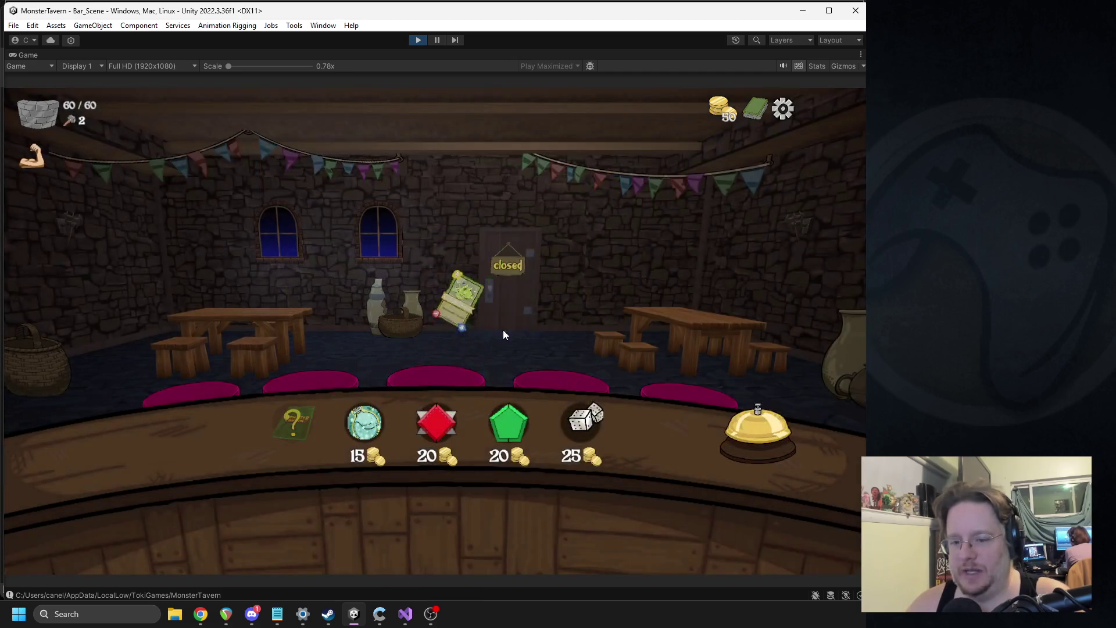
click(426, 429)
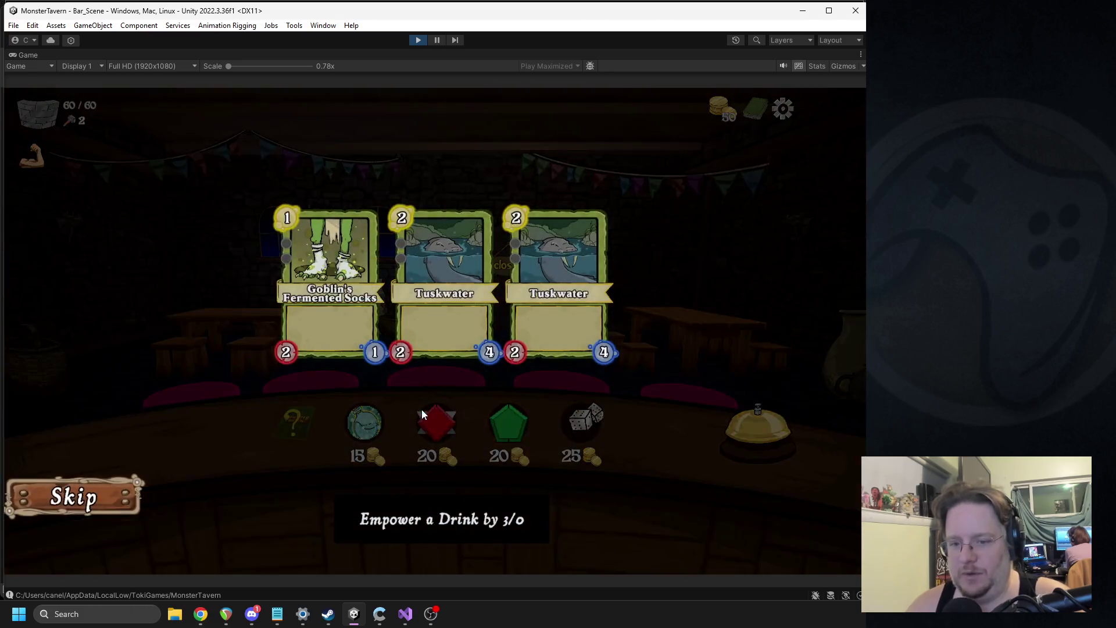
click(377, 291)
click(727, 436)
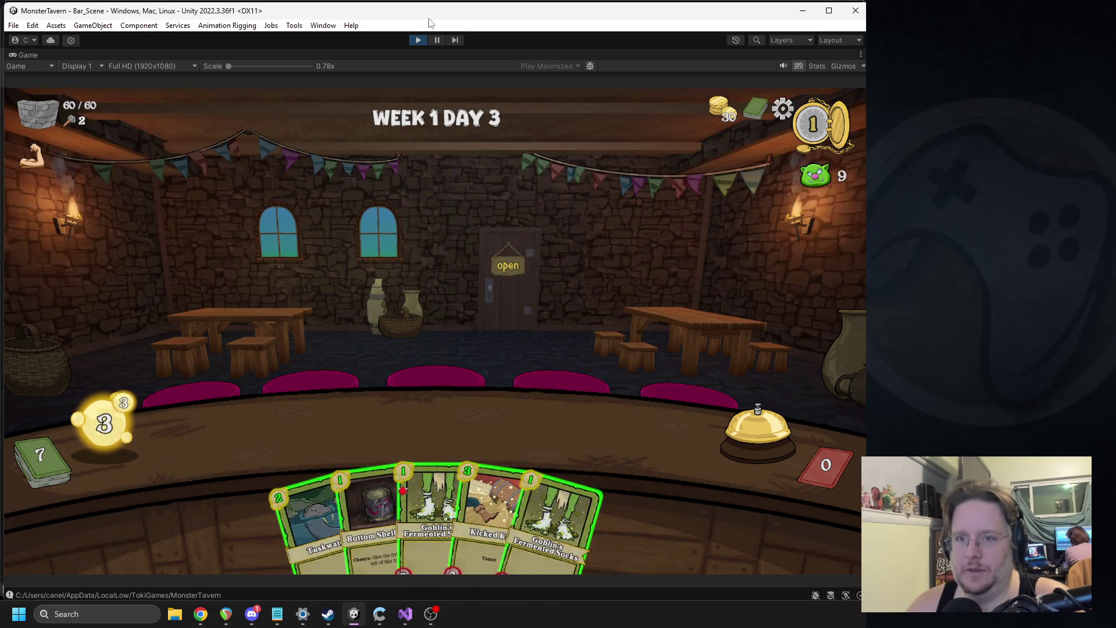
click(418, 40)
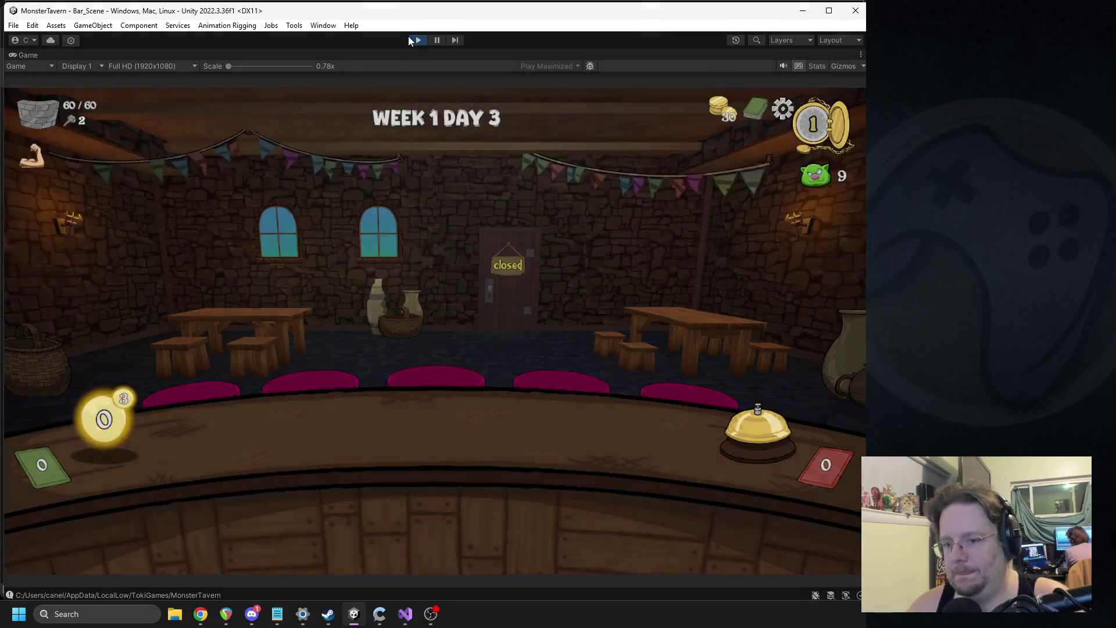
Serve Green Slop Special, ring the bell, then stop Play and return to the spreadsheet.
drag(339, 501, 281, 445)
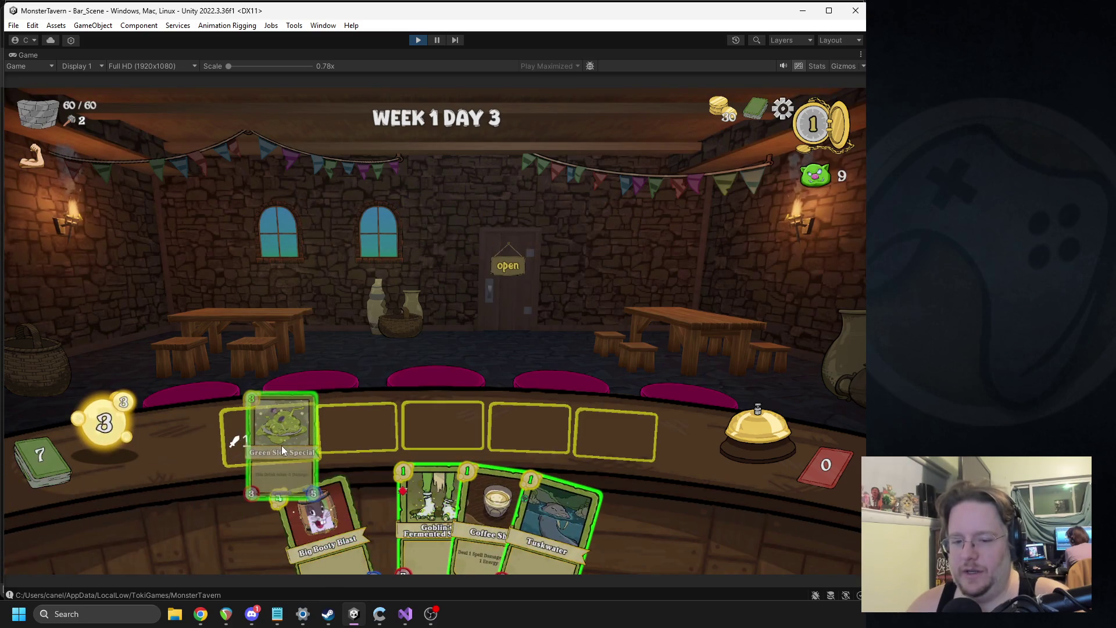
click(742, 427)
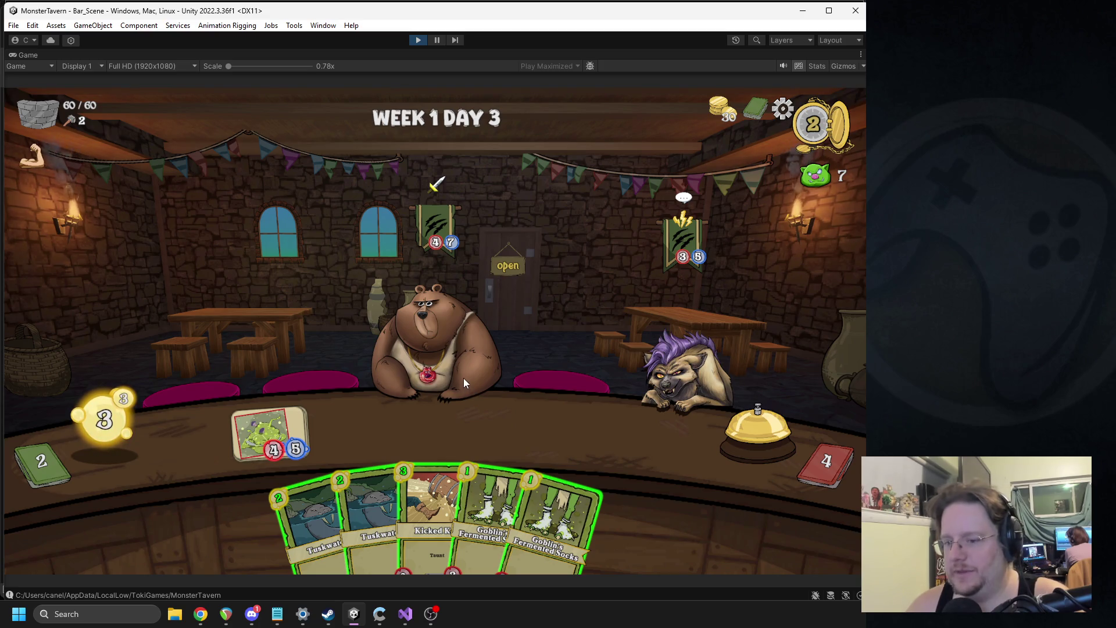
mouse_move(268, 448)
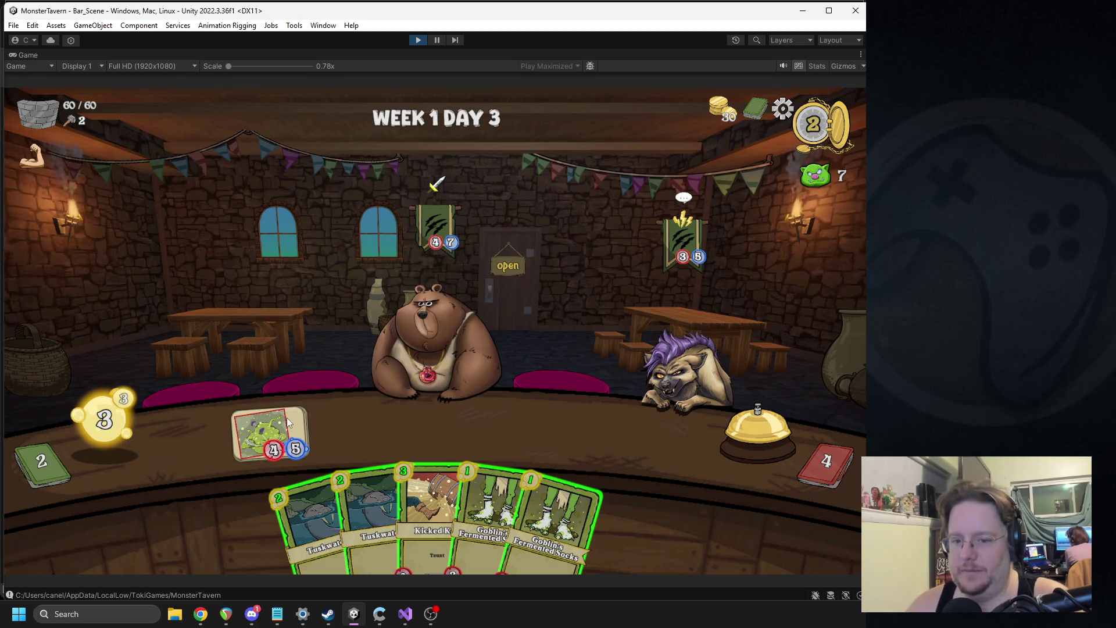
mouse_move(287, 418)
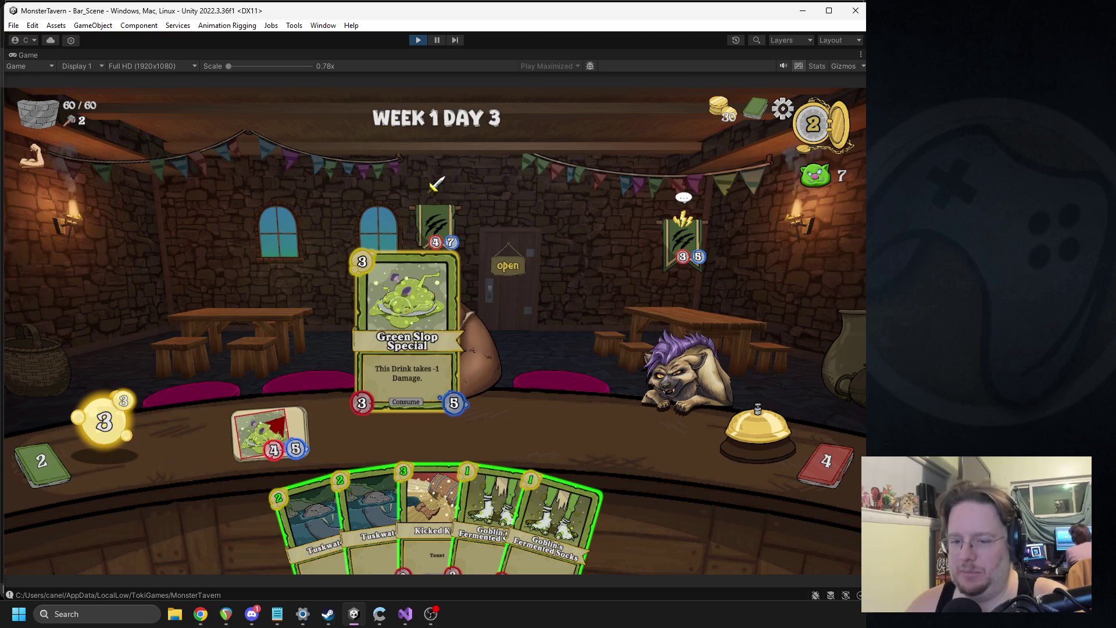
click(418, 40)
mouse_move(200, 614)
click(251, 558)
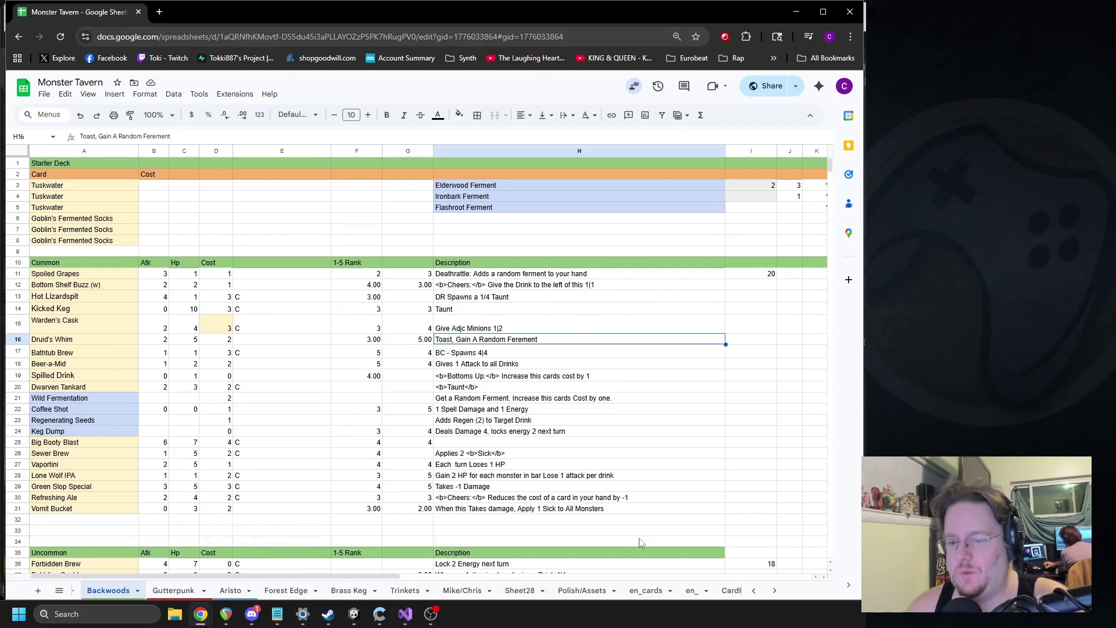
Select the Starter Deck block A1:H8 and the three ferment names in H3:H5.
mouse_move(364, 574)
mouse_down()
mouse_move(659, 581)
mouse_move(367, 579)
mouse_up()
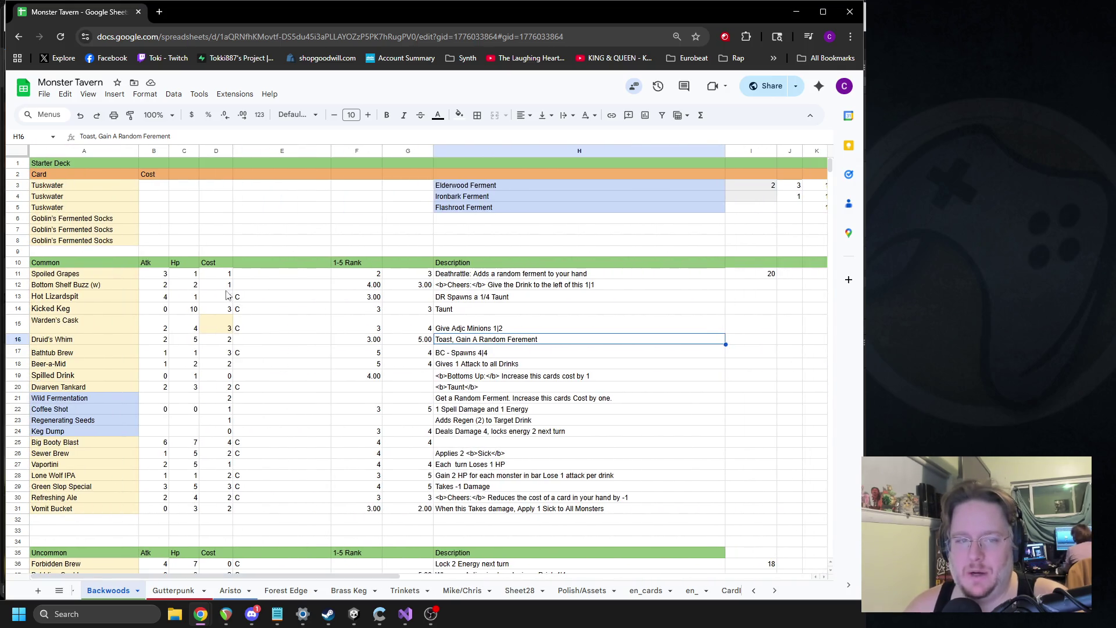
drag(72, 163, 585, 244)
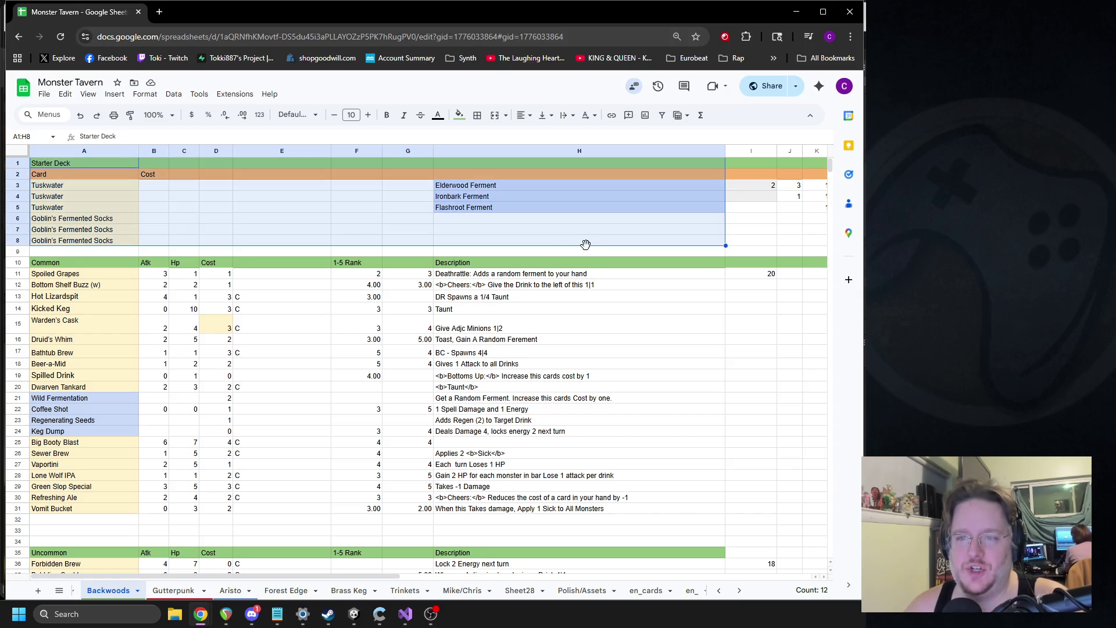
mouse_move(465, 186)
mouse_down()
mouse_move(480, 199)
mouse_move(476, 212)
mouse_up()
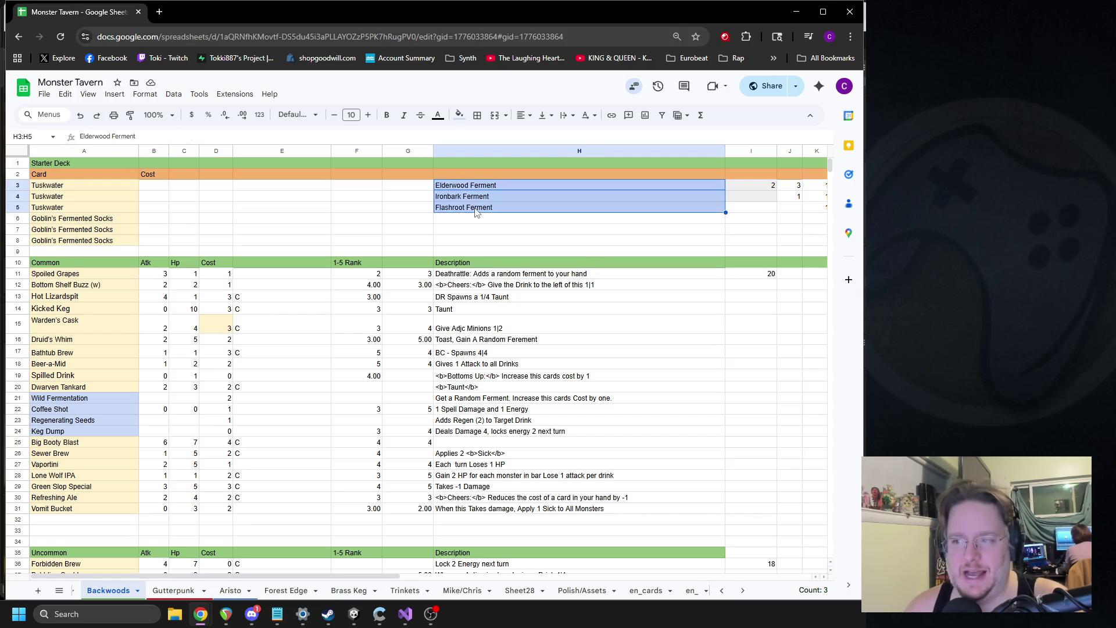
Inspect Spilled Drink, Druid's Whim, Bathtub Brew and the blue-shaded cards A21:A24.
click(79, 376)
click(95, 339)
click(98, 353)
click(97, 398)
click(96, 420)
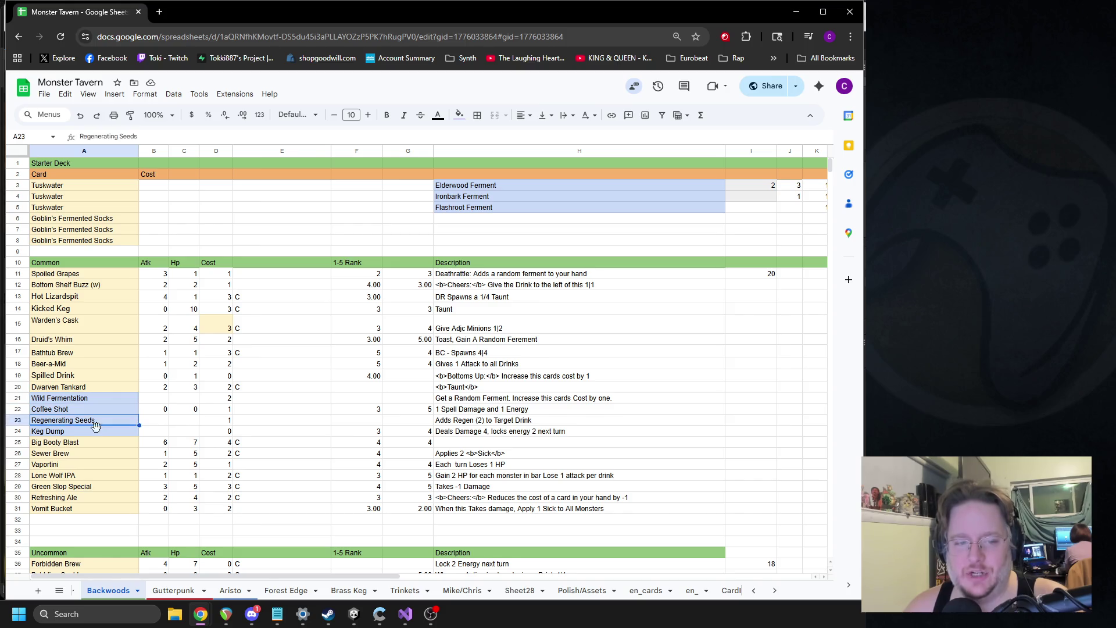
click(97, 431)
drag(94, 404, 93, 399)
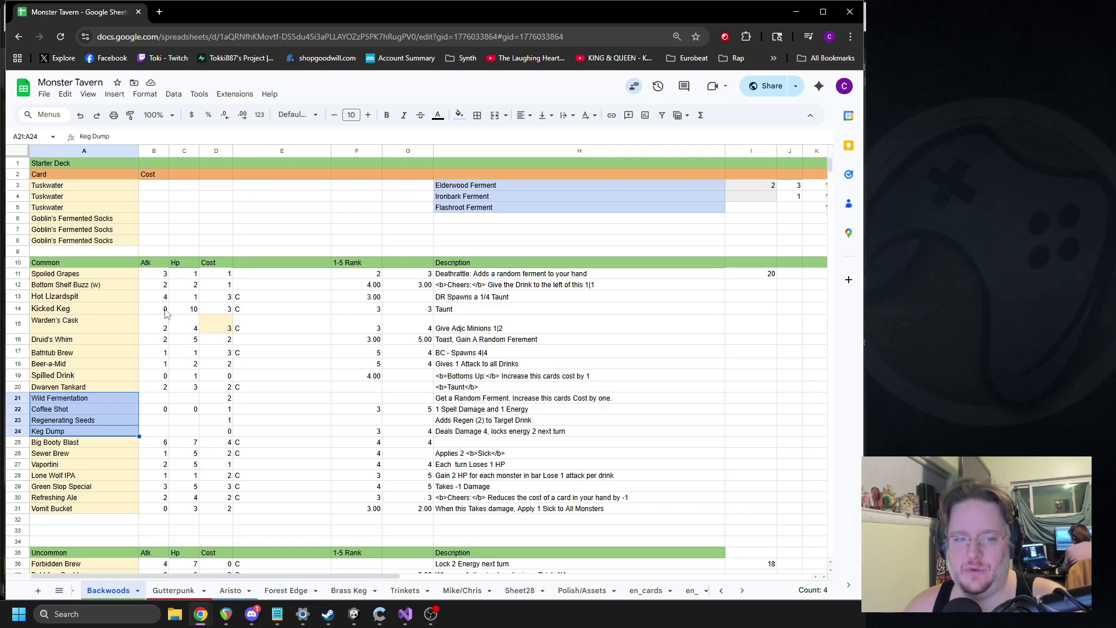
Scroll to the Uncommon cards and check Orc Sweat Stout's attack value.
scroll(116, 348, down, 4)
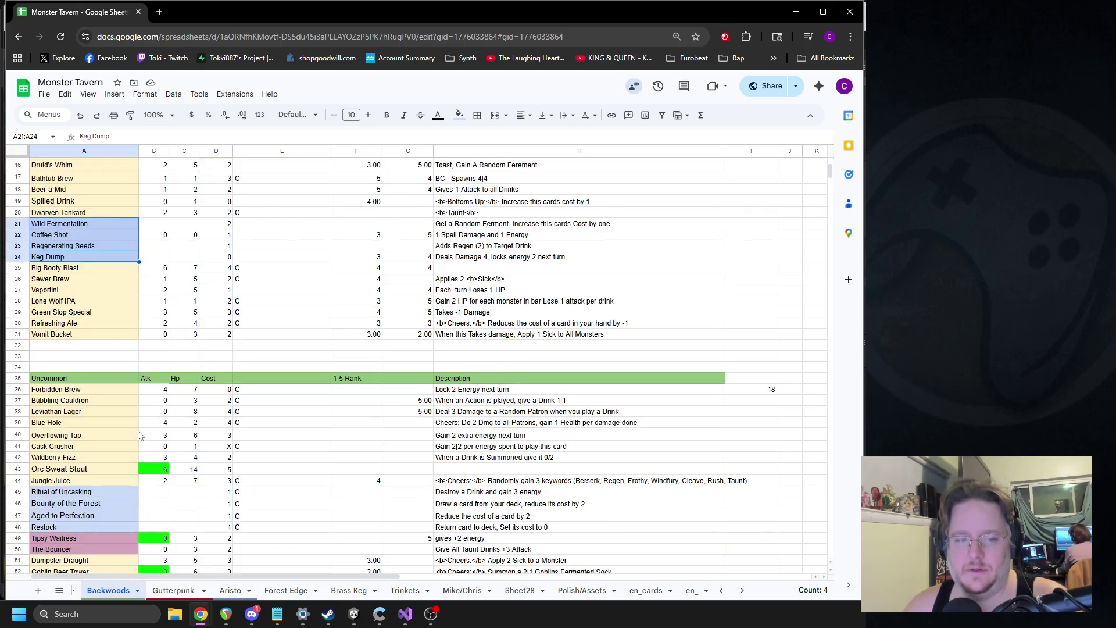
scroll(116, 293, up, 3)
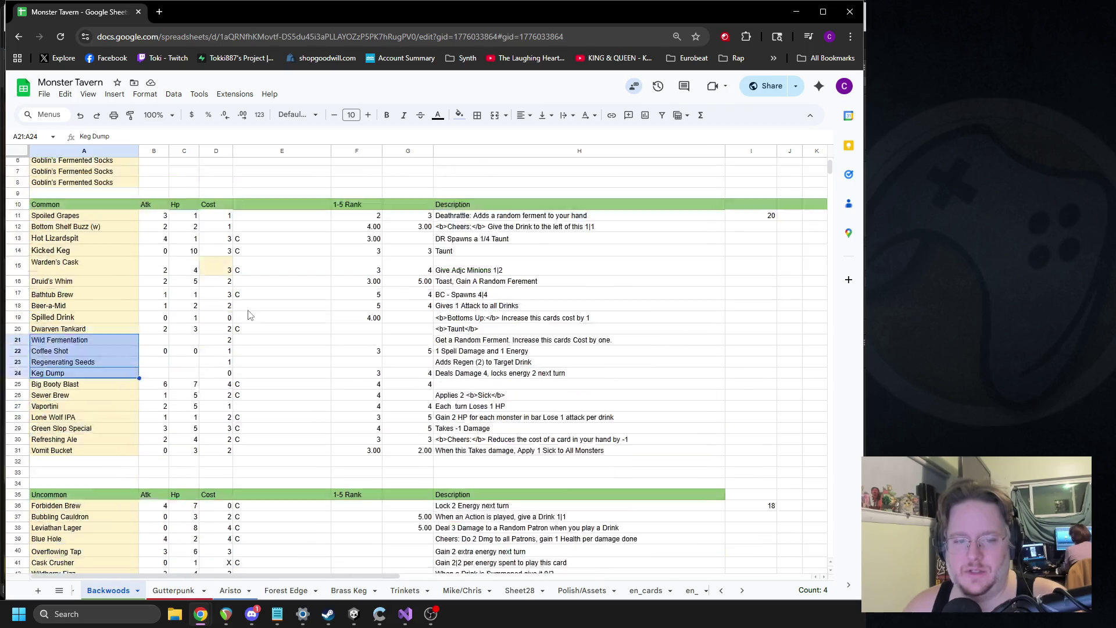
scroll(251, 299, down, 4)
click(150, 357)
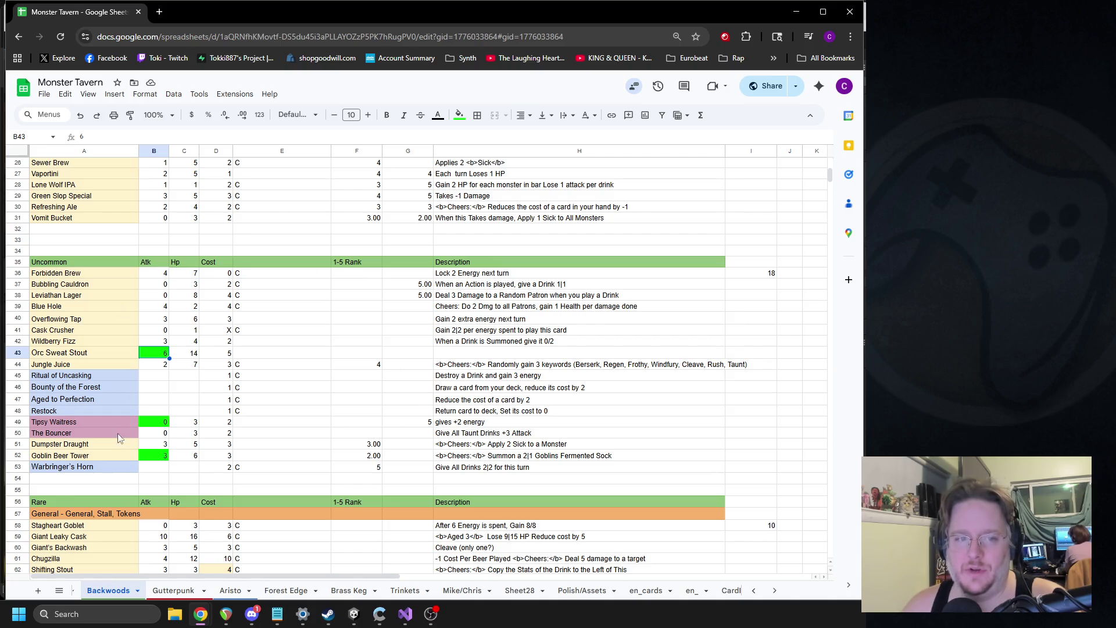
scroll(423, 309, down, 5)
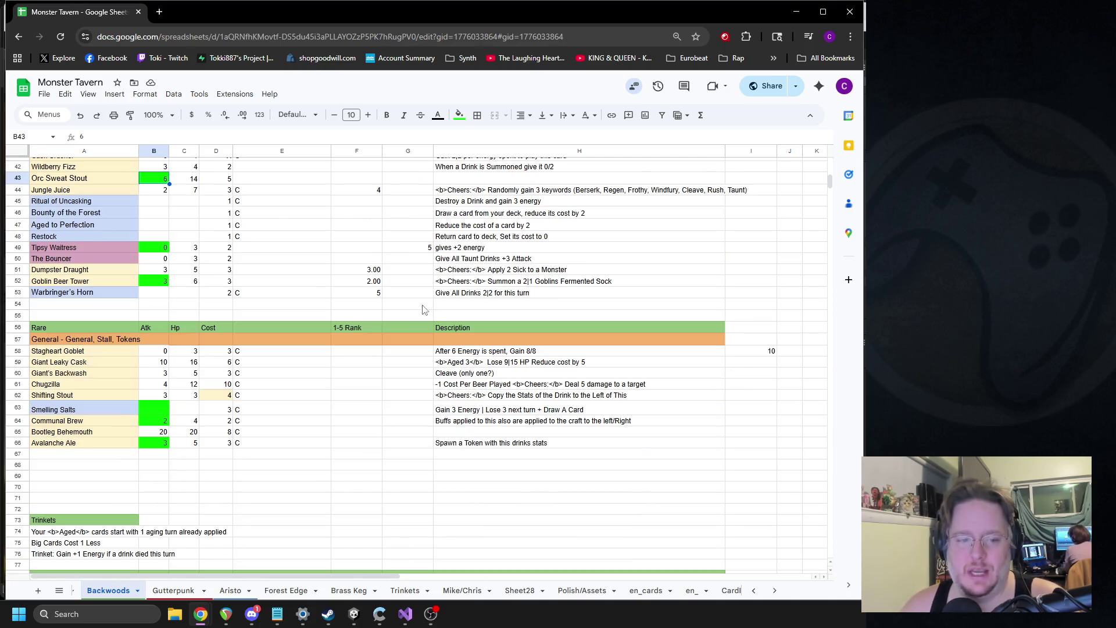
scroll(399, 375, up, 3)
scroll(372, 387, down, 3)
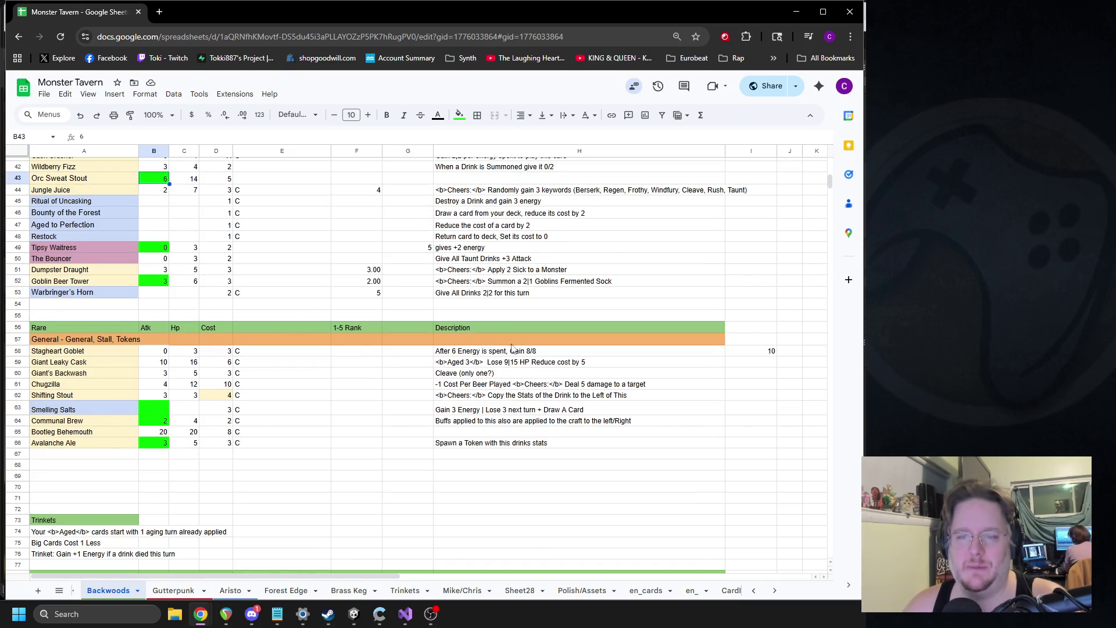
scroll(150, 311, up, 10)
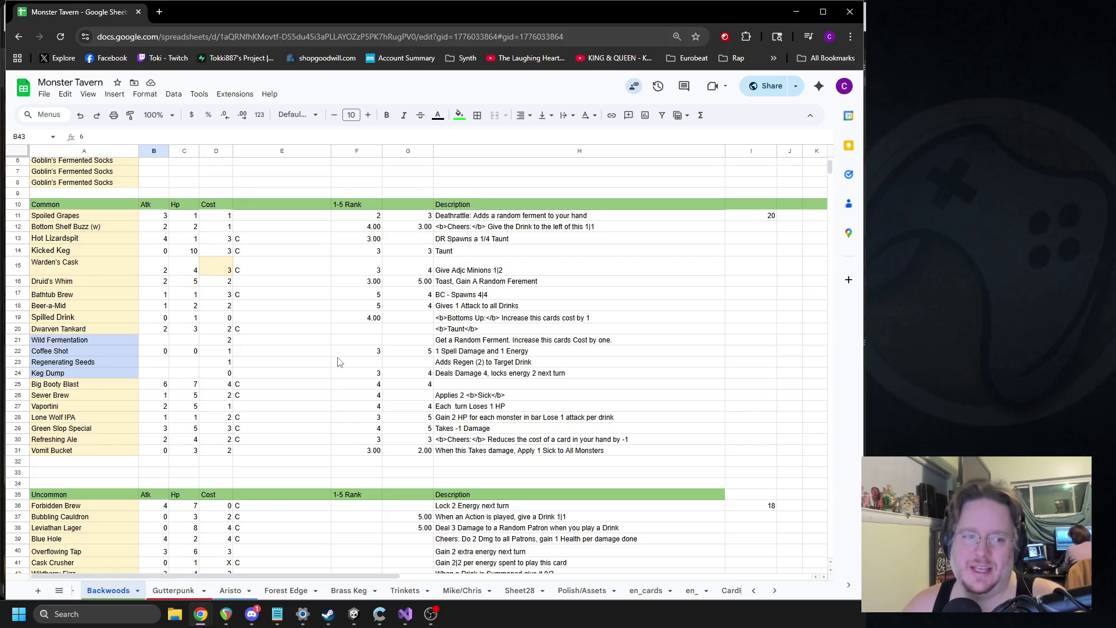
scroll(69, 317, up, 2)
click(70, 311)
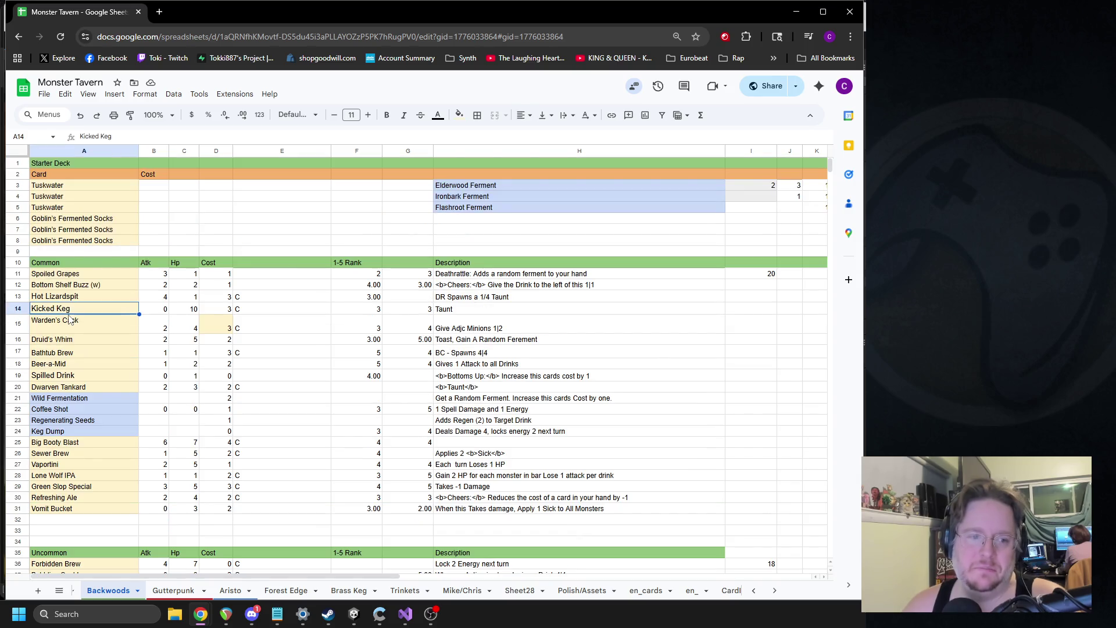
click(67, 343)
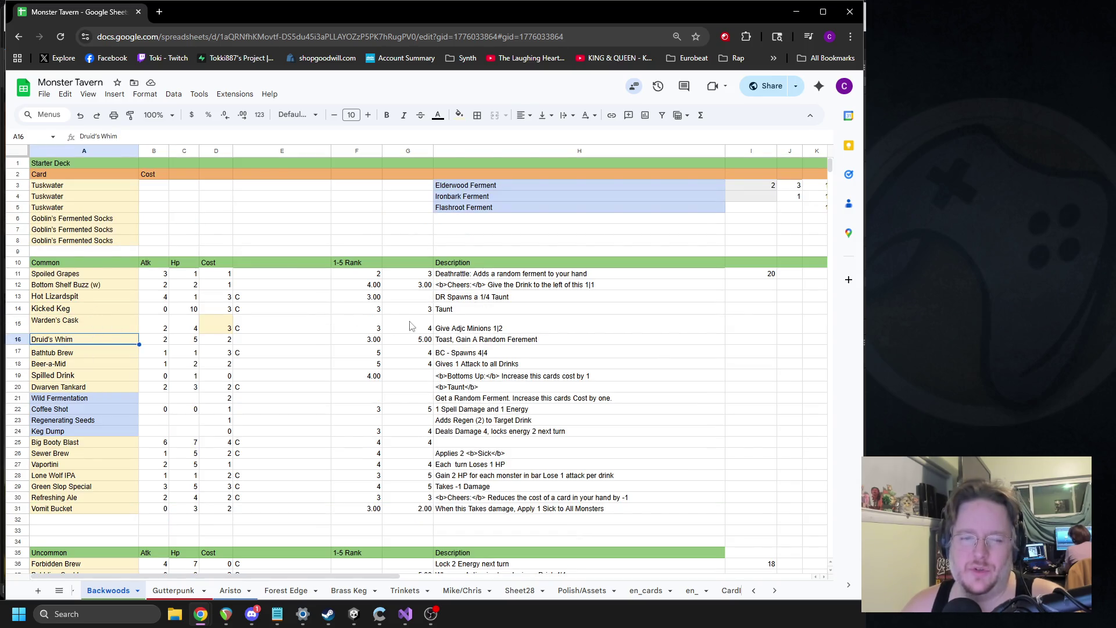
click(94, 296)
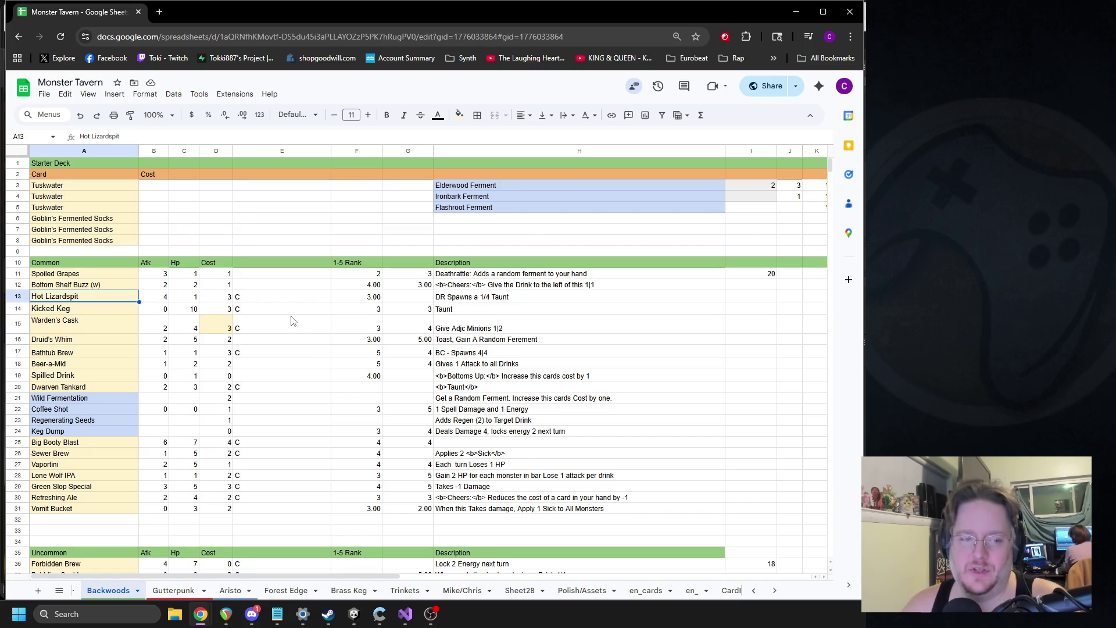
scroll(289, 320, down, 5)
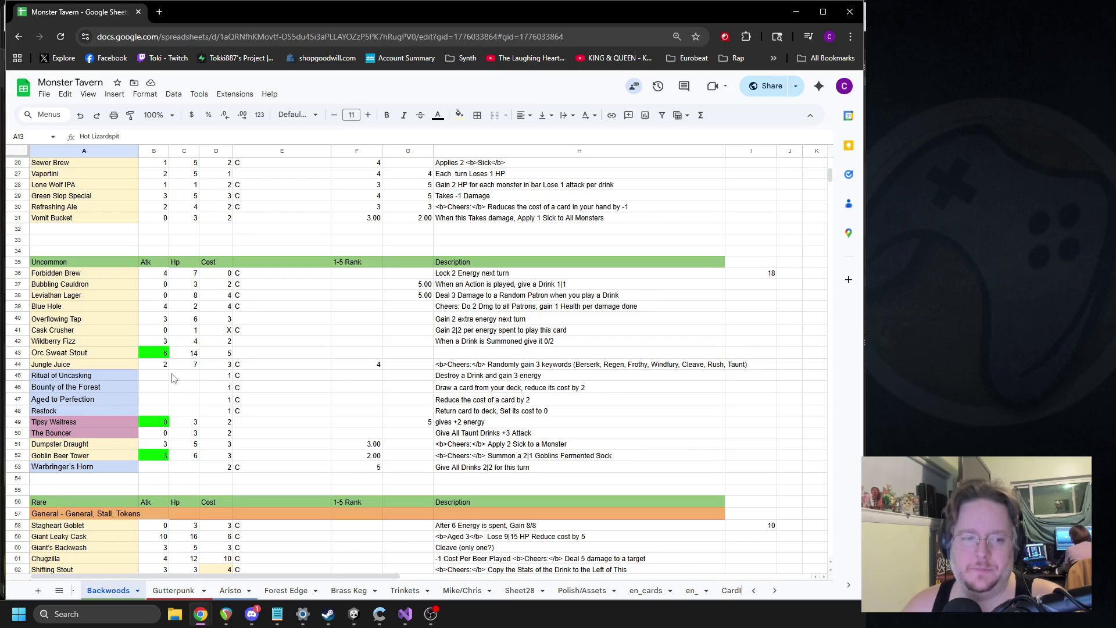
Highlight the full Leviathan Lager and Hot Lizardspit card rows to compare their stats.
click(88, 296)
shift+click(465, 300)
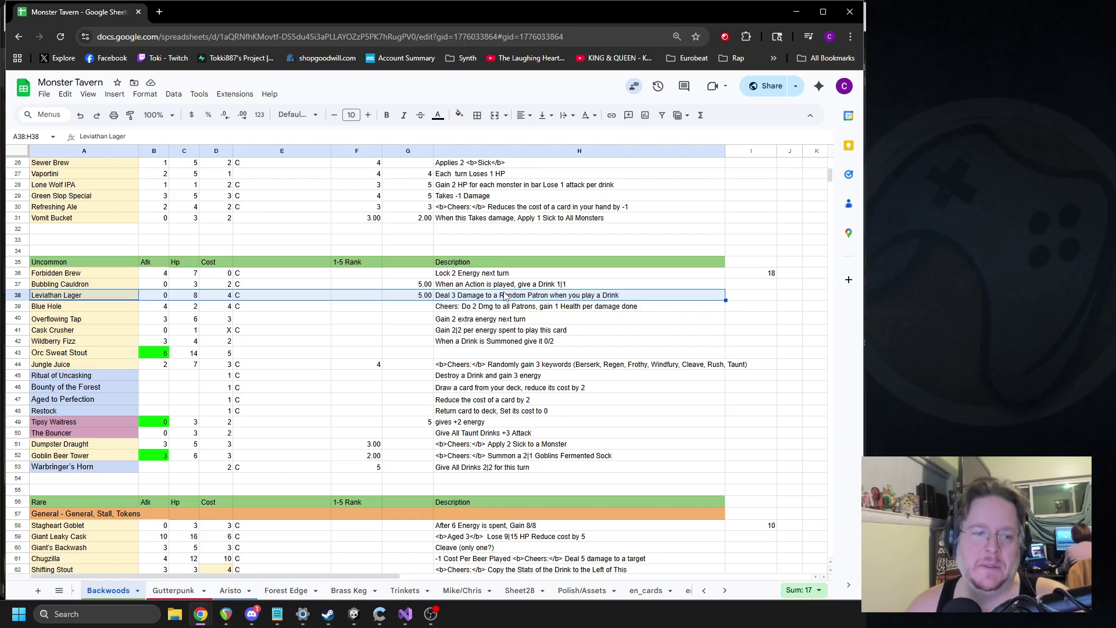
scroll(274, 282, up, 5)
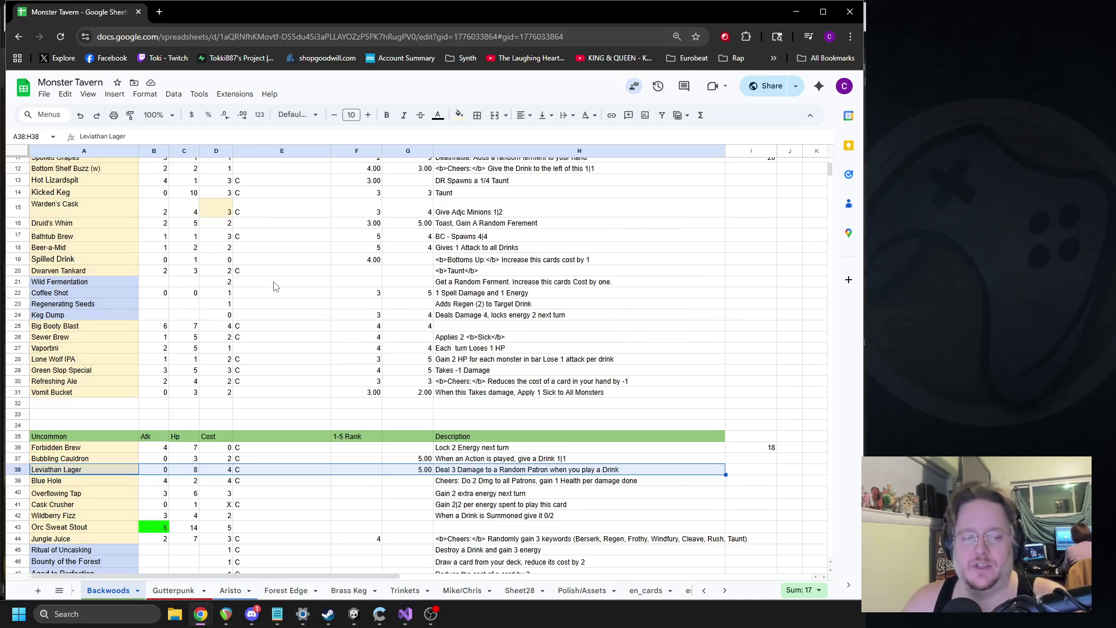
scroll(219, 285, down, 2)
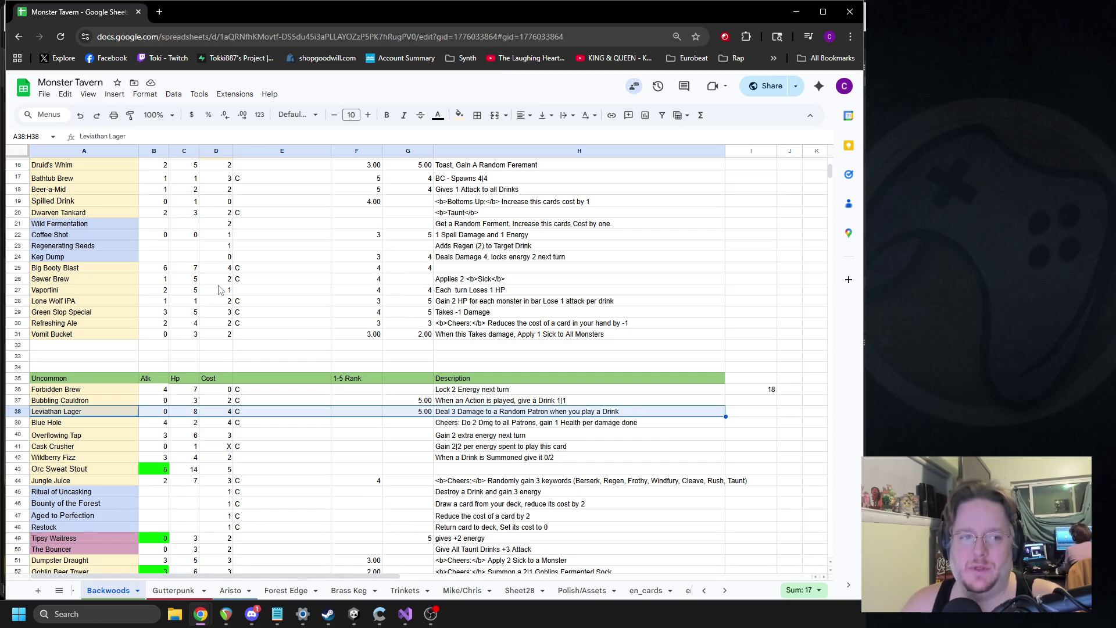
scroll(218, 287, up, 5)
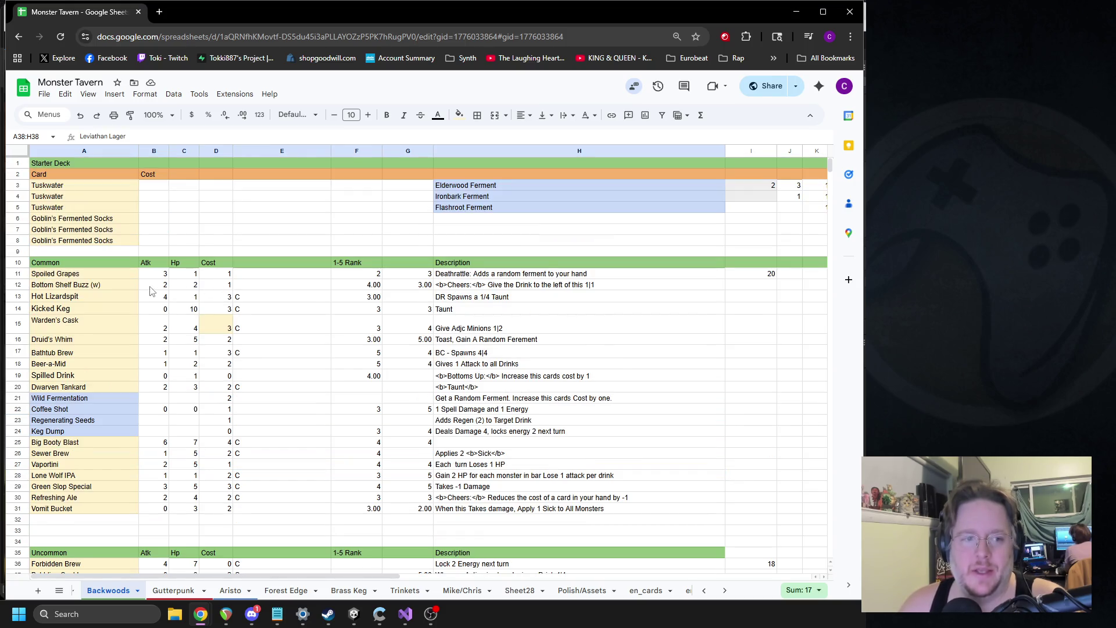
click(65, 298)
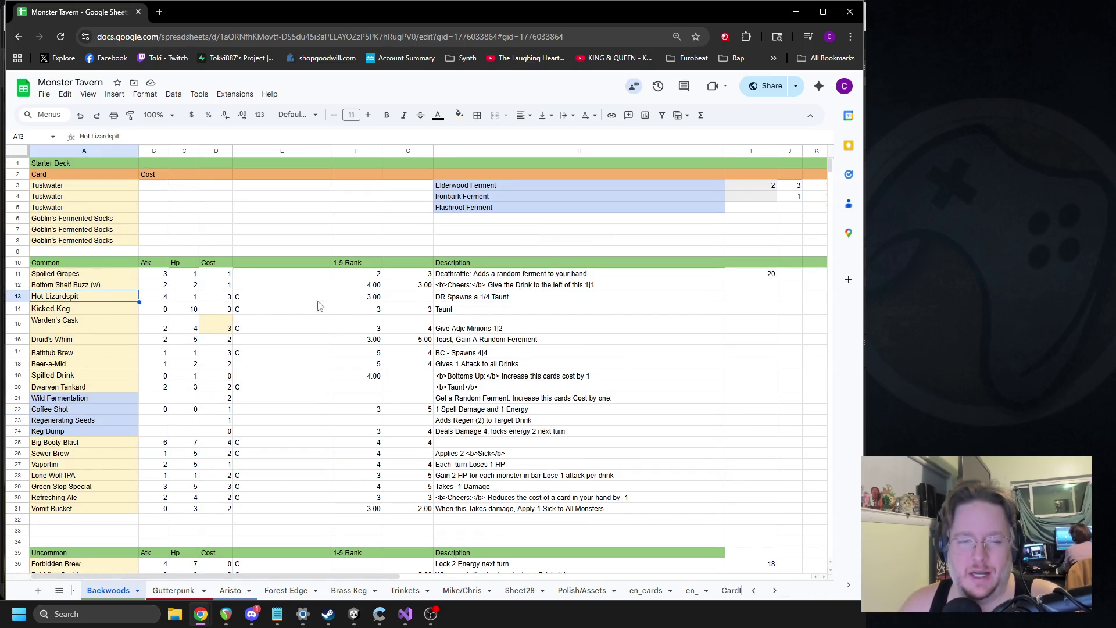
shift+click(470, 297)
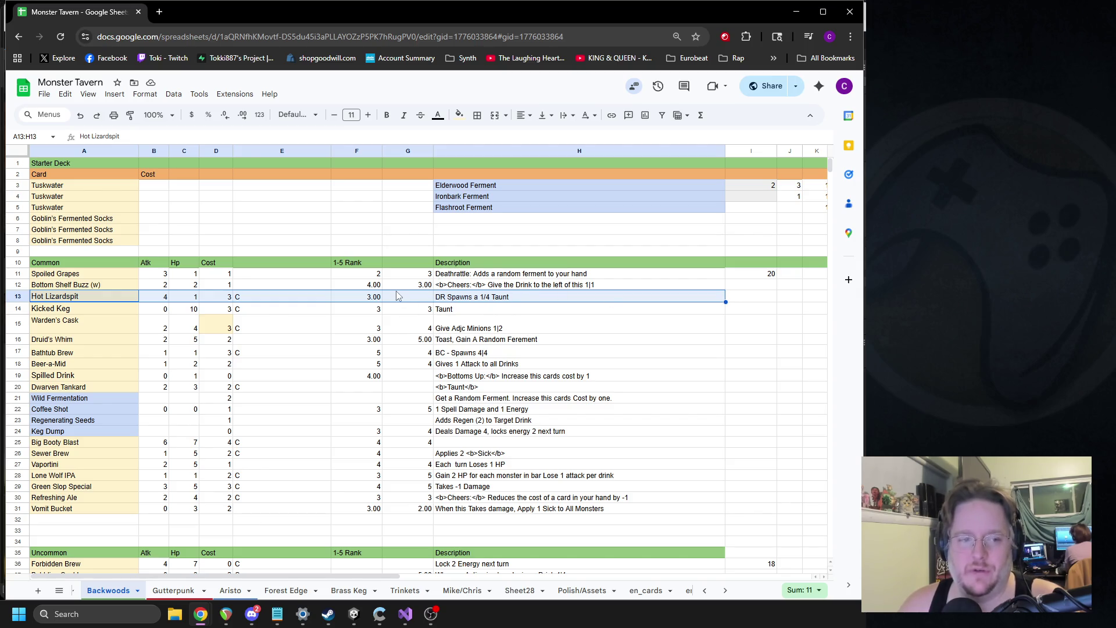
scroll(401, 326, down, 5)
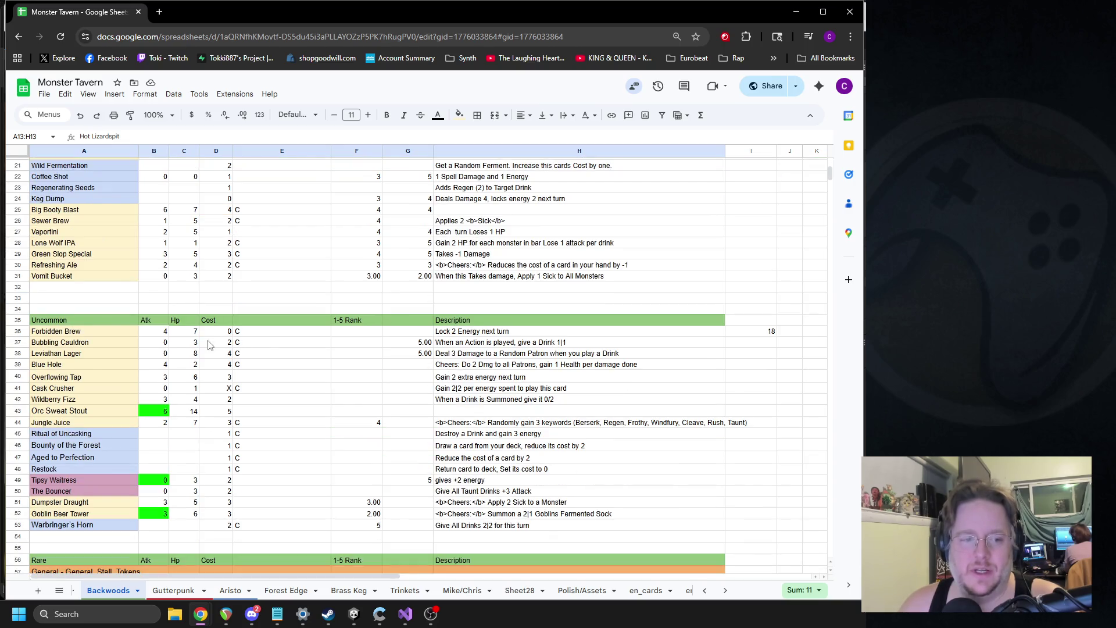
click(82, 354)
shift+click(485, 355)
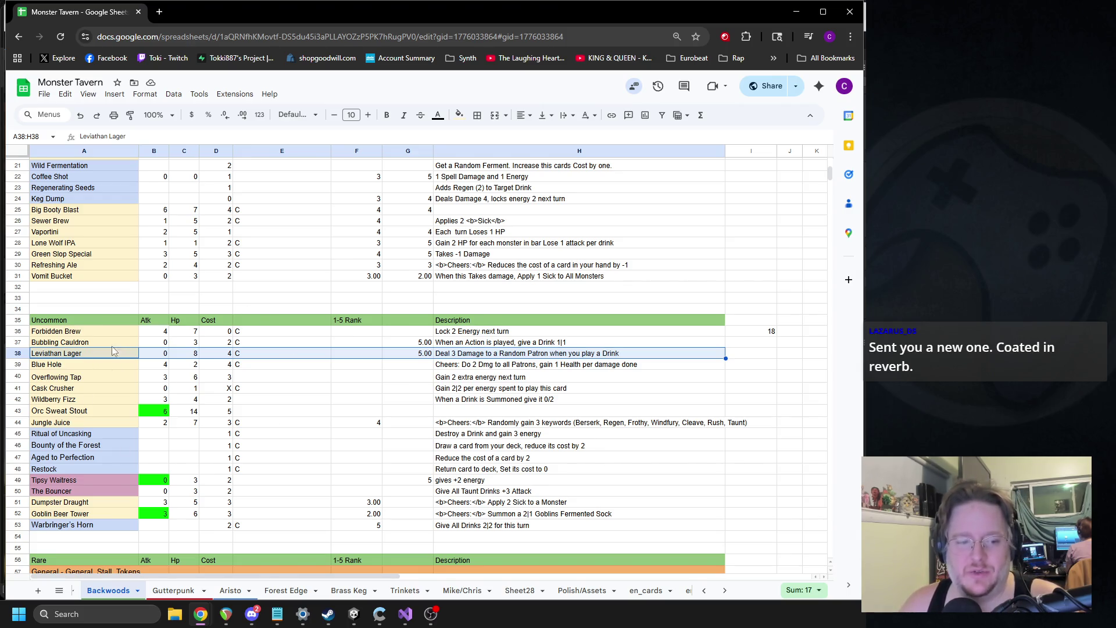
Select the Rare card block through row 66, then the Smelling Salts and Shifting Stout rows.
scroll(129, 357, down, 3)
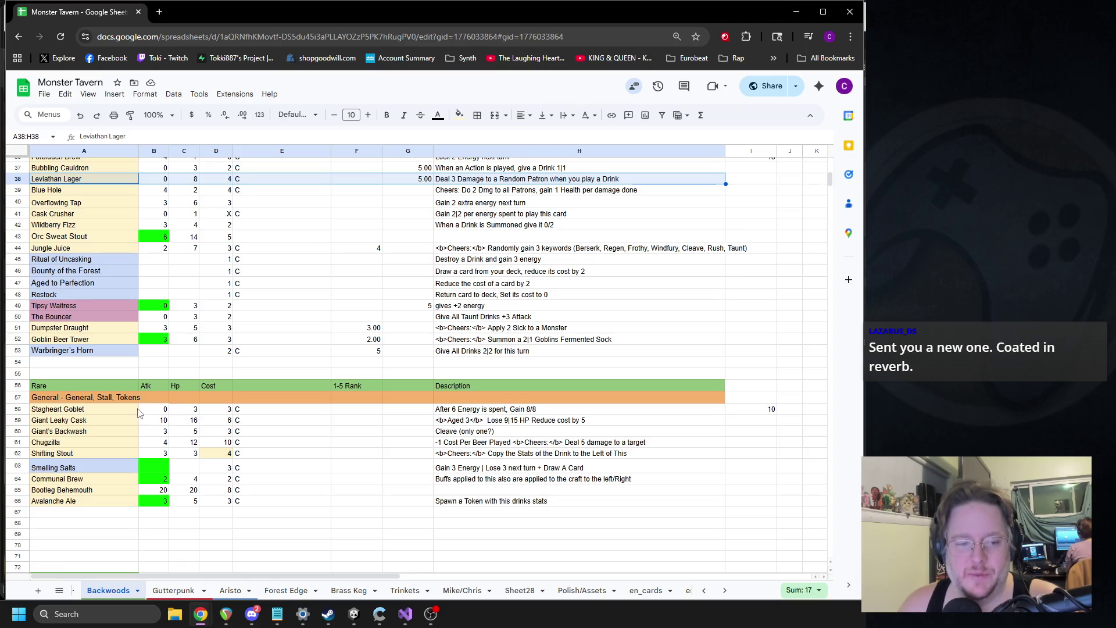
click(93, 420)
click(66, 410)
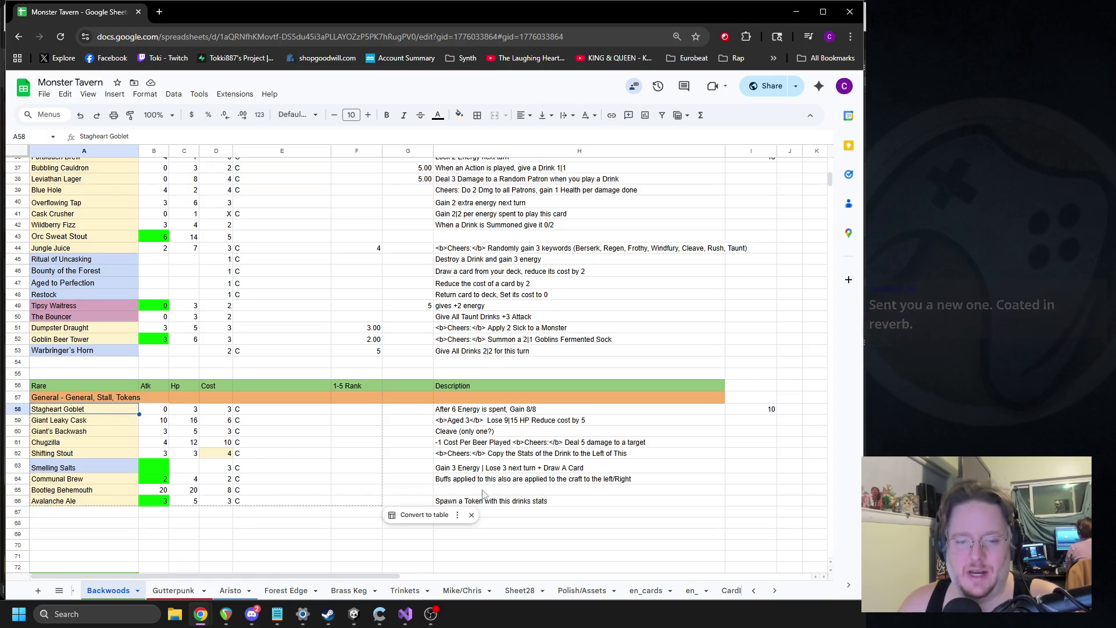
shift+click(510, 501)
click(152, 529)
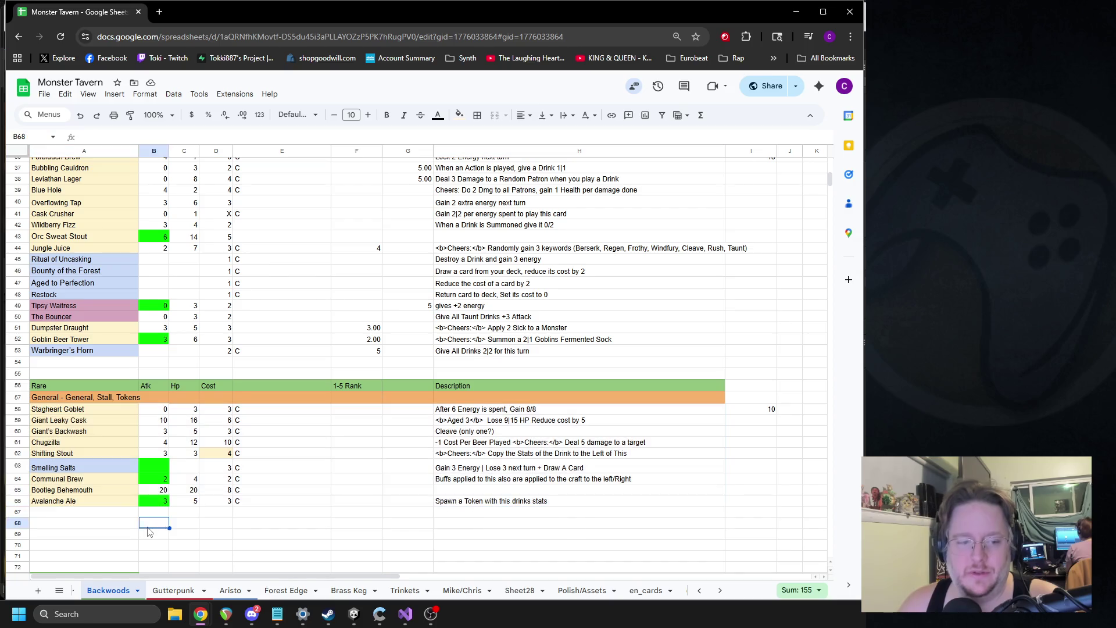
click(130, 469)
shift+click(560, 468)
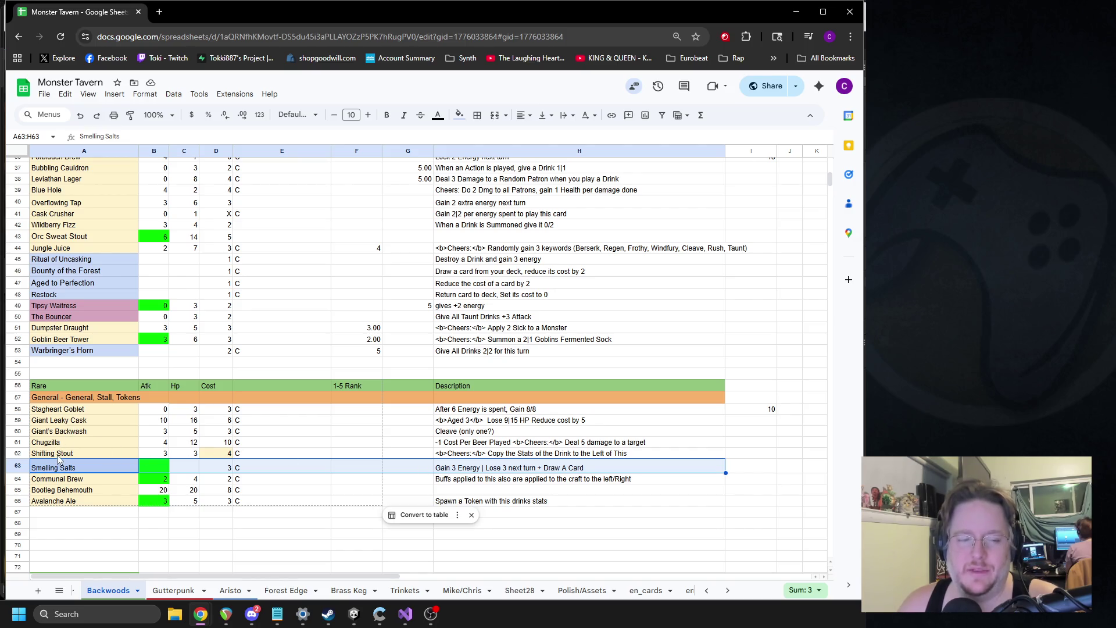
click(87, 453)
key(shift+Down)
key(shift+Right)
key(shift+Right)
key(shift+Right)
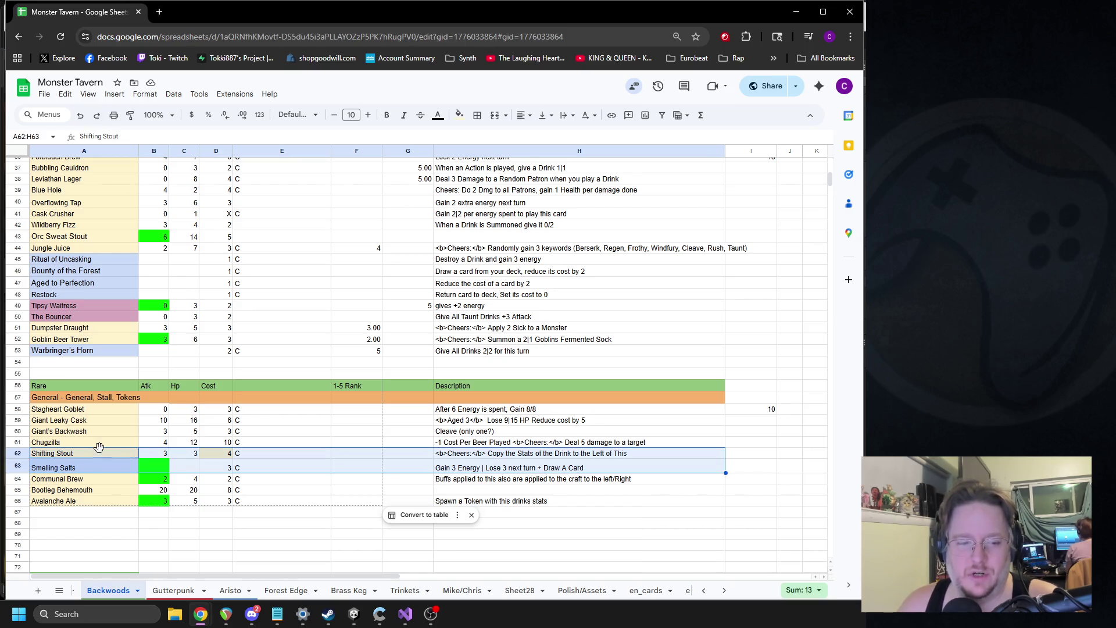
Step through the Bootleg Behemoth, Stagheart Goblet, Giant Leaky Cask, Giant's Backwash and Chugzilla rows.
click(79, 490)
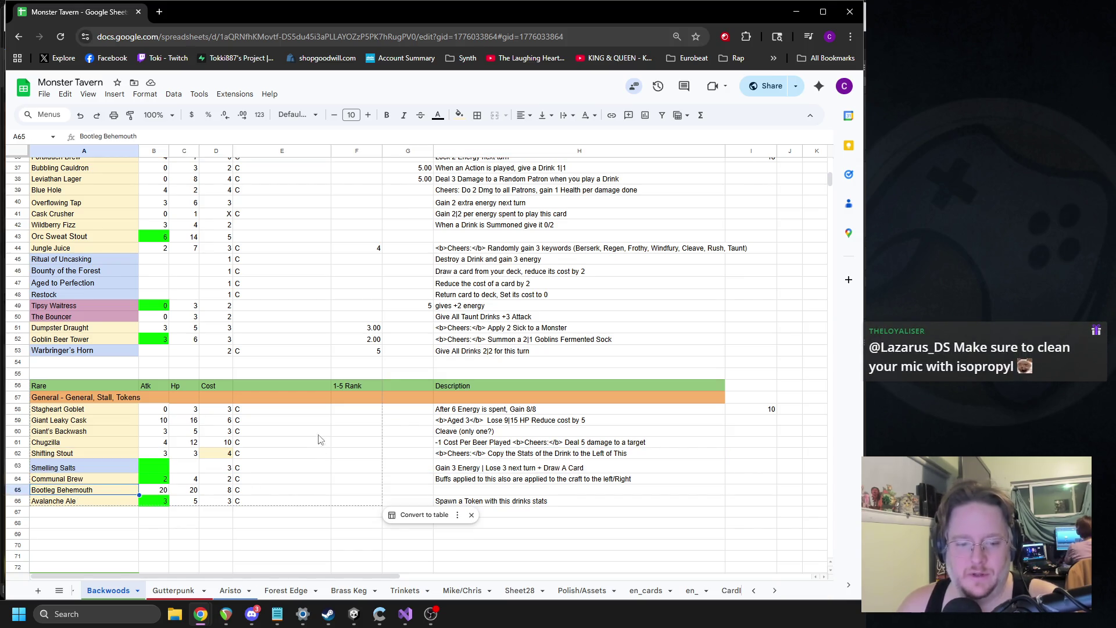
click(105, 412)
shift+click(502, 413)
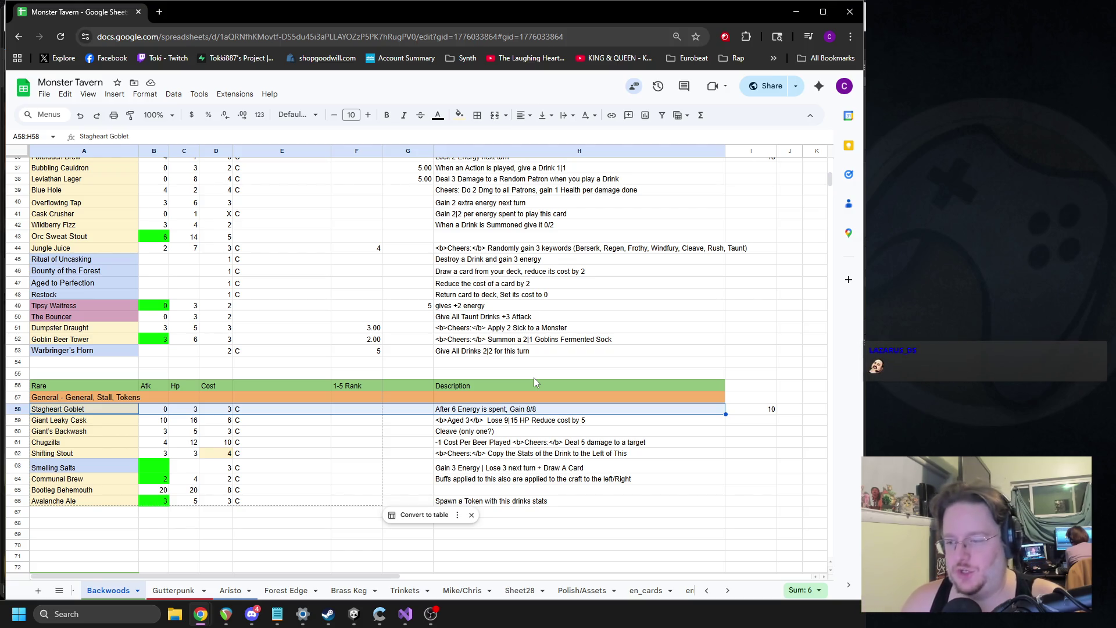
click(79, 419)
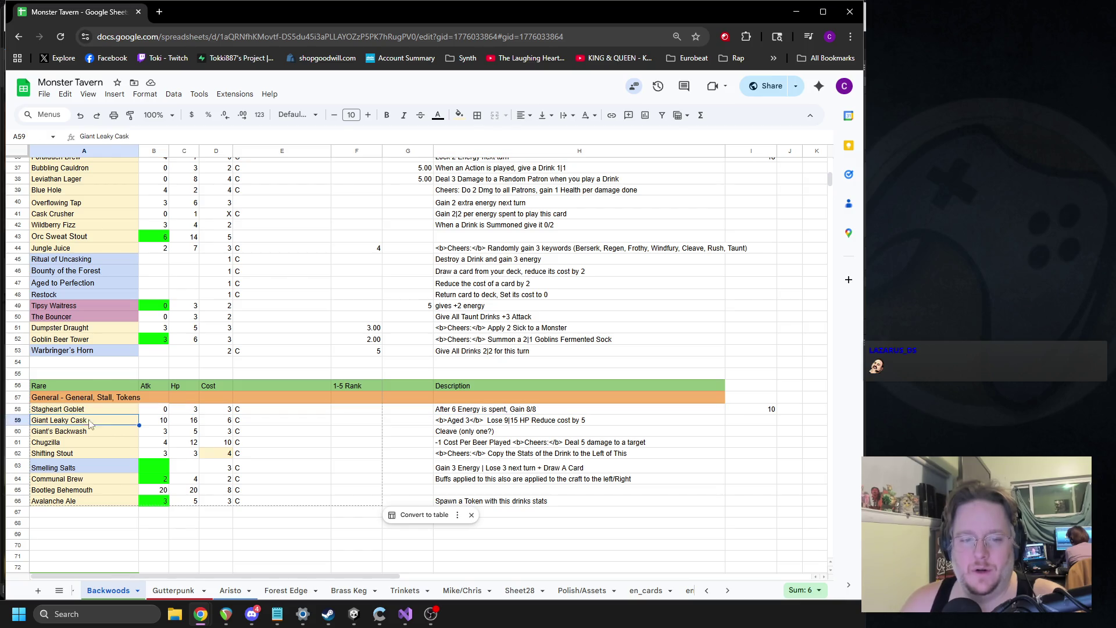
click(100, 431)
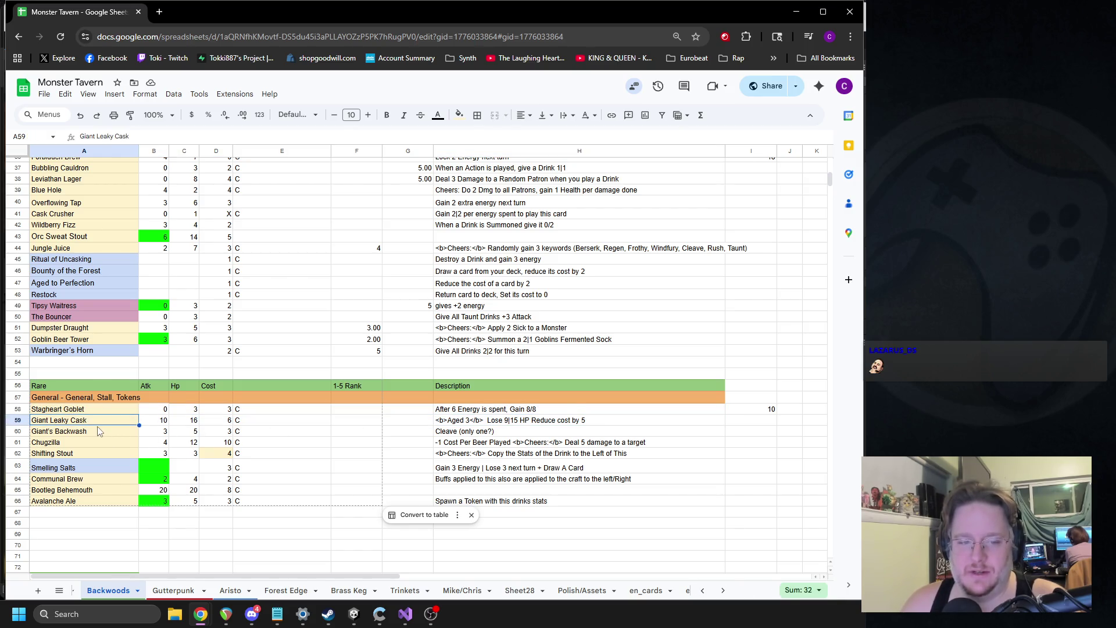
shift+click(481, 434)
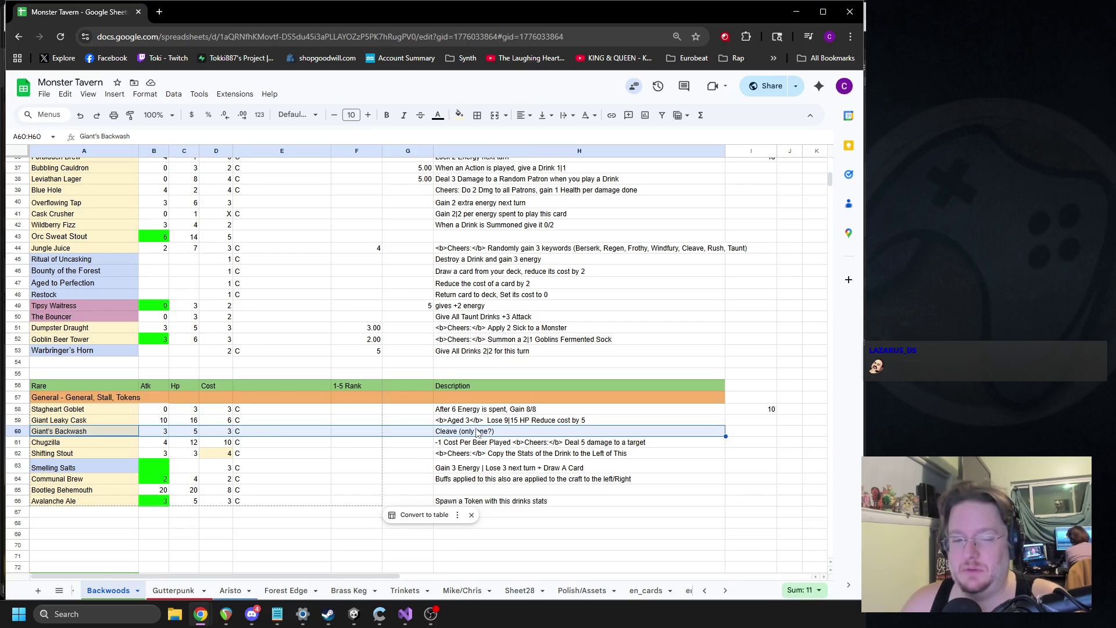
click(66, 446)
shift+click(443, 444)
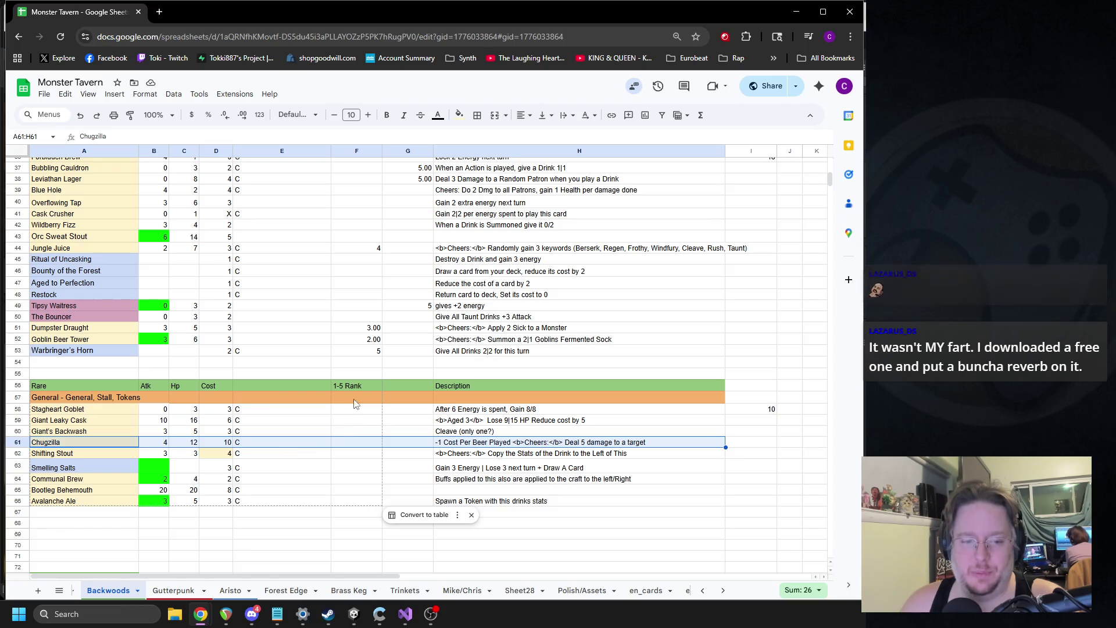
Sum Bootleg Behemouth's A65:D65 and Avalanche Ale's A66:D66 stats, then scroll to the top.
drag(79, 490, 226, 494)
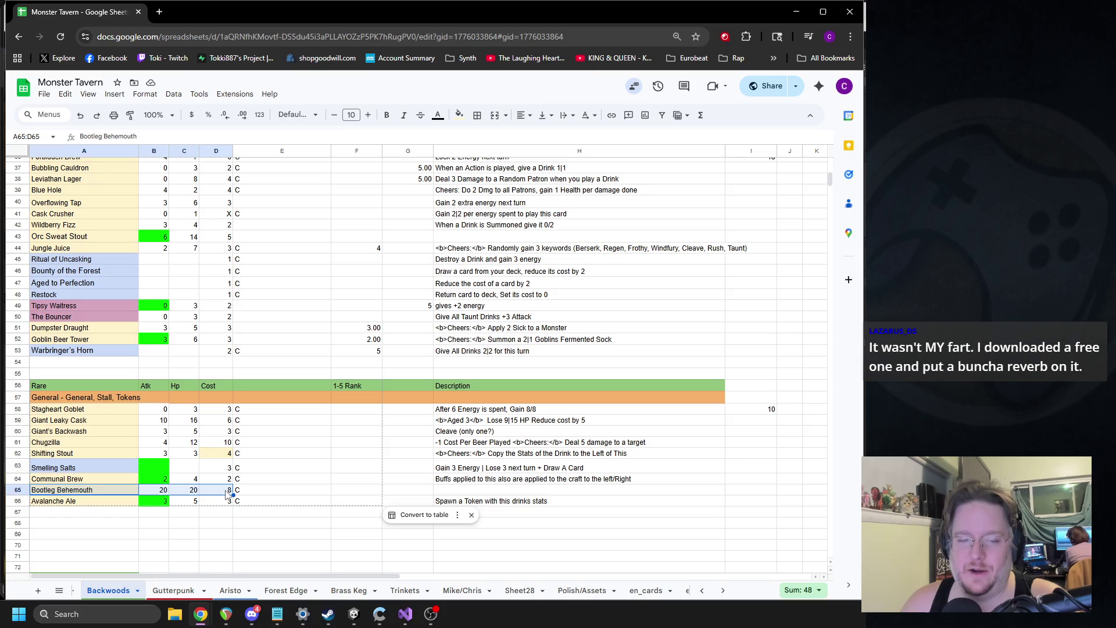
drag(78, 502, 224, 498)
scroll(258, 417, up, 2)
scroll(257, 417, up, 5)
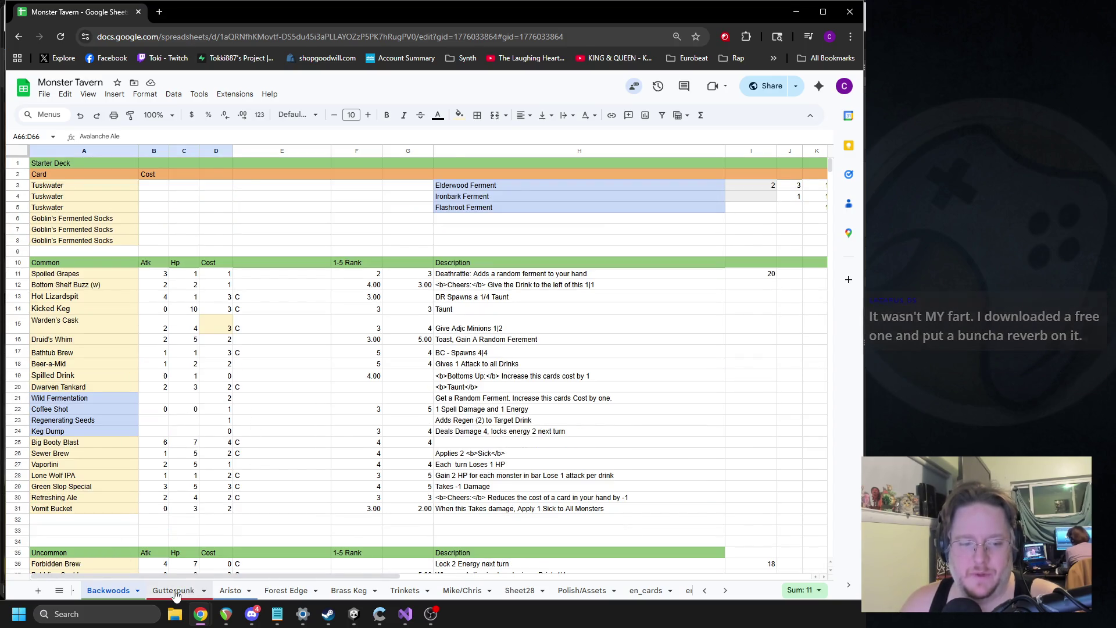
Scroll through the Gutterpunk card list, then pick the Kat art-tracking sheet from the all-sheets list.
click(176, 591)
scroll(328, 288, down, 2)
scroll(327, 288, down, 5)
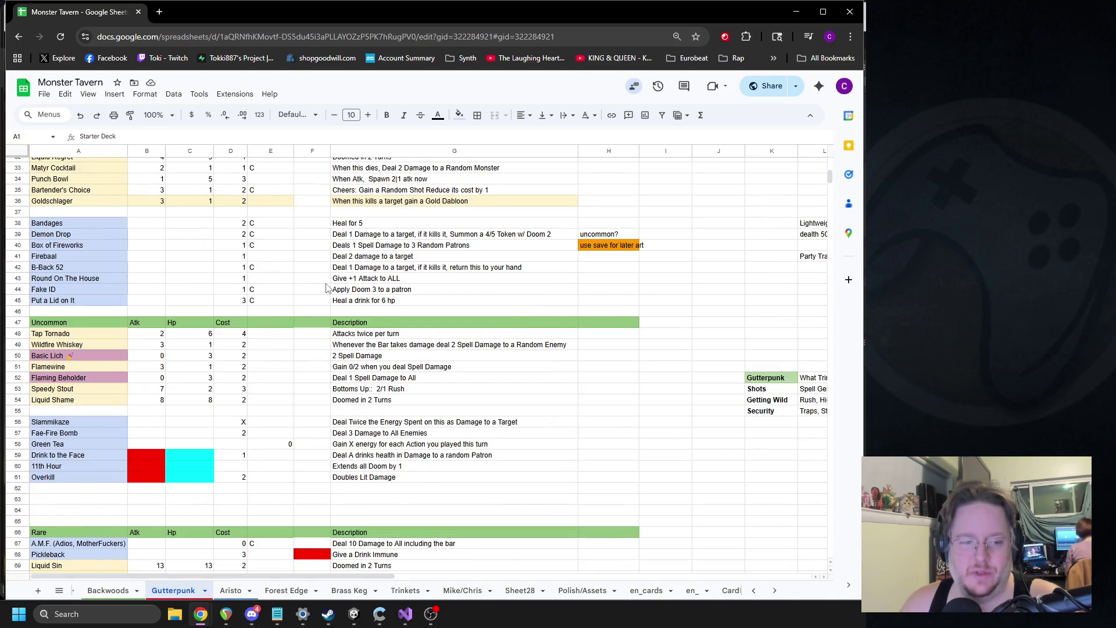
scroll(328, 288, up, 6)
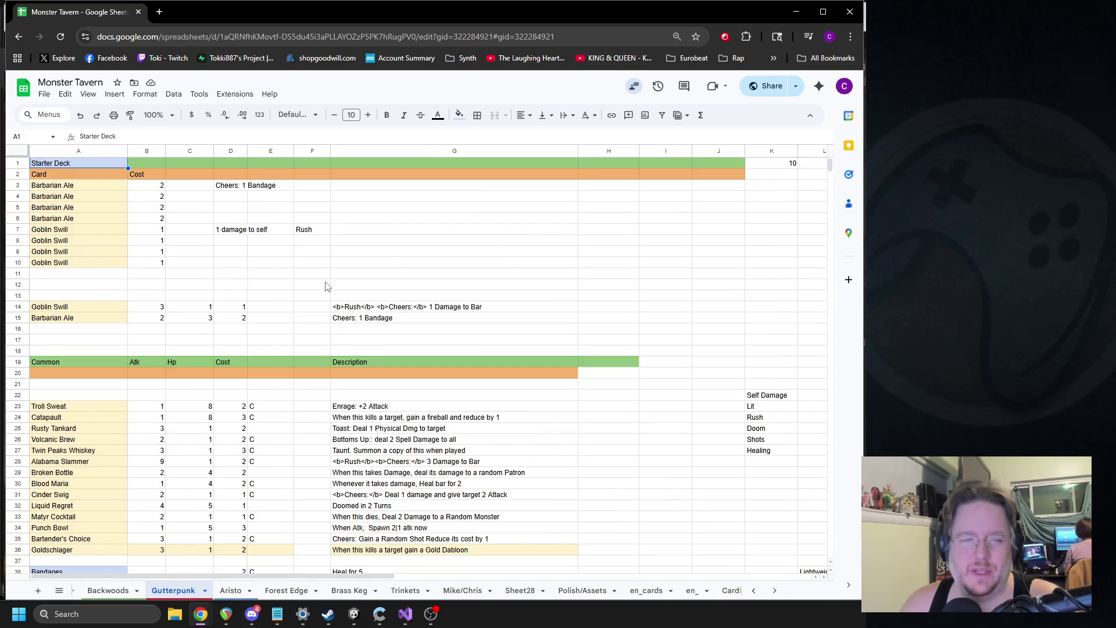
scroll(325, 285, down, 7)
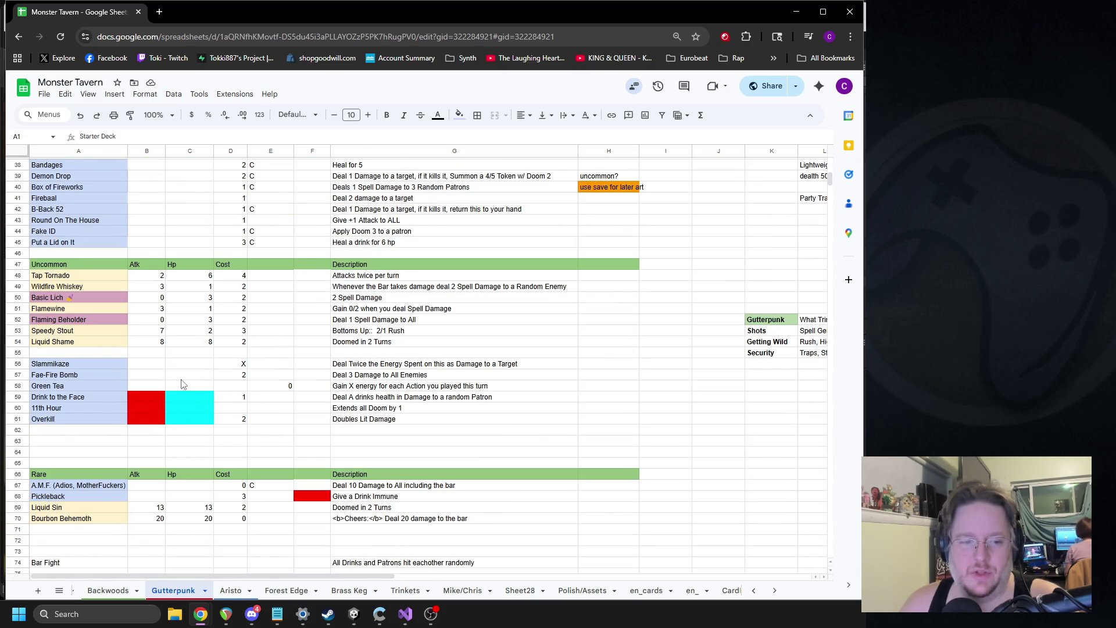
scroll(302, 357, down, 2)
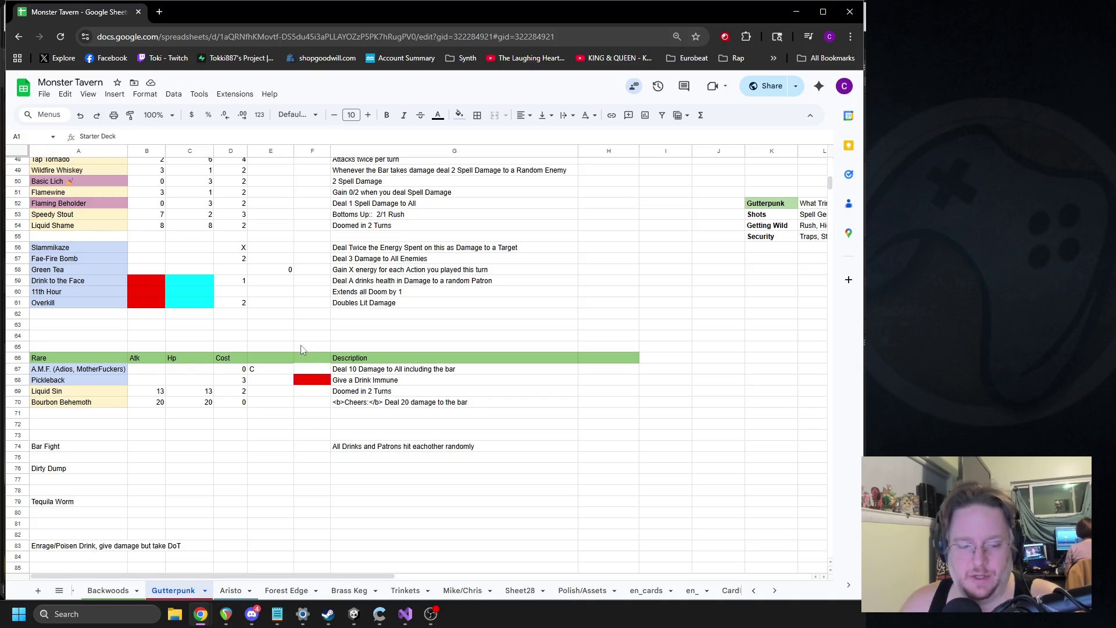
click(58, 590)
click(85, 483)
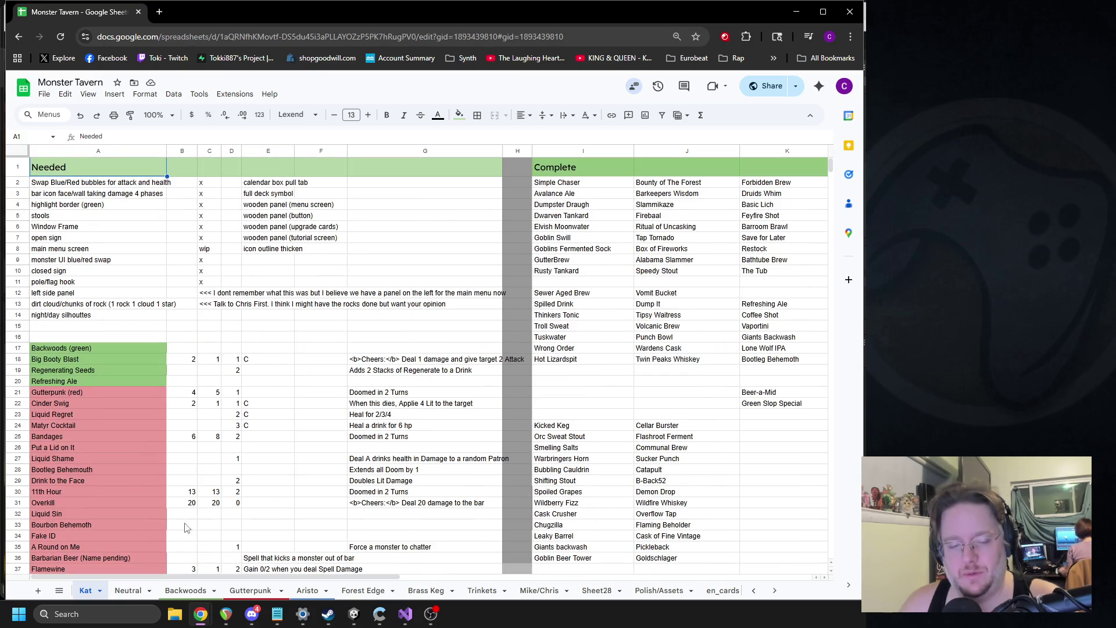
After a glance at Neutral, scroll through en_cards' IDs, names and descriptions, then return to Forest Edge.
click(130, 598)
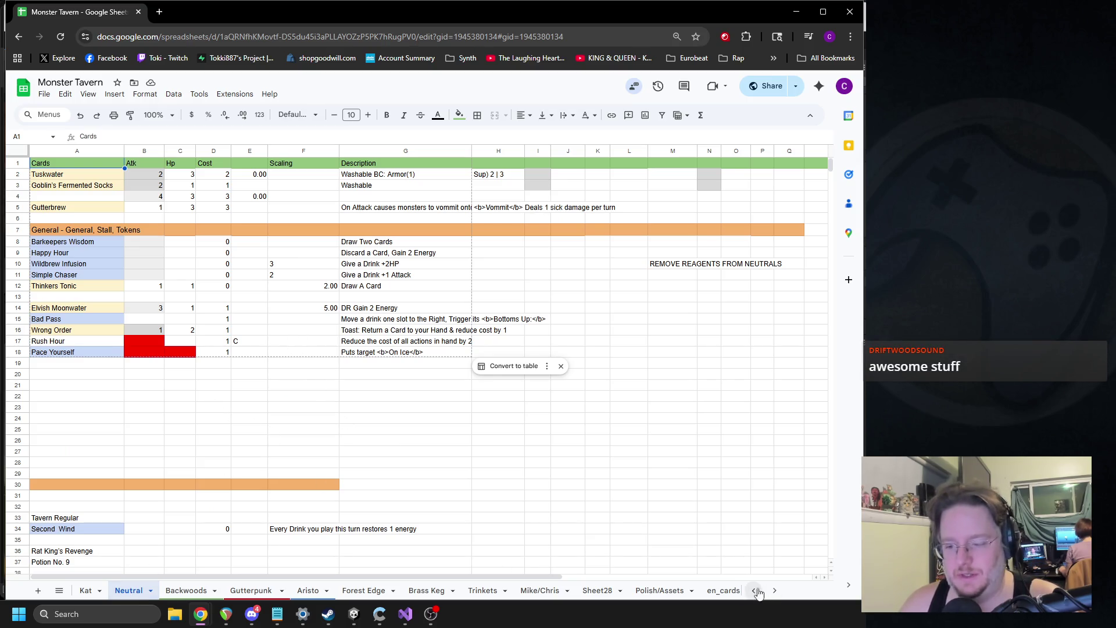
click(724, 590)
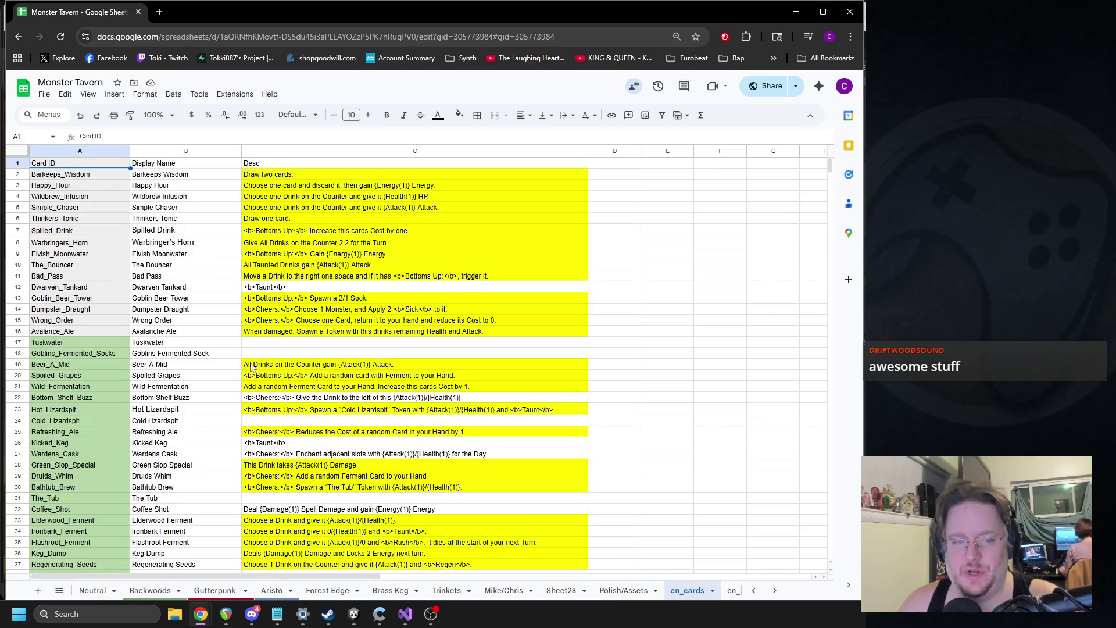
scroll(318, 269, down, 13)
scroll(318, 269, down, 4)
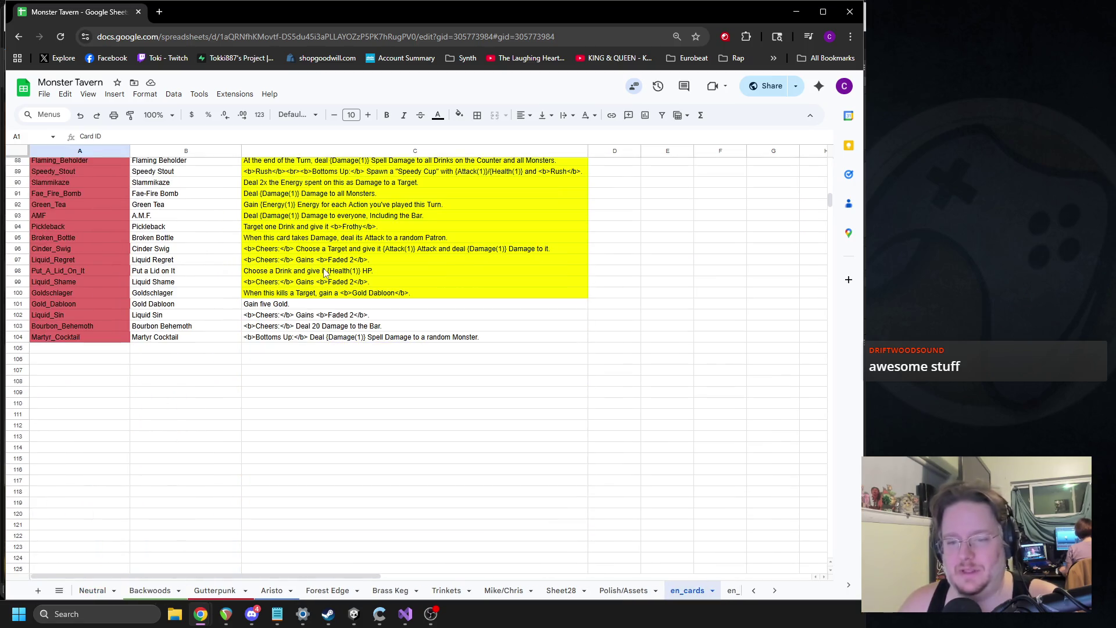
scroll(342, 285, up, 18)
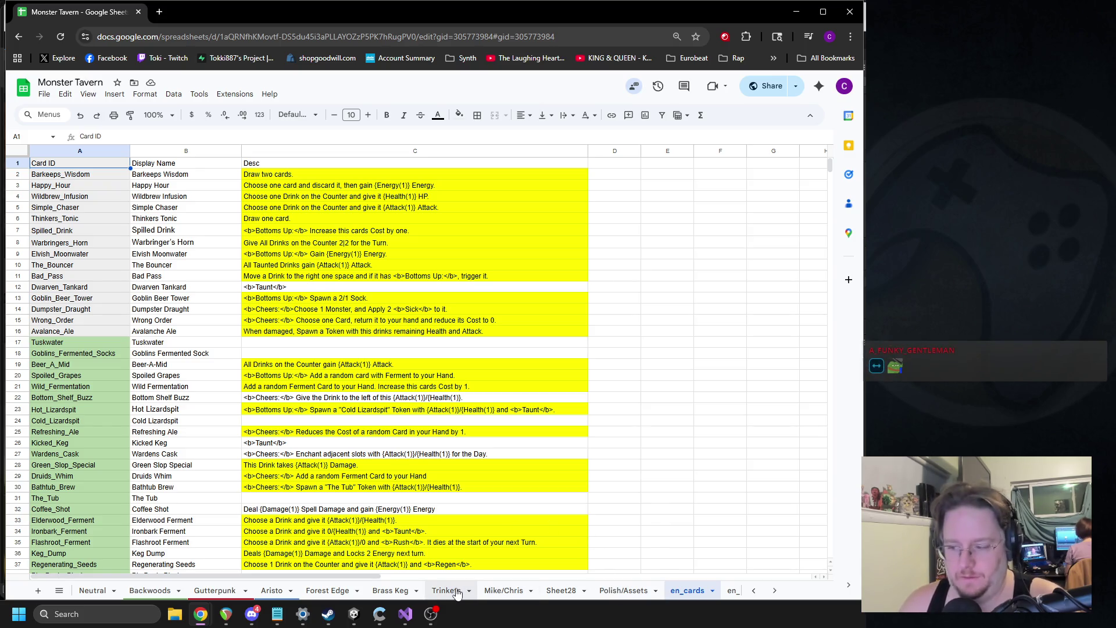
click(310, 591)
Scroll the Forest Edge sheet and select the Week 1 Forest Beasts table to check its totals.
scroll(299, 382, up, 4)
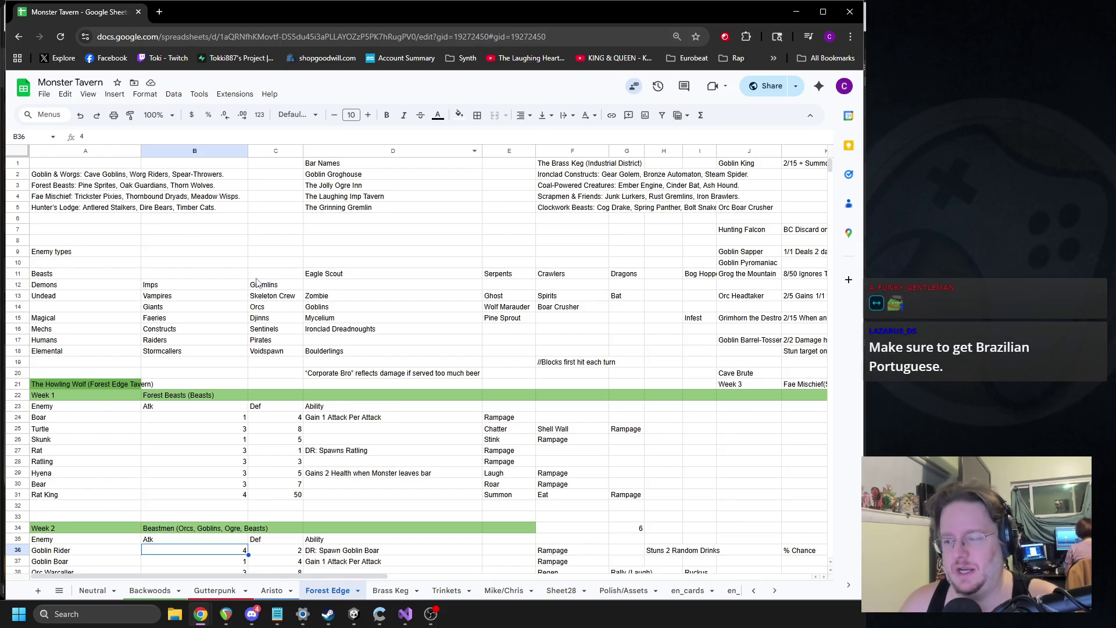
scroll(257, 283, down, 1)
scroll(257, 283, down, 1)
scroll(138, 348, down, 1)
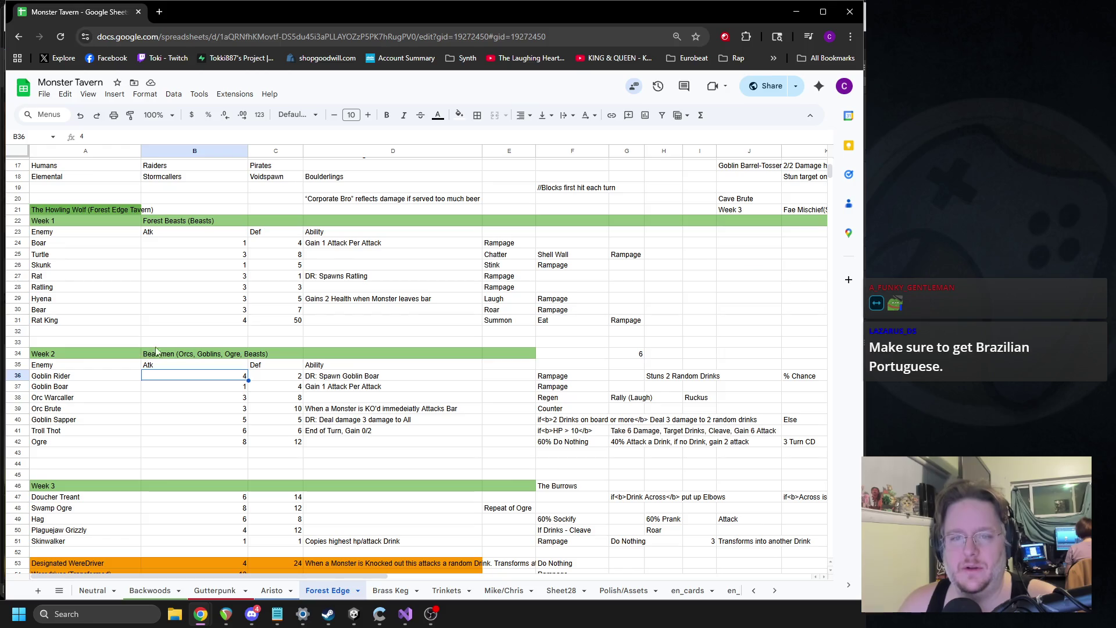
drag(58, 232, 645, 321)
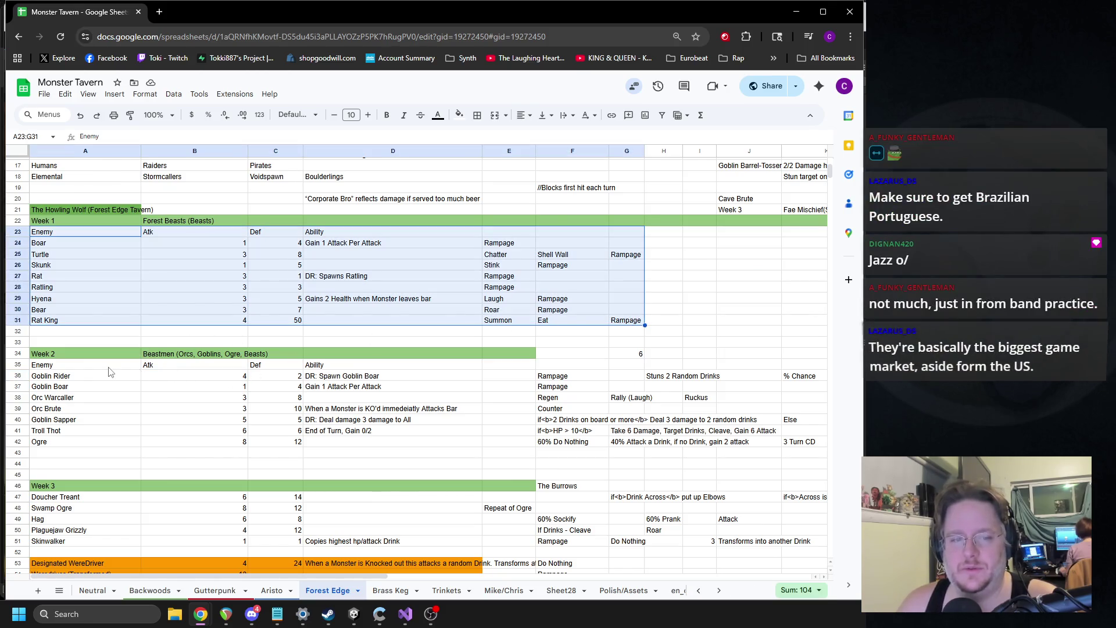
click(569, 386)
shift+click(738, 442)
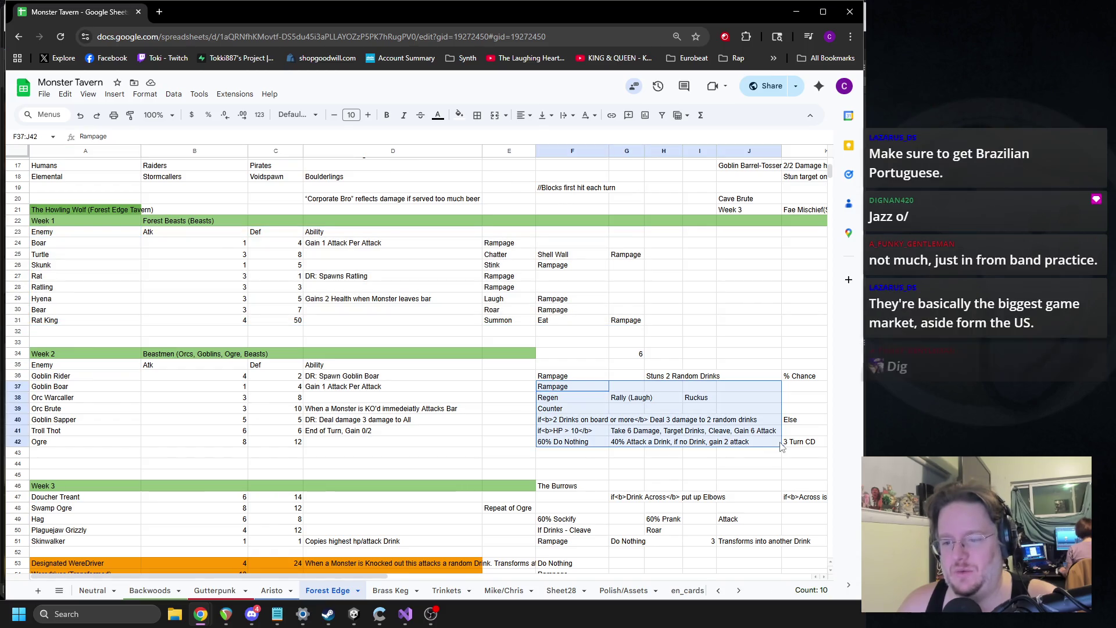
Select the Week 2 Beastmen and Week 3 enemy tables to check their sums, then return to Unity.
click(65, 372)
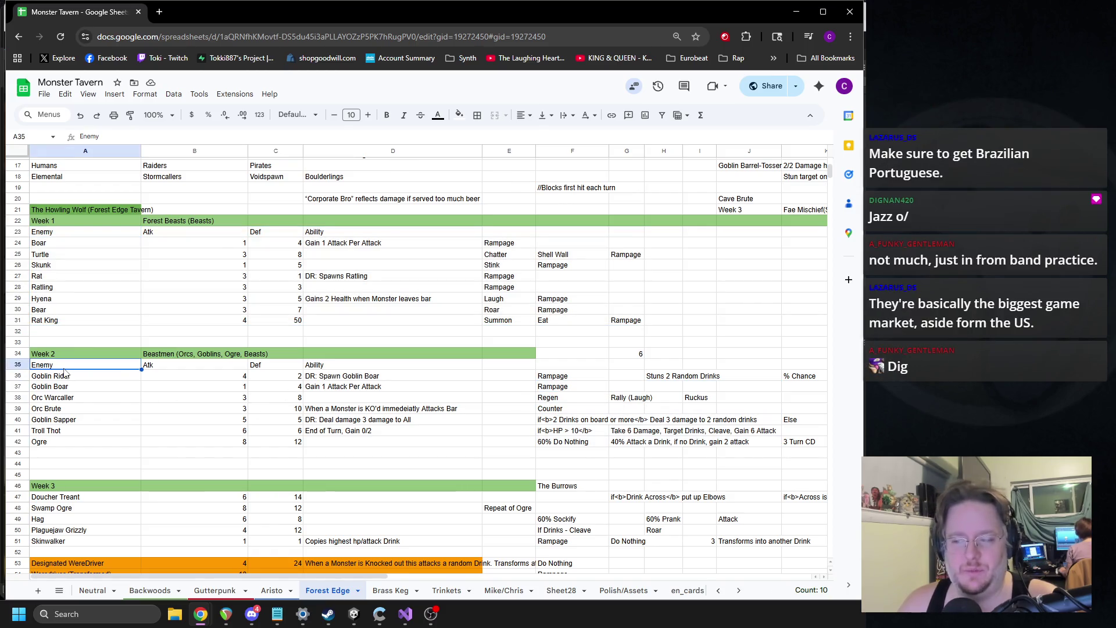
shift+click(551, 443)
scroll(268, 384, down, 2)
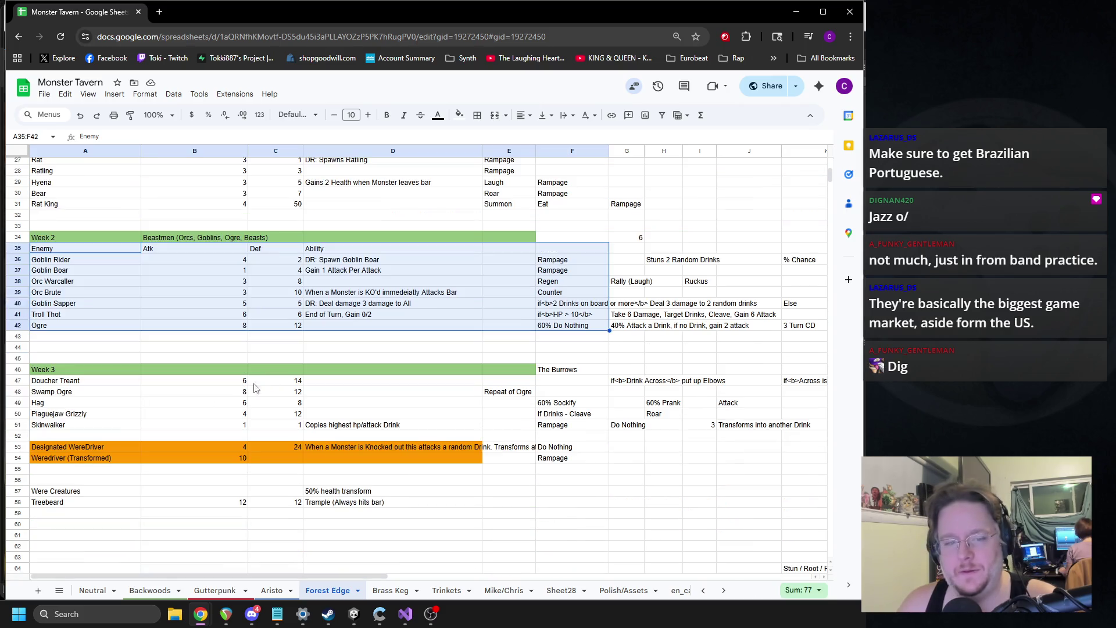
click(56, 378)
shift+click(620, 428)
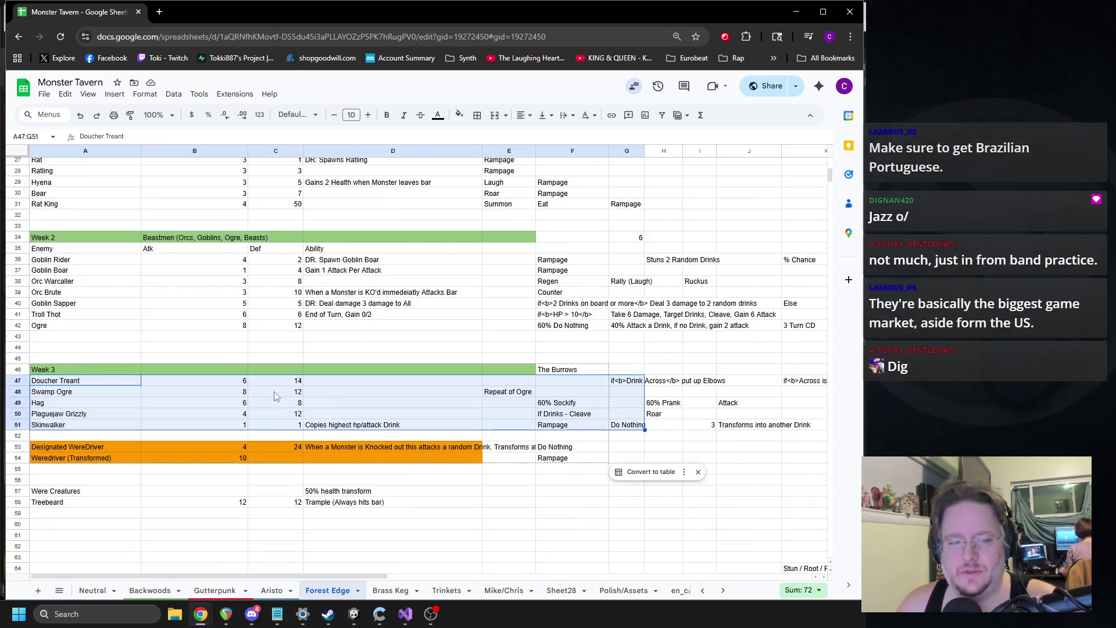
scroll(240, 409, up, 3)
scroll(247, 401, down, 10)
scroll(247, 397, up, 15)
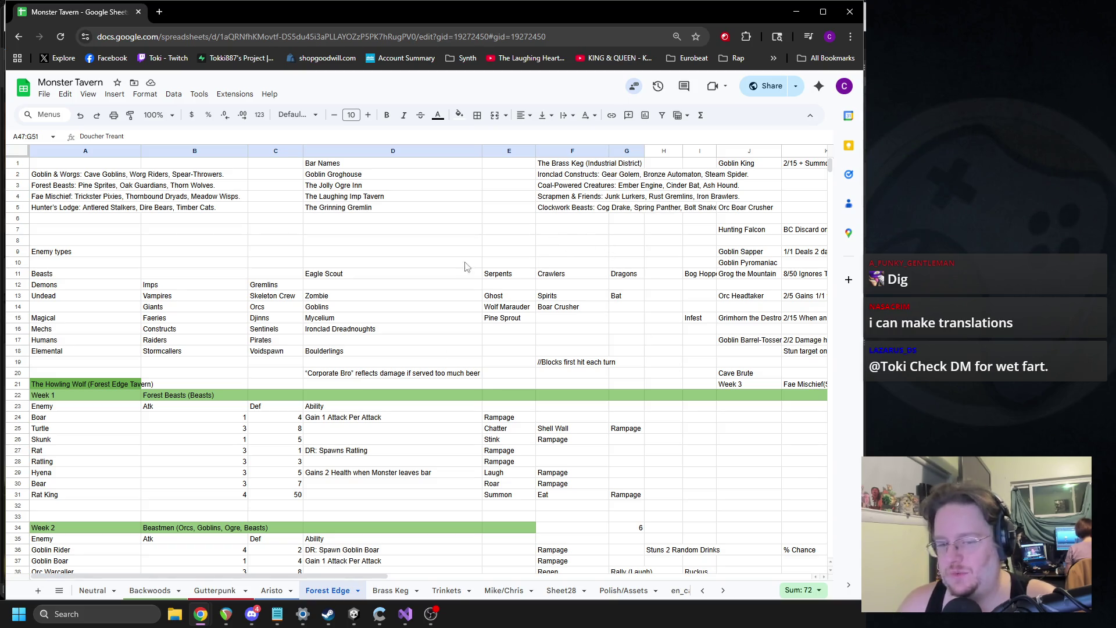
key(alt+Tab)
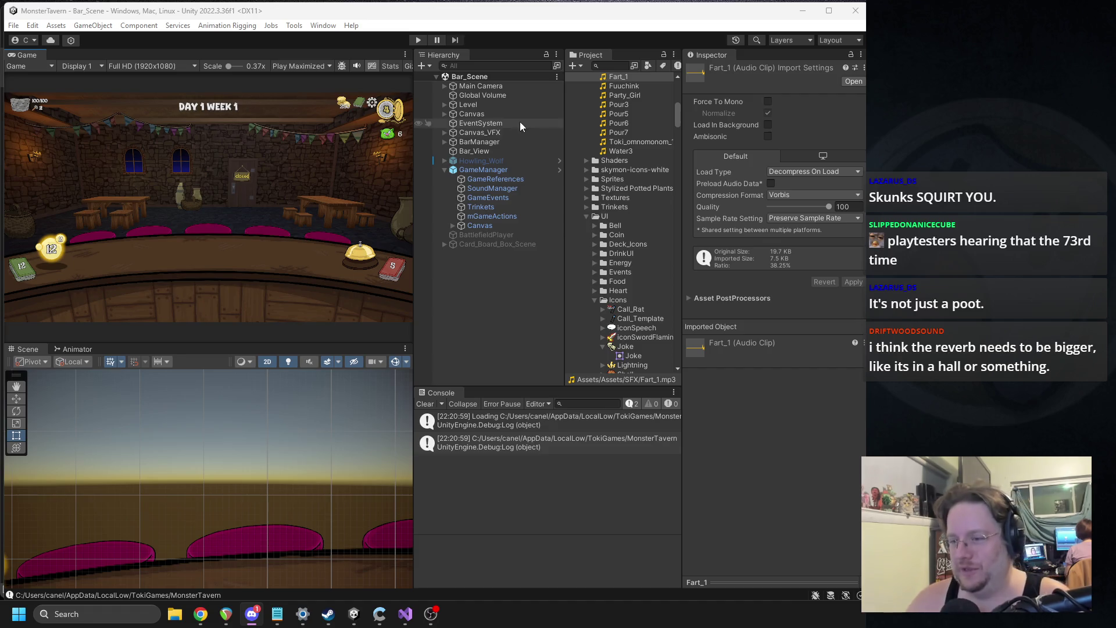
Collapse GameManager, widen the hierarchy and project panels, start play mode and ring the bell to discard.
click(267, 205)
click(445, 170)
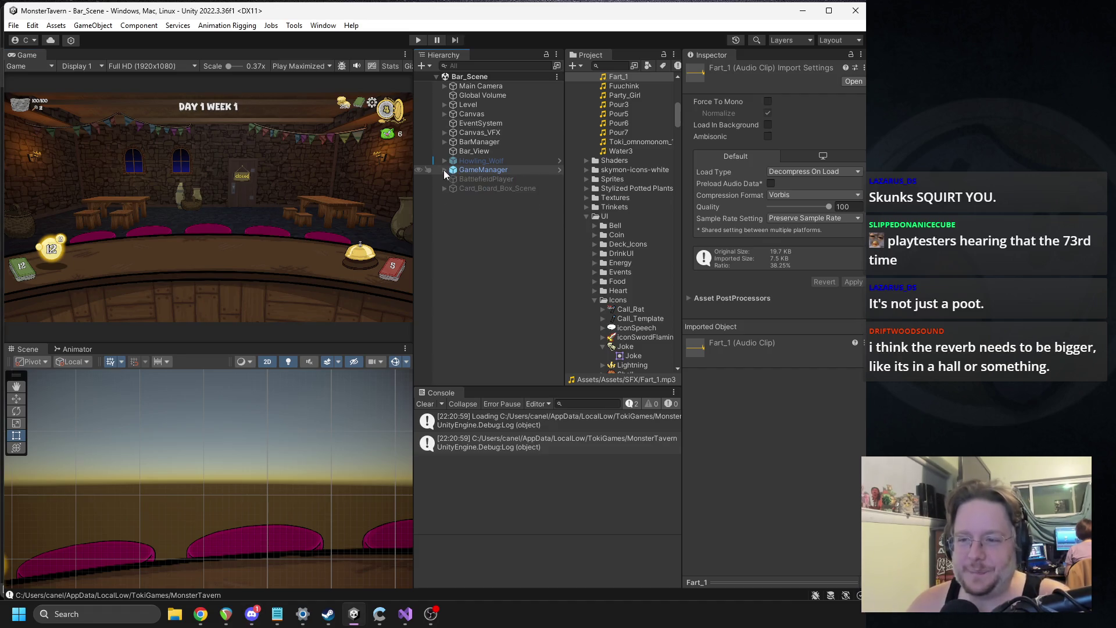
drag(683, 186, 721, 187)
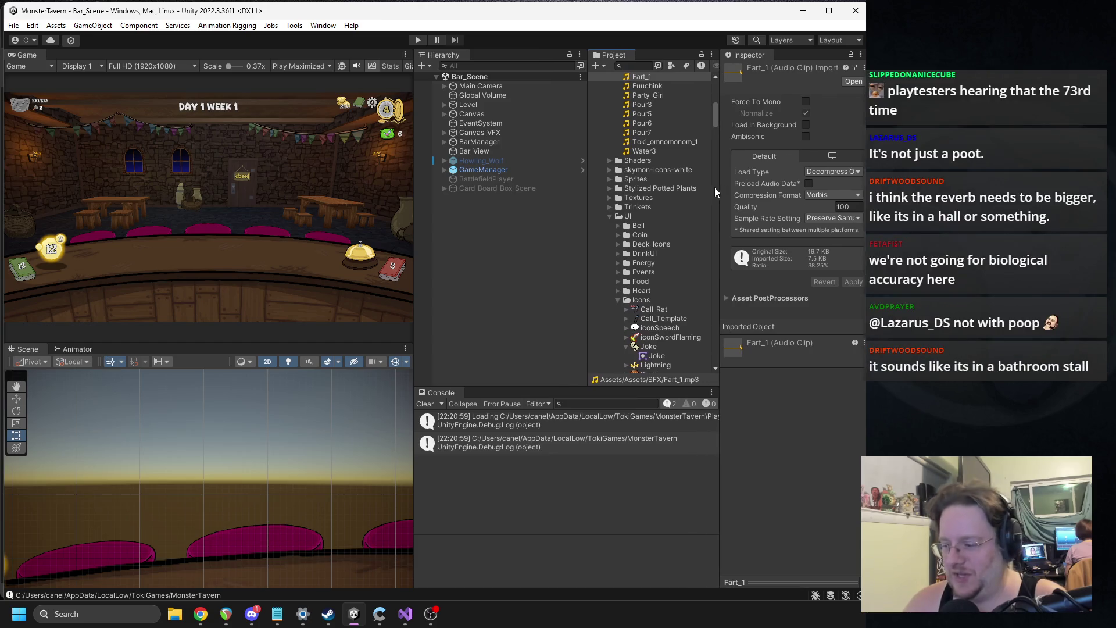
click(417, 40)
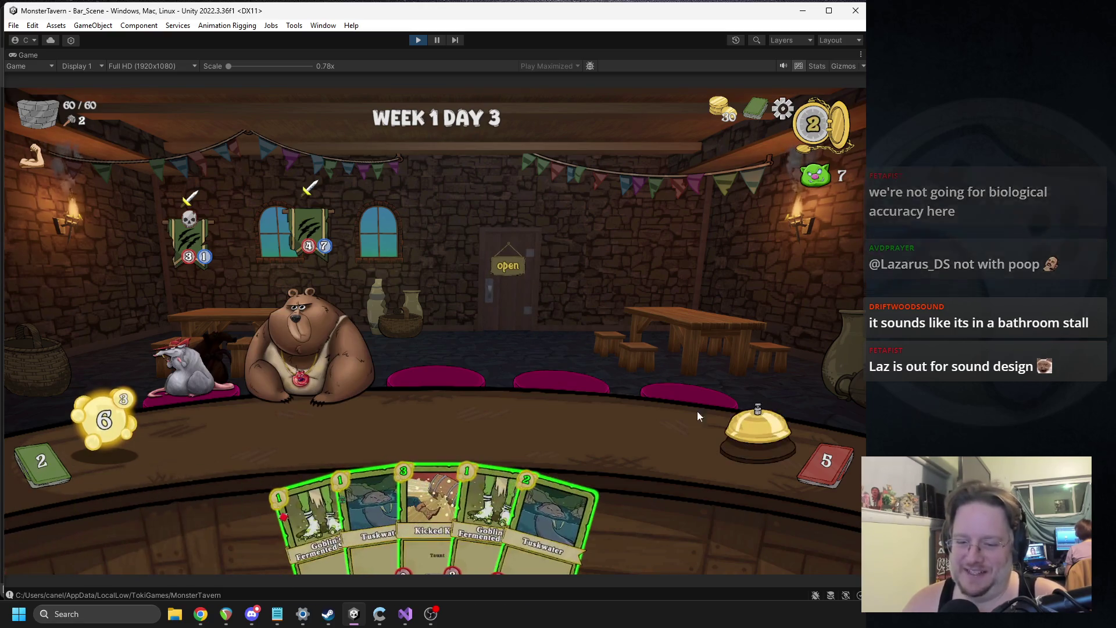
click(723, 427)
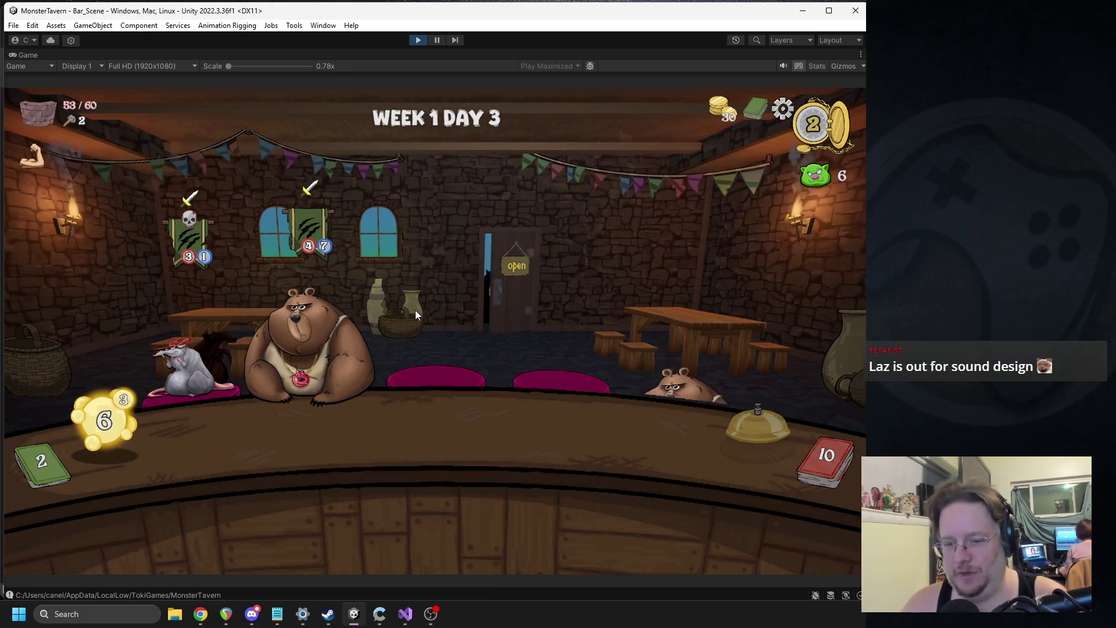
Raise the music volume slightly in the pause menu's Options, resume, and ring the bell for a new hand.
key(Escape)
click(423, 243)
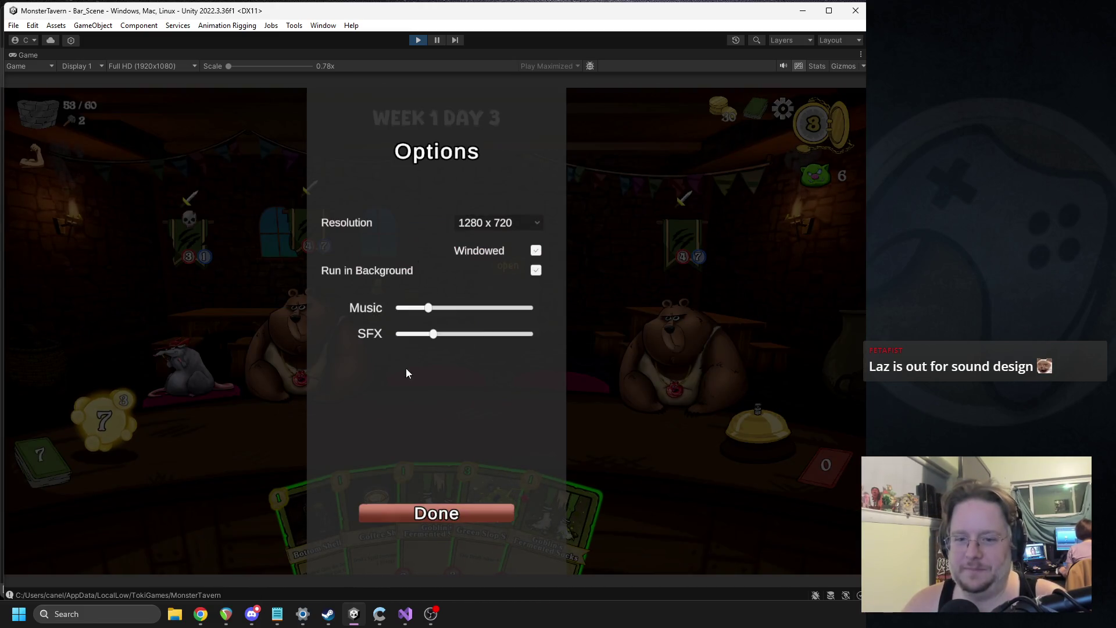
drag(428, 308, 460, 310)
click(441, 507)
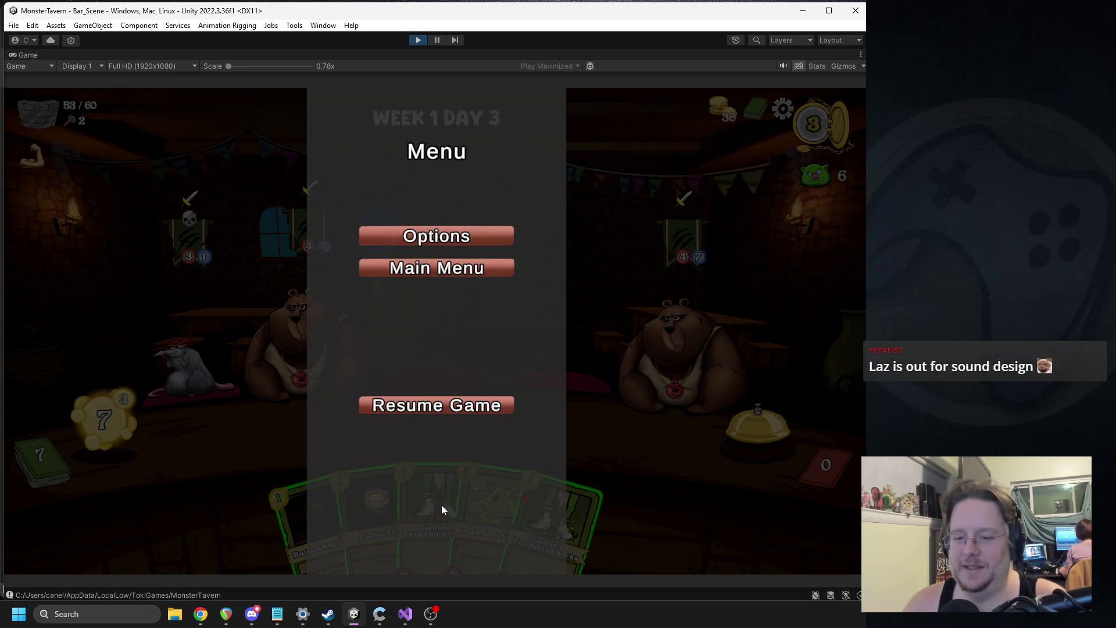
click(437, 411)
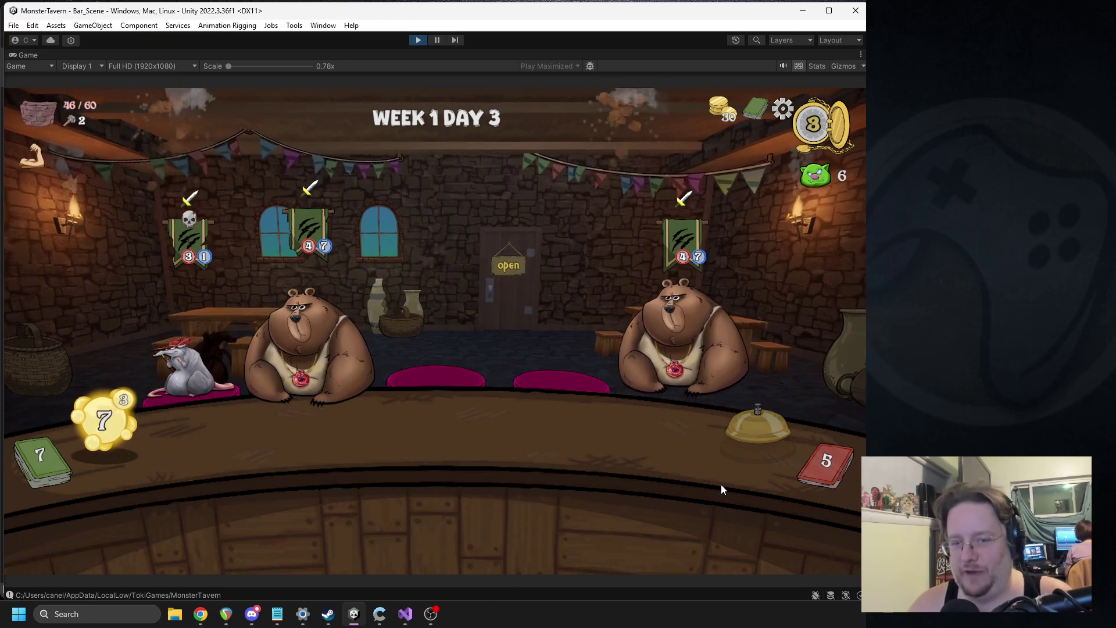
click(754, 430)
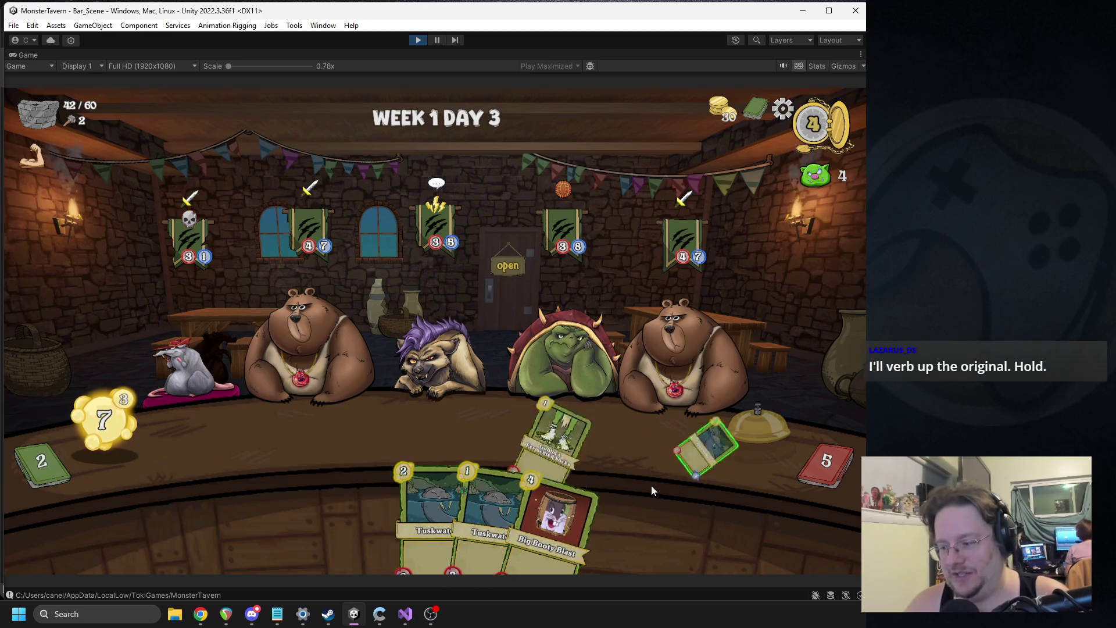